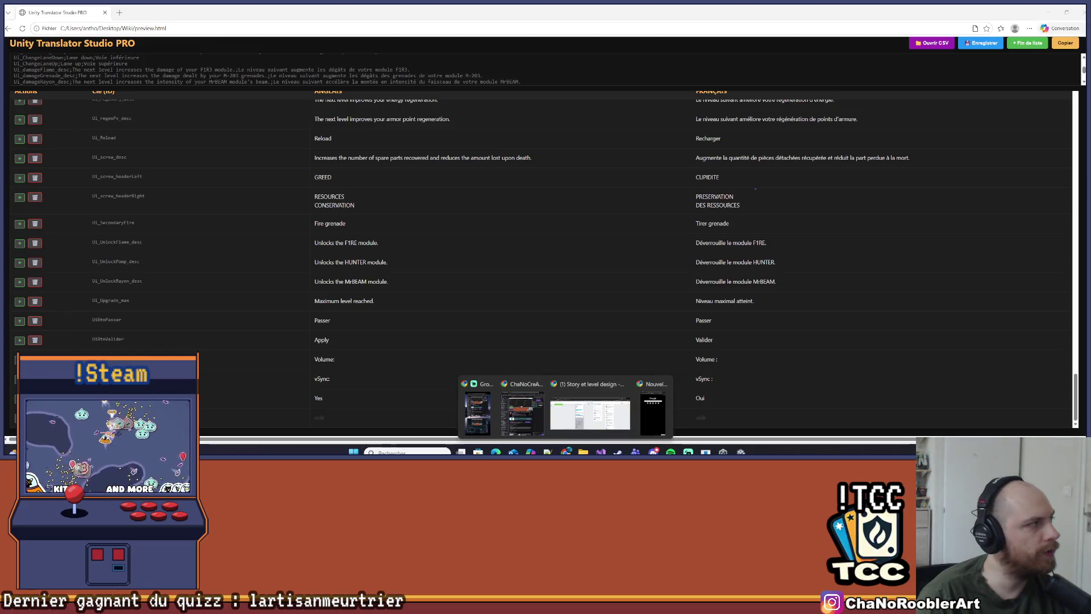
Bring the Unity Translator Studio PRO translation table to the front
click(589, 414)
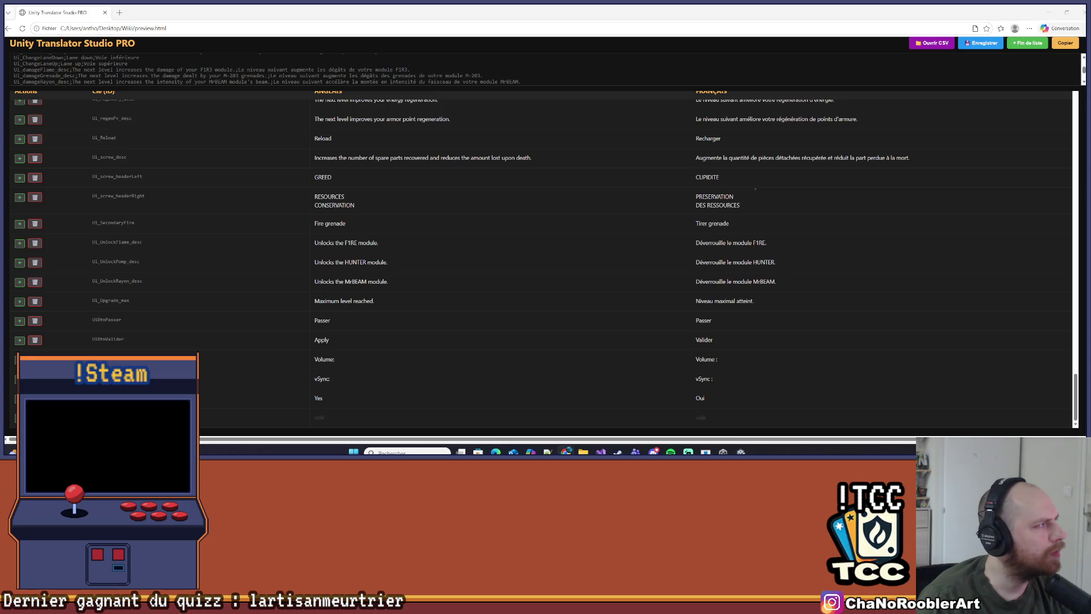
Open the last row's French briefing-mission sentence for editing
click(728, 418)
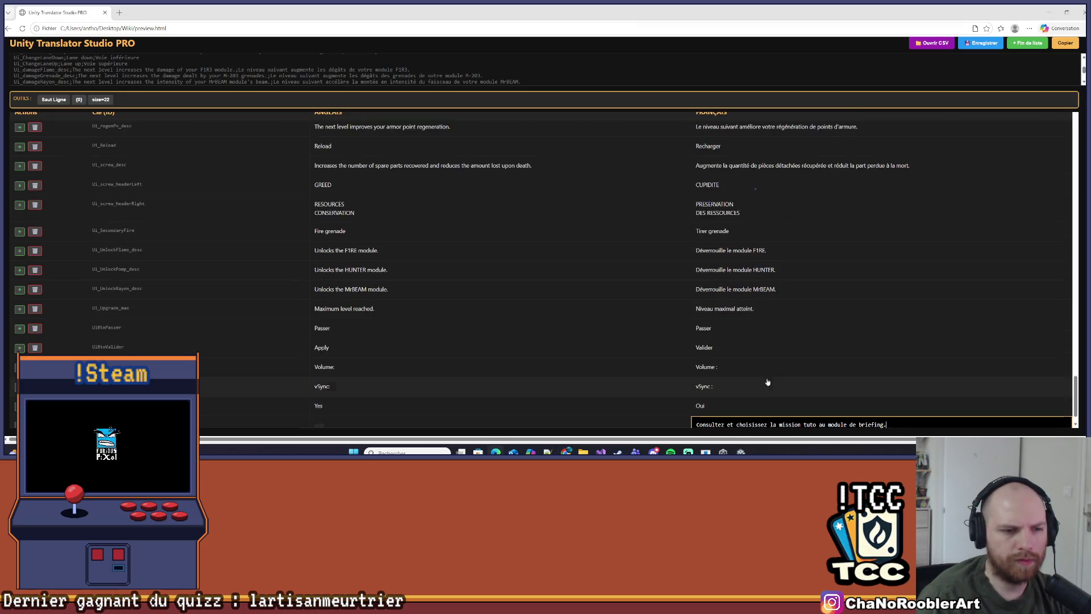
Replace the last French cell with 'Consulter et choisir la mission tuto au module de briefing.'
click(769, 369)
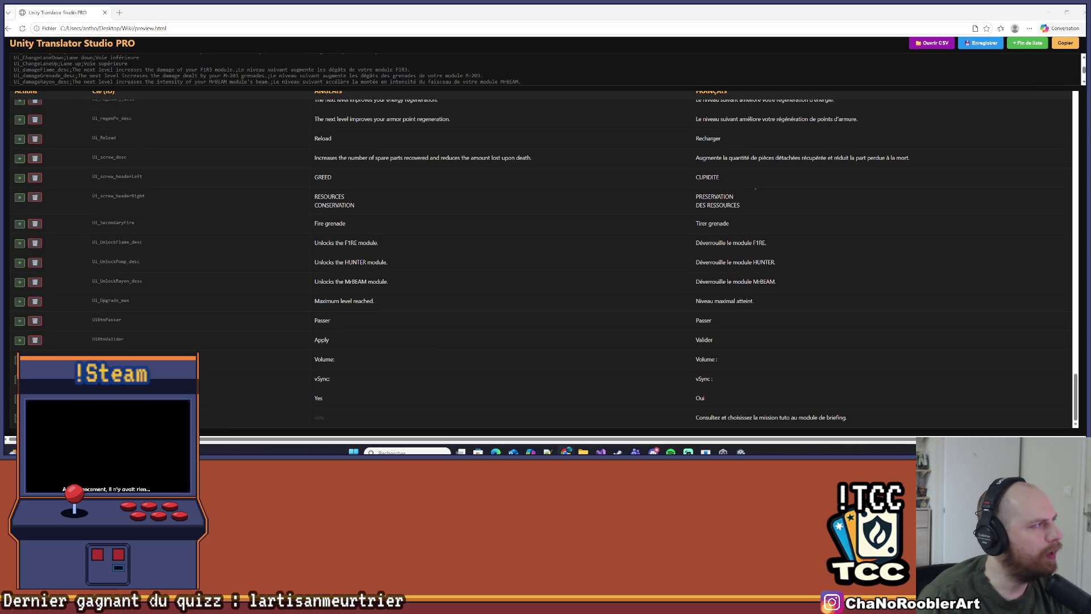
triple_click(895, 425)
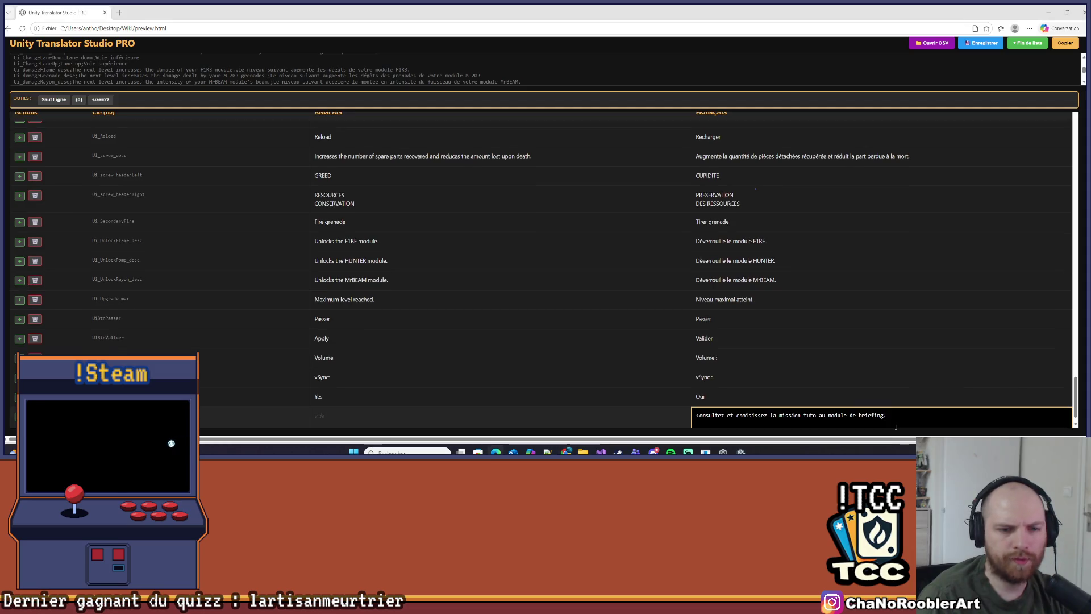
text(Consulter et choisir la mission tuto au module de briefing.)
click(837, 392)
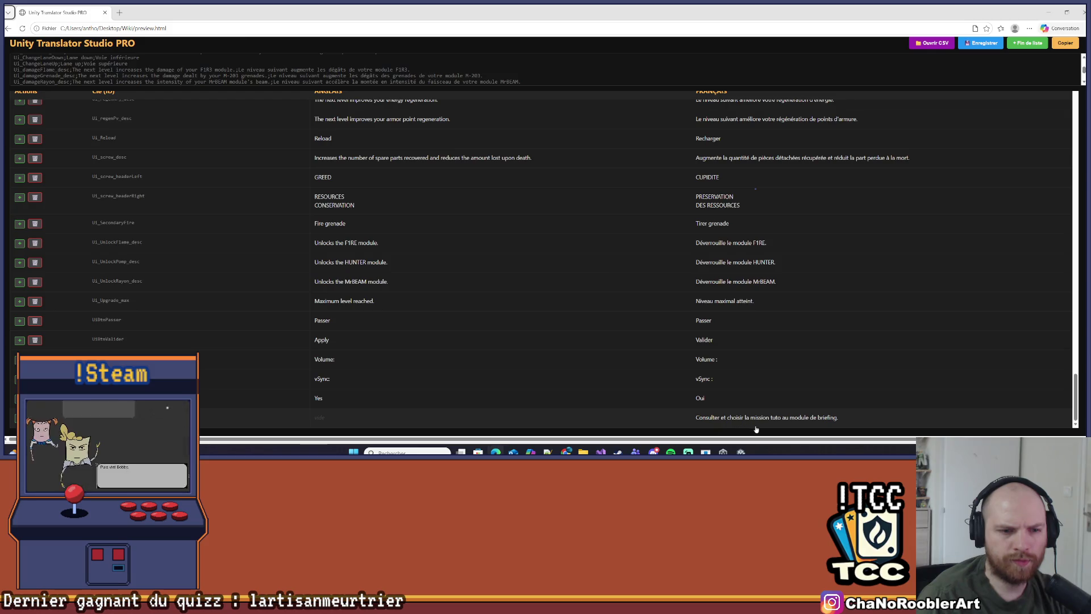
triple_click(766, 419)
key(ctrl+c)
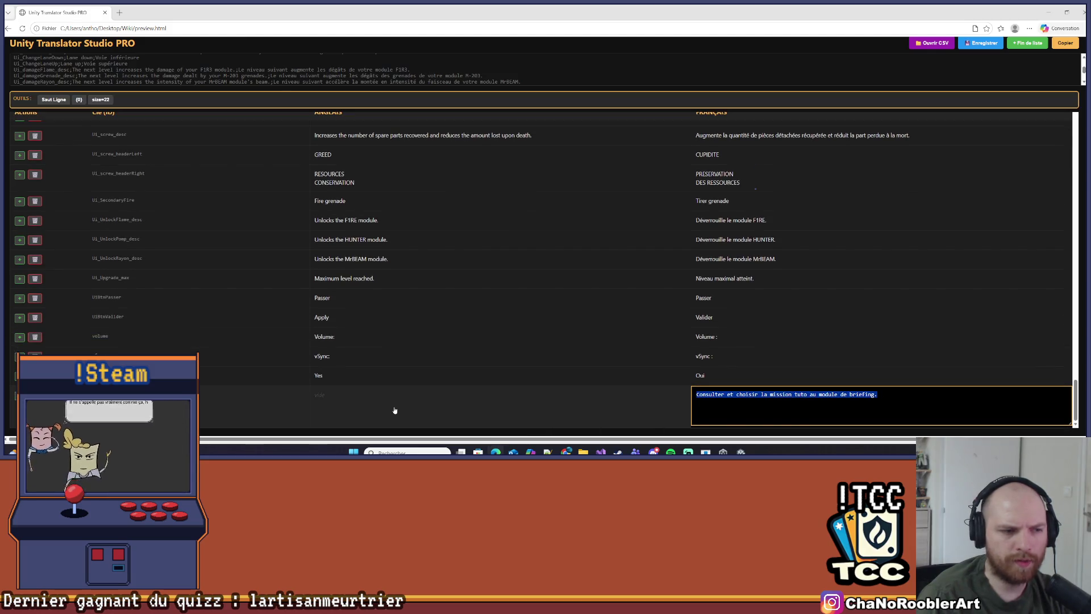
click(389, 409)
Copy the corrected sentence into that row's empty English cell, leaving a blank row below
scroll(737, 392, down, 1)
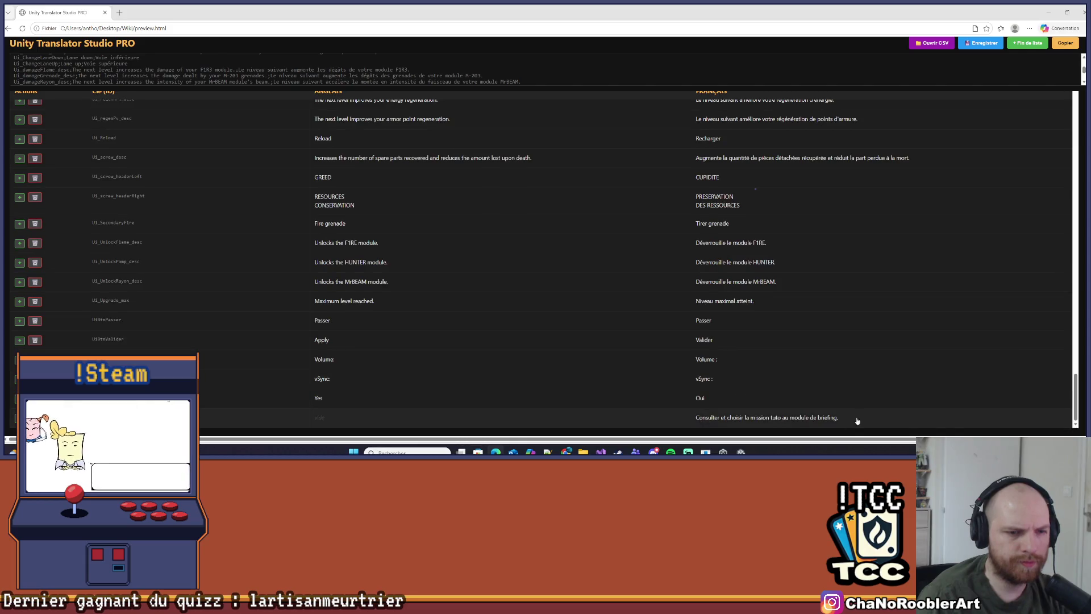
click(915, 428)
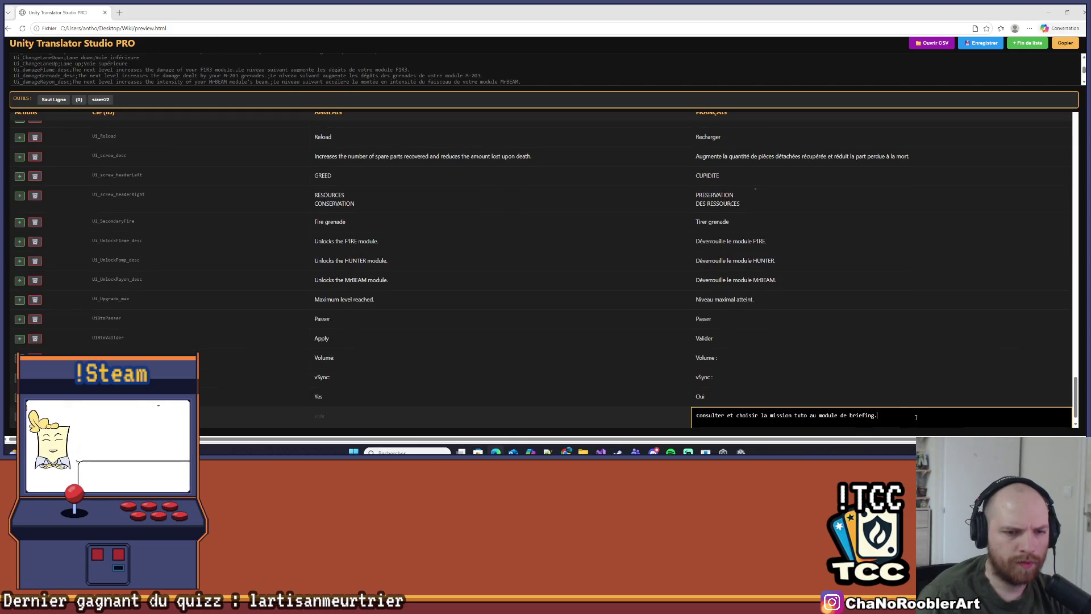
click(417, 422)
key(ctrl+v)
key(Return)
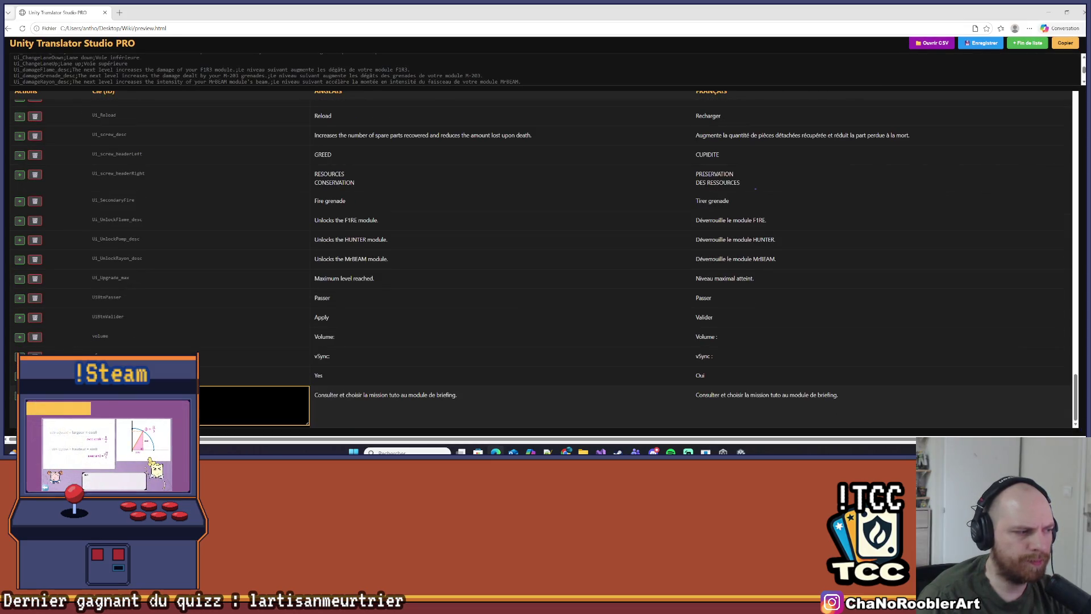
scroll(751, 188, down, 1)
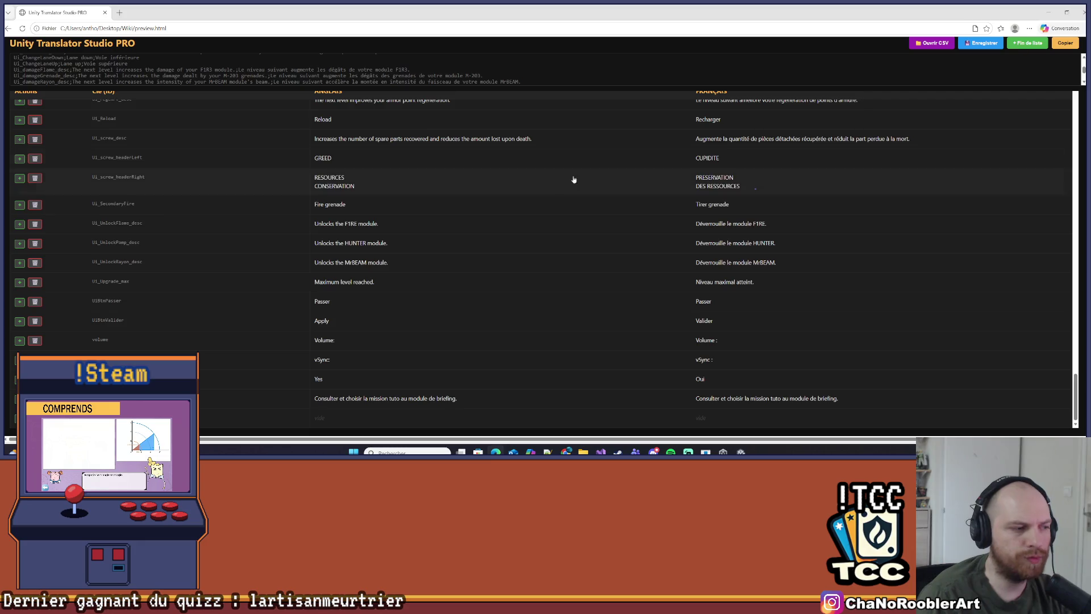
click(255, 414)
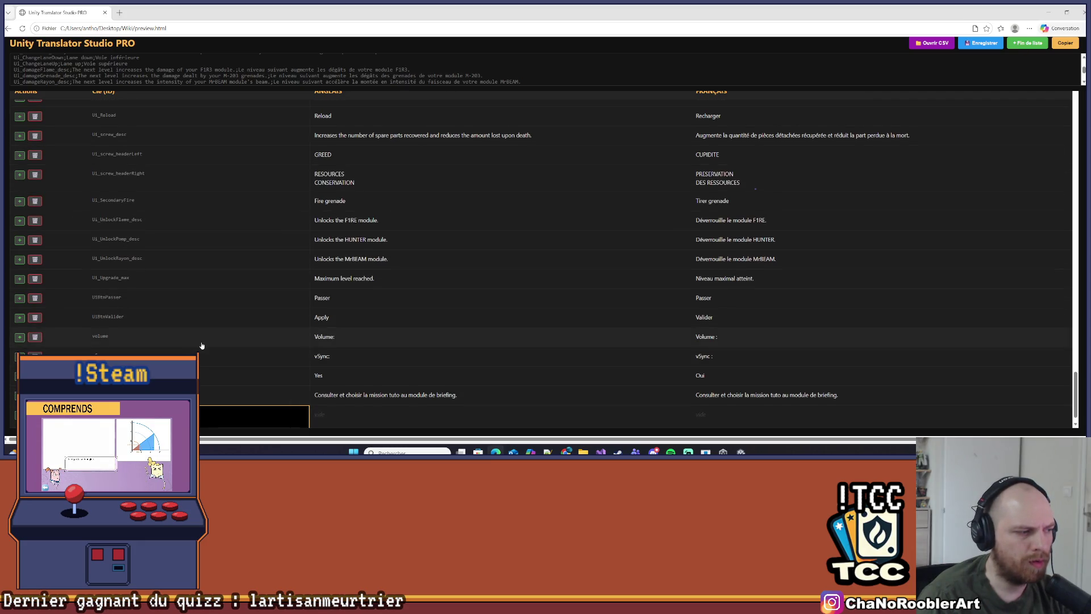
scroll(202, 345, down, 1)
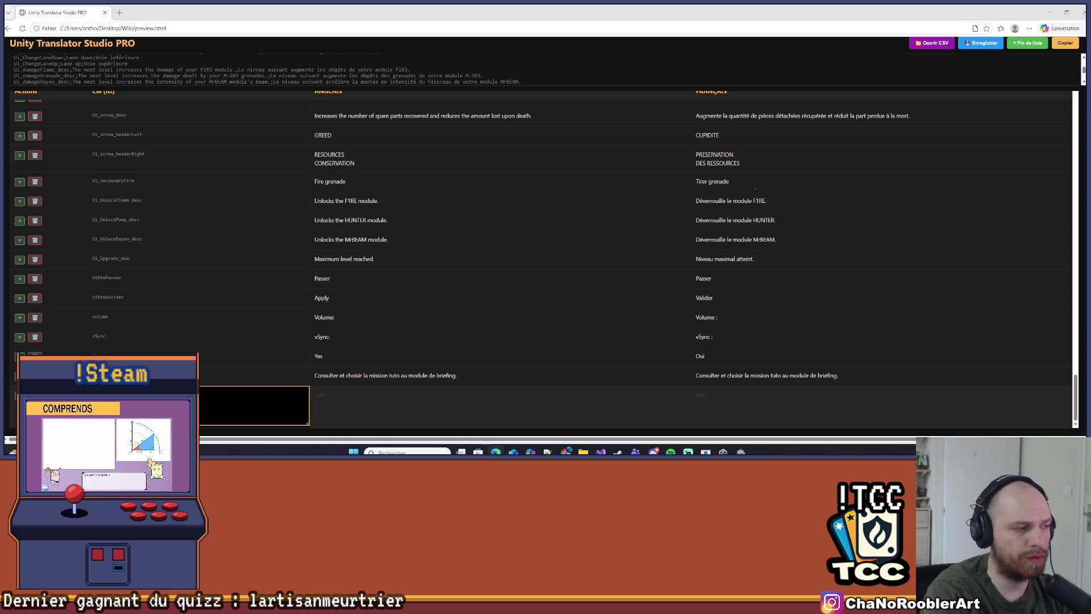
key(Escape)
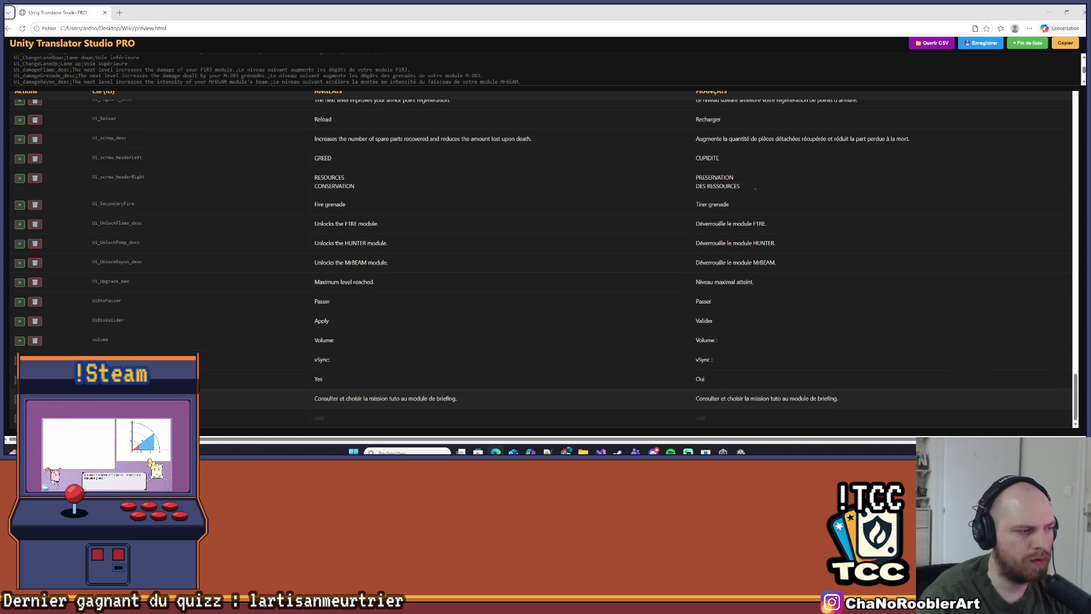
Enter 'Utiliser le module de téléportation pour se rendre à la mission.' in the bottom French cell
click(735, 422)
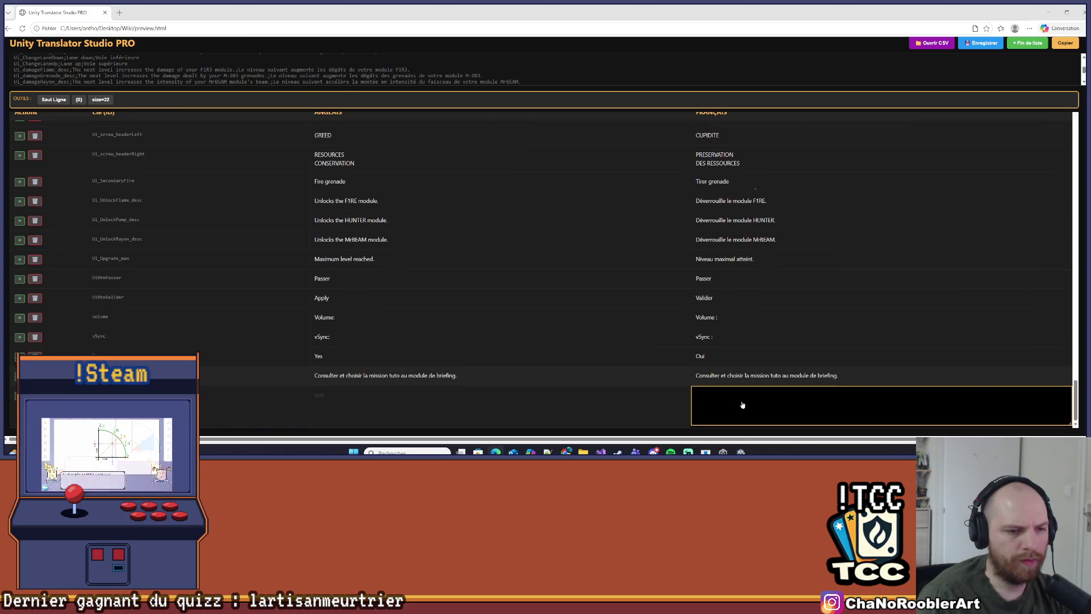
text(Utiul)
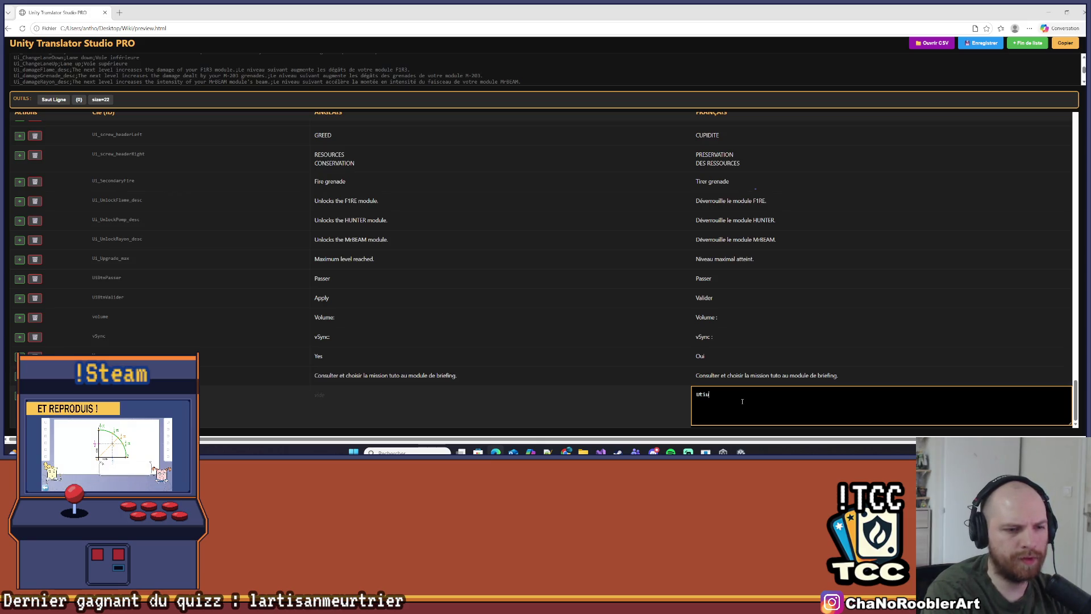
text(iser le module de télépor)
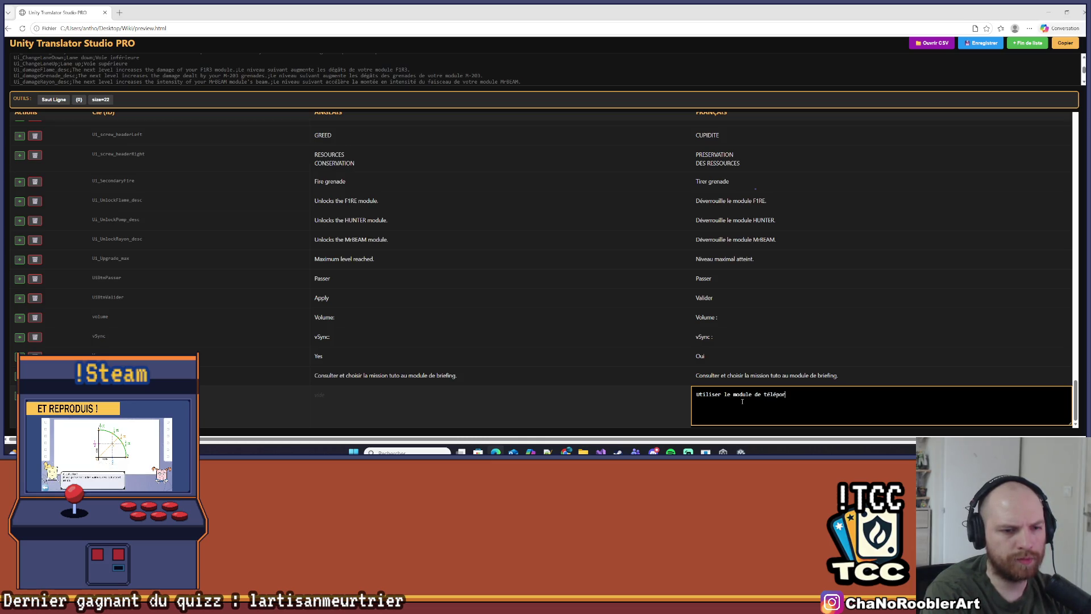
text(ionpour se rendre à)
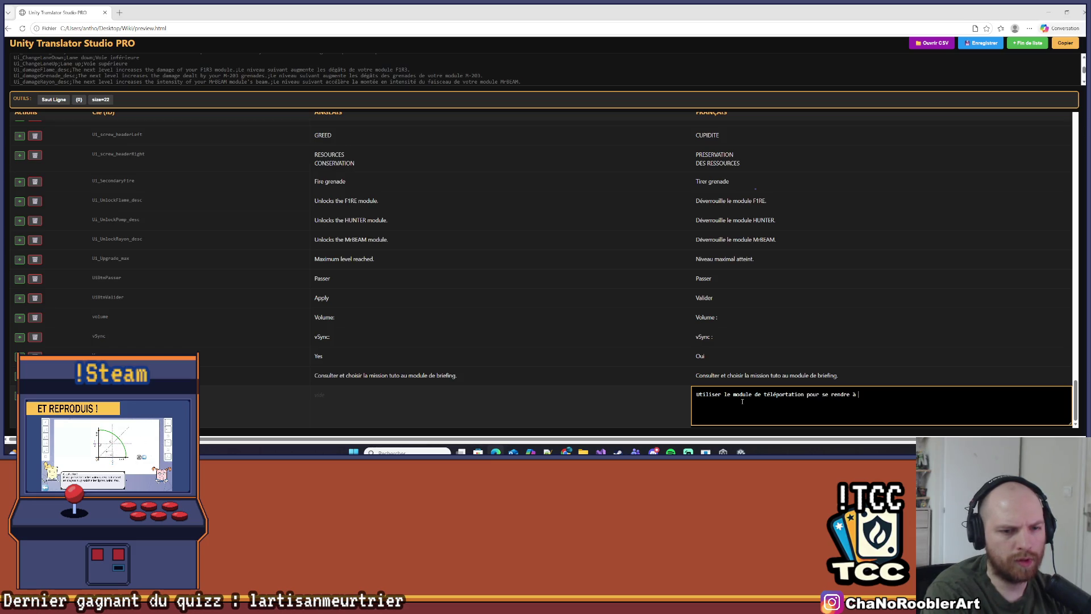
key(BackSpace)
key(BackSpace)
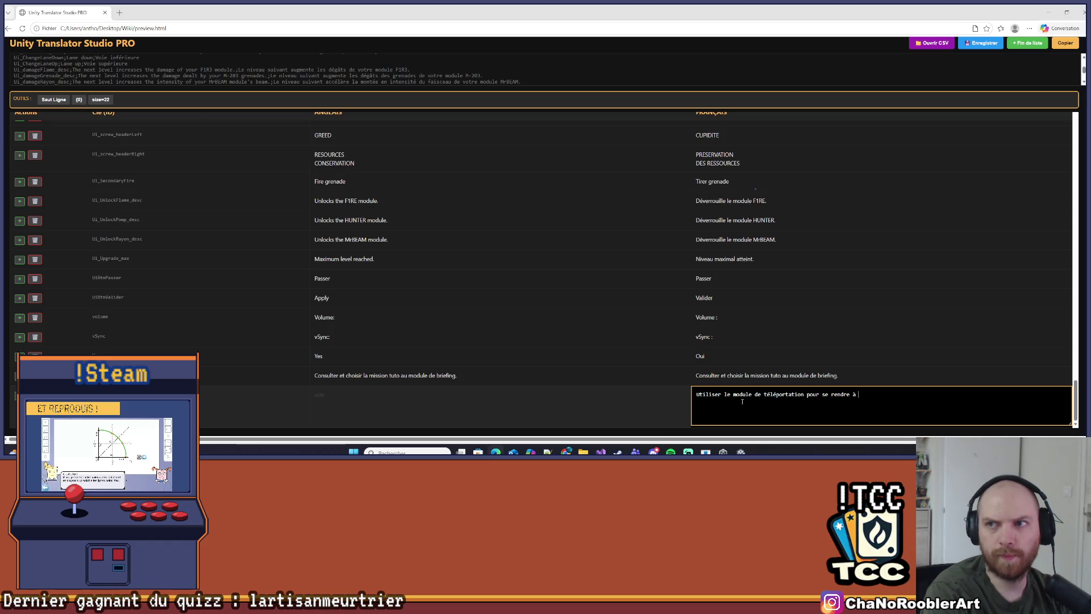
text(la m)
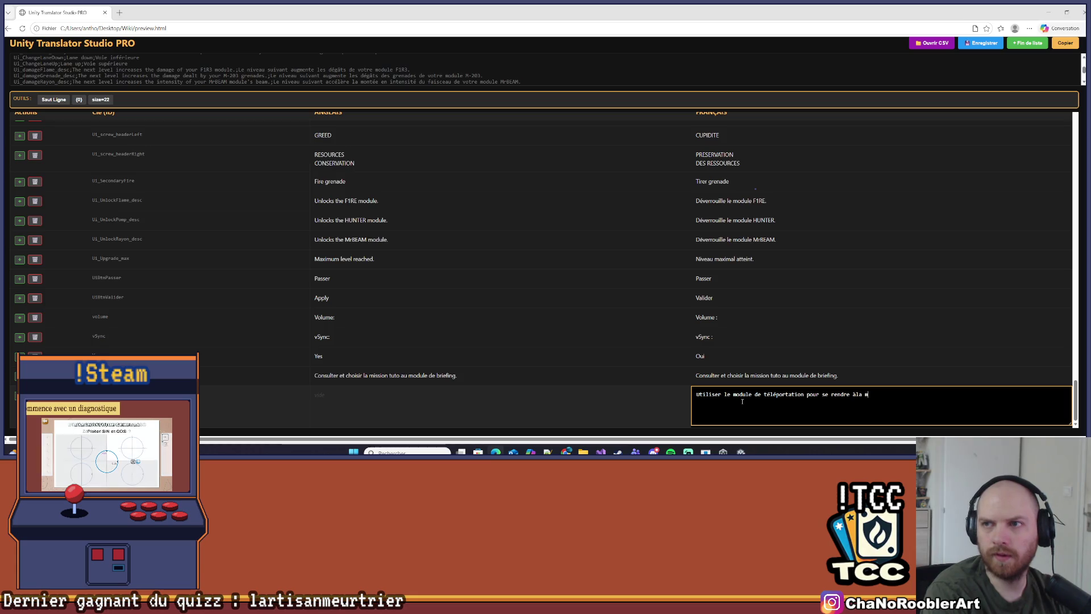
key(BackSpace)
key(BackSpace)
key(BackSpace)
key(BackSpace)
text(la)
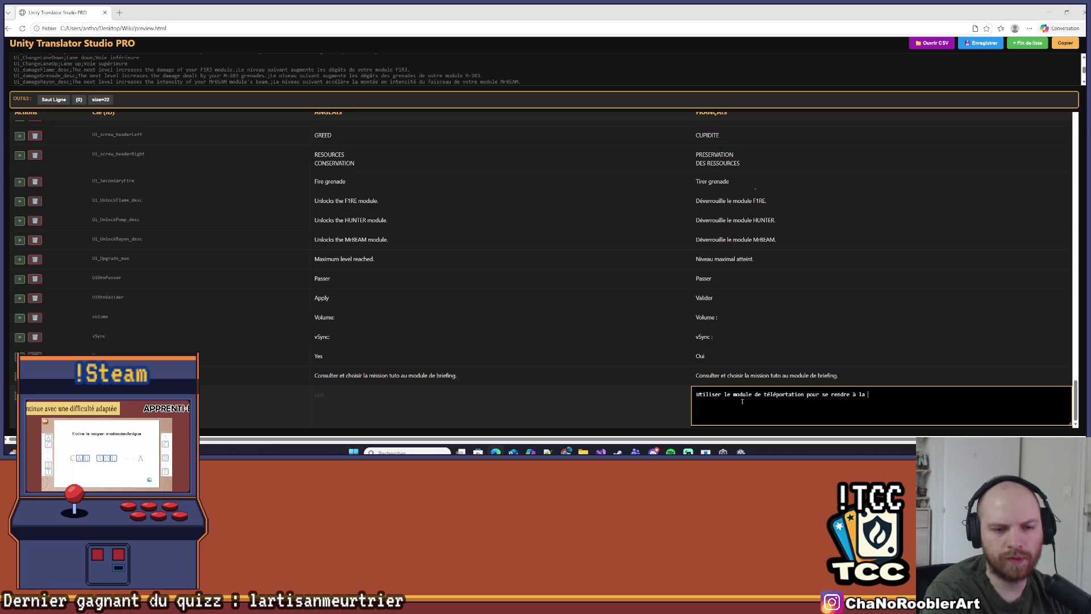
text(ssion)
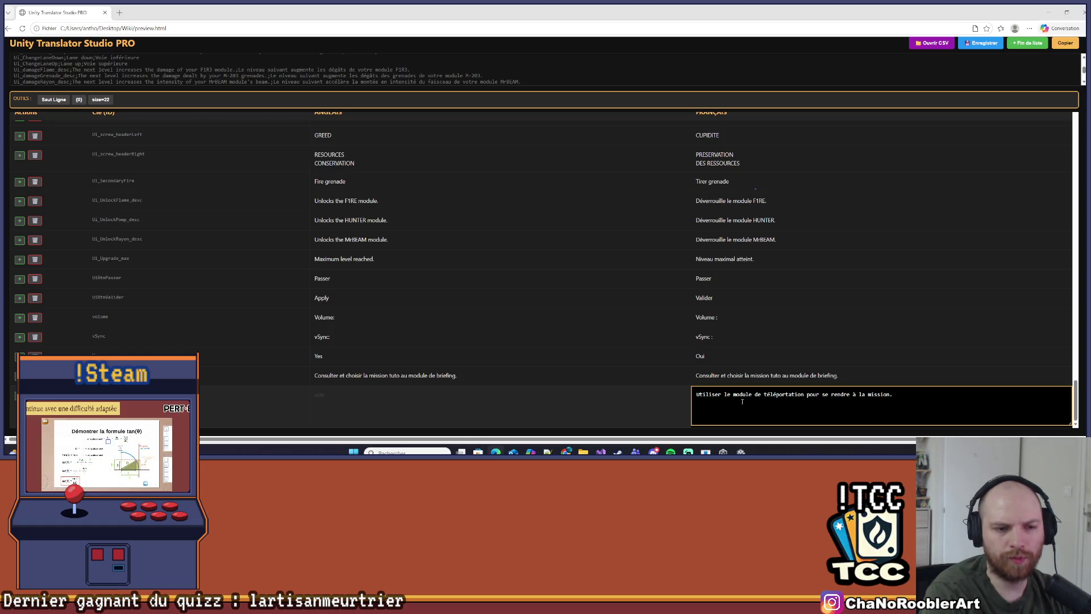
text(.)
key(ctrl+a)
key(ctrl+c)
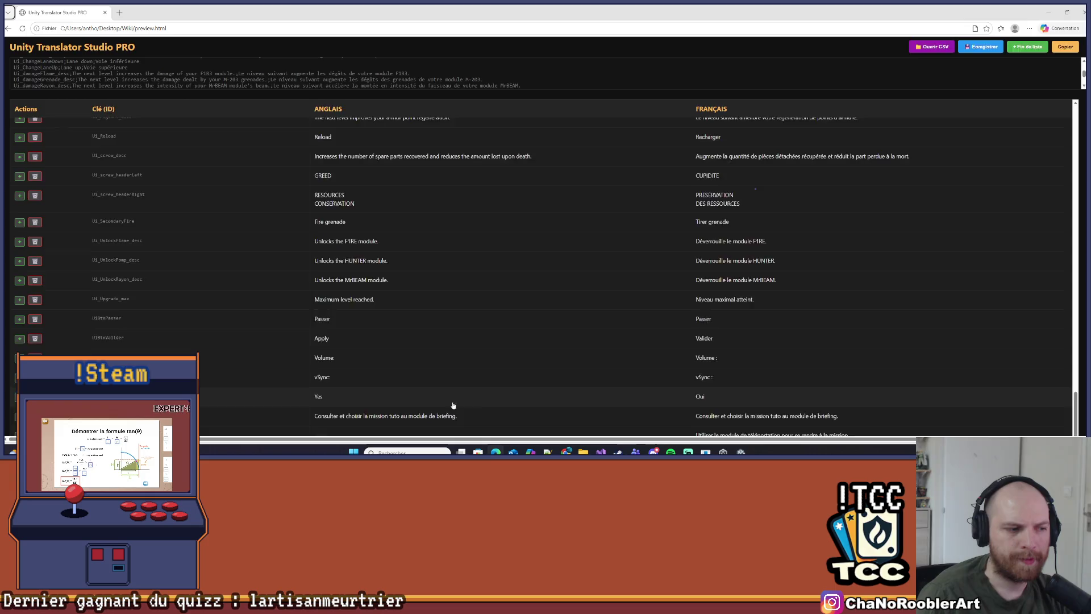
click(376, 420)
Paste the sentence into the bottom English cell, review the table, and save location.csv
key(ctrl+v)
click(642, 368)
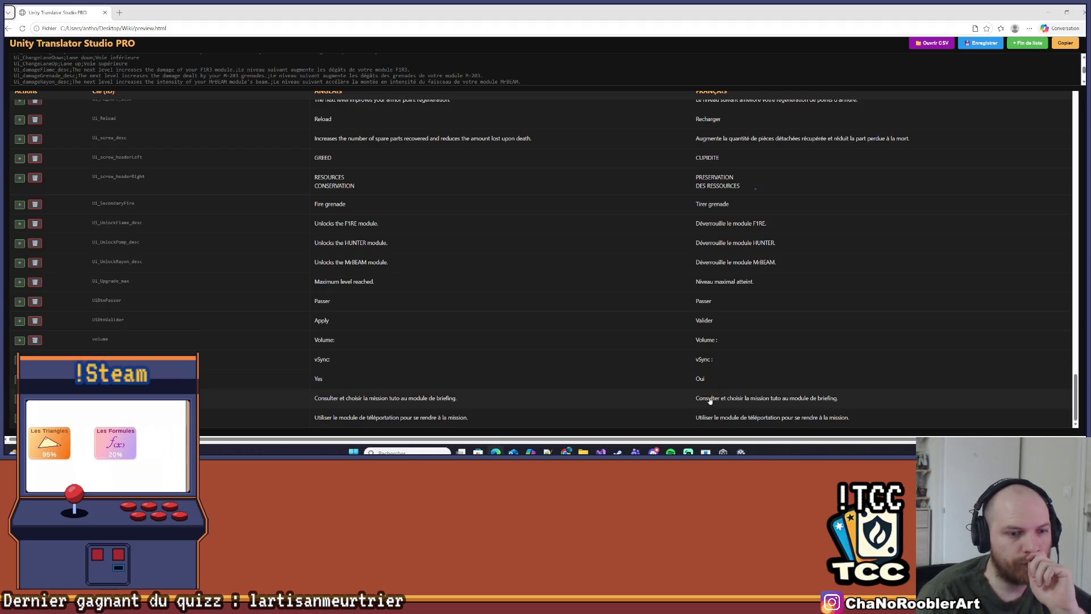
scroll(728, 256, up, 10)
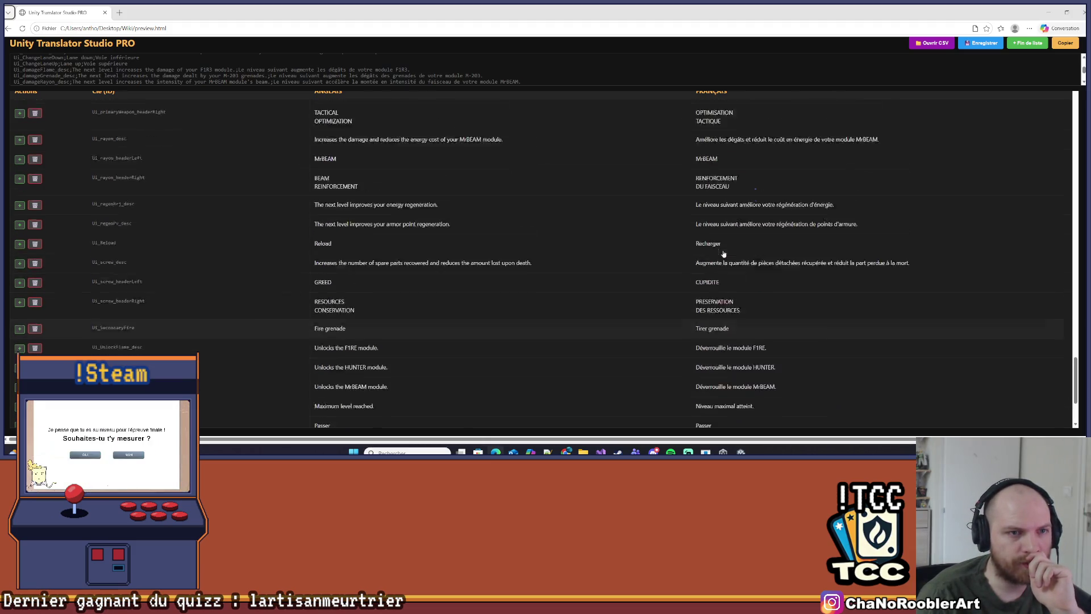
scroll(717, 327, up, 5)
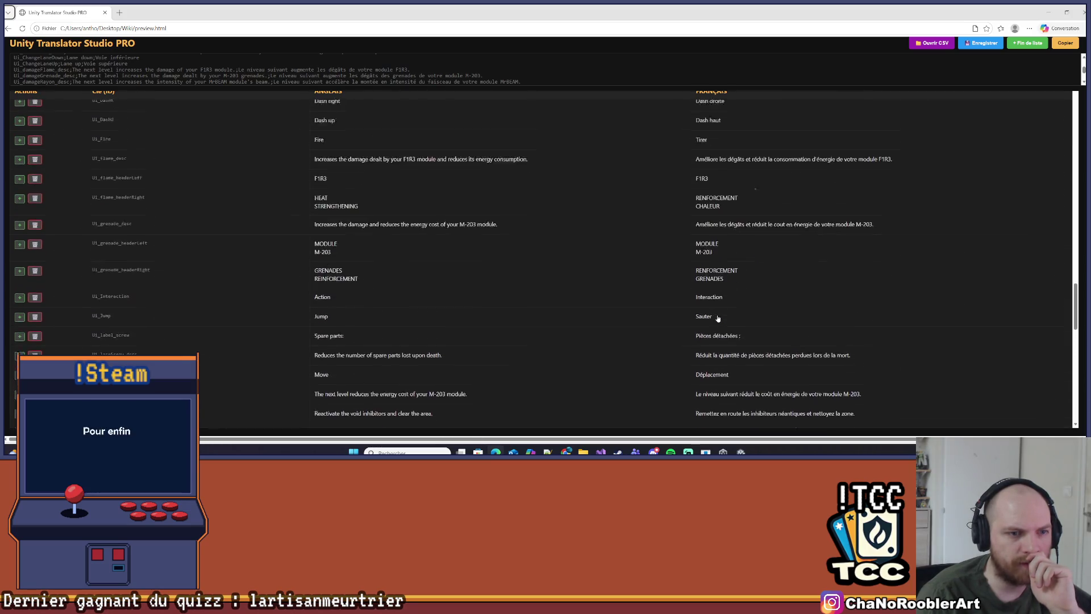
scroll(713, 295, up, 5)
scroll(711, 261, up, 10)
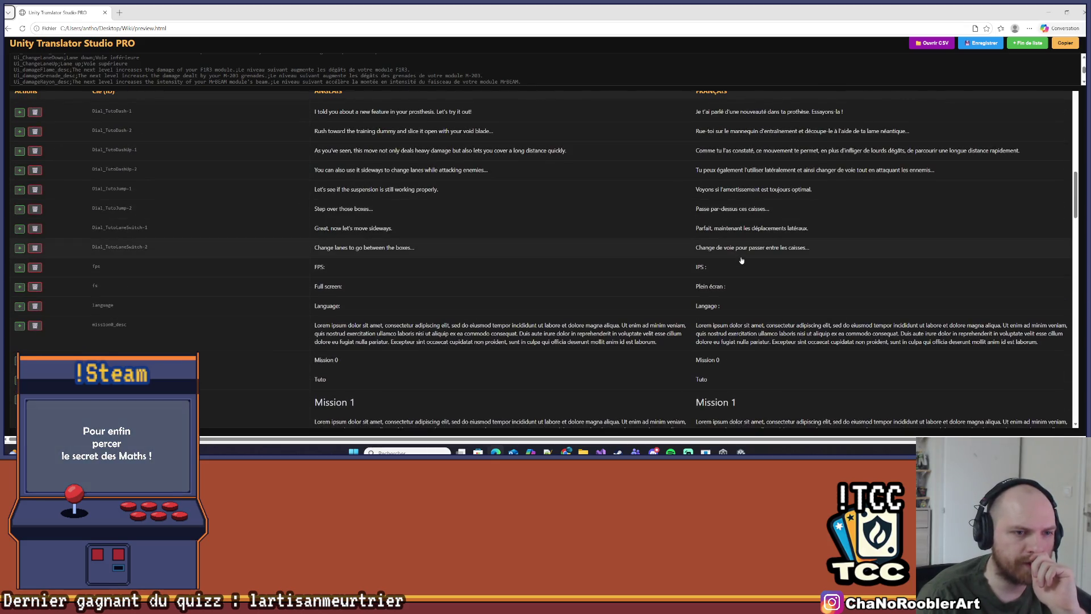
scroll(727, 253, up, 3)
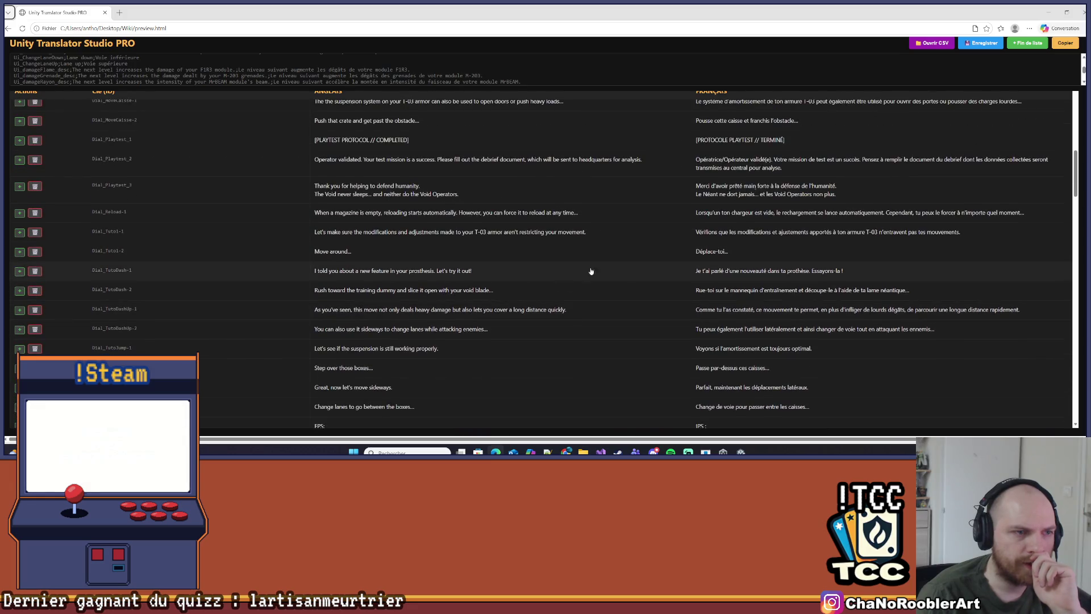
scroll(153, 203, up, 4)
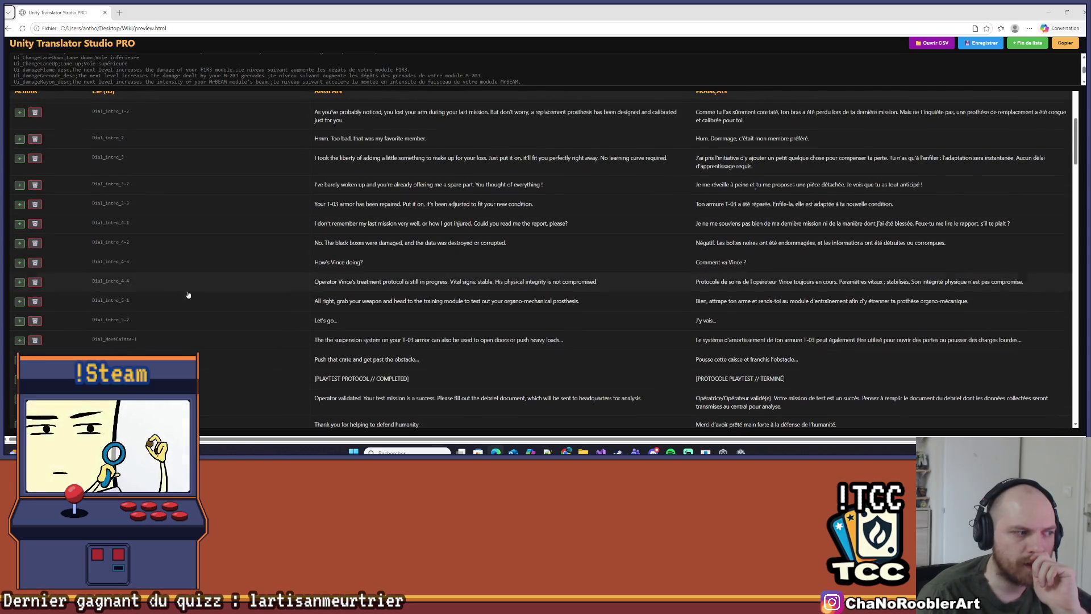
scroll(806, 344, down, 20)
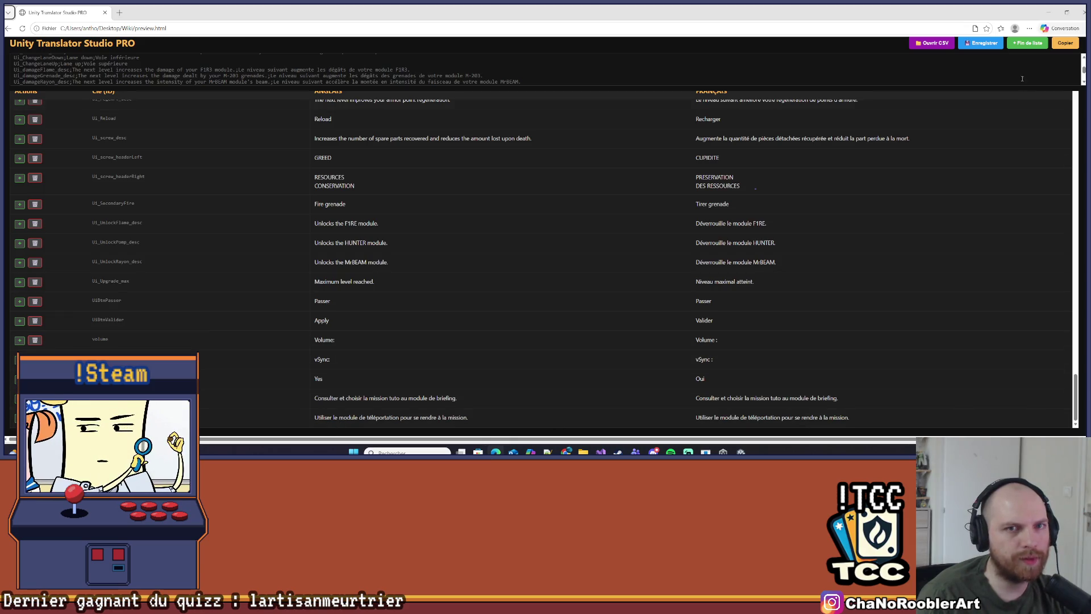
click(994, 46)
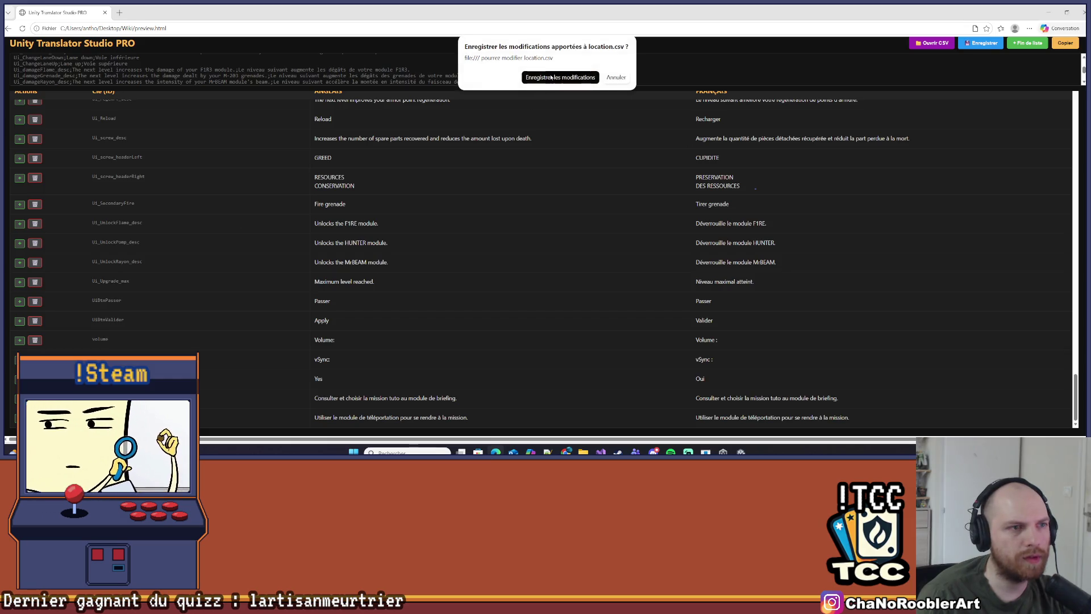
Dismiss the location.csv save confirmation and switch to the Visual Studio project
click(622, 83)
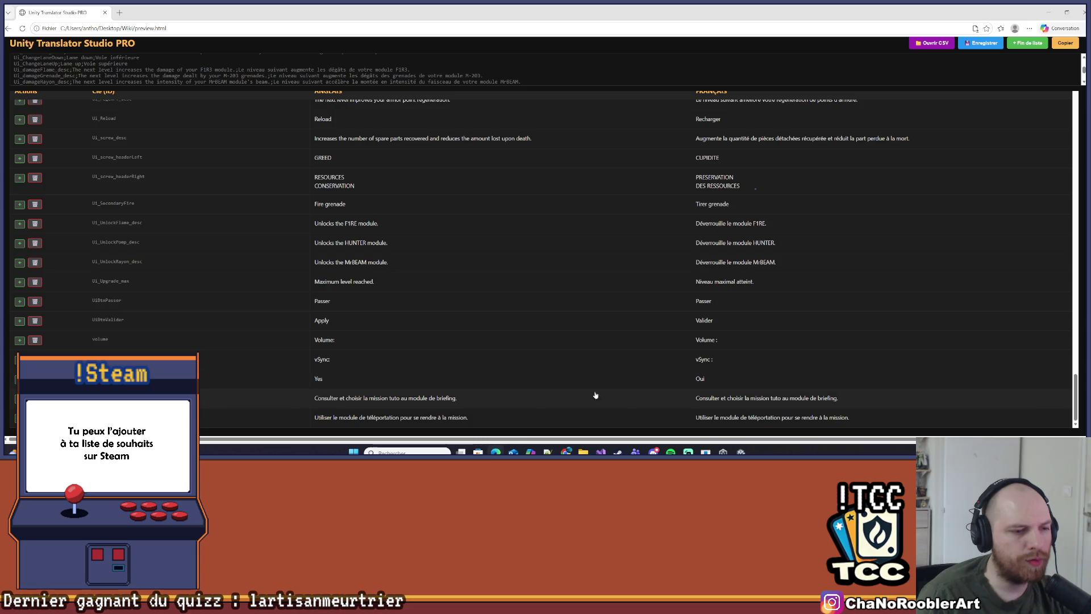
mouse_move(601, 452)
click(600, 419)
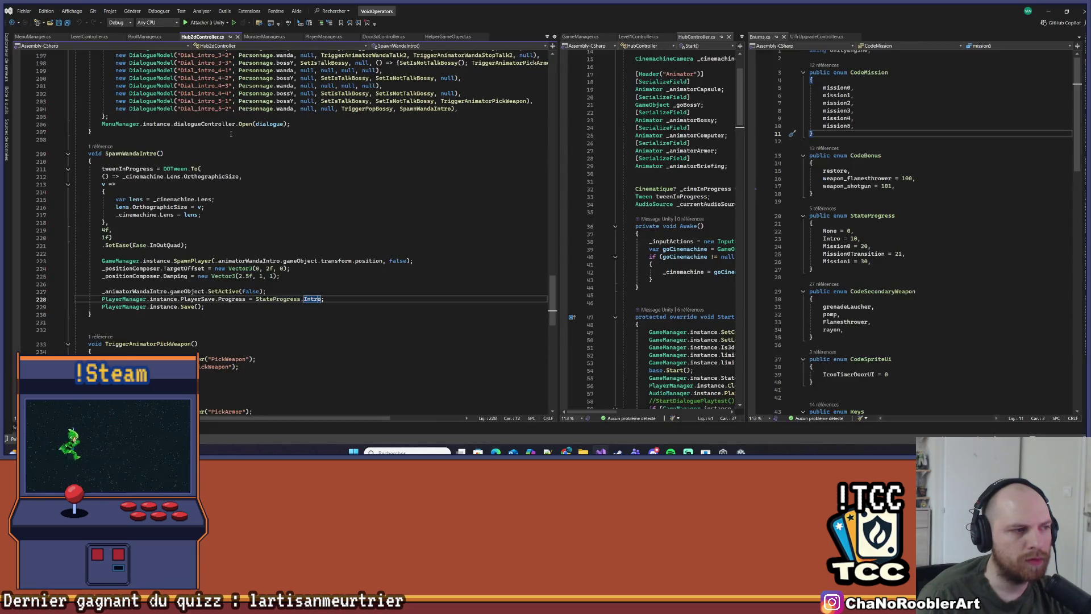
Resize the code panes to widen the Hub2dController.cs editor
scroll(264, 247, up, 20)
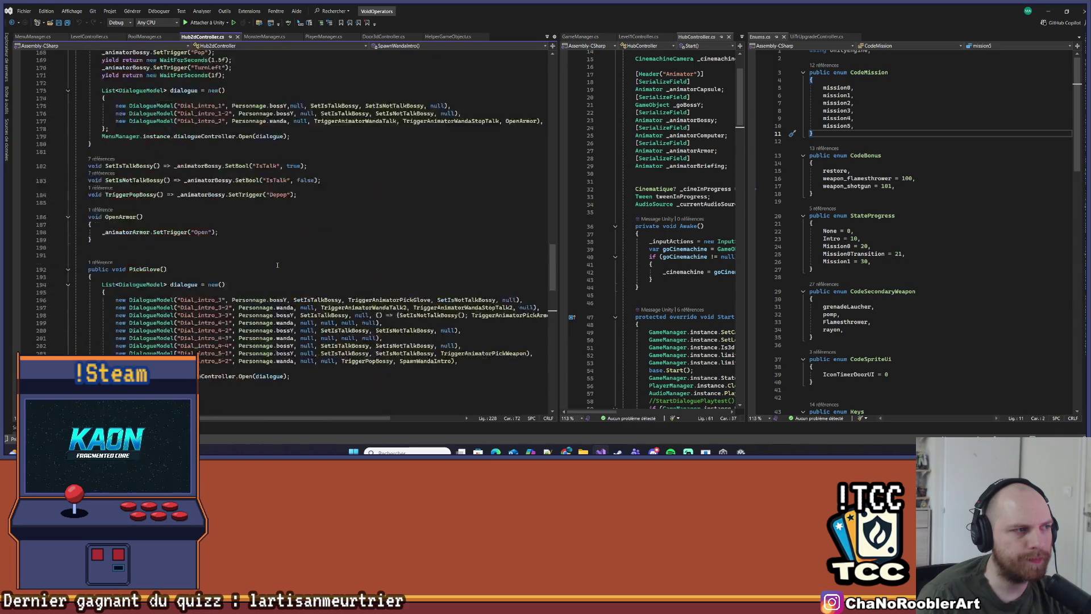
drag(559, 155, 363, 154)
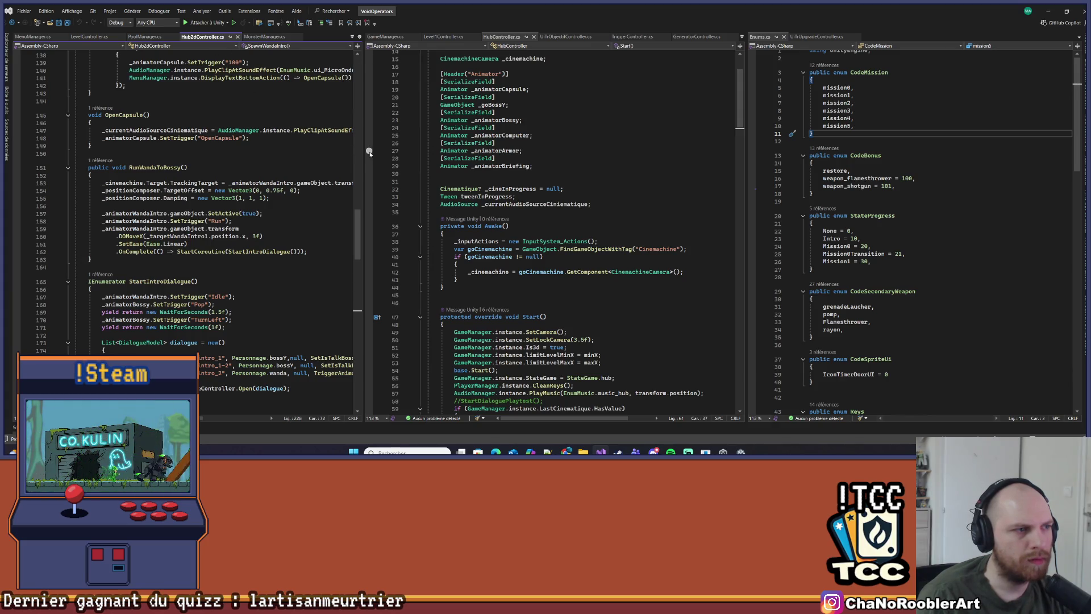
drag(368, 152, 598, 152)
scroll(207, 226, up, 20)
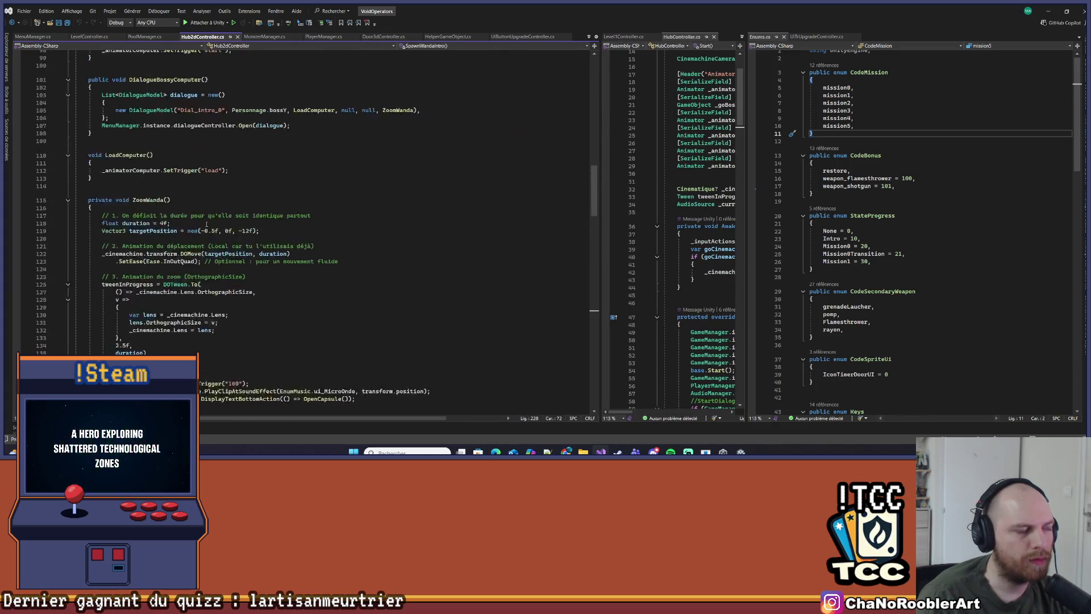
scroll(206, 226, up, 20)
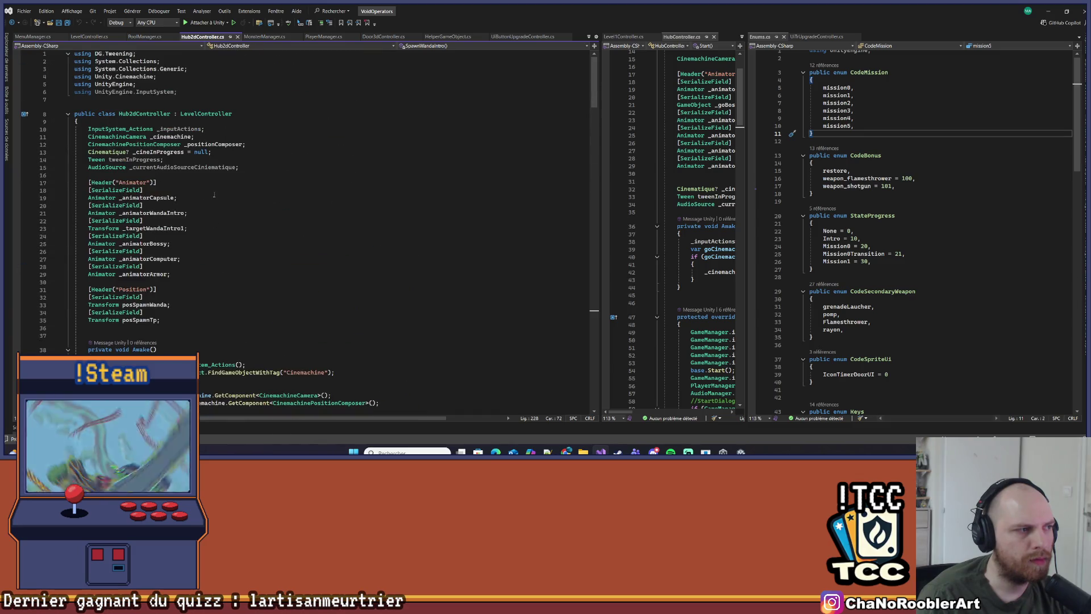
scroll(214, 198, down, 7)
Add an empty line after line 36 in Hub2dController.cs and save
click(187, 165)
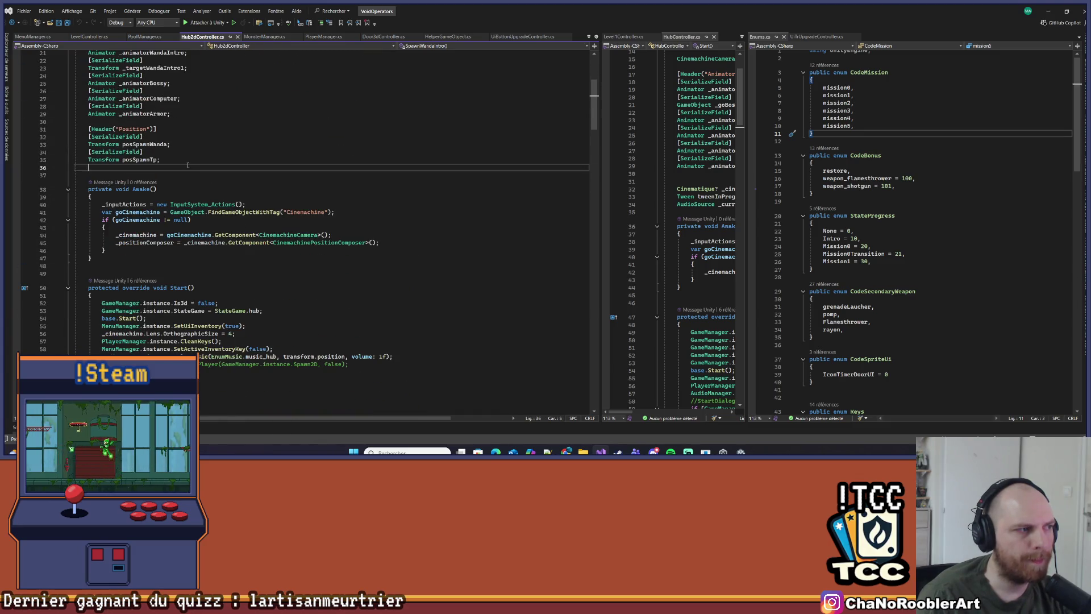
scroll(188, 165, up, 7)
scroll(145, 228, down, 3)
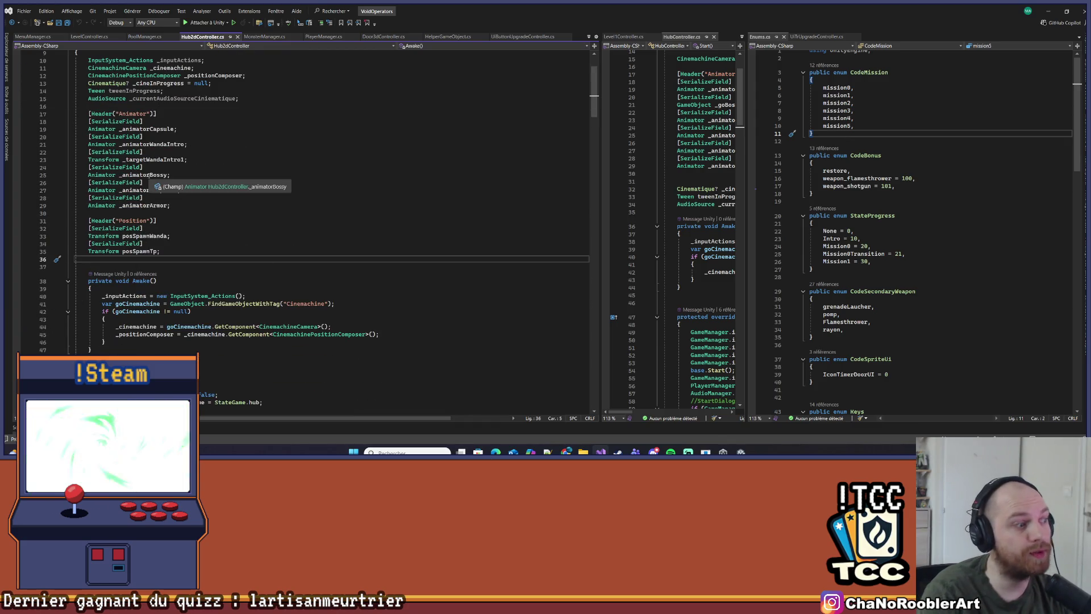
key(Return)
key(ctrl+s)
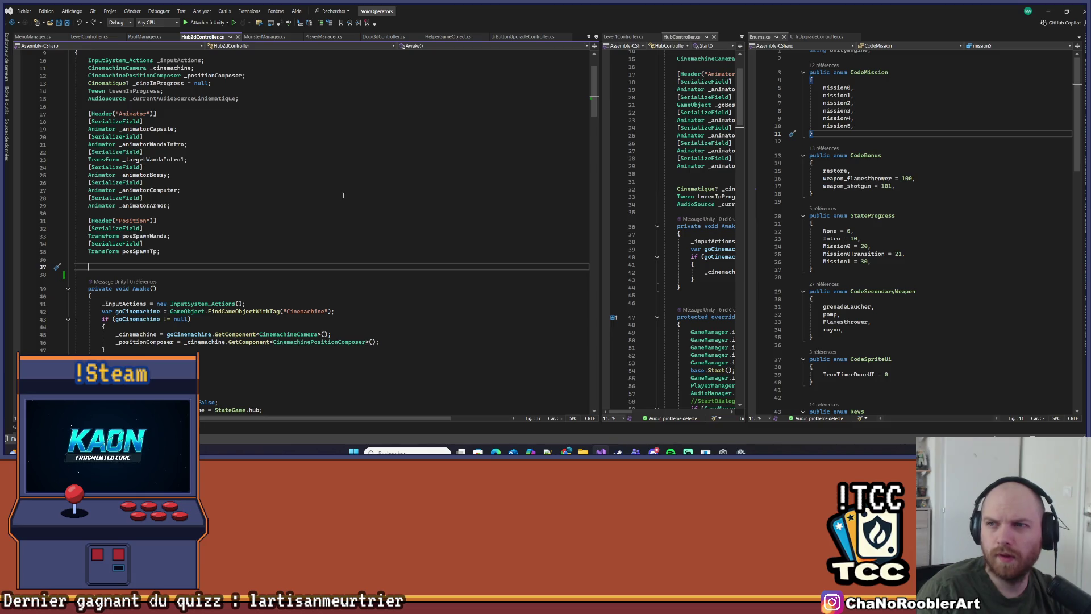
scroll(343, 196, down, 3)
Insert blank lines after the Position fields and start a Dictionary< declaration
click(96, 194)
key(Return)
key(Return)
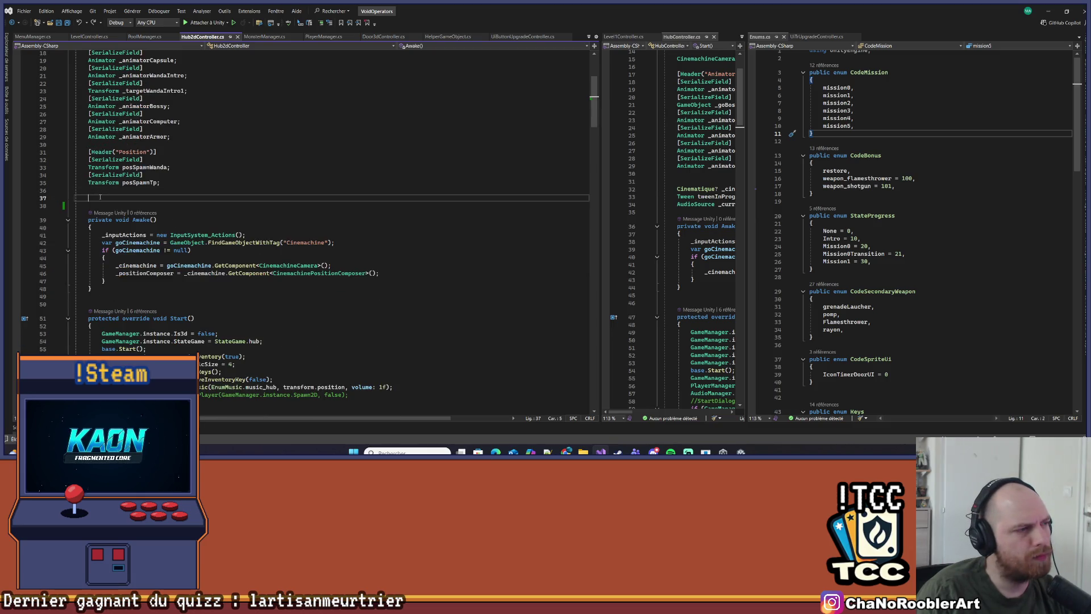
scroll(209, 182, down, 3)
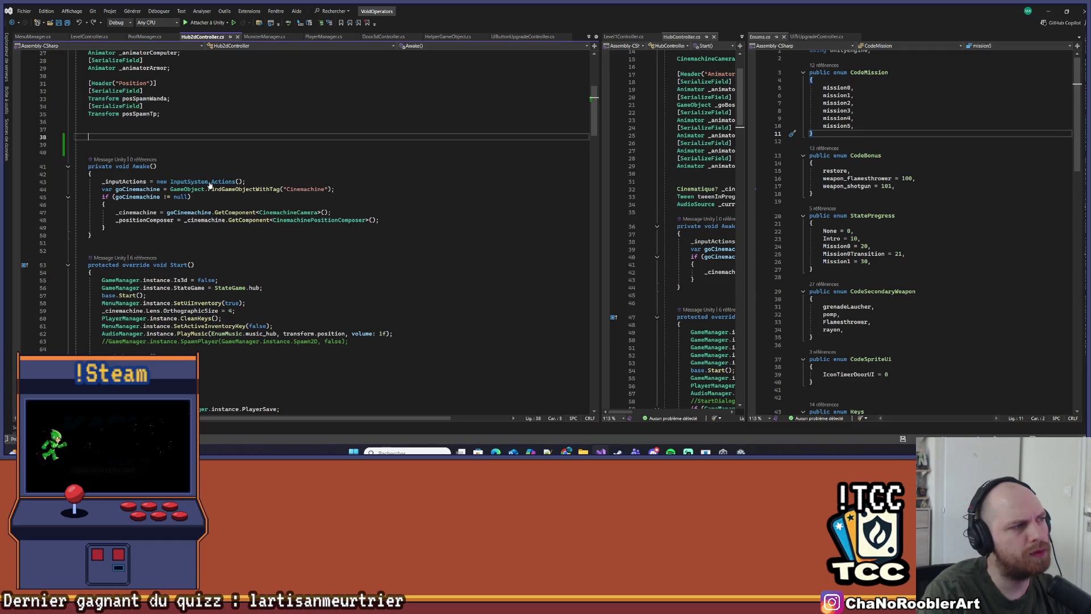
scroll(682, 227, up, 2)
scroll(167, 93, up, 5)
scroll(261, 105, up, 4)
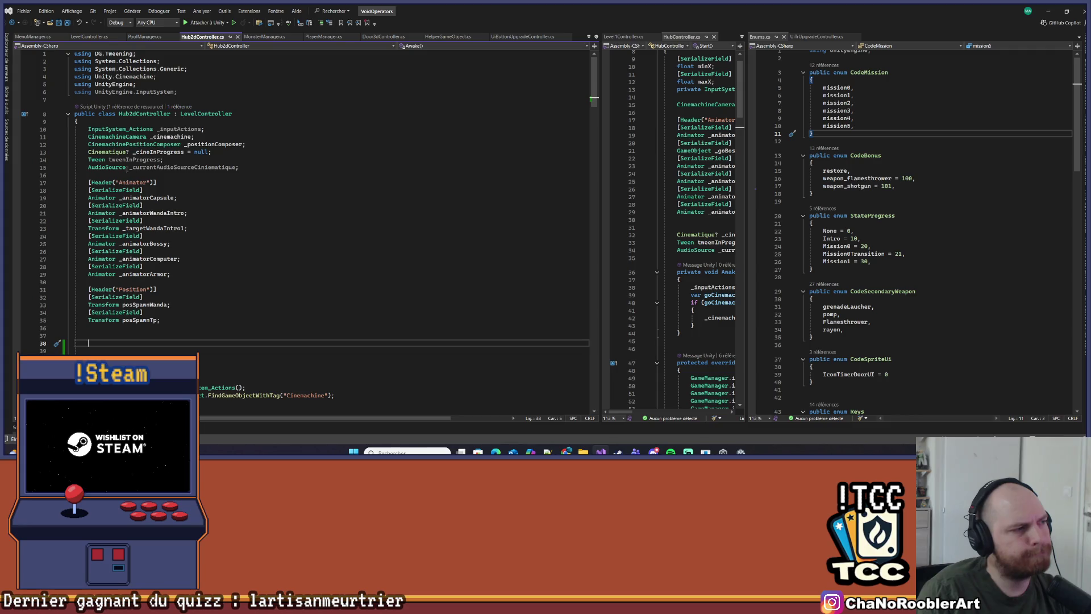
mouse_move(116, 132)
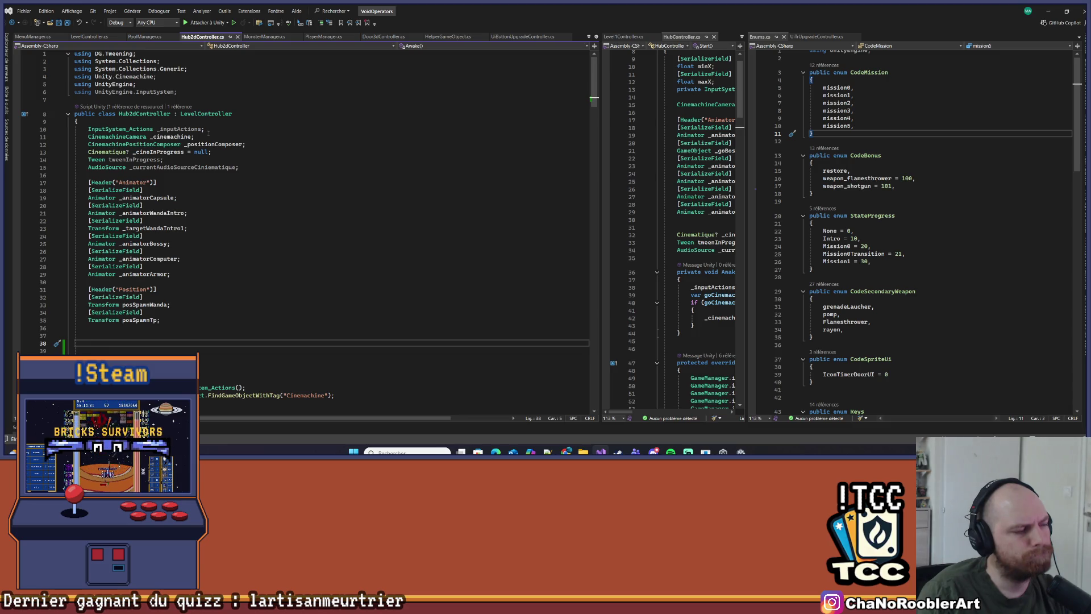
scroll(208, 132, down, 8)
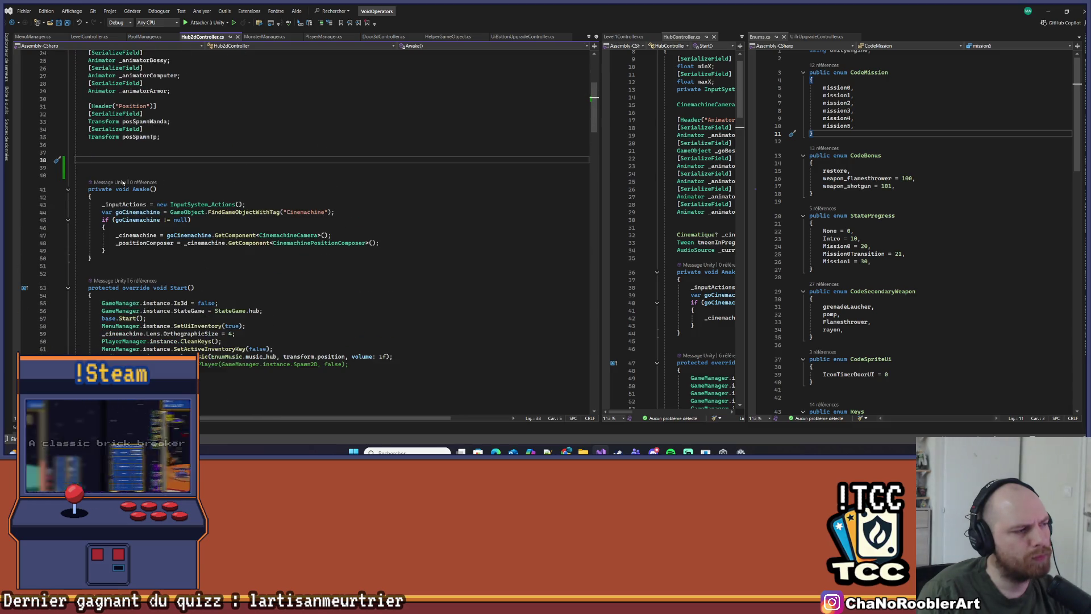
scroll(115, 211, up, 2)
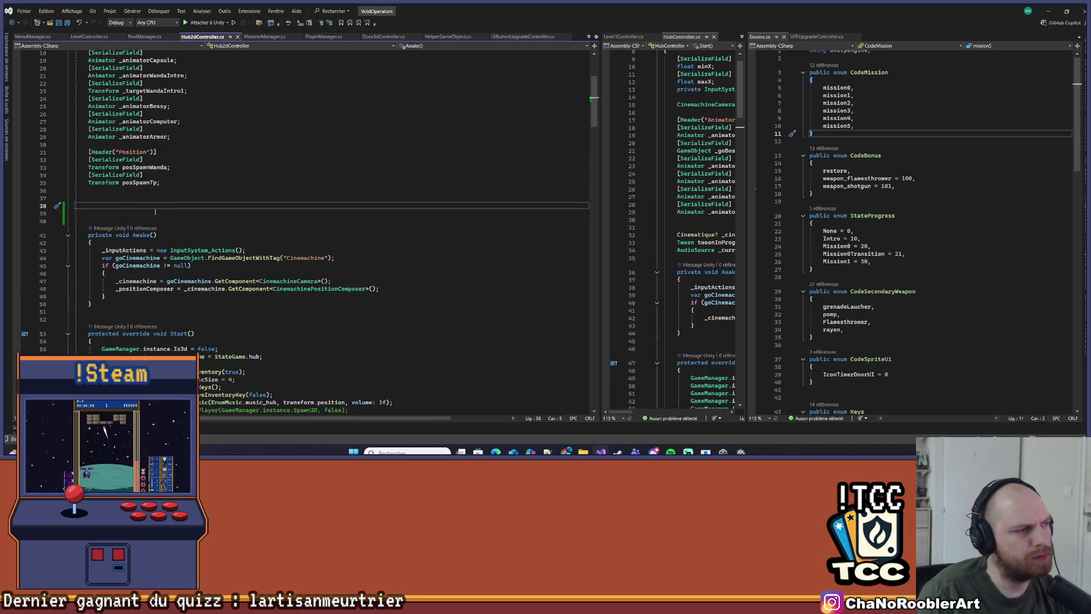
text(Dictionary)
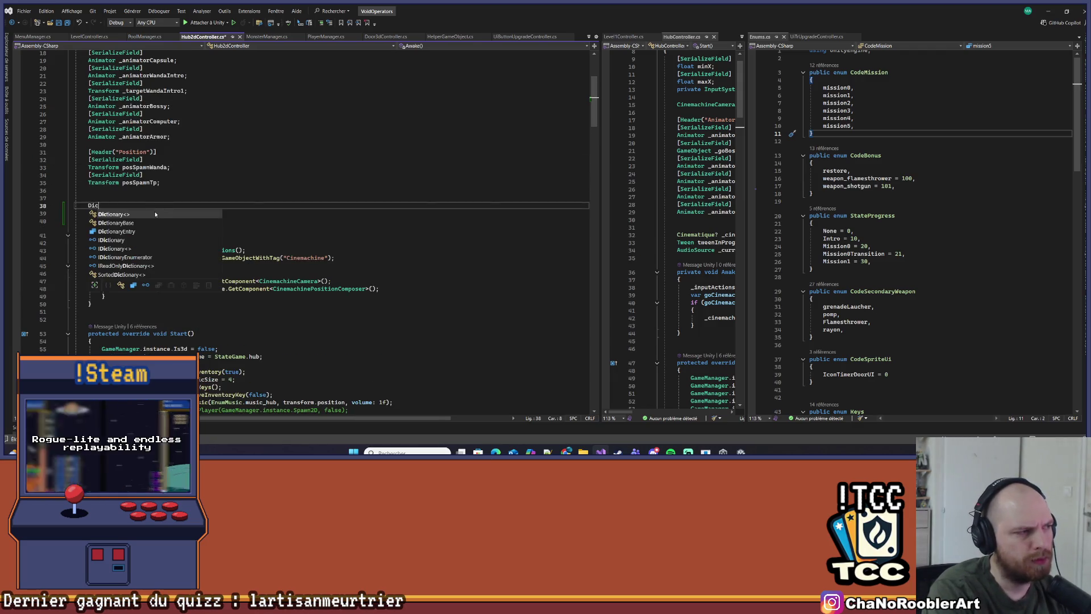
key(Escape)
text(<>)
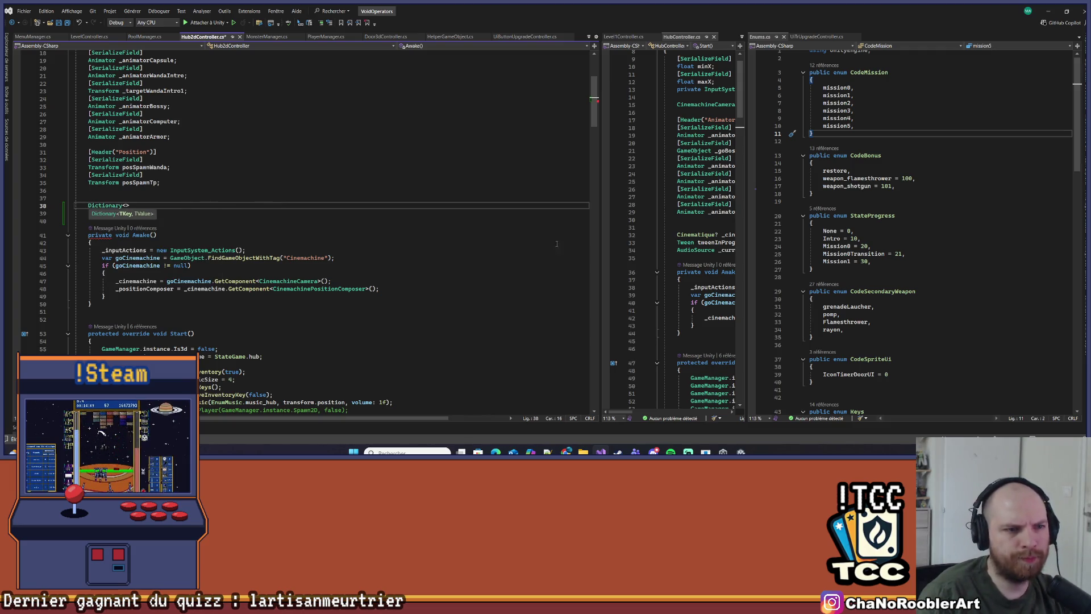
Complete the field Dictionary<StateProgress, List<EObjectif>> _dicoObjectif; using StateProgress copied from Enums.cs, then save
mouse_move(599, 210)
mouse_down()
mouse_move(402, 211)
mouse_move(432, 193)
mouse_move(469, 196)
mouse_up()
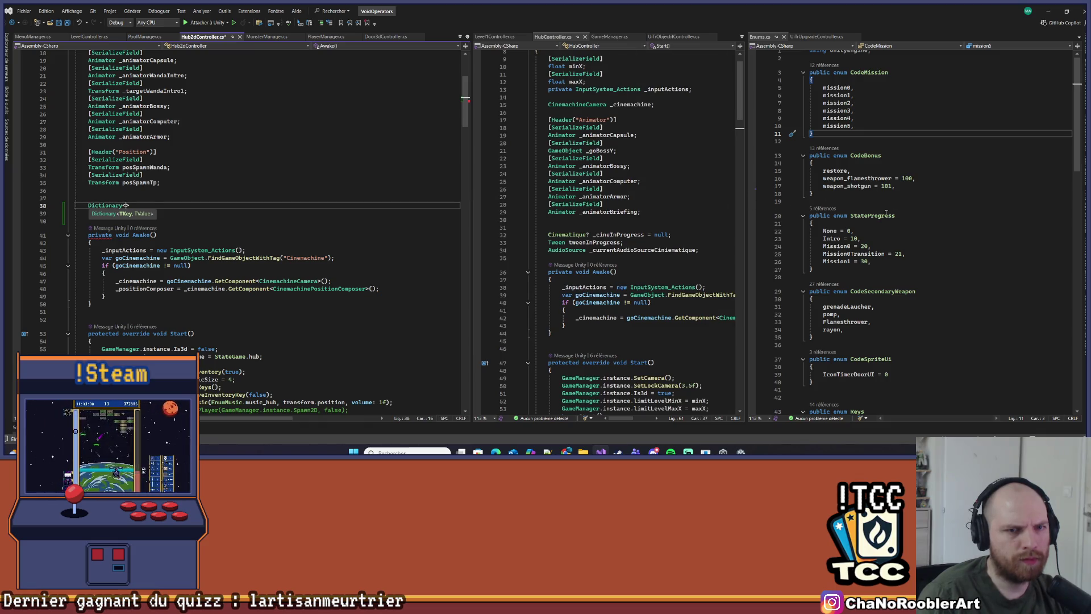
double_click(878, 216)
key(ctrl+c)
click(126, 205)
key(ctrl+v)
text(, List<)
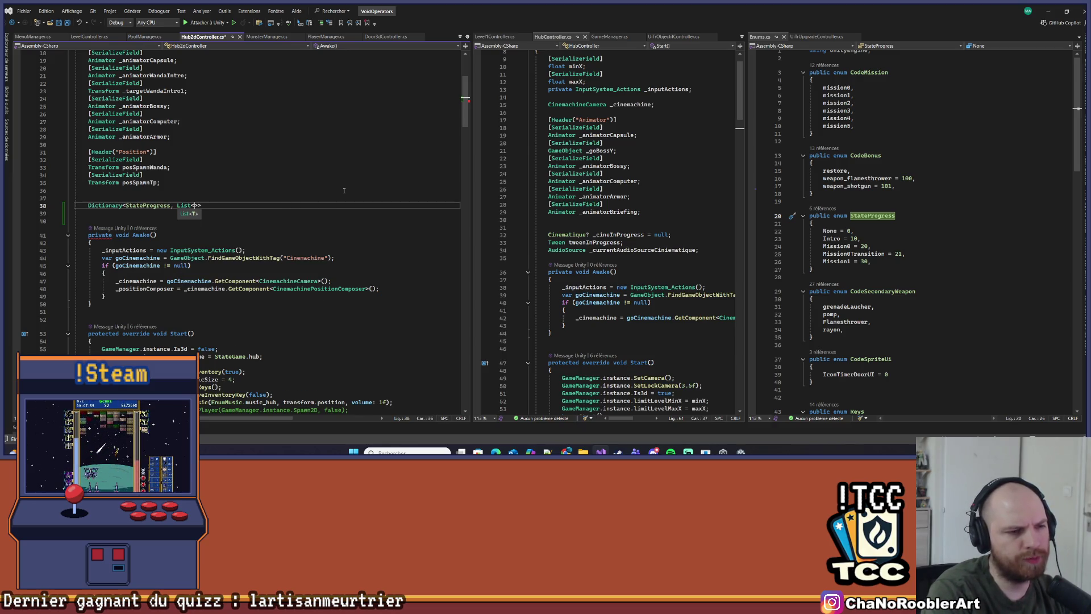
text(E)
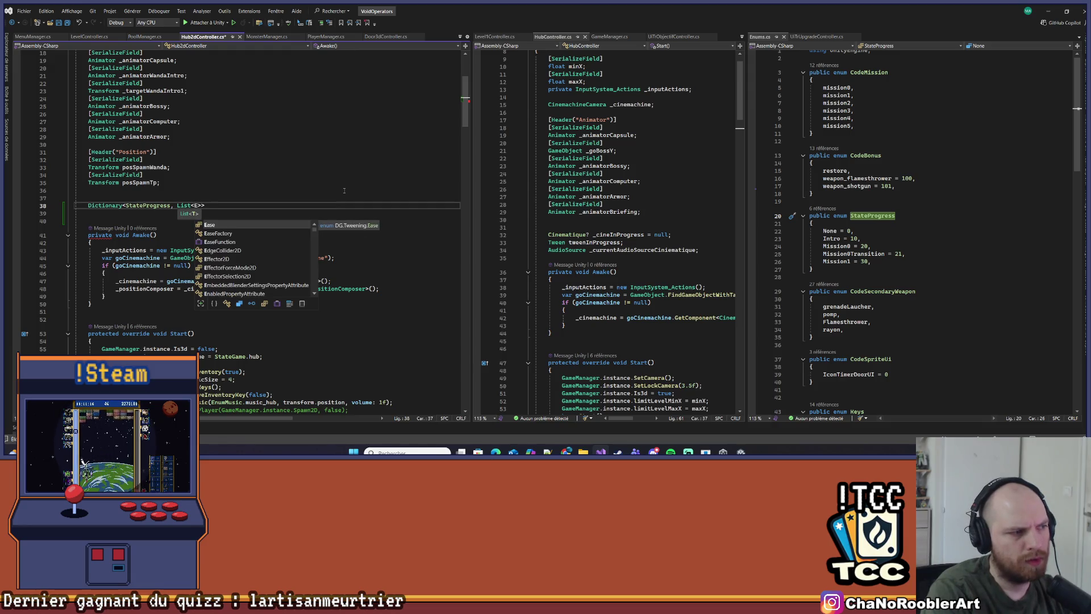
text(Objectif)
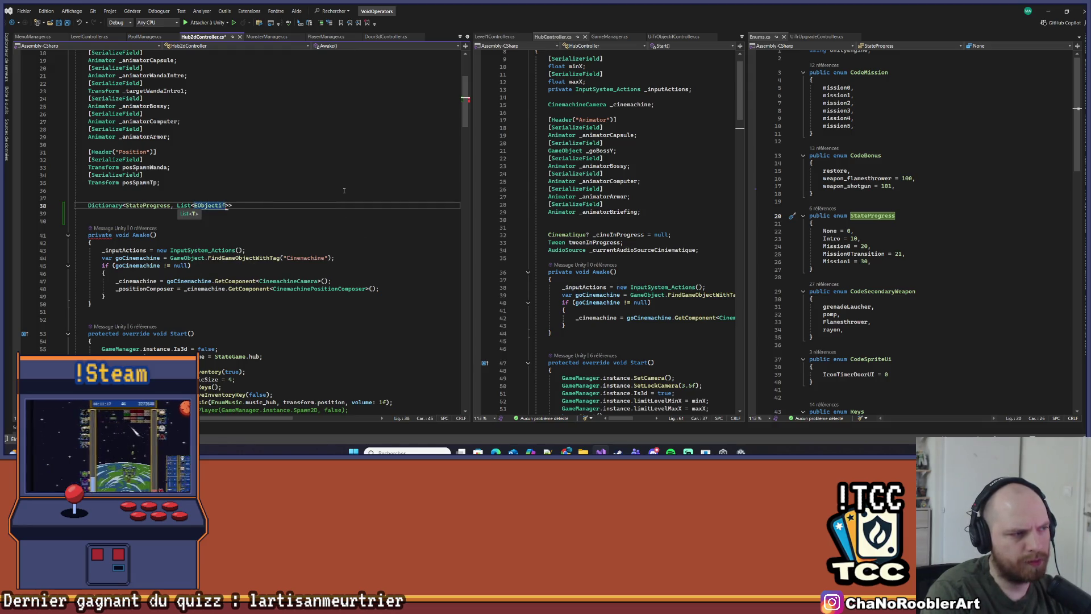
key(End)
text(_di)
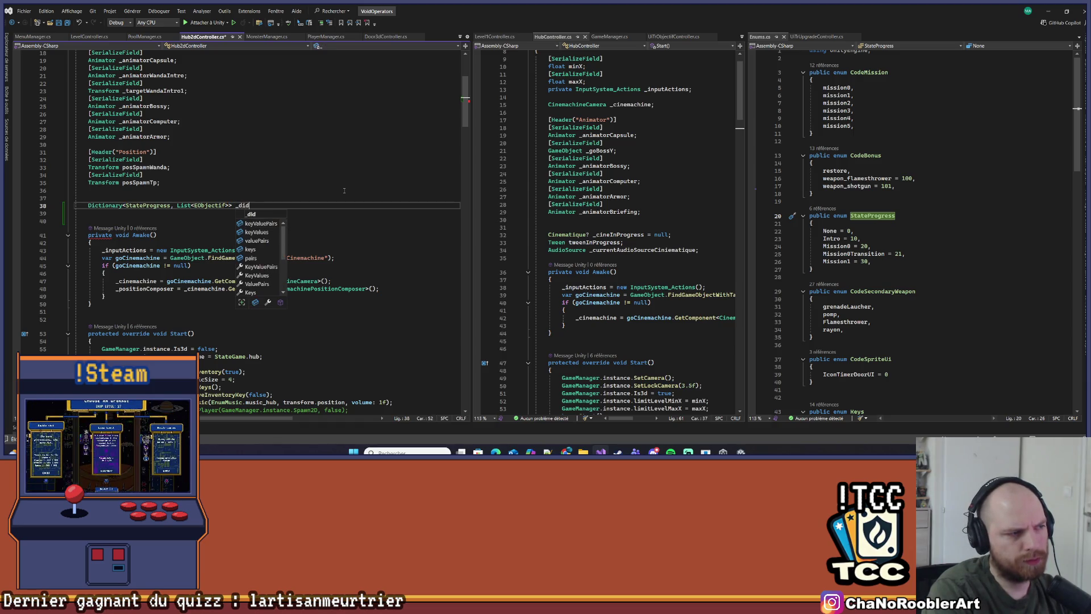
text(coO)
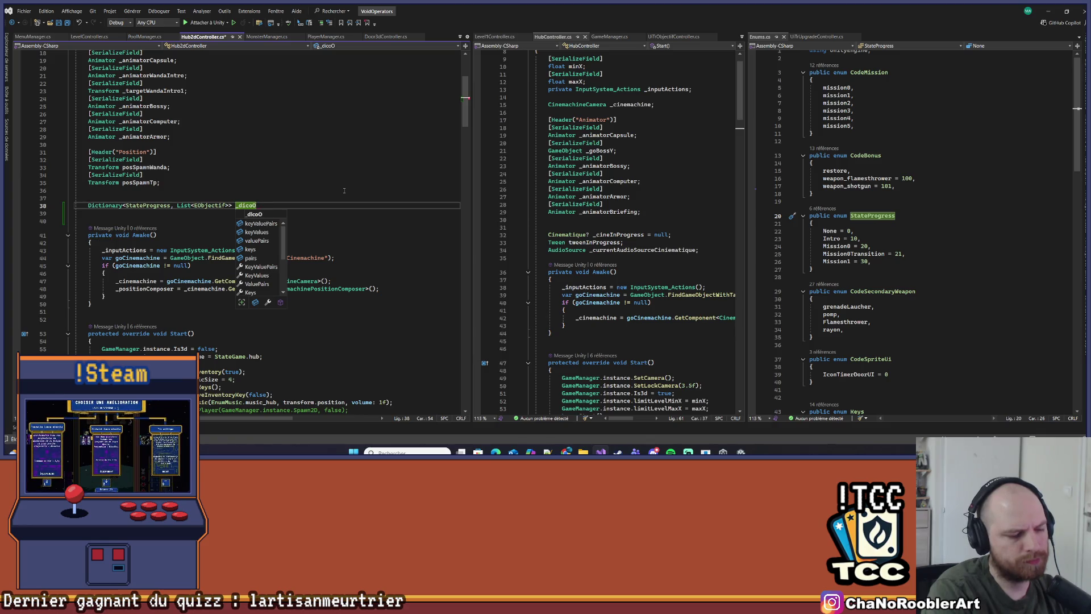
text(bjectif;)
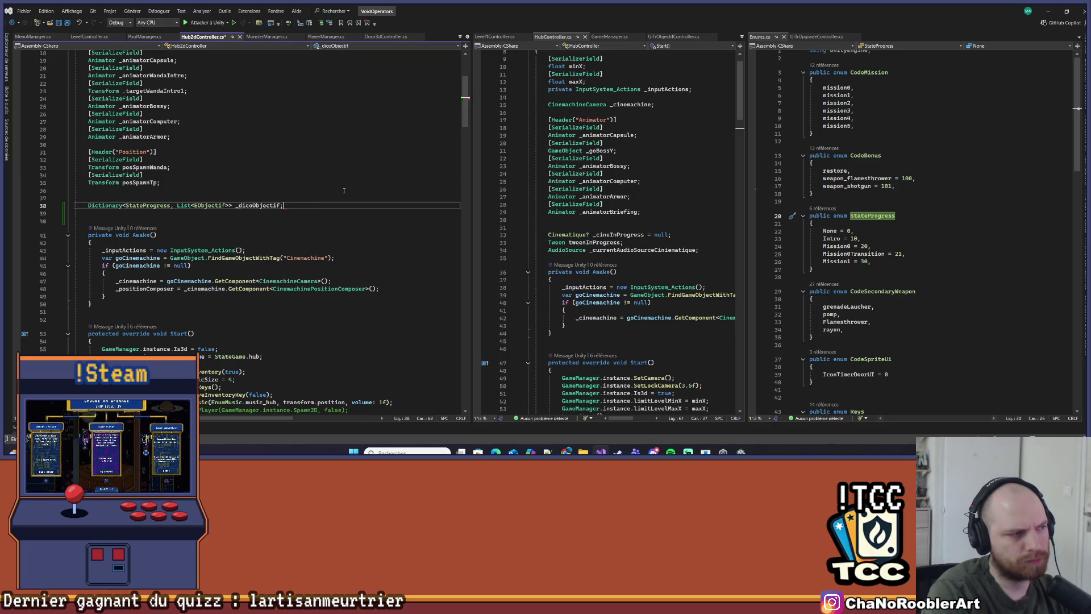
key(Return)
key(Return)
key(ctrl+s)
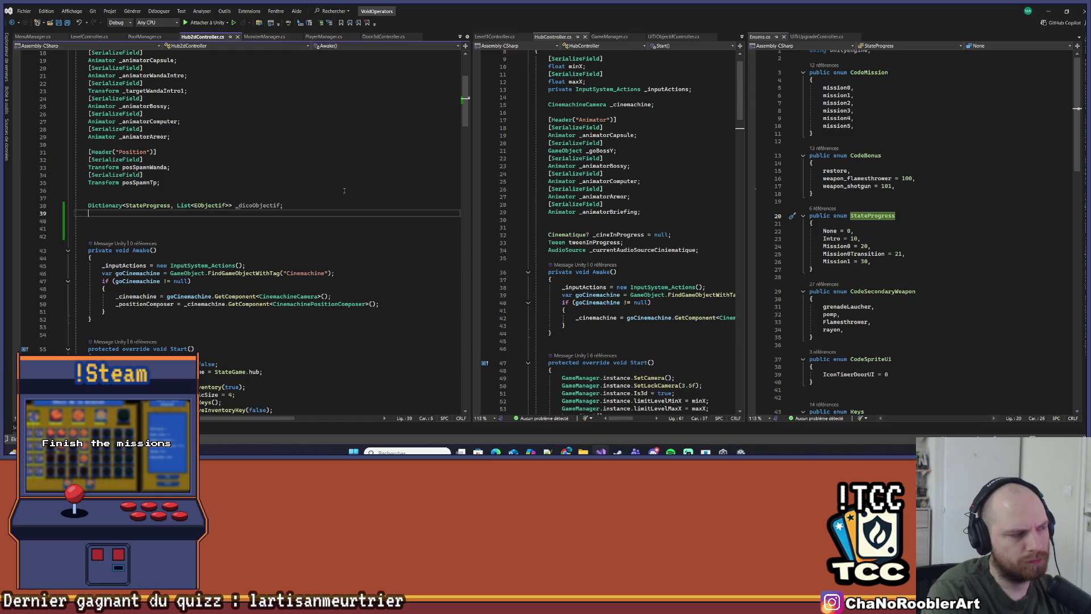
Duplicate the _dicoObjectif declaration below and rename the copy DicoObjectif
key(Up)
key(Up)
key(shift+End)
key(ctrl+c)
key(Down)
key(Down)
key(ctrl+v)
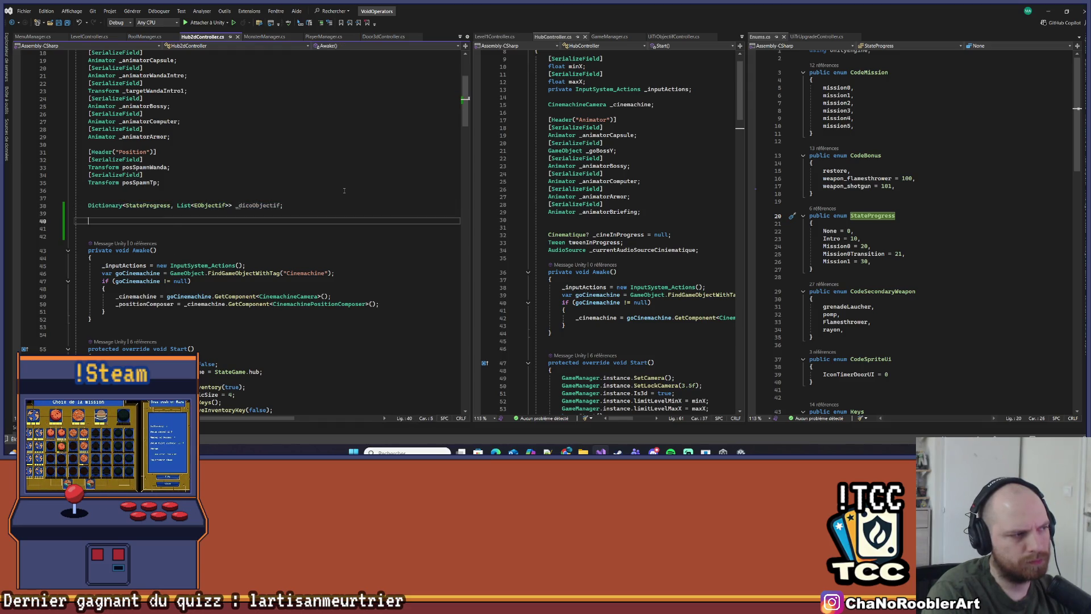
key(Left)
key(Left)
text(DicoObjectif)
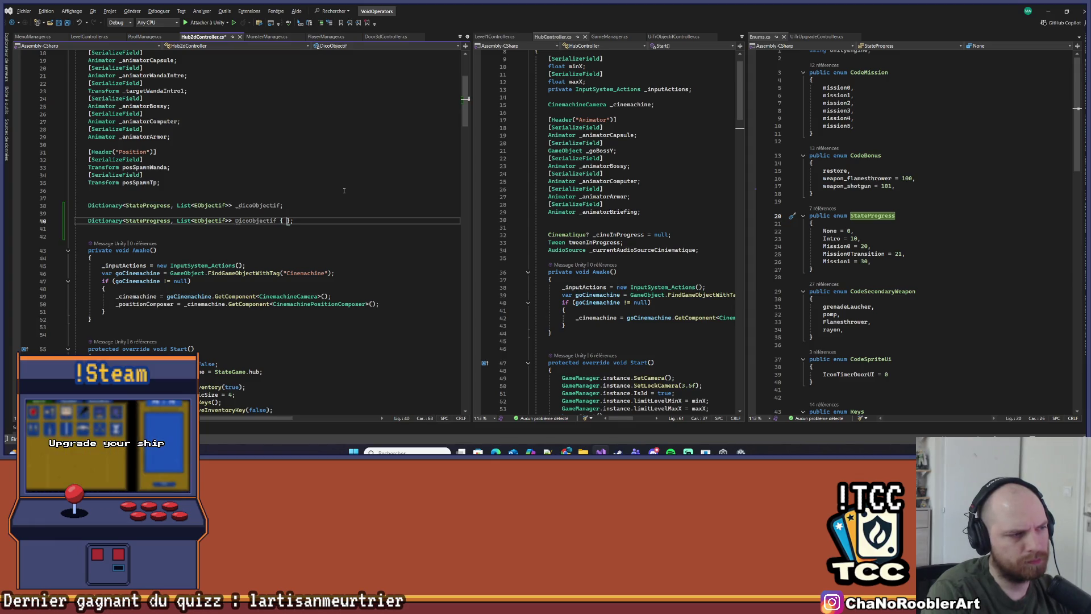
Turn DicoObjectif into a property whose getter returns _dicoObjectif
key(Return)
text(get {)
key(Return)
key(Return)
text(})
key(Down)
text(;)
key(Up)
key(Up)
text(return )
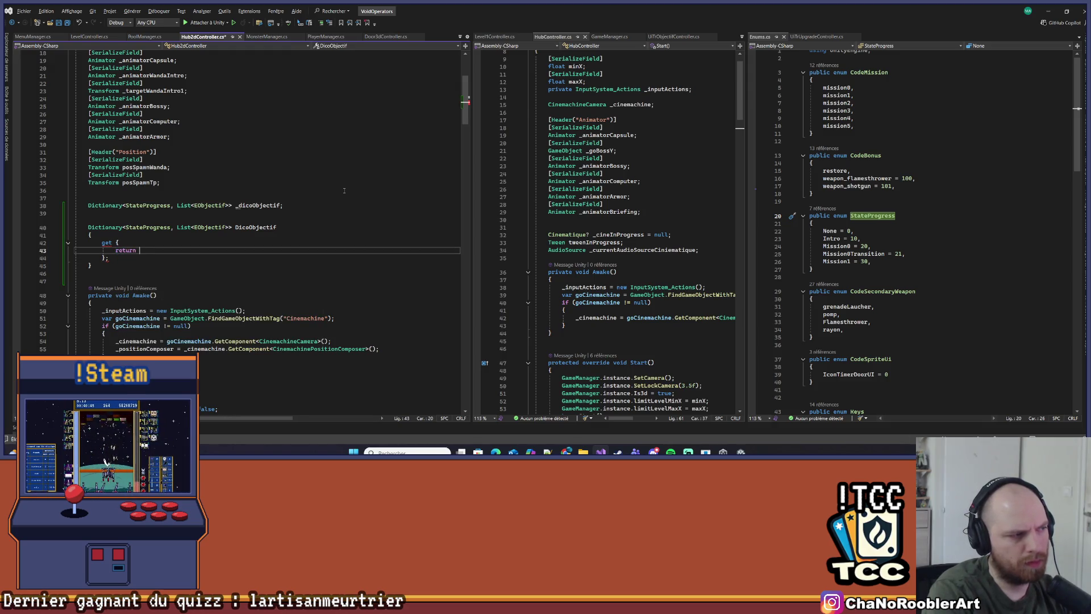
text(_dico)
key(Tab)
text(;)
Add a null check that assigns _dicoObjectif a new Dictionary<StateProgress, List<EObjectif>>()
key(Home)
key(Return)
key(Return)
key(Down)
key(Up)
key(Up)
key(Up)
text(if()
key(Tab)
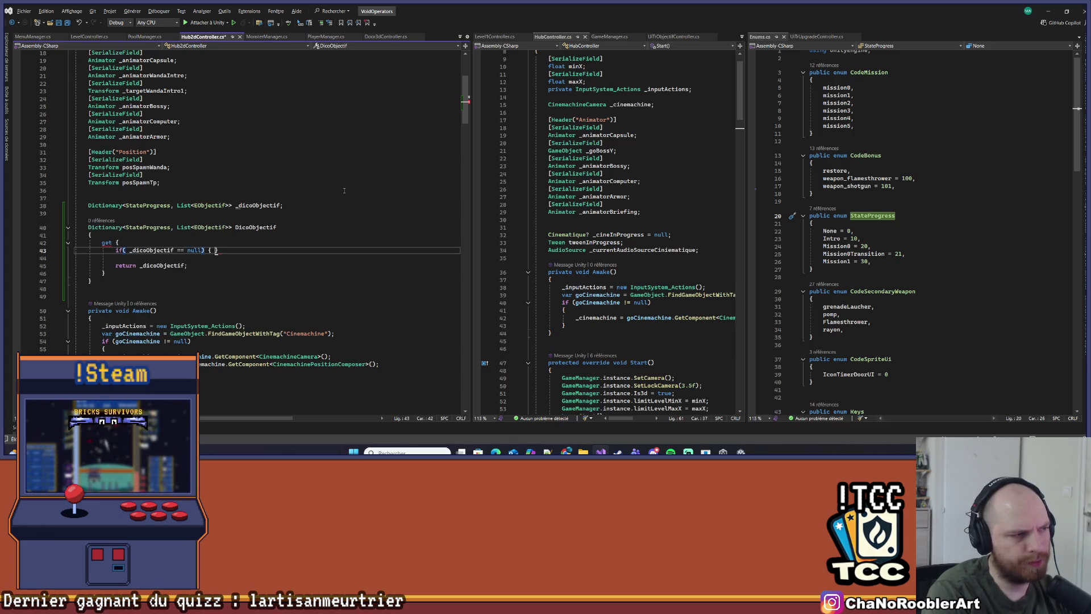
key(Return)
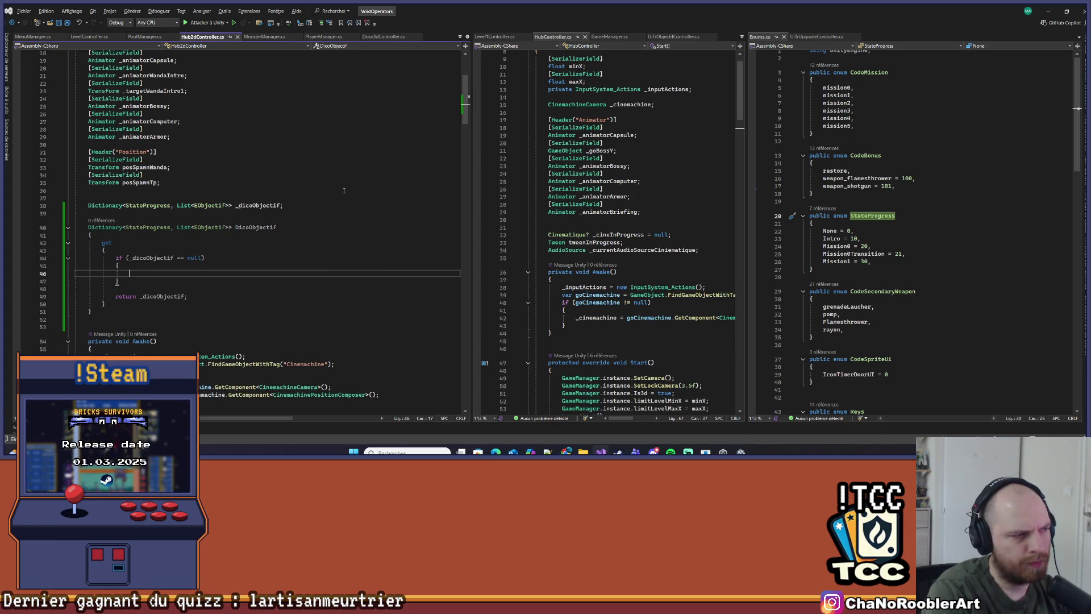
text(_dicp)
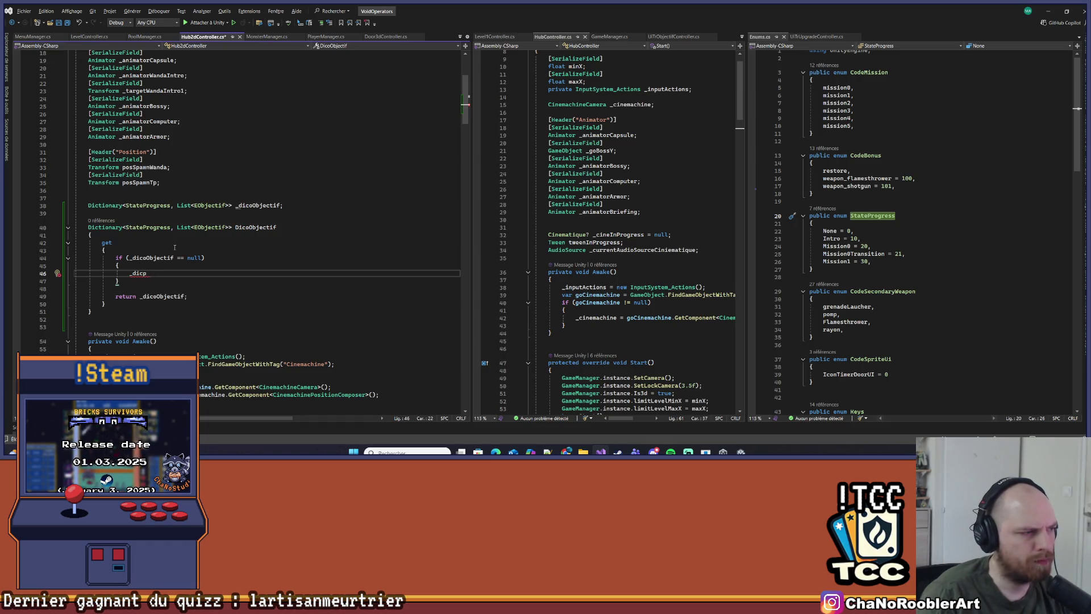
key(BackSpace)
text(o)
key(Tab)
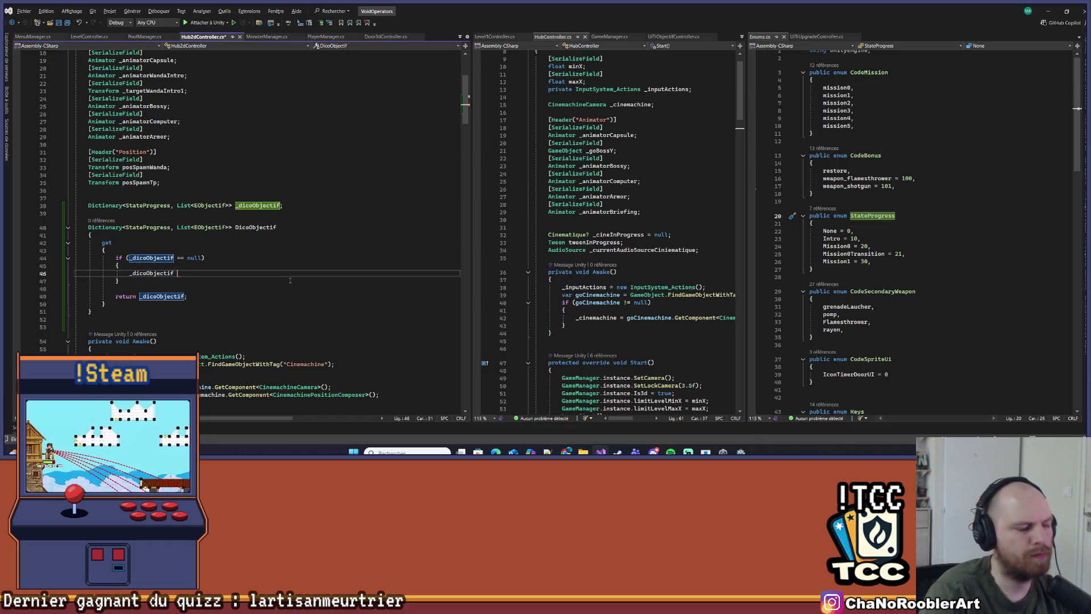
text(= new)
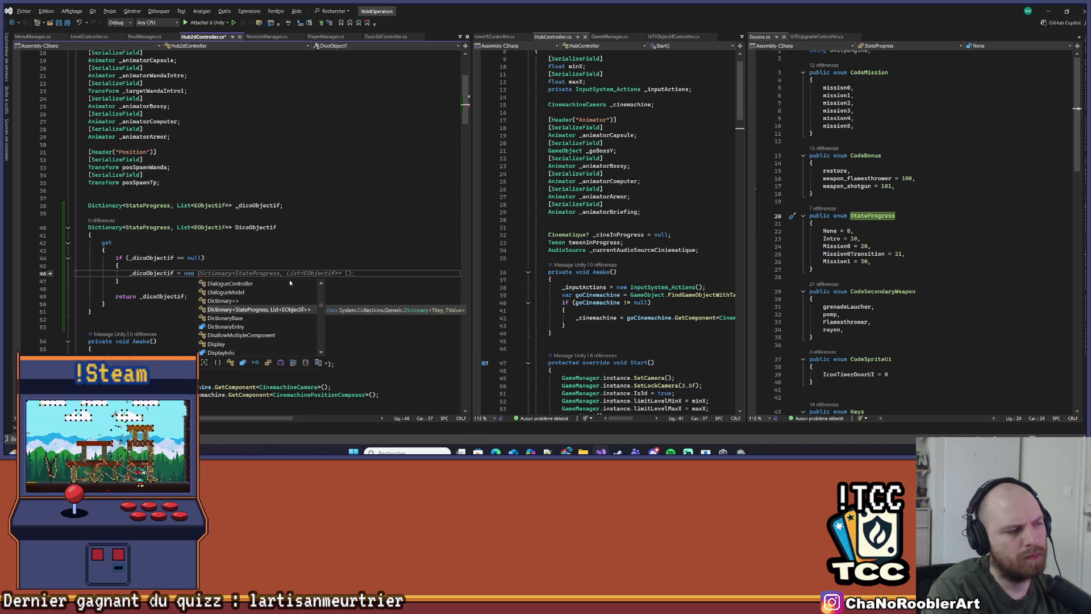
key(Tab)
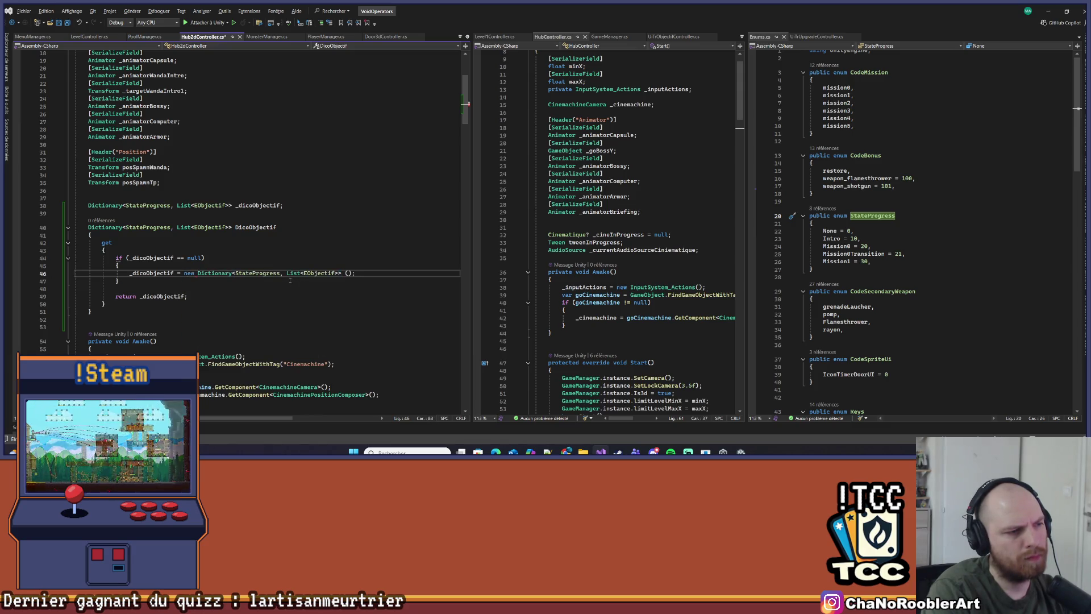
Begin _dicoObjectif.Add(StateProgress.Intro, new List<EObjectif> { }) below the dictionary creation
key(Return)
text(_)
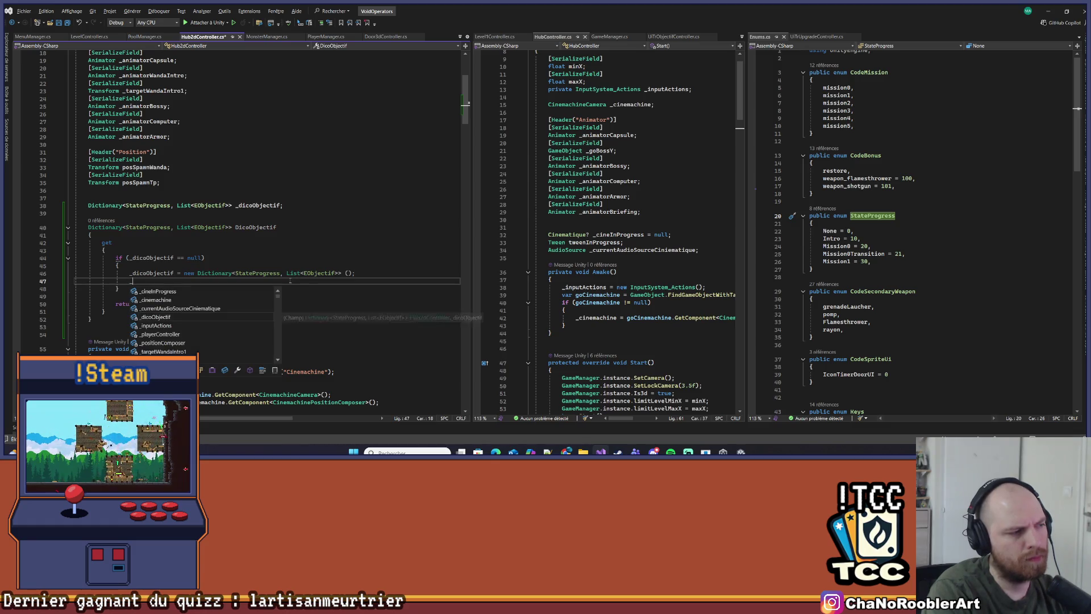
text(dicoObjectif.Add()
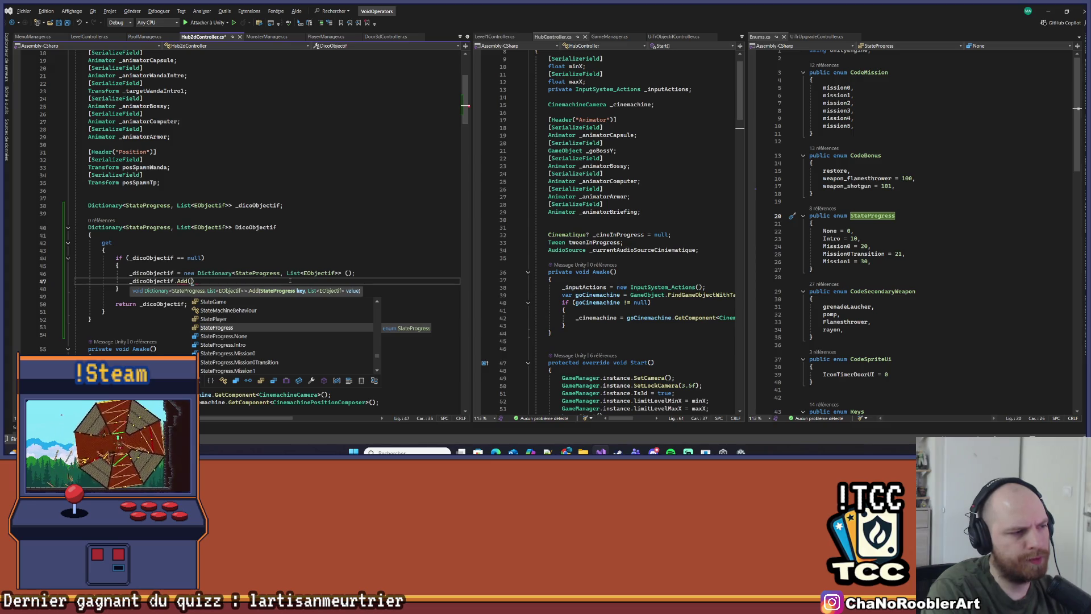
text(StateProgress.)
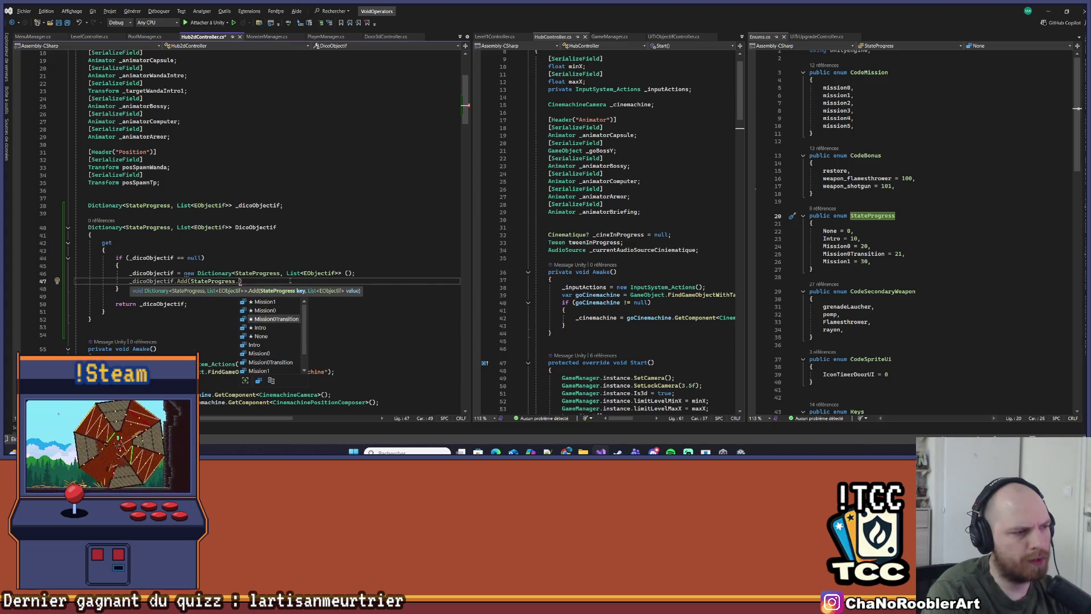
text(Intro,)
key(Tab)
key(BackSpace)
key(Left)
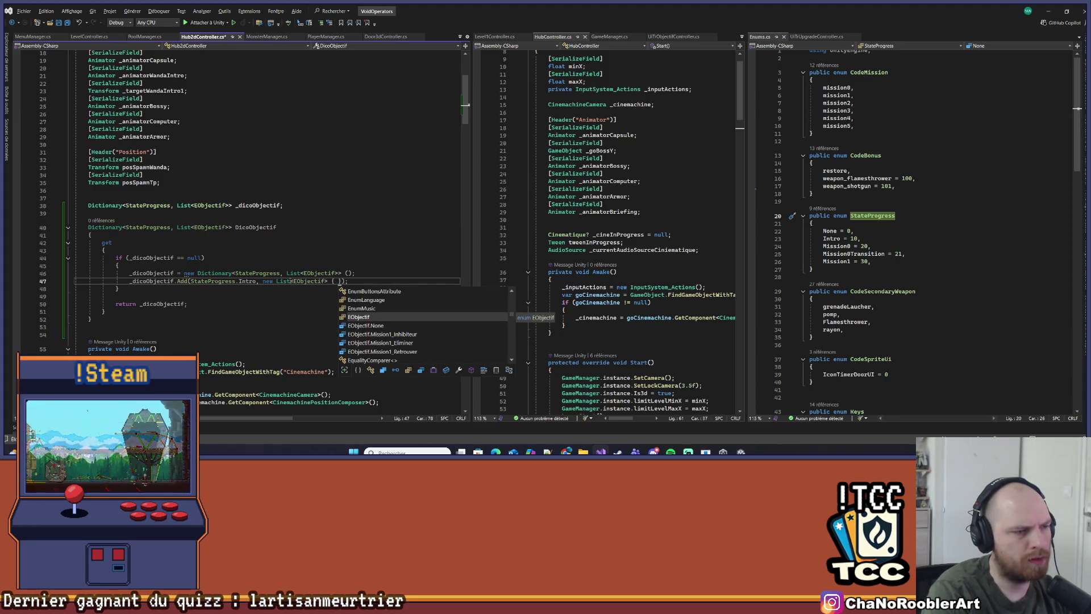
Jump from the EObjectif type to its definition in LevelController.cs with F12
click(731, 227)
scroll(889, 302, down, 5)
scroll(889, 302, up, 5)
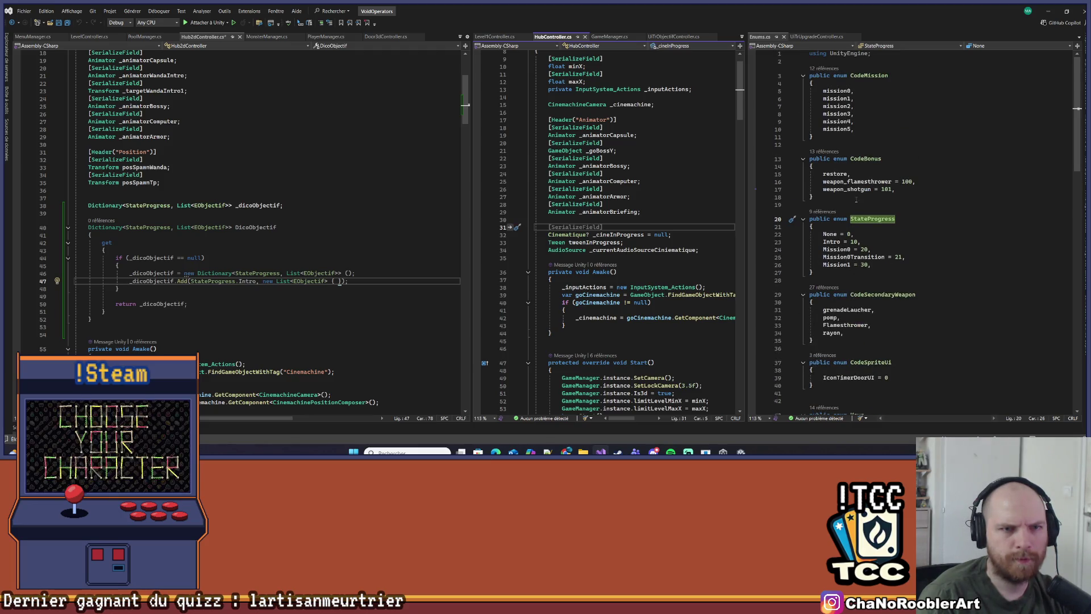
scroll(916, 247, down, 14)
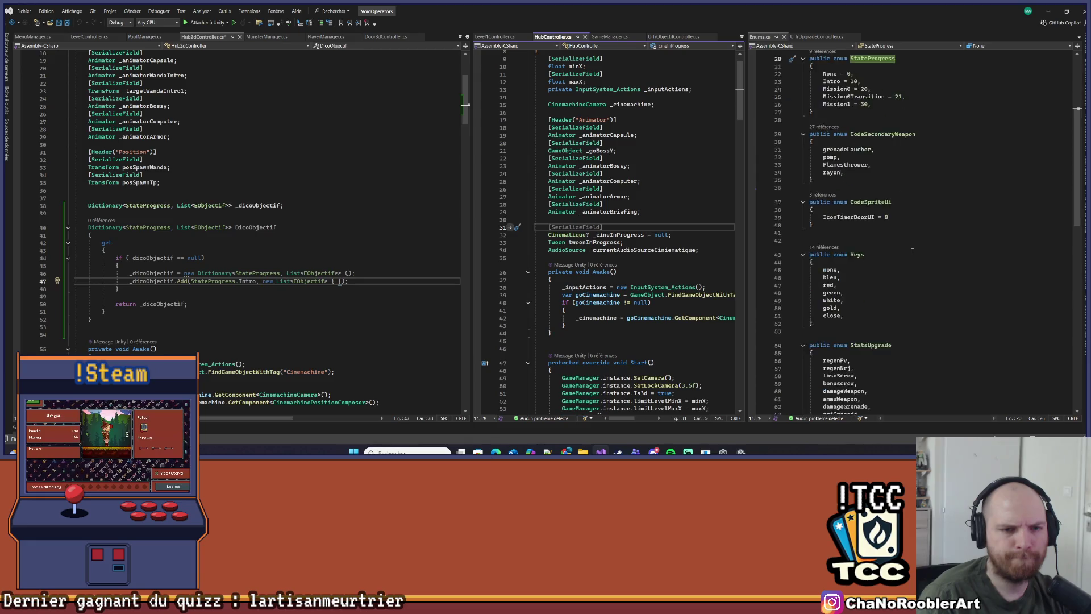
scroll(912, 254, down, 4)
click(298, 280)
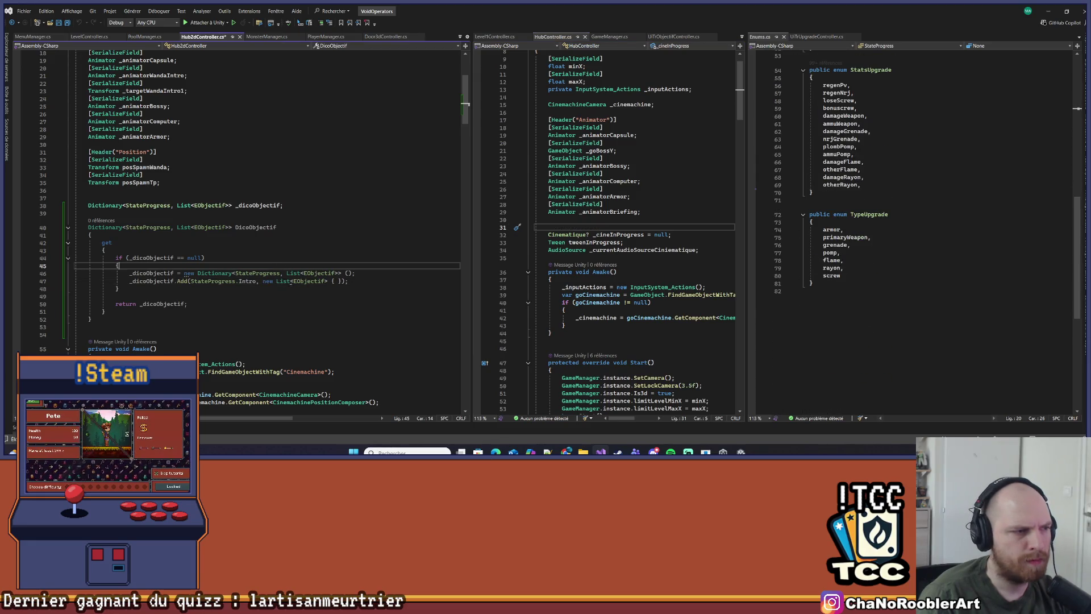
key(F12)
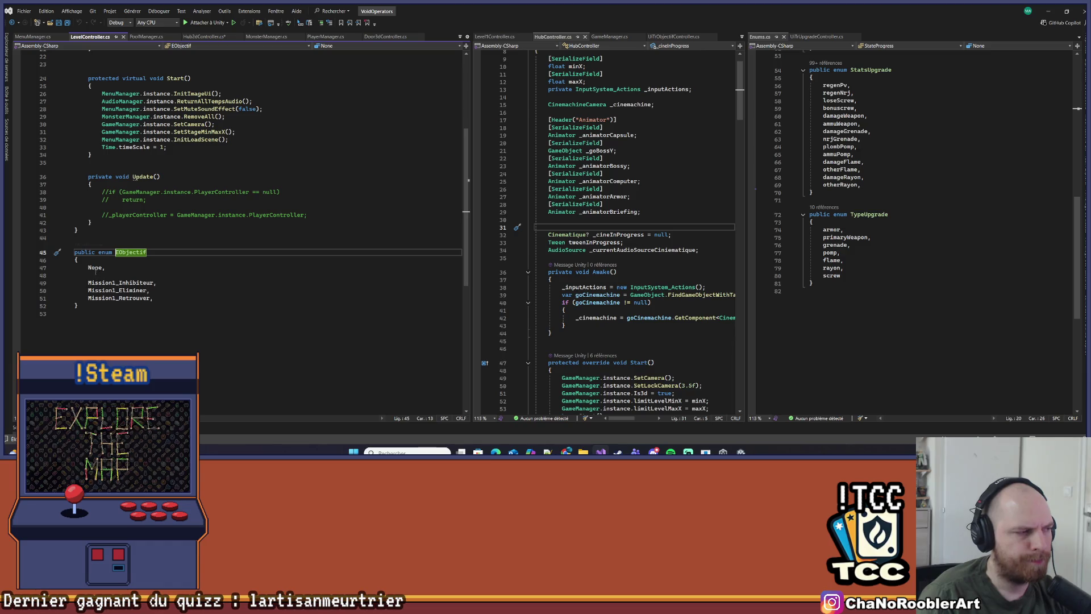
Cut the EObjectif enum from LevelController.cs and paste it into Enums.cs before TypeUpgrade
click(101, 274)
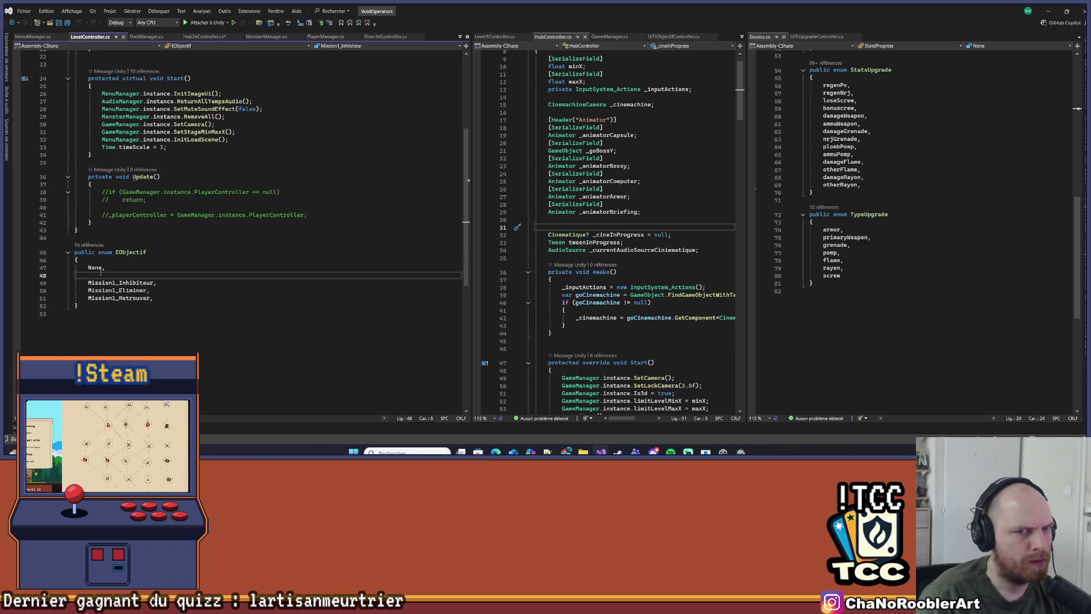
scroll(912, 227, up, 3)
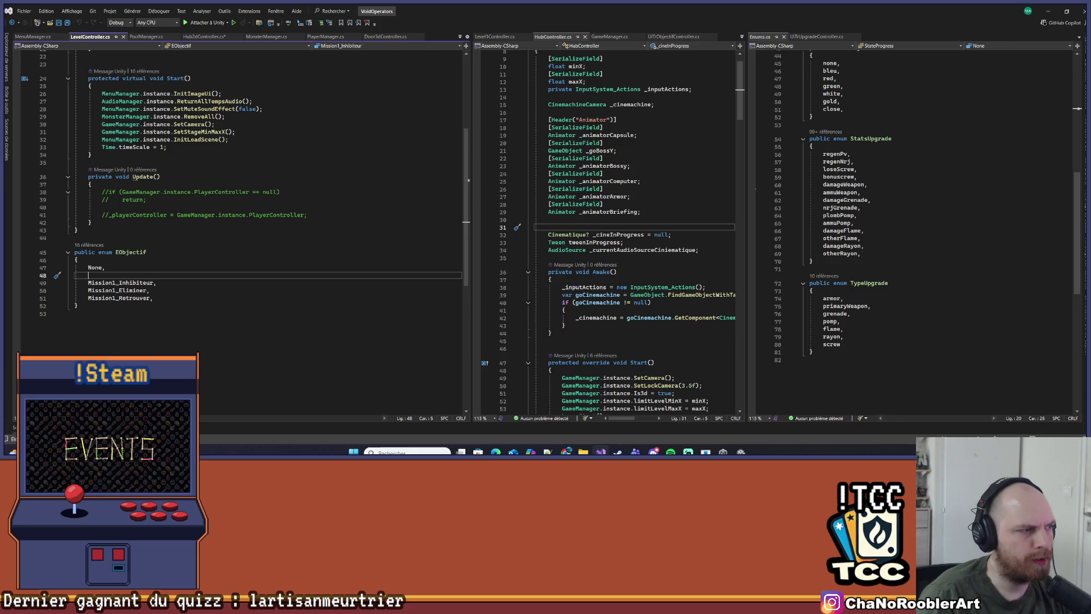
drag(80, 314, 73, 253)
drag(79, 306, 69, 250)
key(ctrl+x)
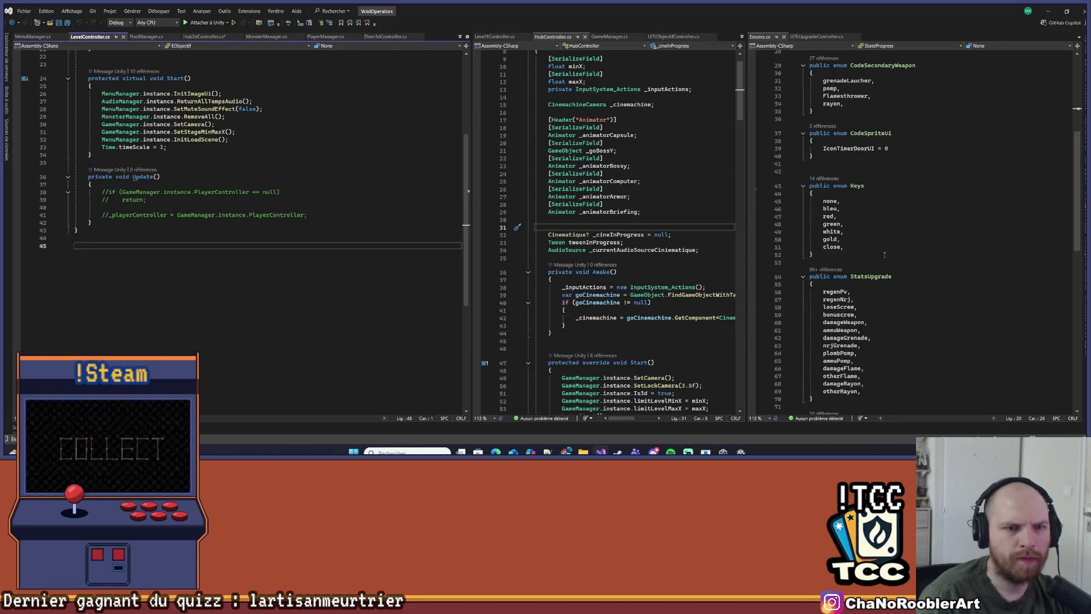
click(933, 294)
key(Return)
key(ctrl+v)
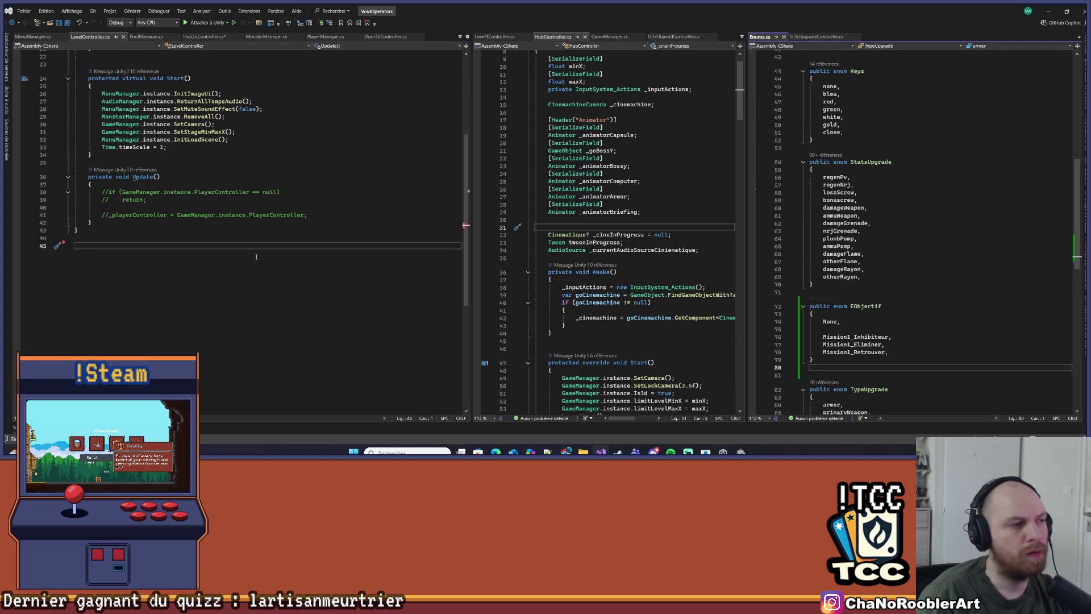
Navigate back to the DicoObjectif code and place the caret in the empty EObjectif list
scroll(256, 257, up, 7)
click(304, 196)
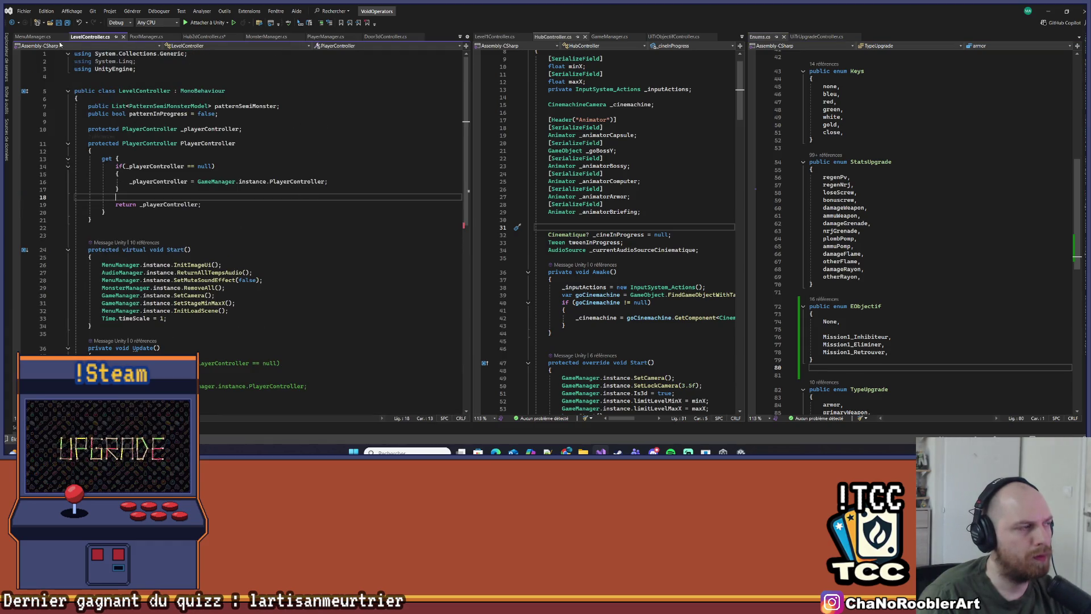
key(ctrl+minus)
key(ctrl+minus)
key(ctrl+minus)
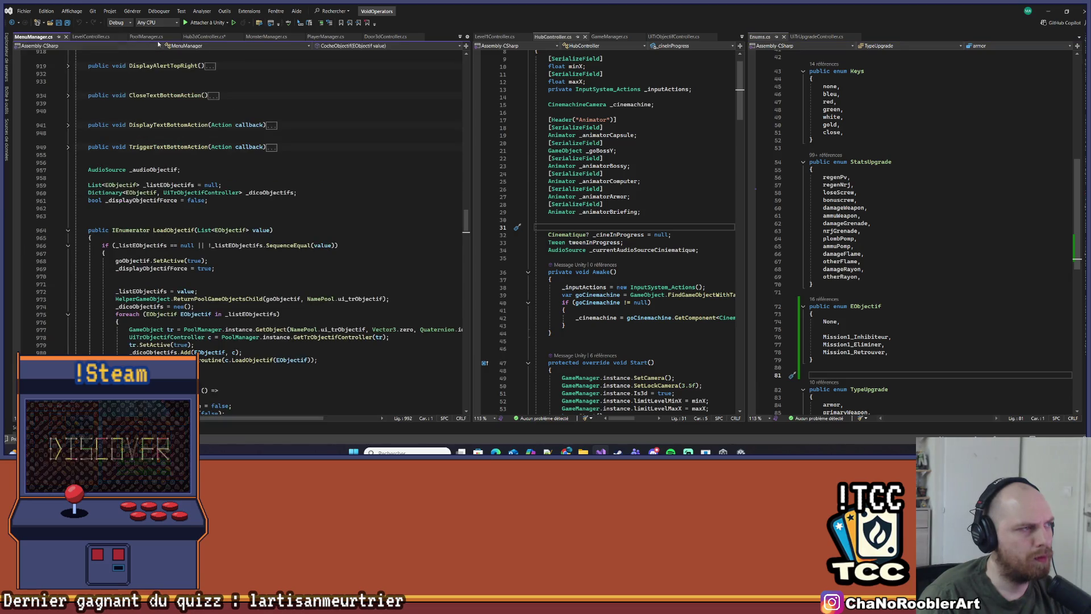
key(ctrl+minus)
key(ctrl+minus)
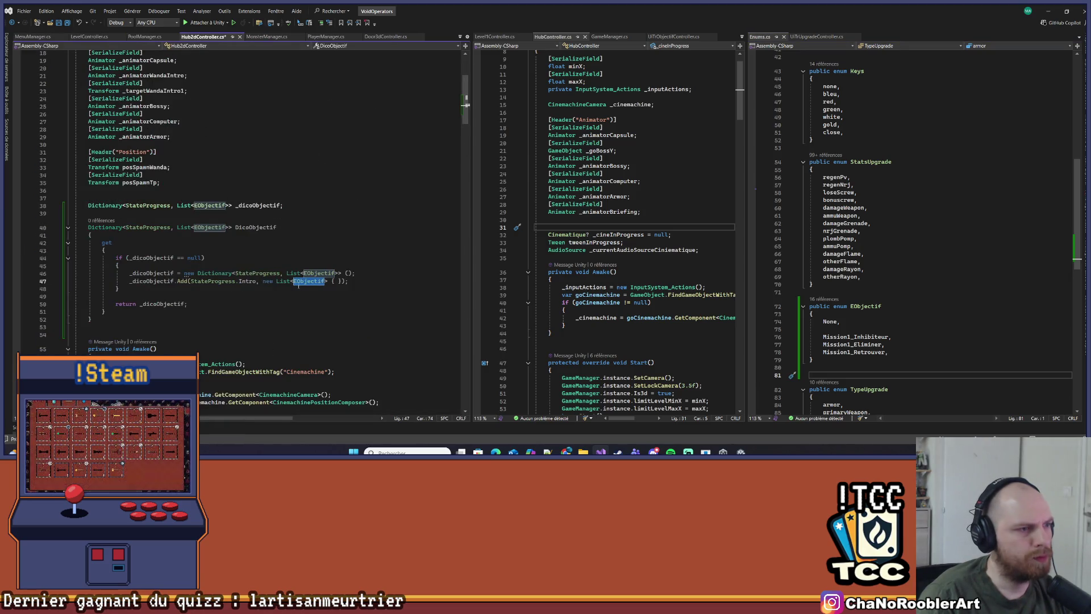
scroll(296, 289, down, 2)
click(337, 235)
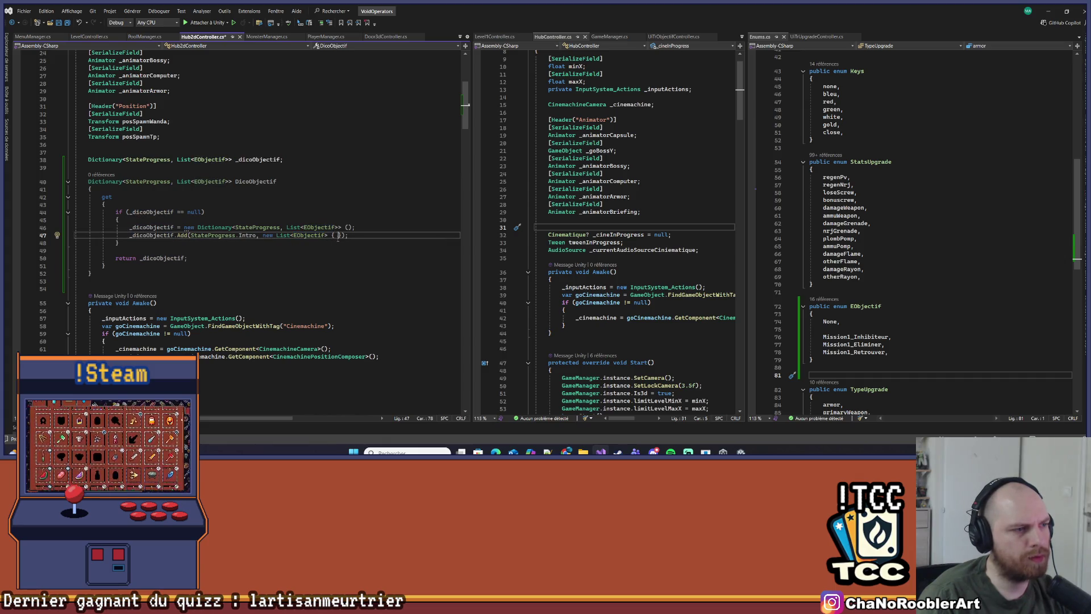
scroll(831, 328, down, 2)
click(855, 282)
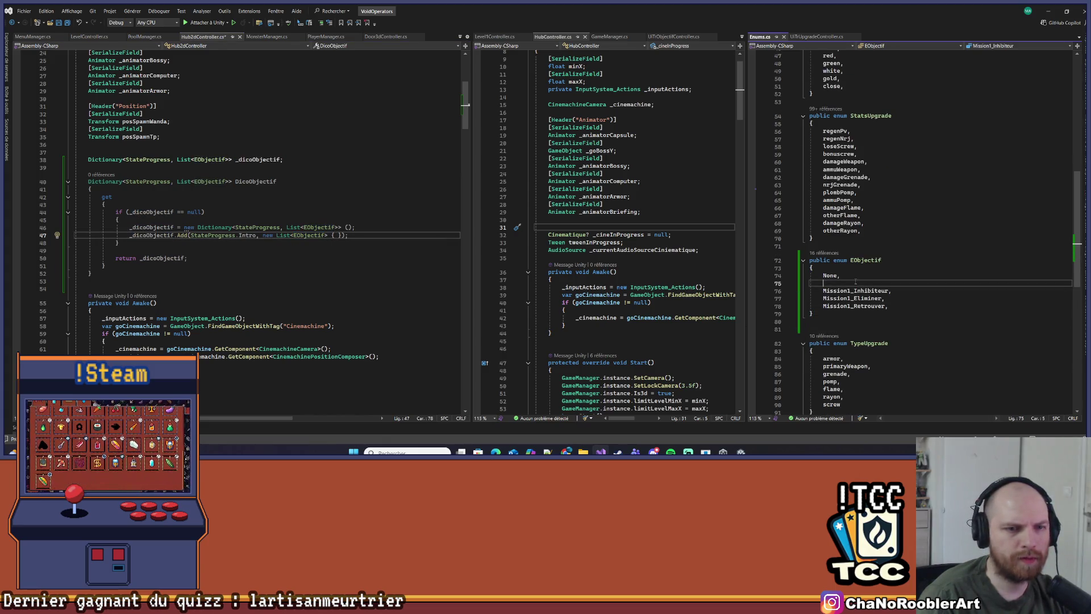
Copy Intro_SelectMission from Translator Studio and add it as Intro_SelectMission = 100 after Mission1_Retrouver
key(alt+Tab)
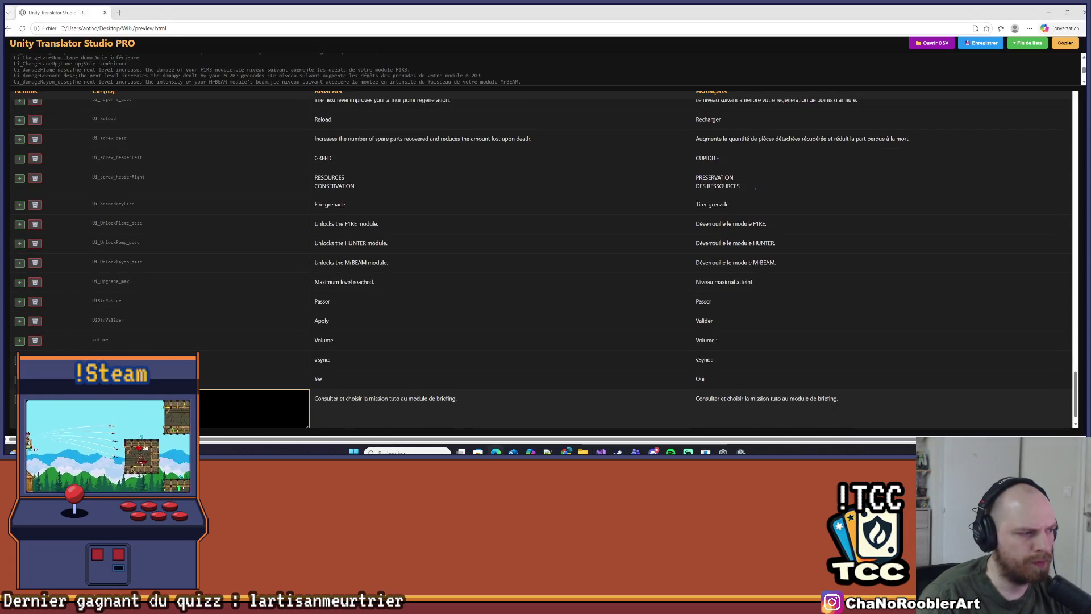
key(alt+Tab)
key(ctrl+v)
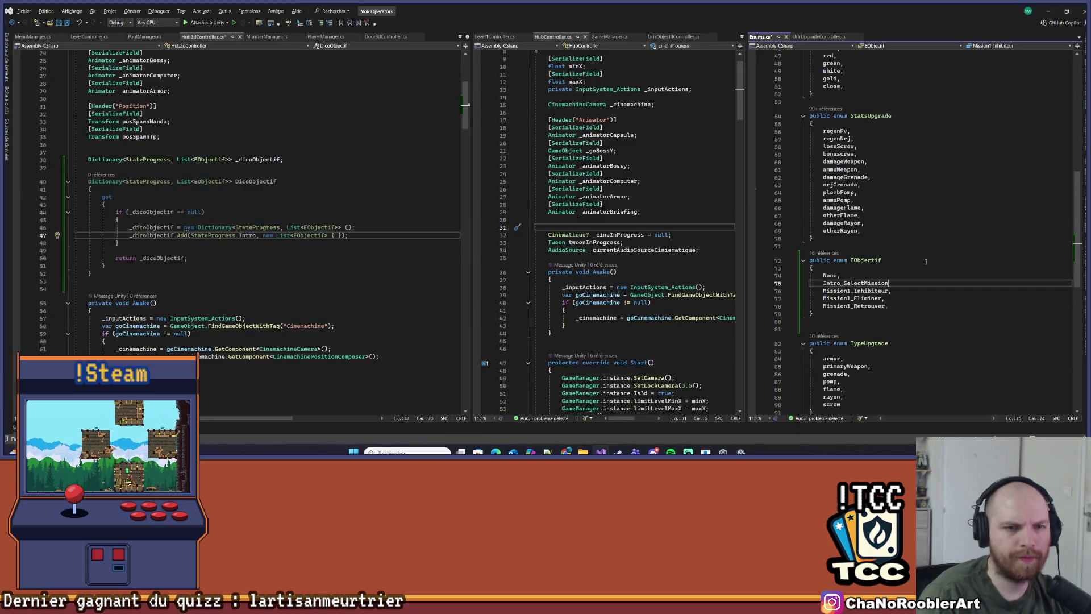
key(ctrl+z)
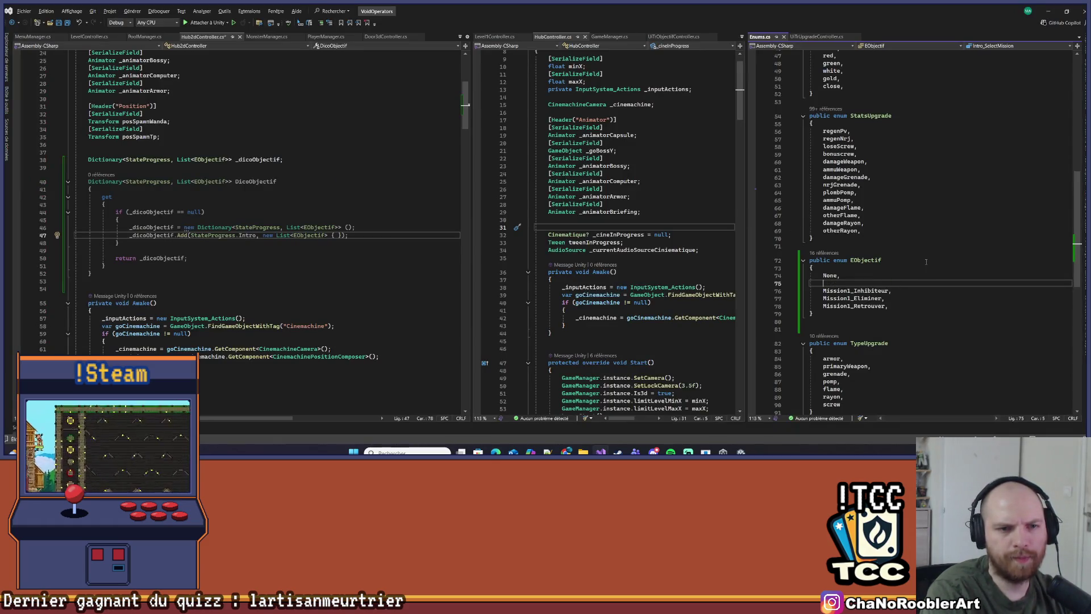
key(Down)
key(Down)
key(Down)
key(End)
key(Return)
key(Return)
key(ctrl+v)
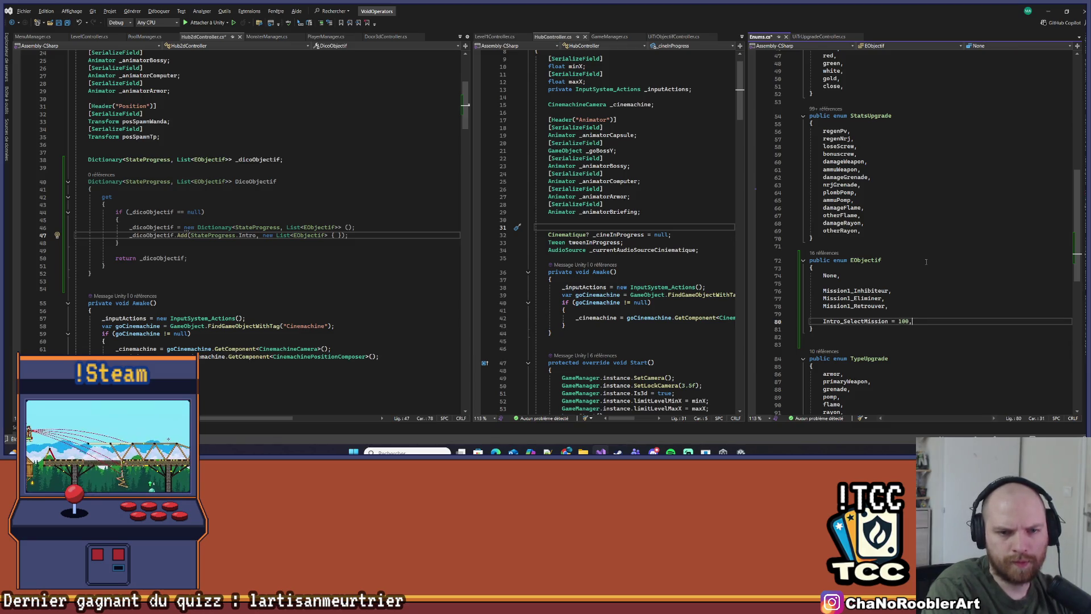
Add Intro_TpMission = 101 as the last EObjectif entry and save Enums.cs
key(alt+Tab)
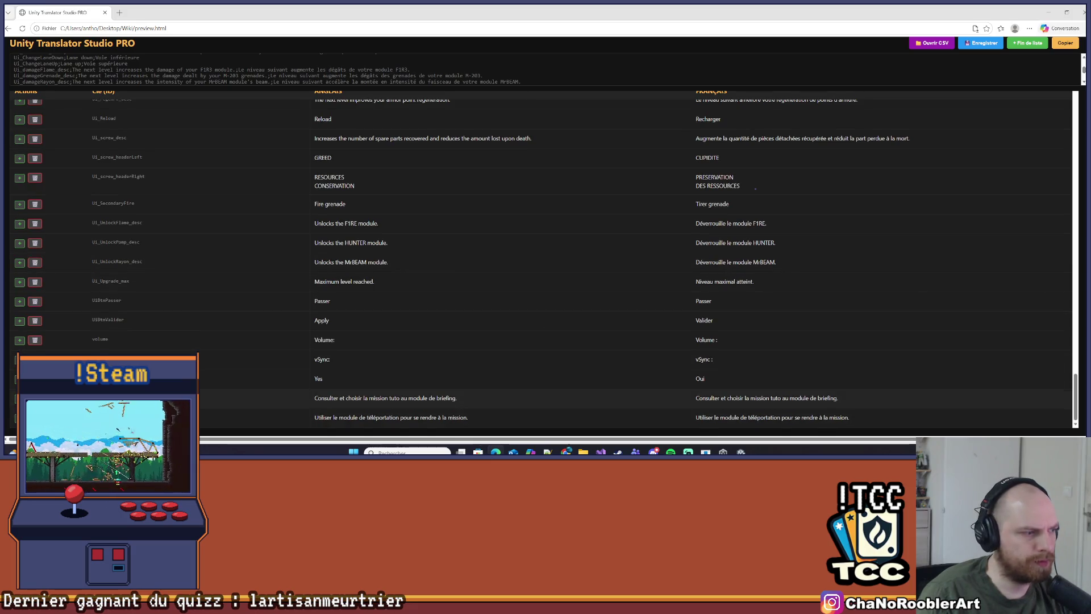
click(254, 417)
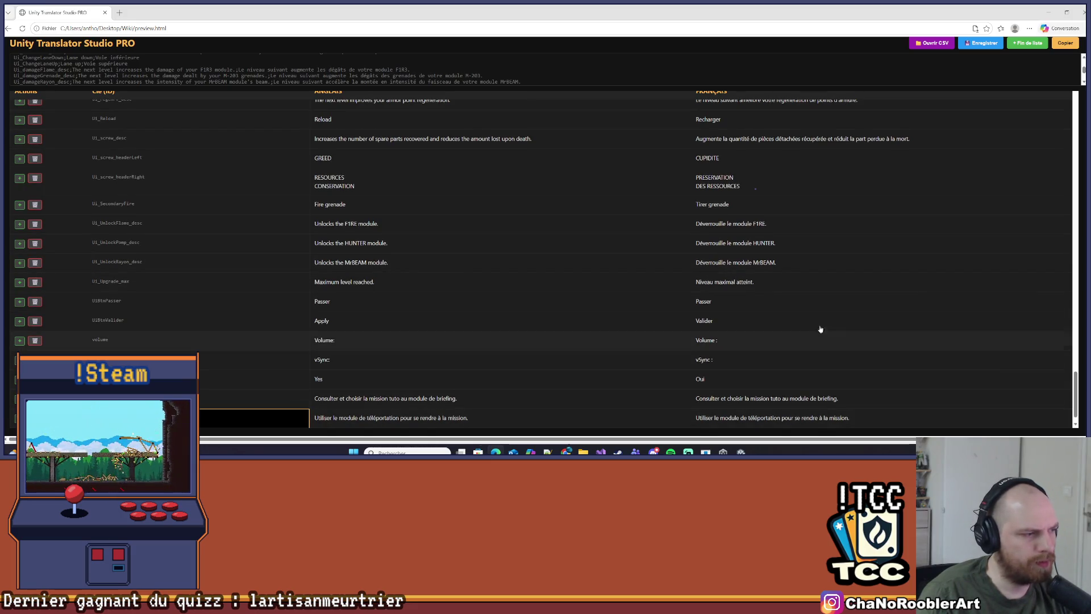
key(alt+Tab)
text(Intro_TpMission =)
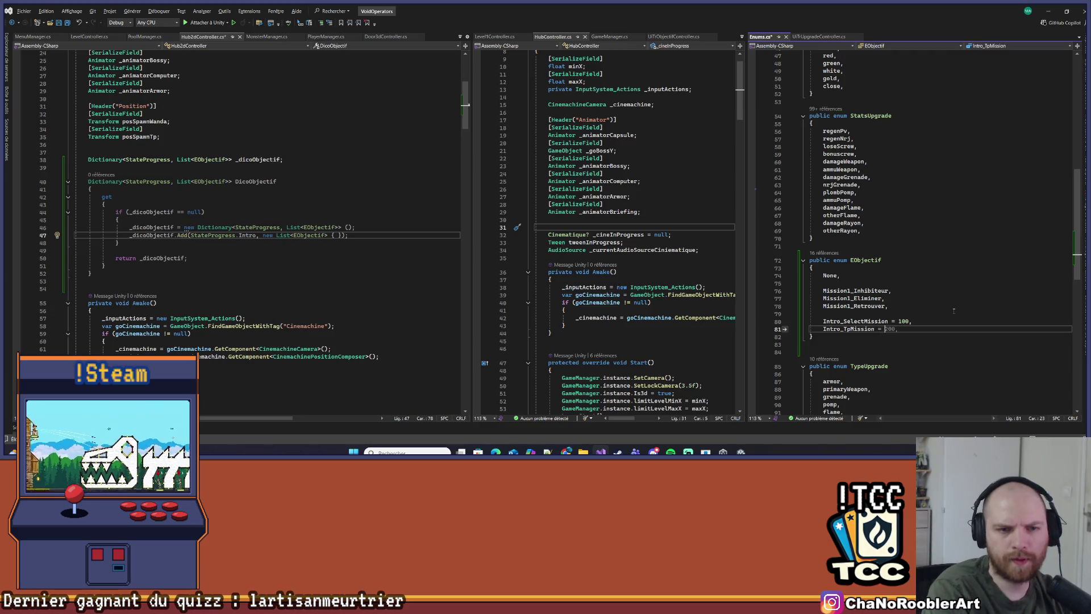
key(ctrl+s)
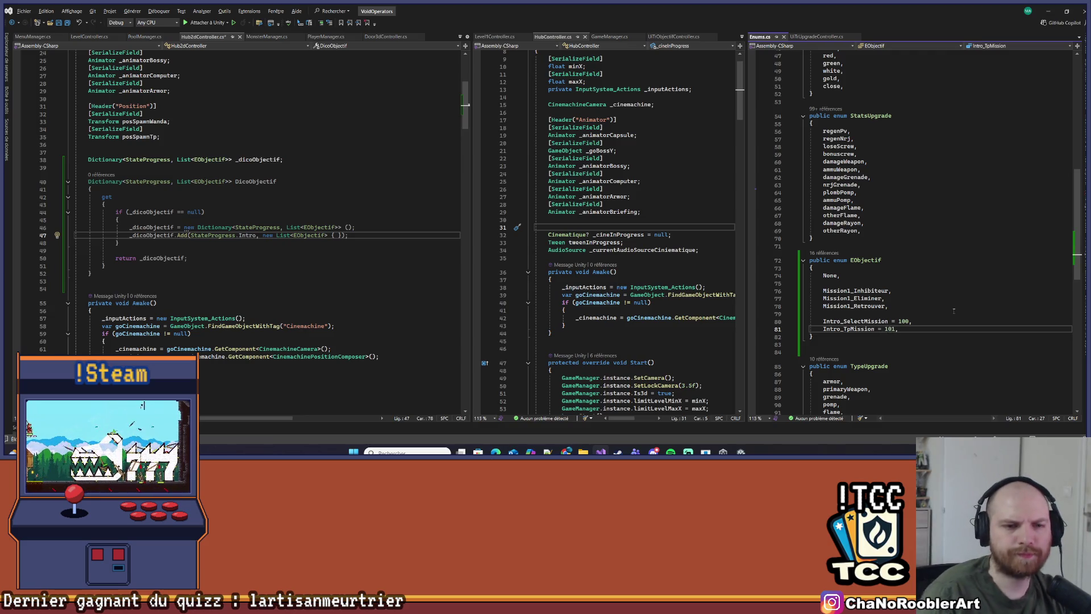
scroll(954, 311, down, 2)
scroll(346, 239, down, 3)
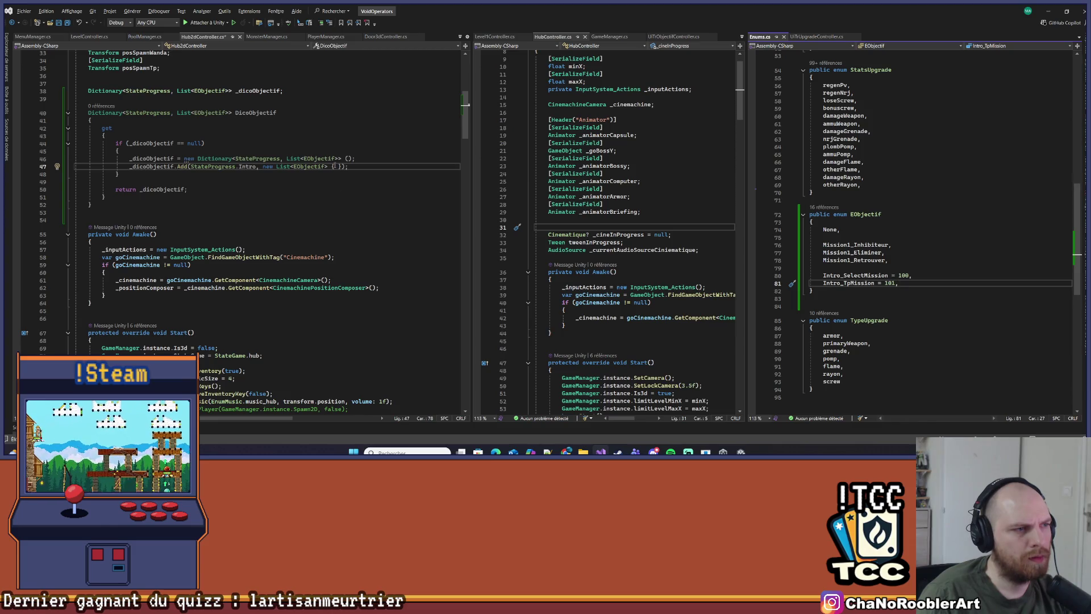
Fill the StateProgress.Intro list with EObjectif.Intro_SelectMission and EObjectif.Intro_TpMission
text(EObjectif.In)
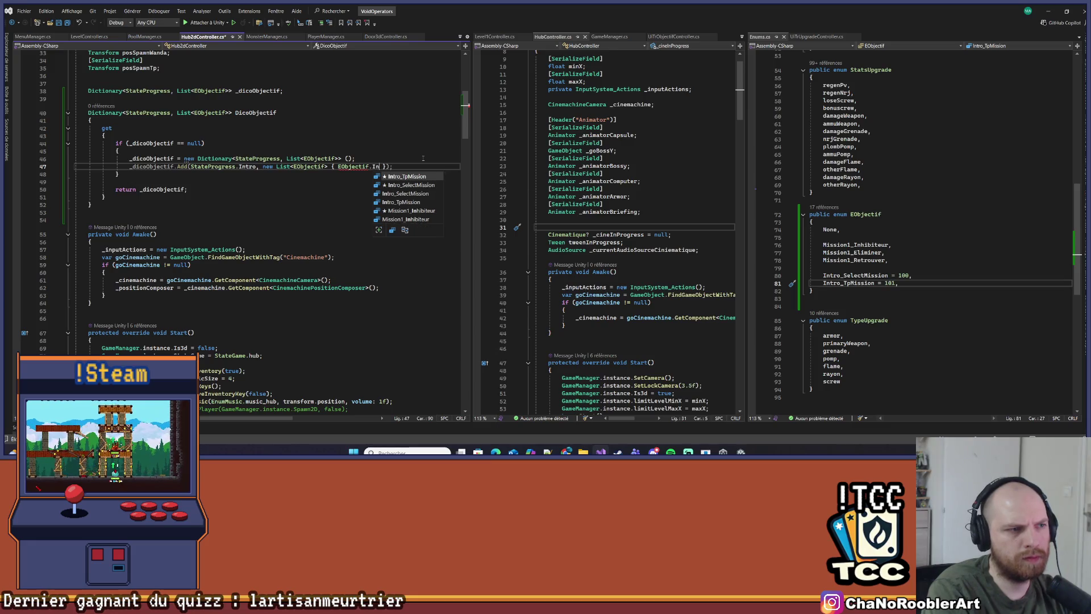
key(Down)
key(Tab)
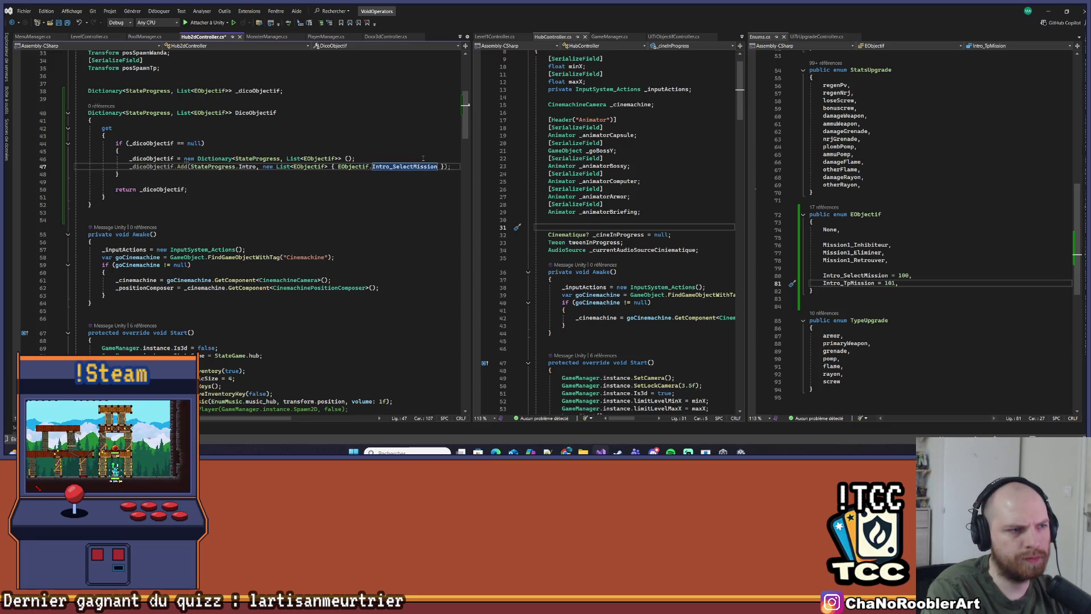
text(, )
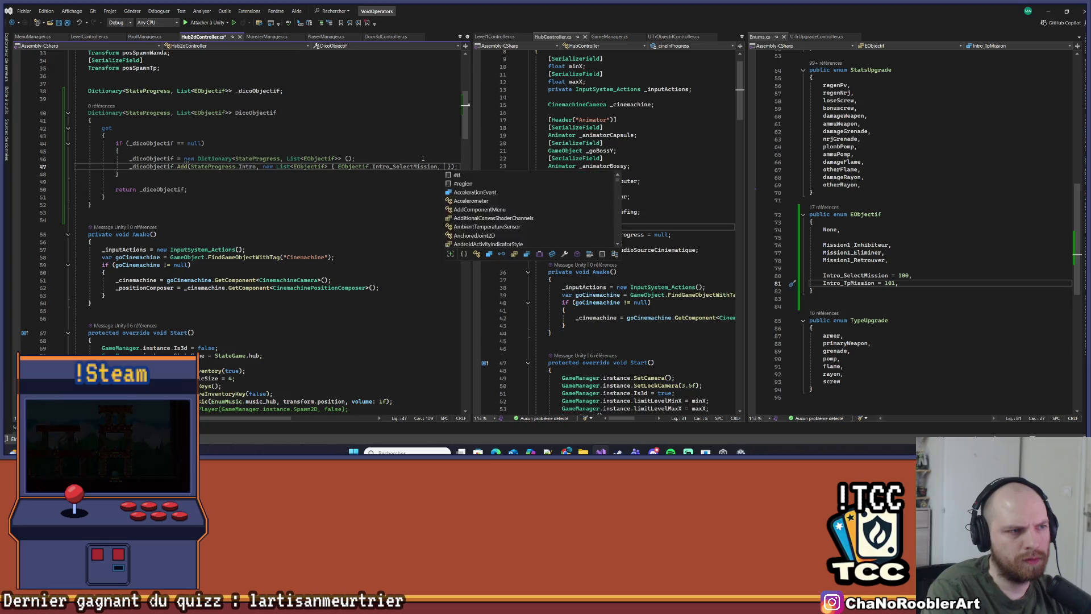
text(EObjectif.Intro_SelectMission)
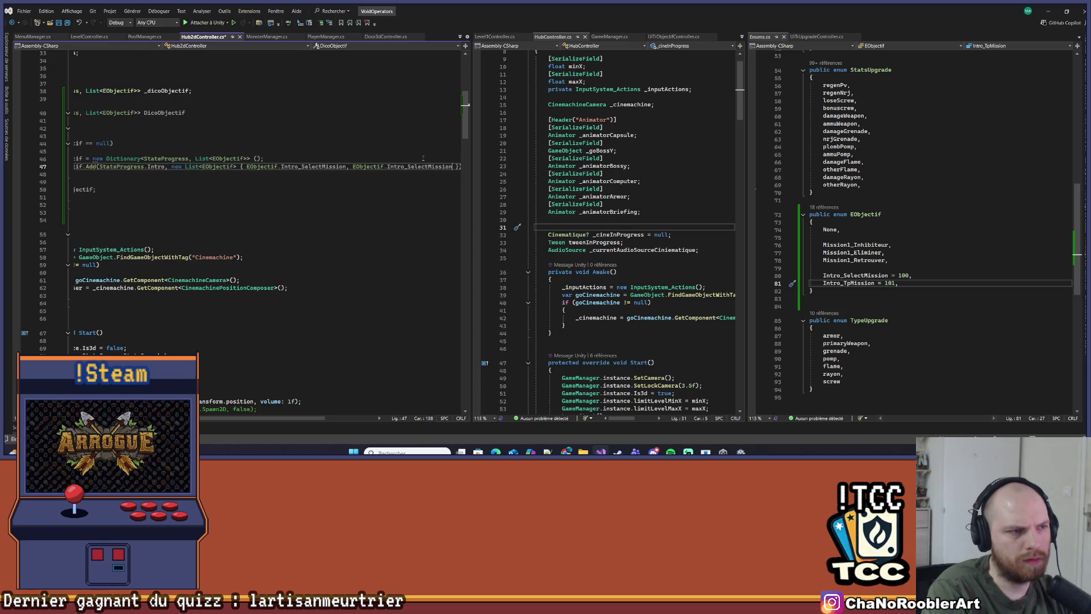
key(BackSpace)
key(BackSpace)
key(BackSpace)
key(BackSpace)
key(BackSpace)
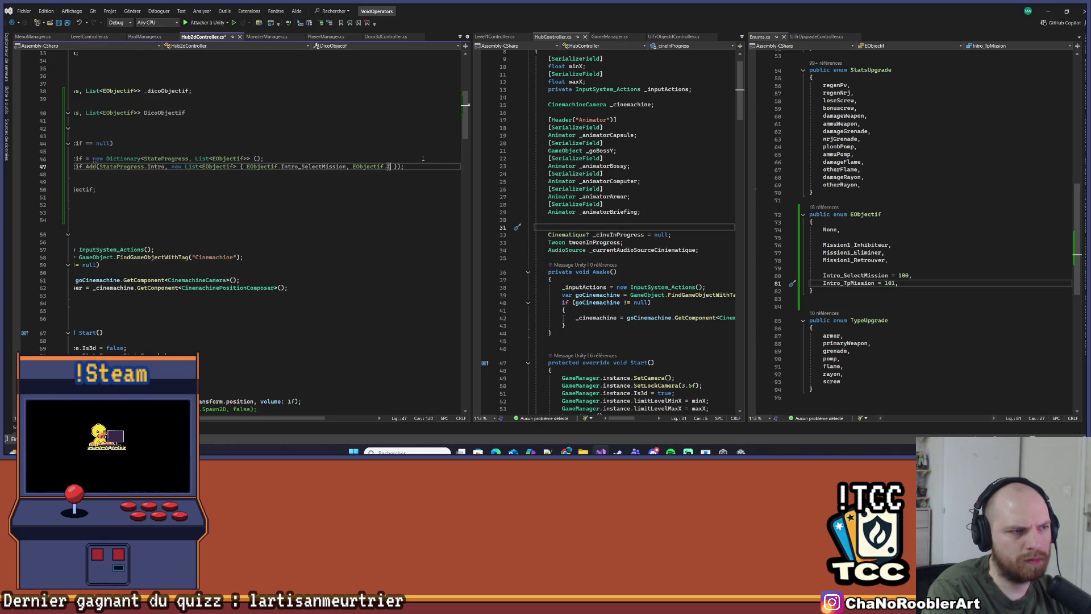
text(Int)
key(Tab)
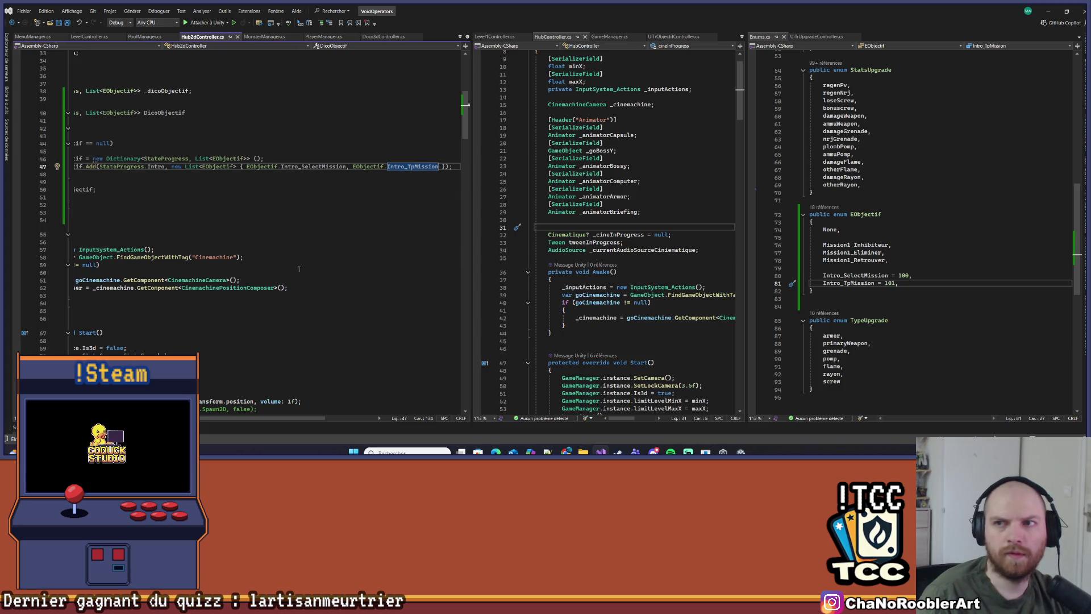
Widen the code pane, convert _dicoObjectif to a collection initializer with the IDE0028 fix, and save
scroll(248, 386, left, 3)
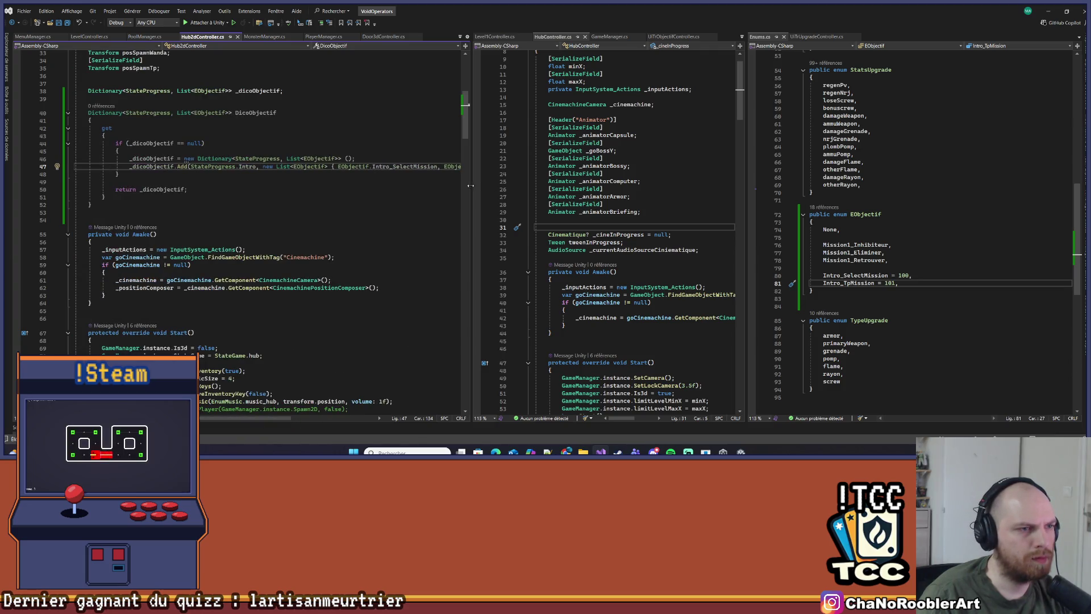
drag(469, 186, 614, 187)
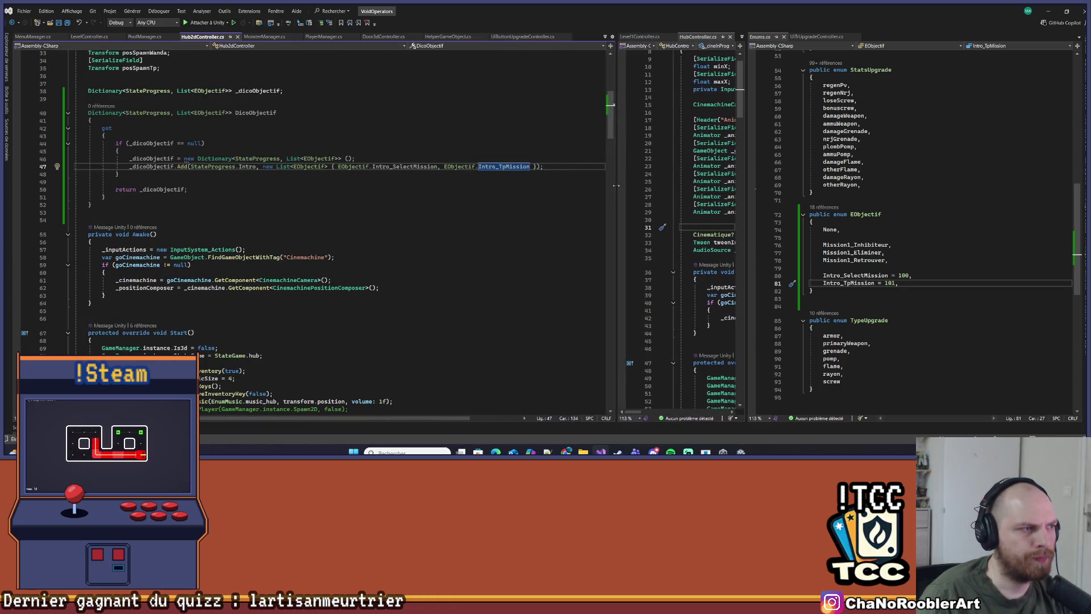
click(170, 220)
mouse_move(189, 159)
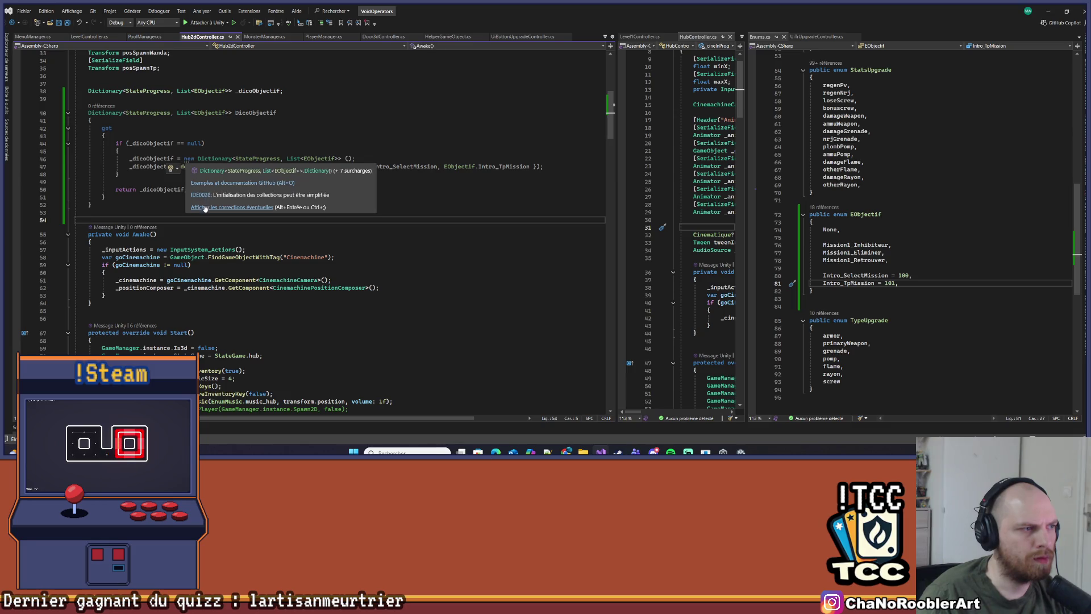
click(206, 208)
click(217, 182)
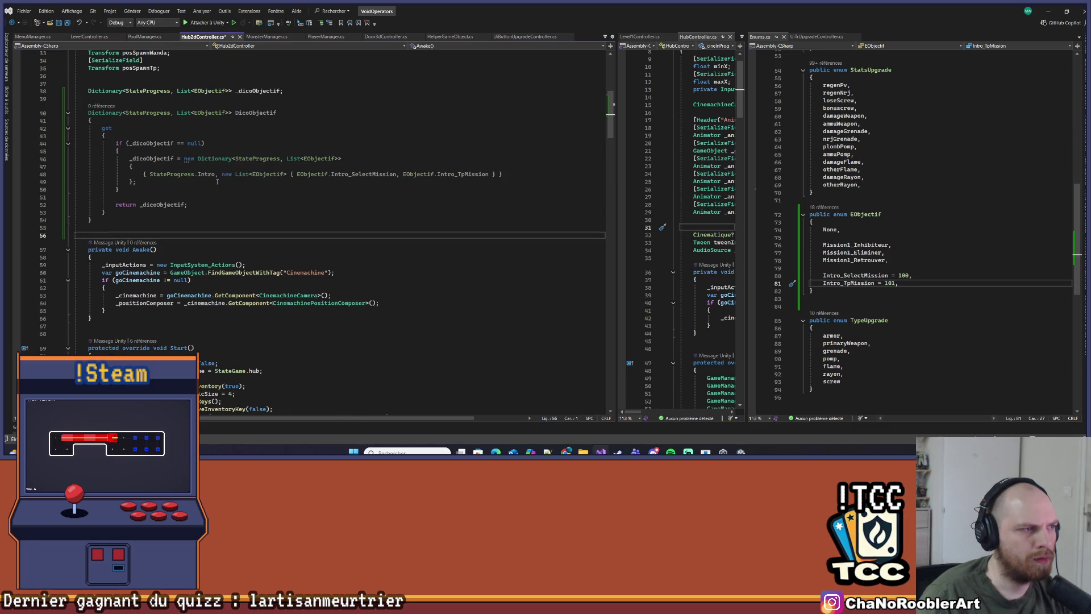
click(215, 174)
click(212, 169)
key(ctrl+s)
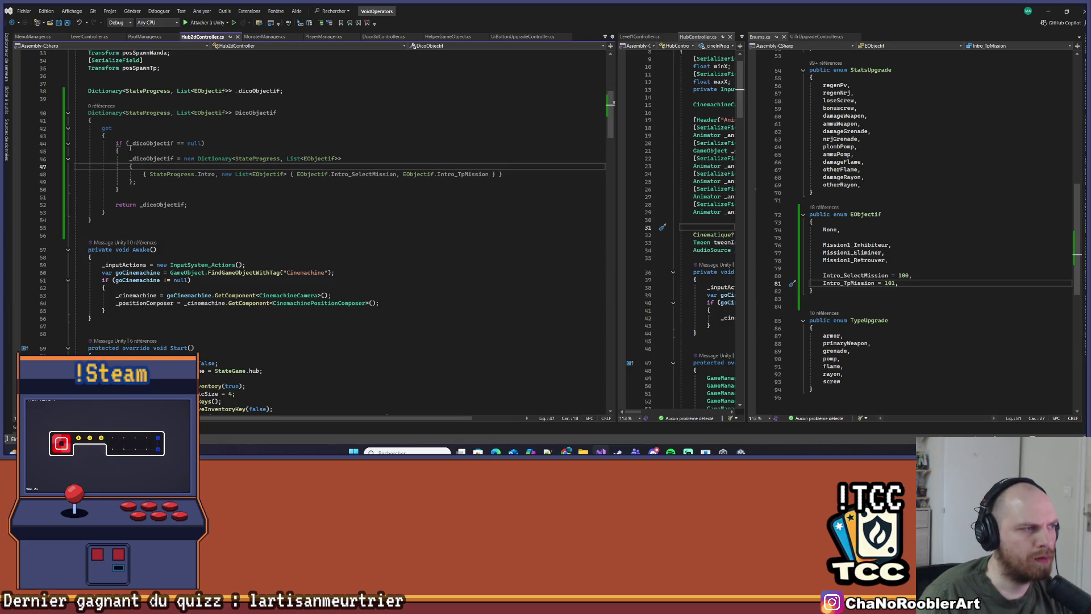
Preview the IDE0074 compound-assignment suggestion and dismiss it without applying
mouse_move(118, 143)
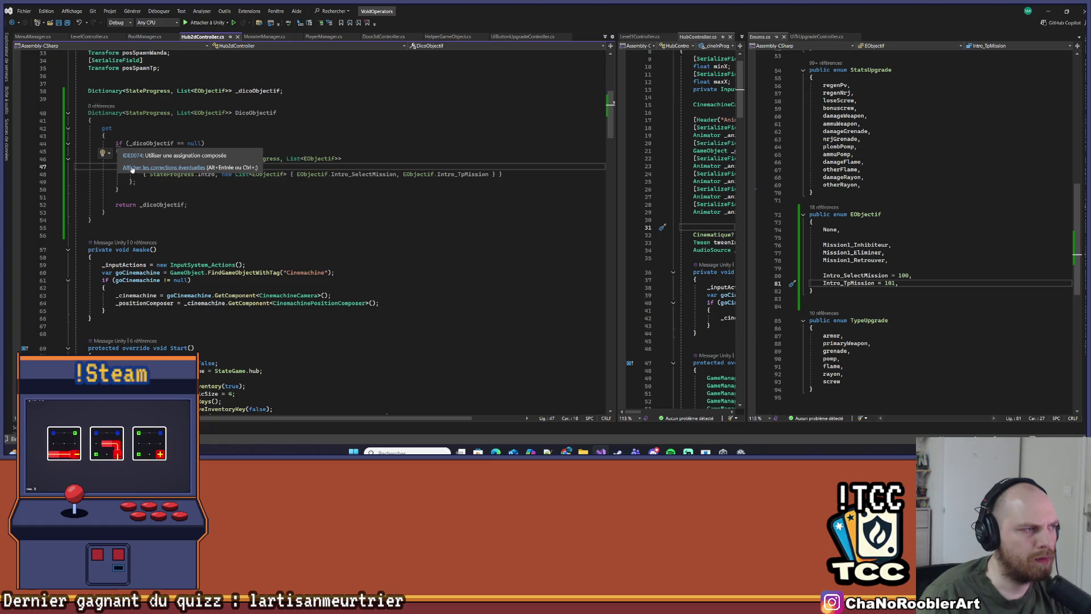
click(132, 168)
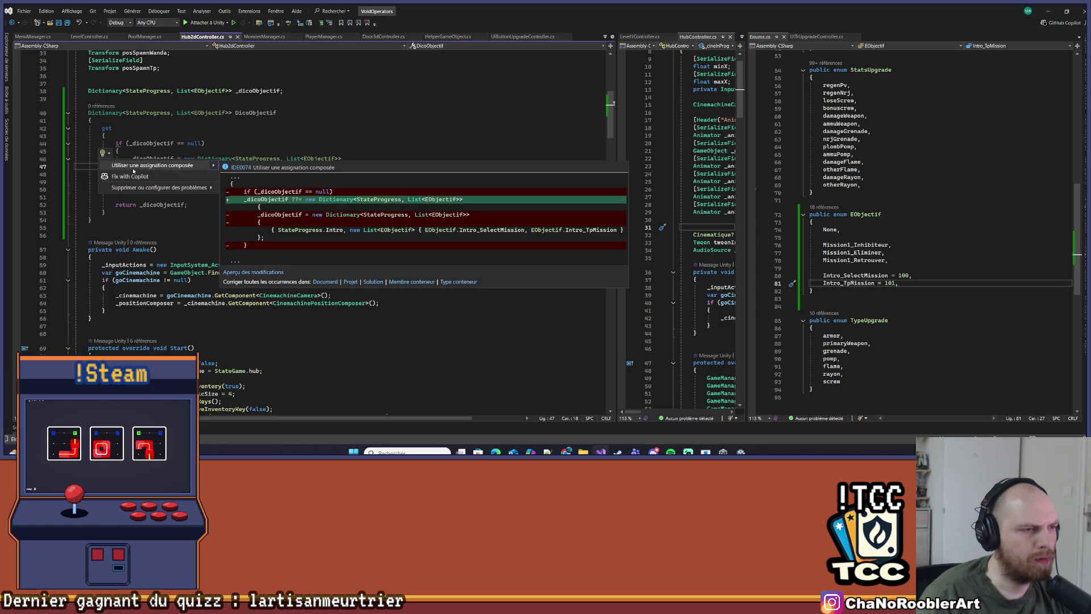
click(186, 134)
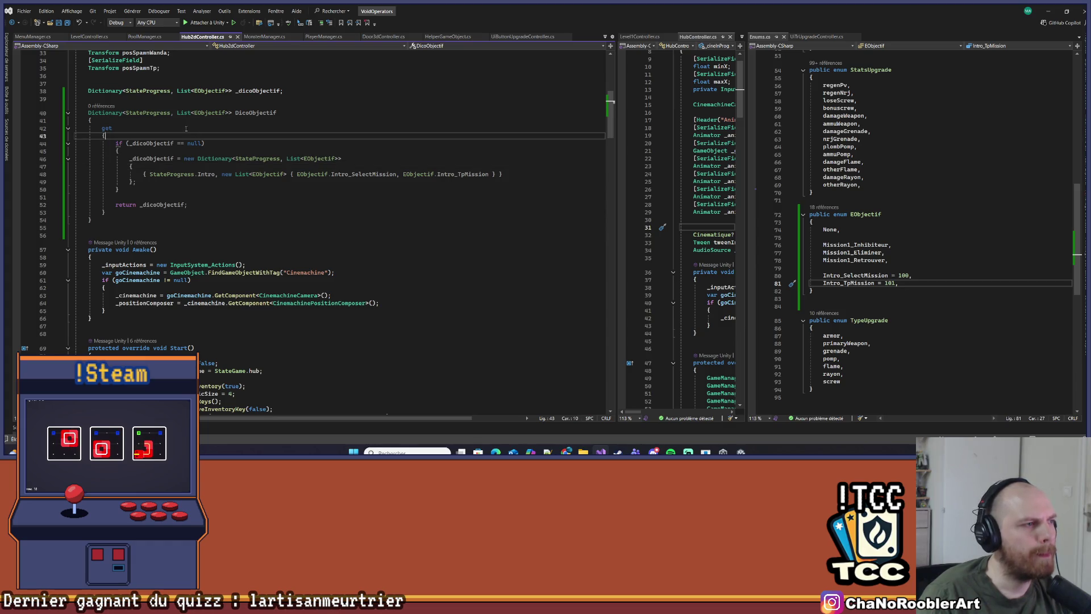
scroll(138, 245, down, 7)
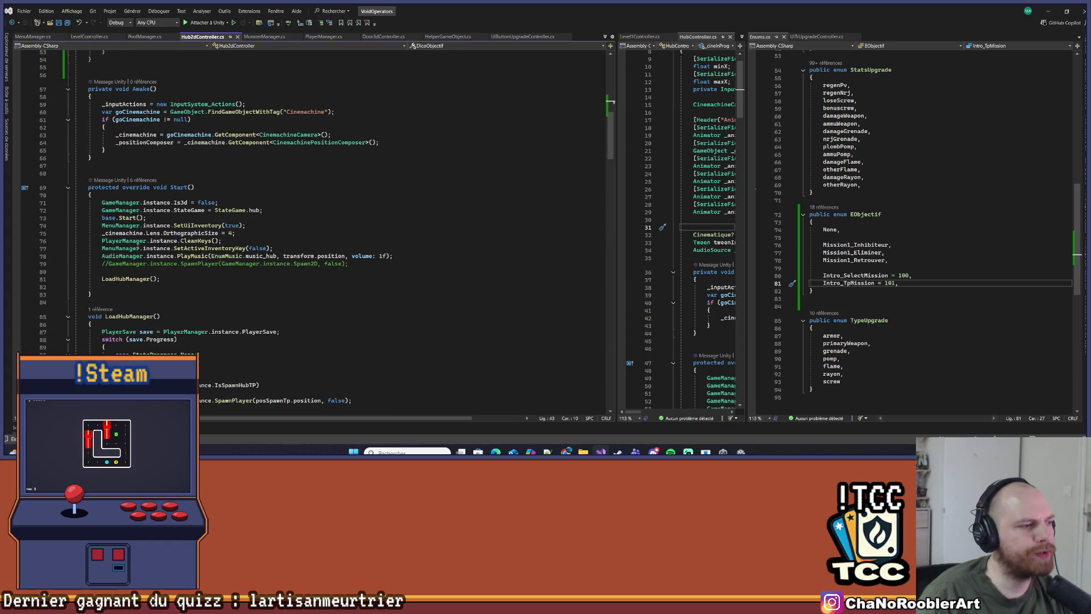
scroll(226, 299, down, 1)
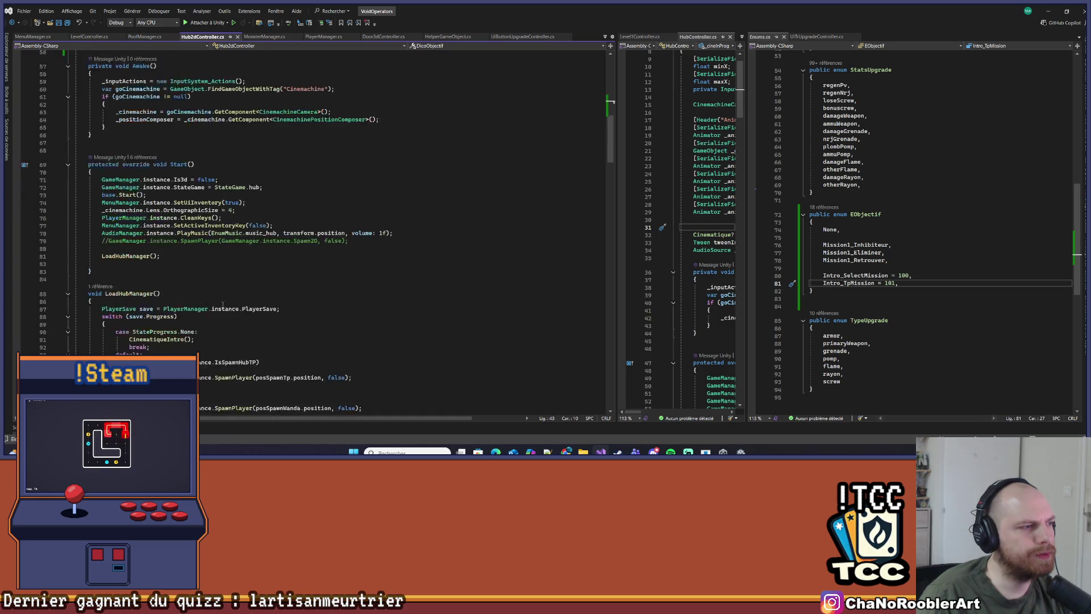
scroll(226, 299, down, 3)
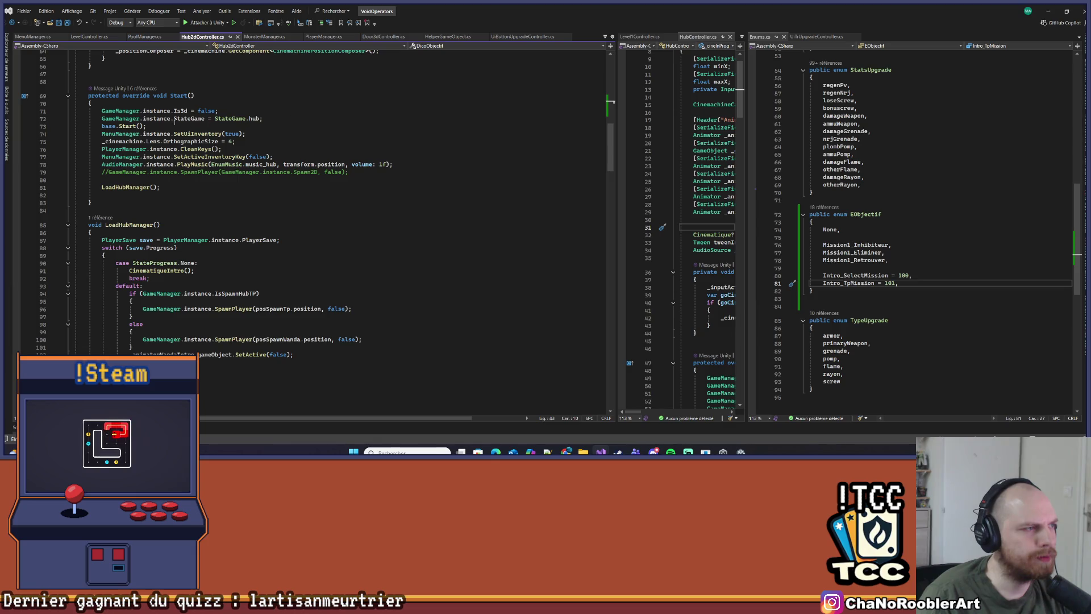
scroll(228, 211, down, 1)
click(228, 210)
scroll(165, 198, down, 3)
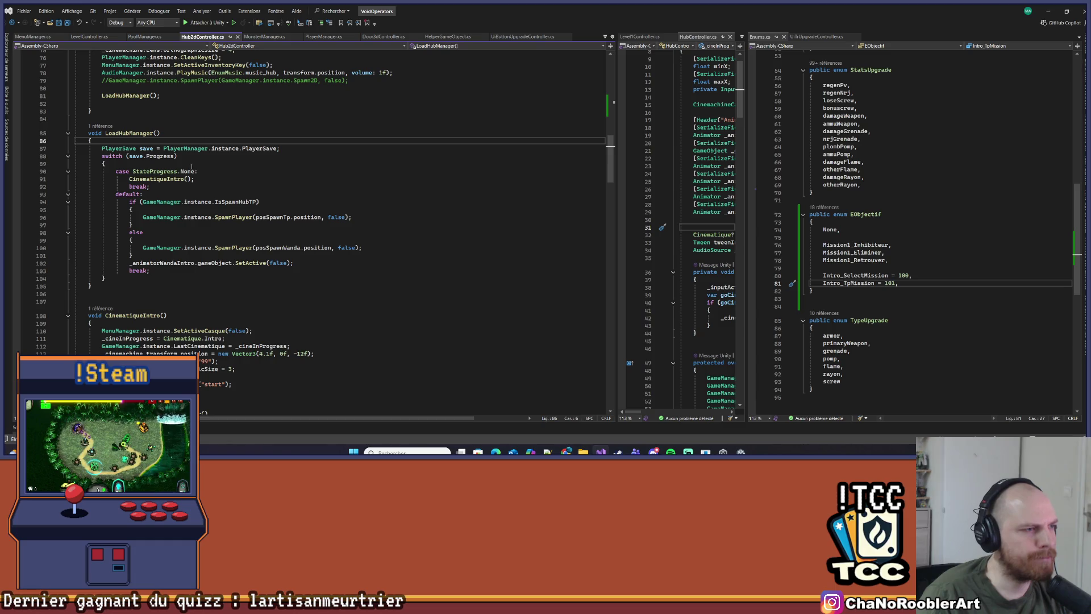
drag(127, 205, 146, 256)
click(146, 255)
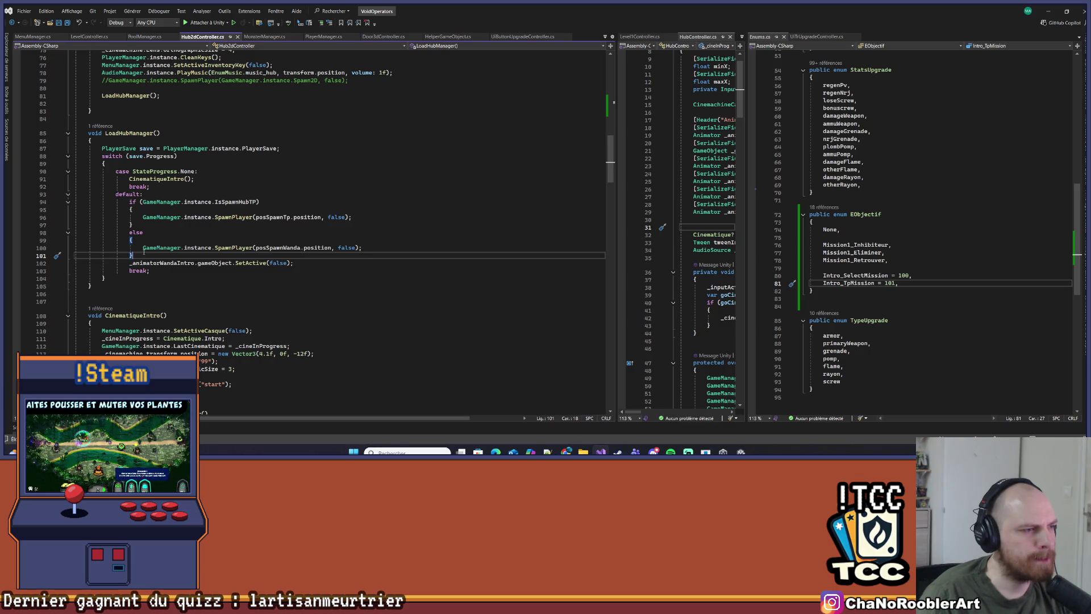
click(164, 180)
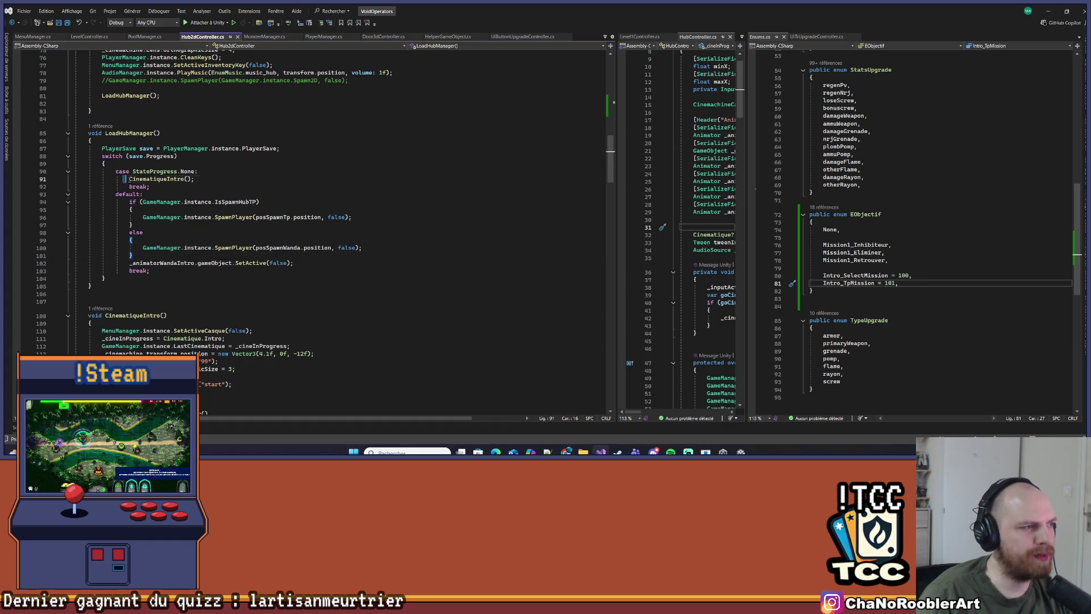
click(212, 192)
key(Return)
key(Return)
key(Return)
key(Up)
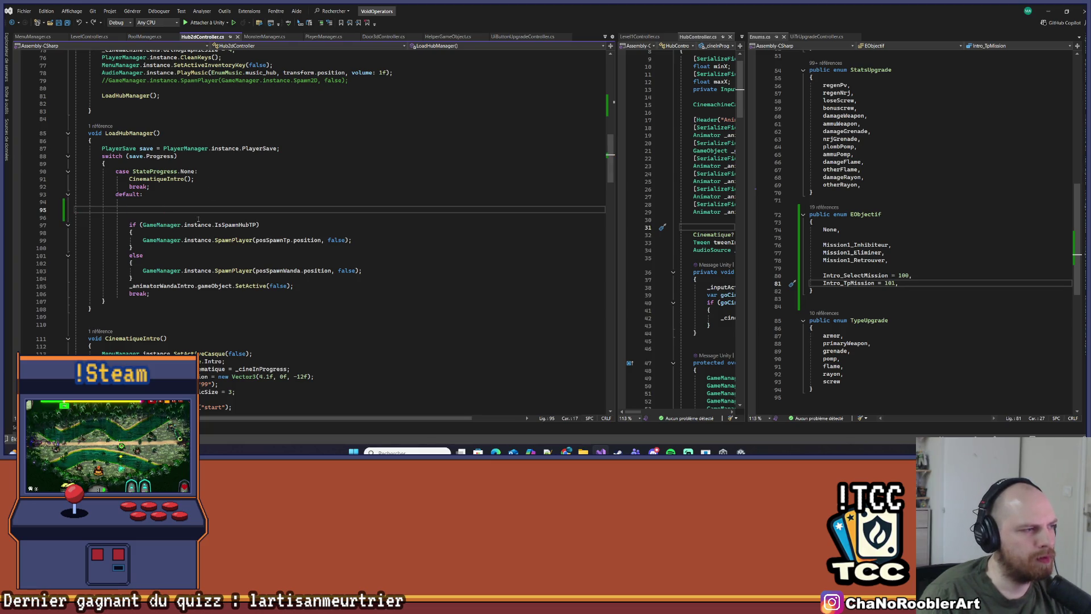
Call ObjectifHubManager(); in LoadHubManager's default case
click(154, 202)
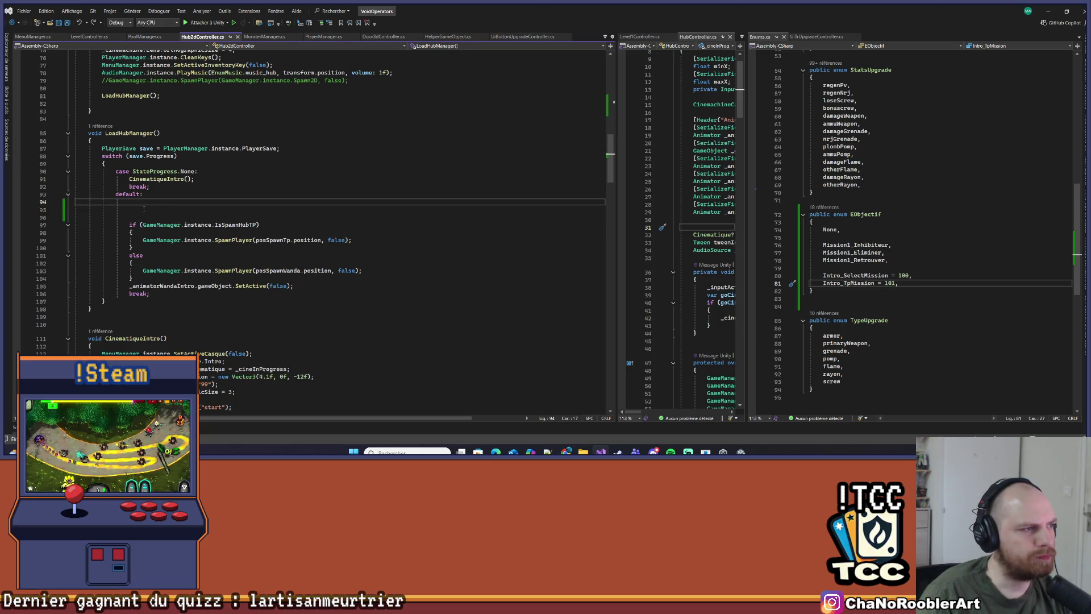
scroll(151, 209, up, 1)
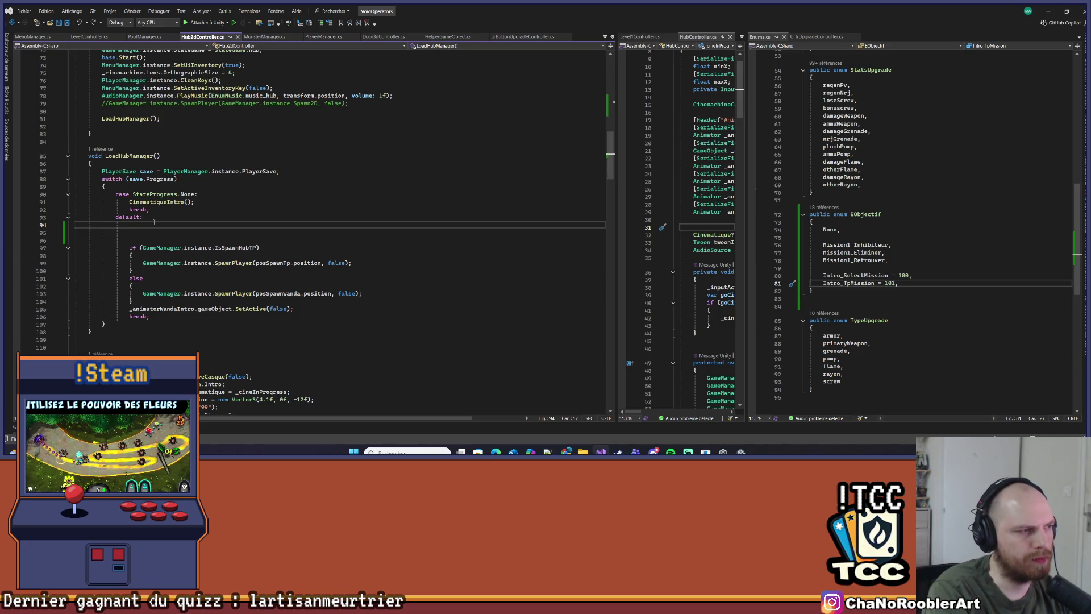
text(void)
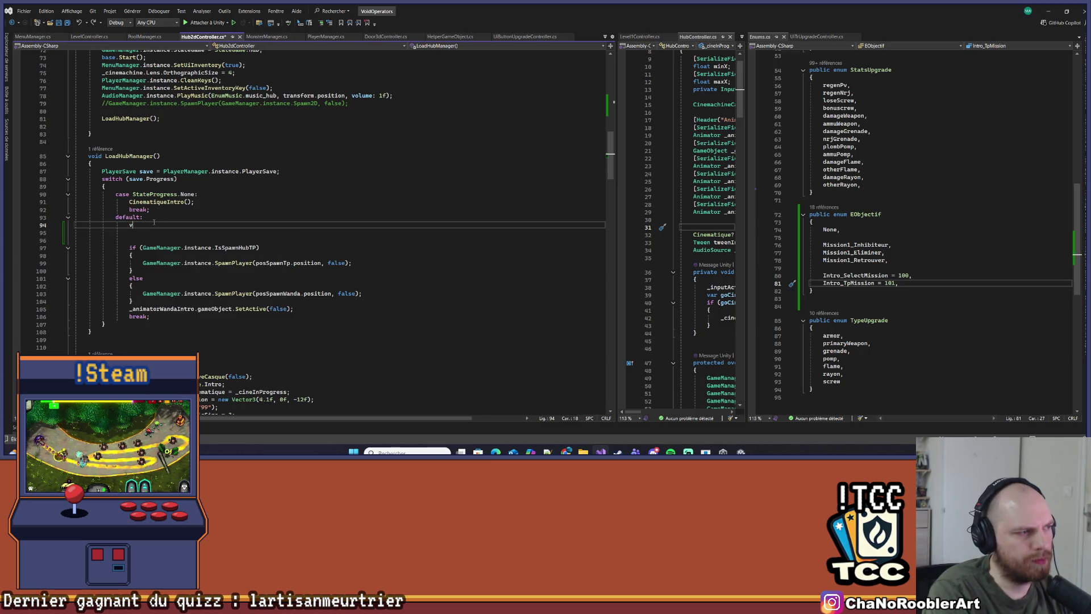
scroll(277, 248, up, 5)
text(Objecti)
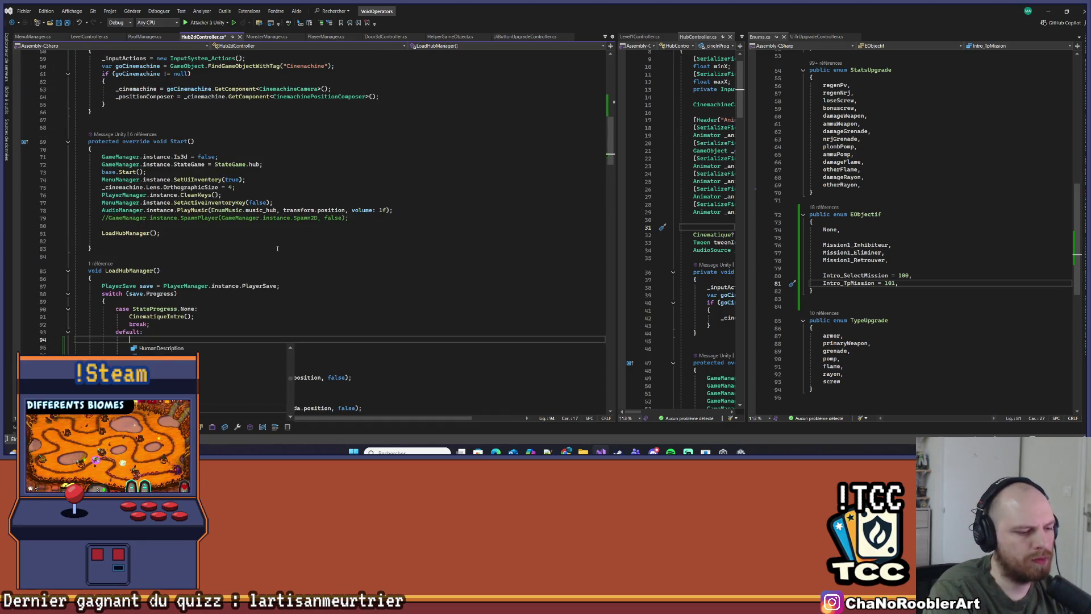
text(fHubMan)
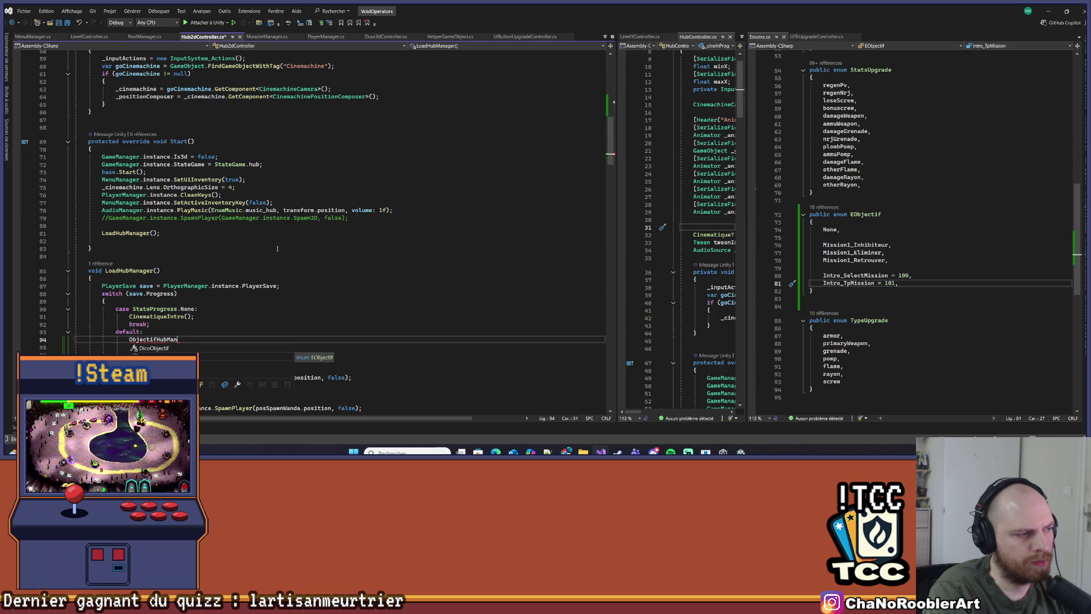
text(ager();)
scroll(175, 290, down, 7)
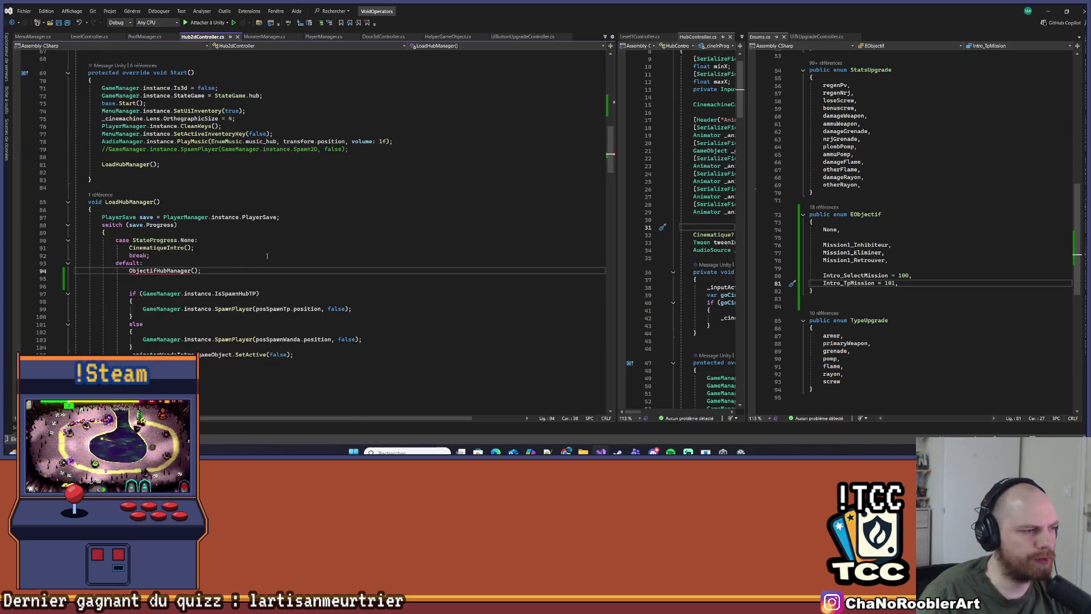
Declare an empty void ObjectifHubManager() method below LoadHubManager
click(144, 287)
key(Return)
key(Return)
text(voi)
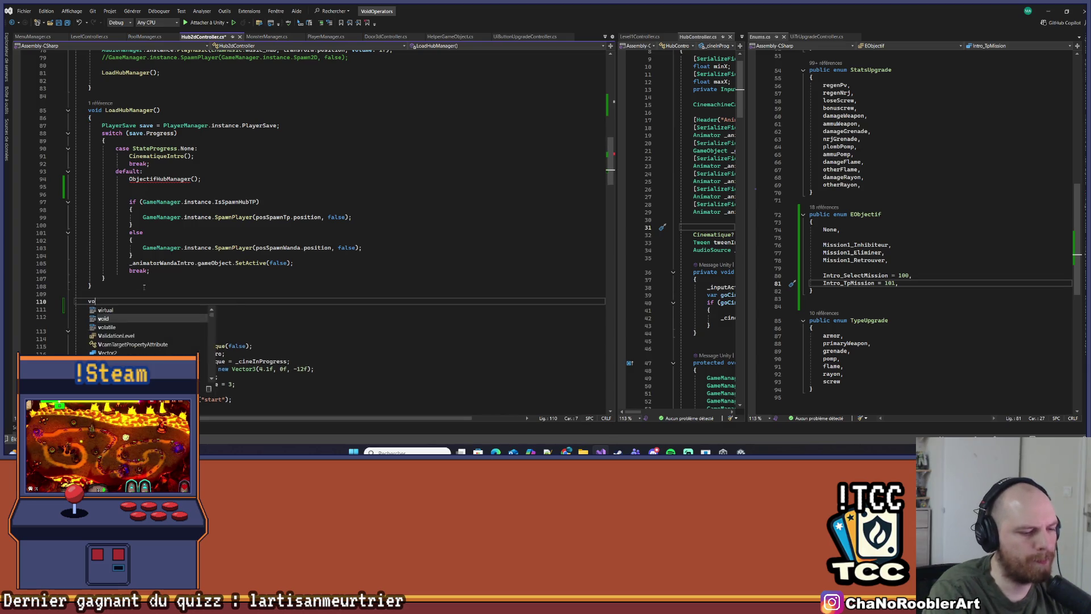
text(d)
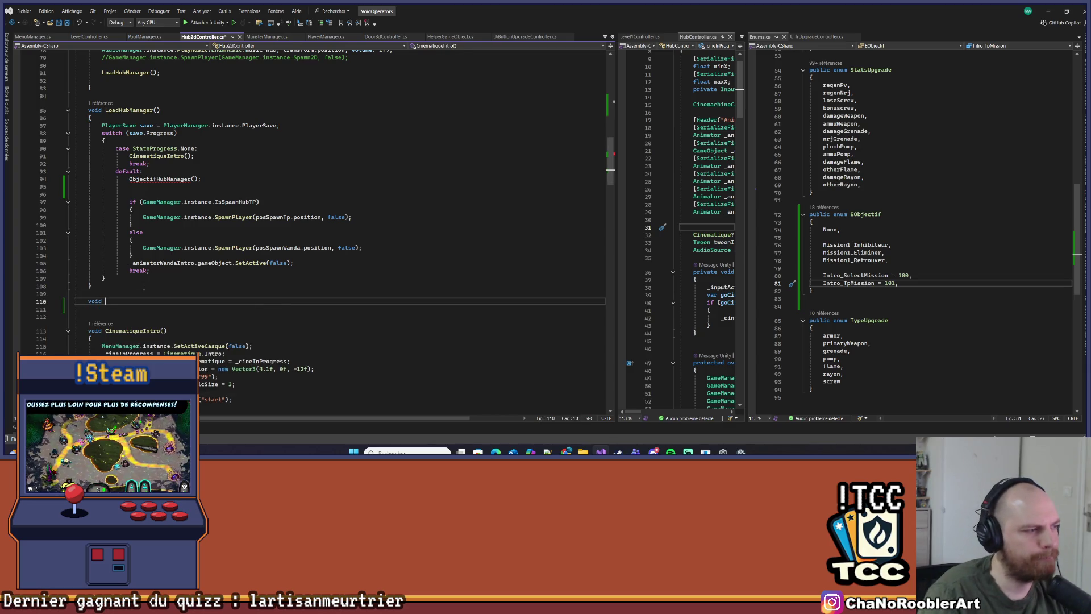
double_click(171, 178)
key(ctrl+c)
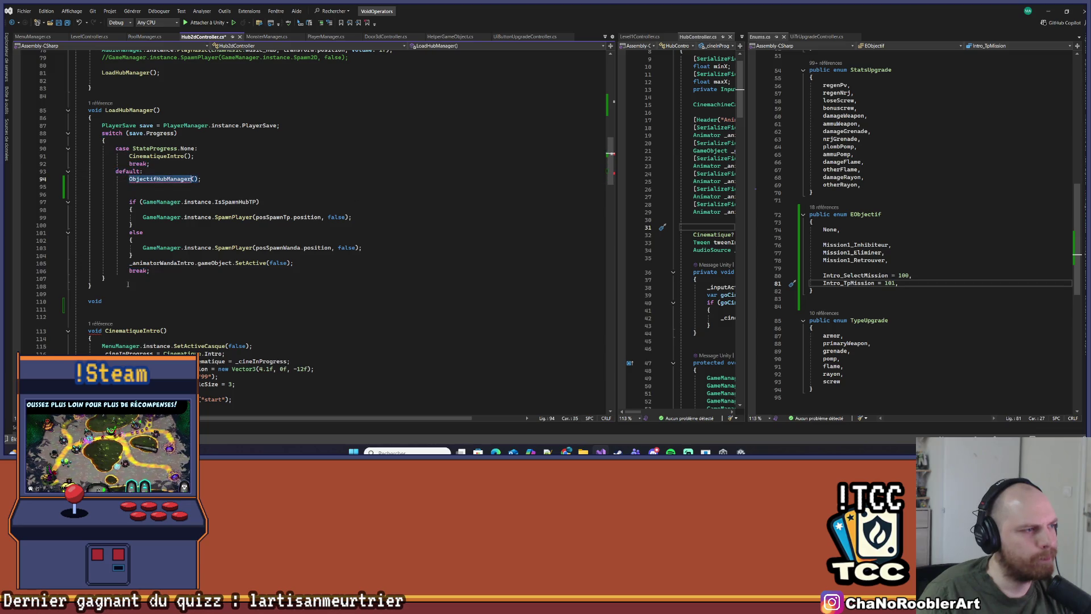
click(171, 301)
key(ctrl+v)
text(())
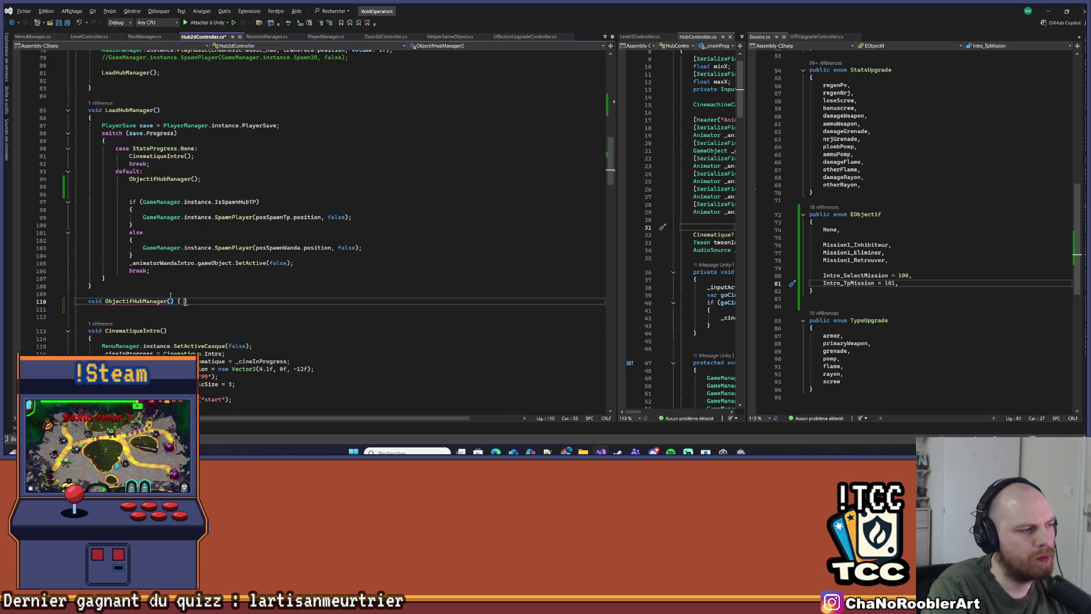
key(Return)
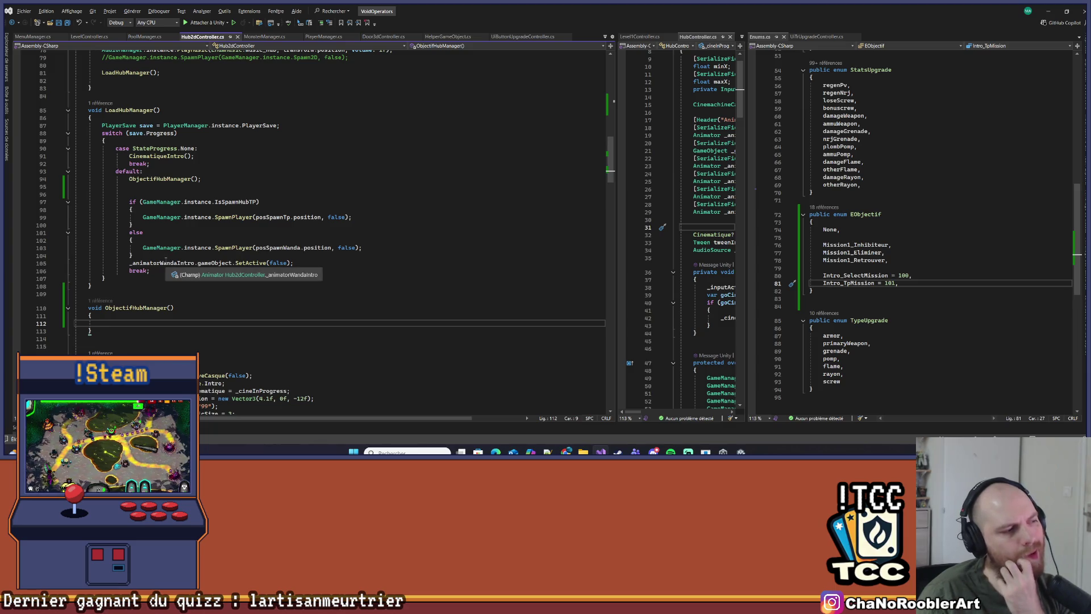
Delete the blank lines left under the ObjectifHubManager call in the default case
drag(74, 202, 74, 186)
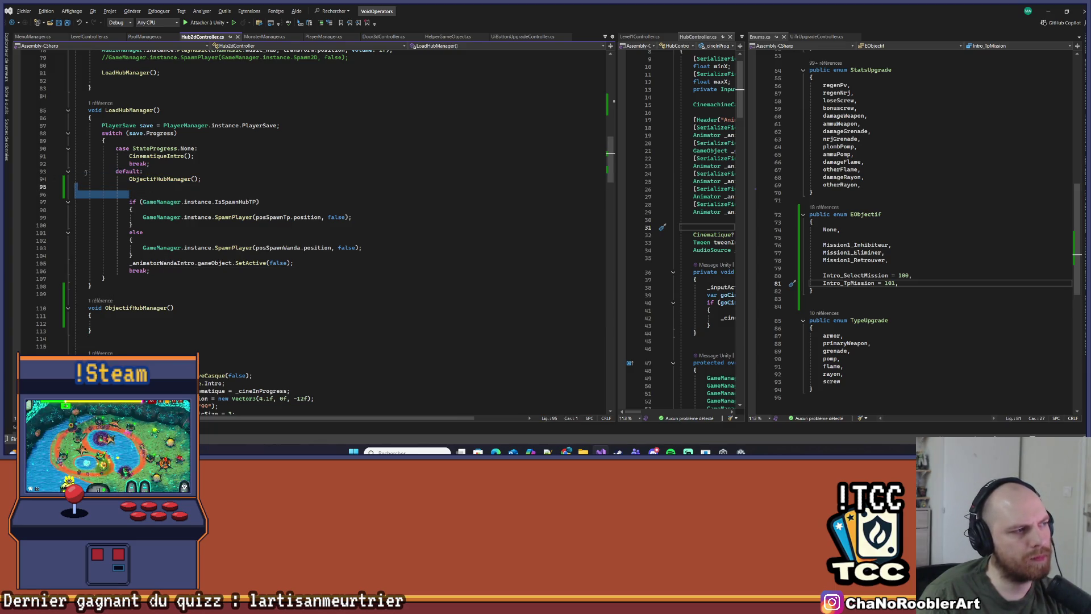
key(Delete)
key(Up)
key(Up)
key(Up)
key(End)
key(Down)
key(Down)
scroll(180, 171, up, 10)
scroll(180, 171, up, 6)
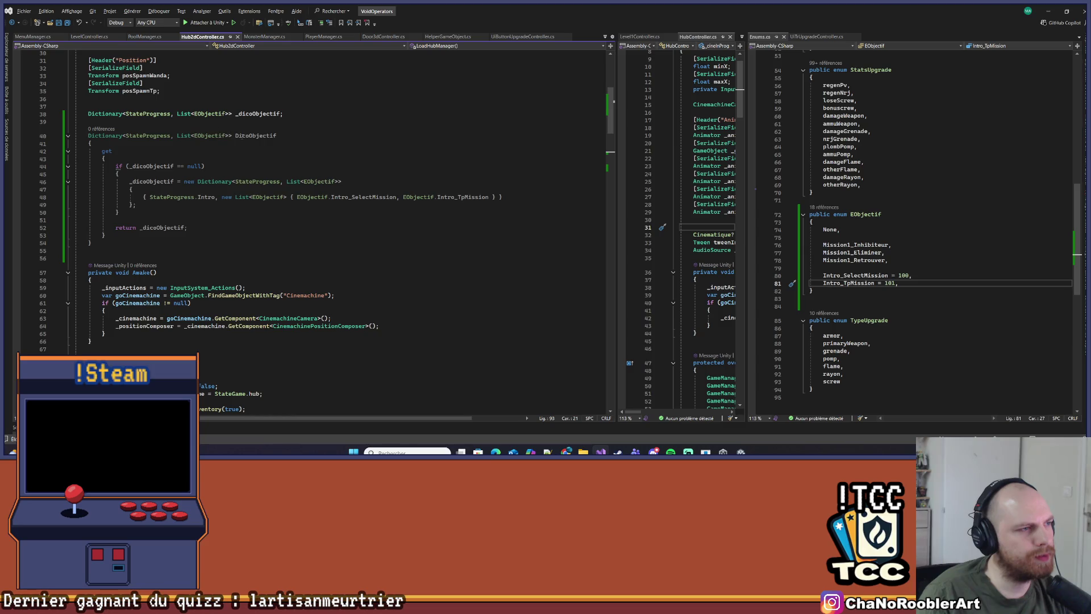
scroll(115, 233, down, 15)
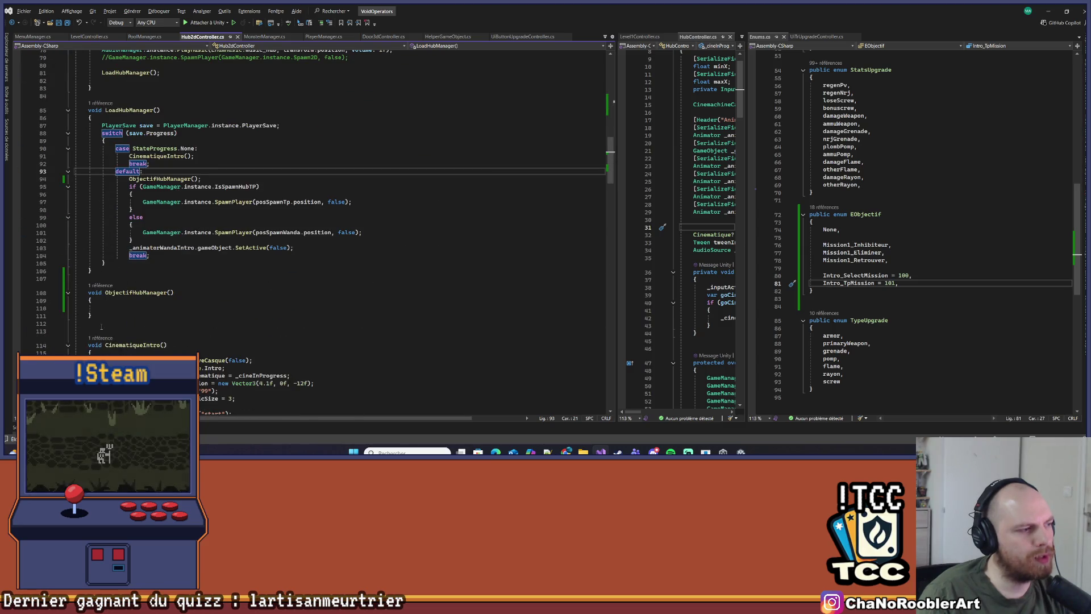
Store PlayerManager.instance.PlayerSave.Progress in a StateProgress progress variable
click(114, 307)
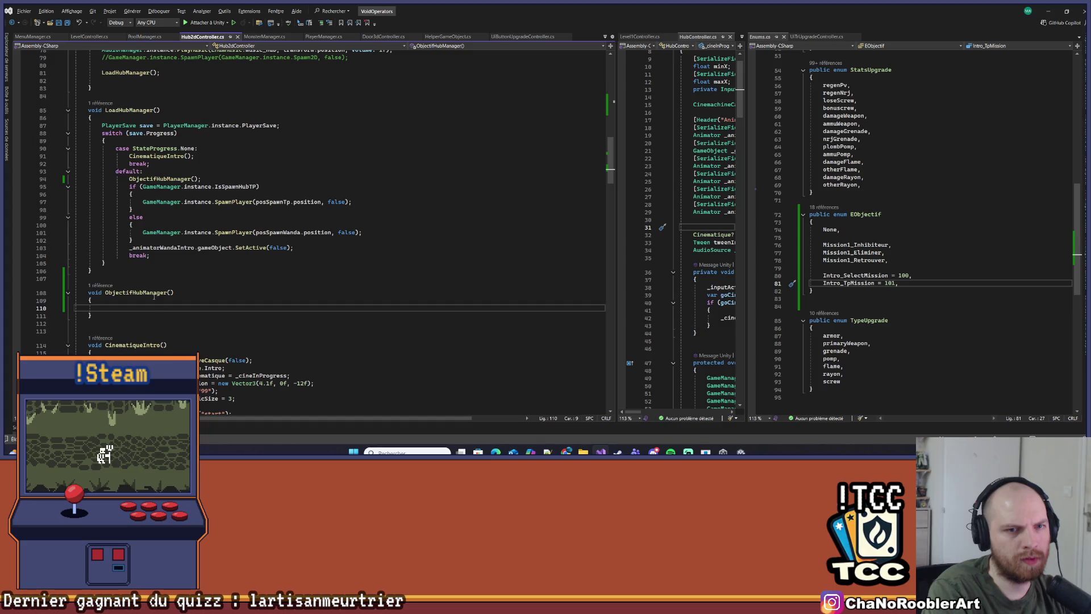
text(St)
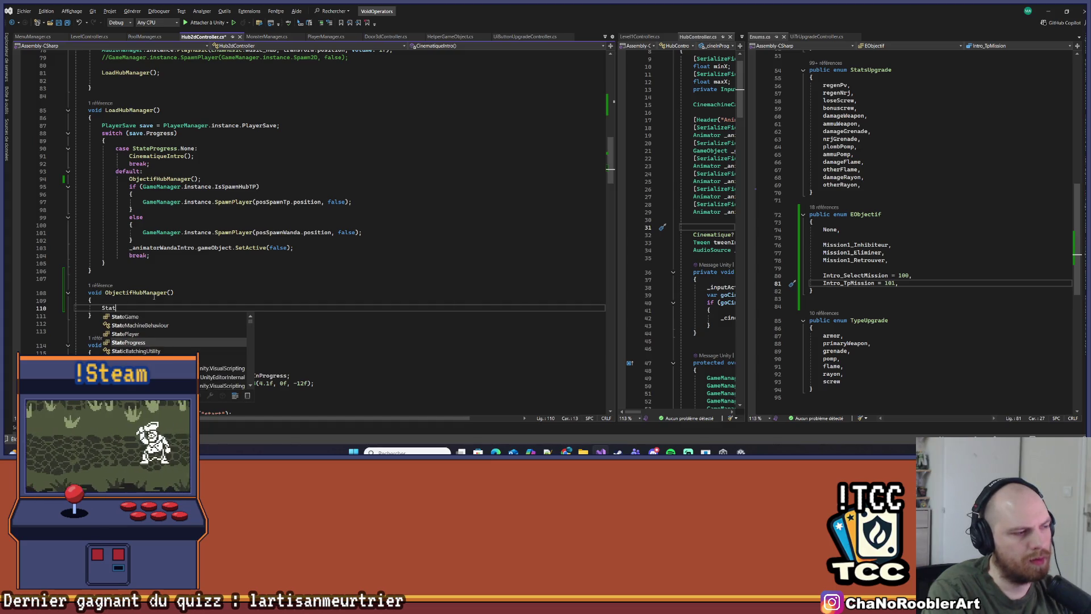
text(a)
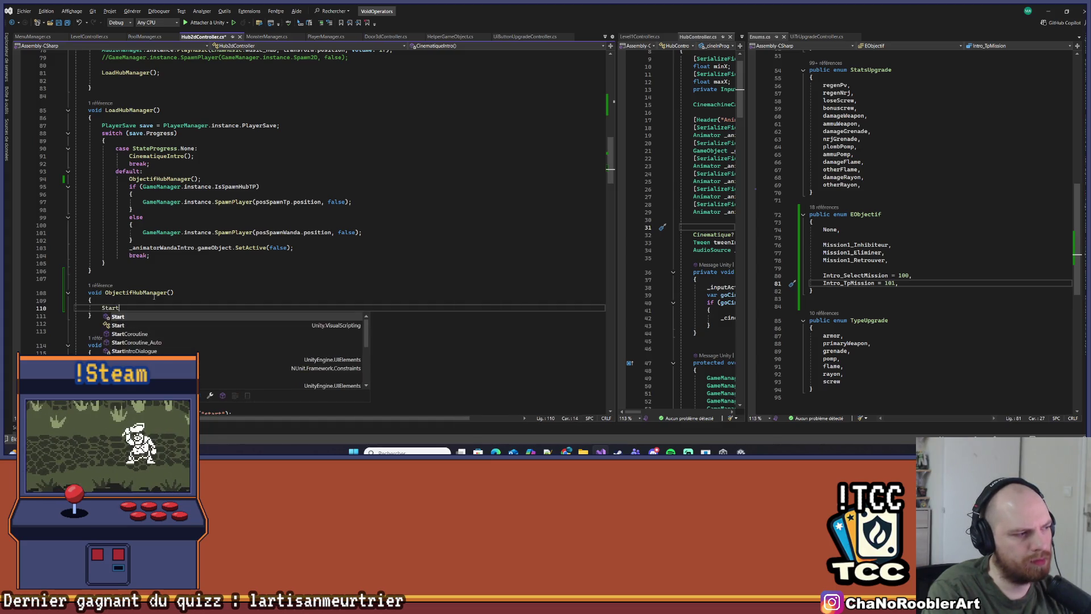
text(teProgress )
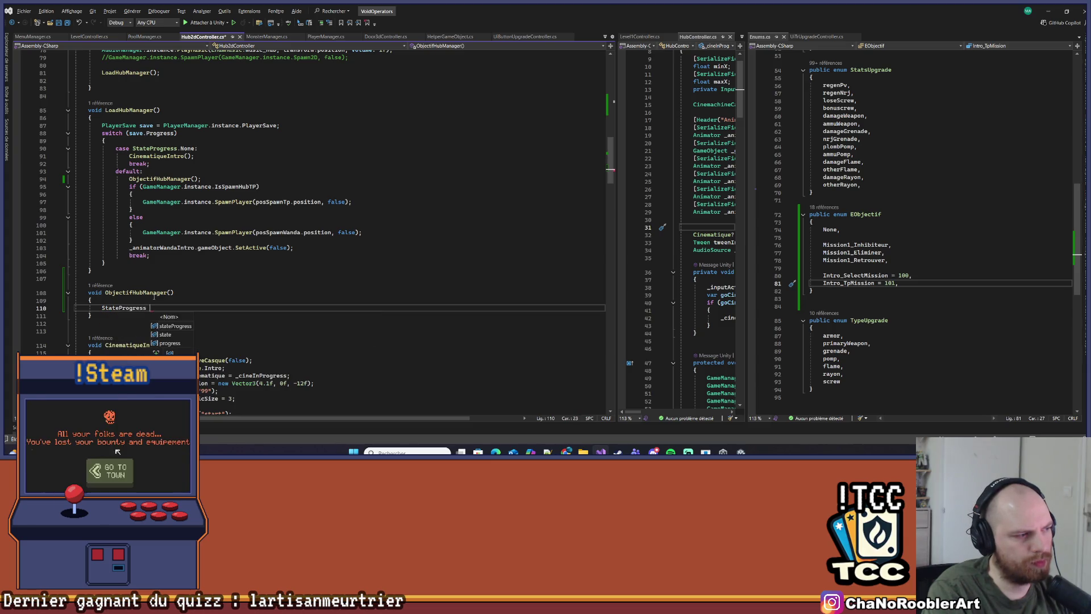
text(progres)
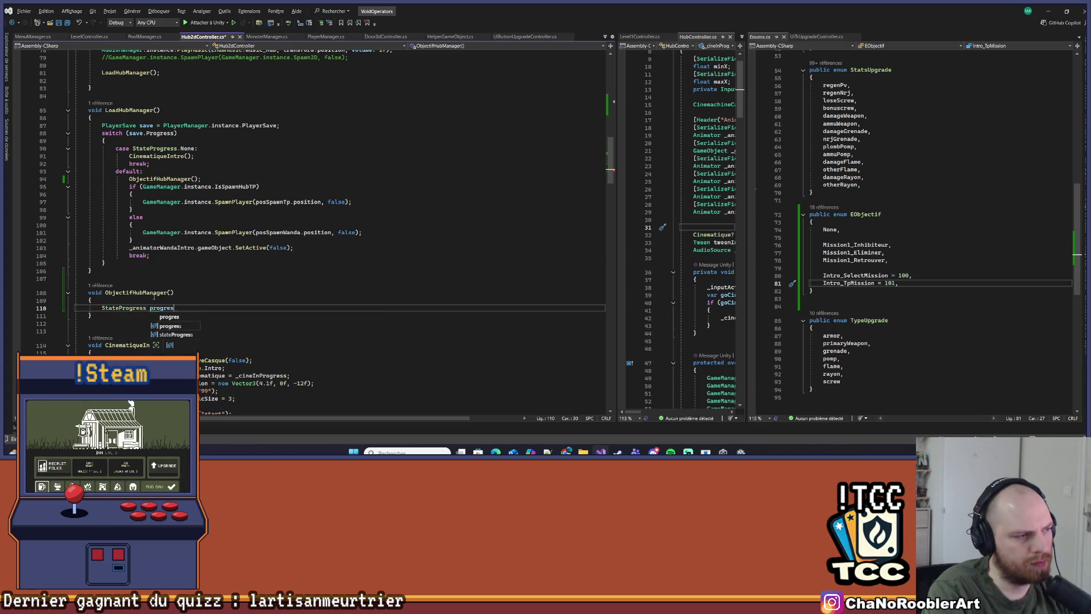
text(s = PlayerManager.instance.PlayerSave.)
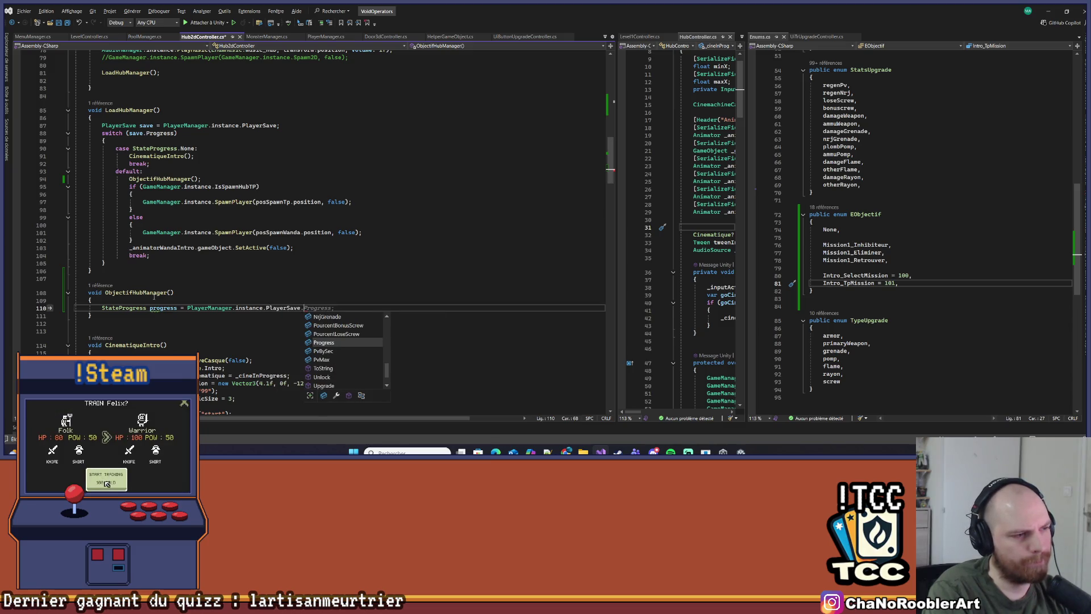
text(Pl)
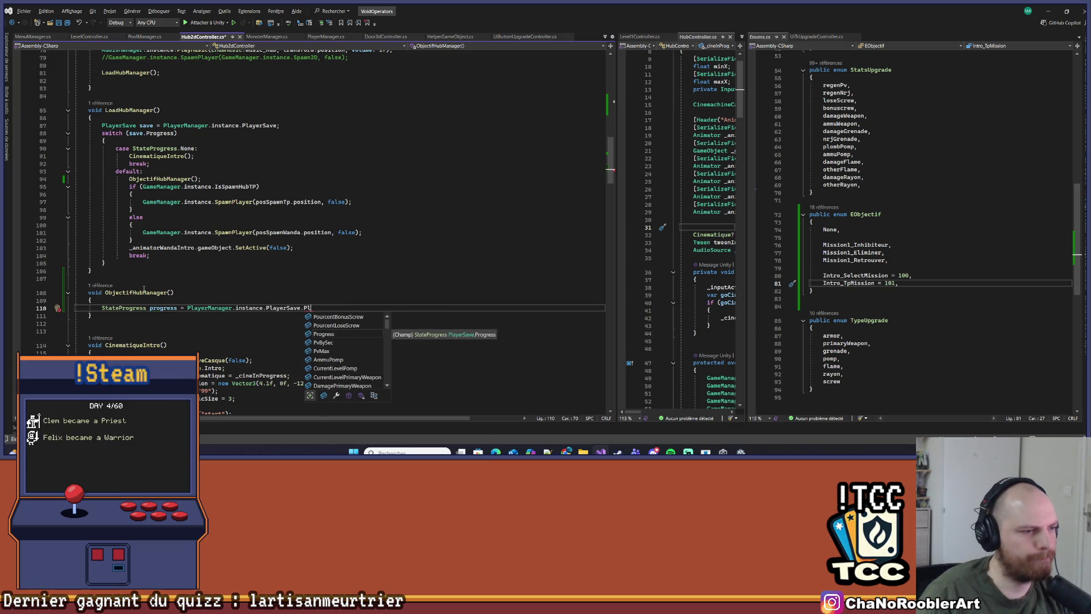
scroll(143, 290, down, 1)
scroll(337, 349, down, 5)
scroll(338, 349, up, 3)
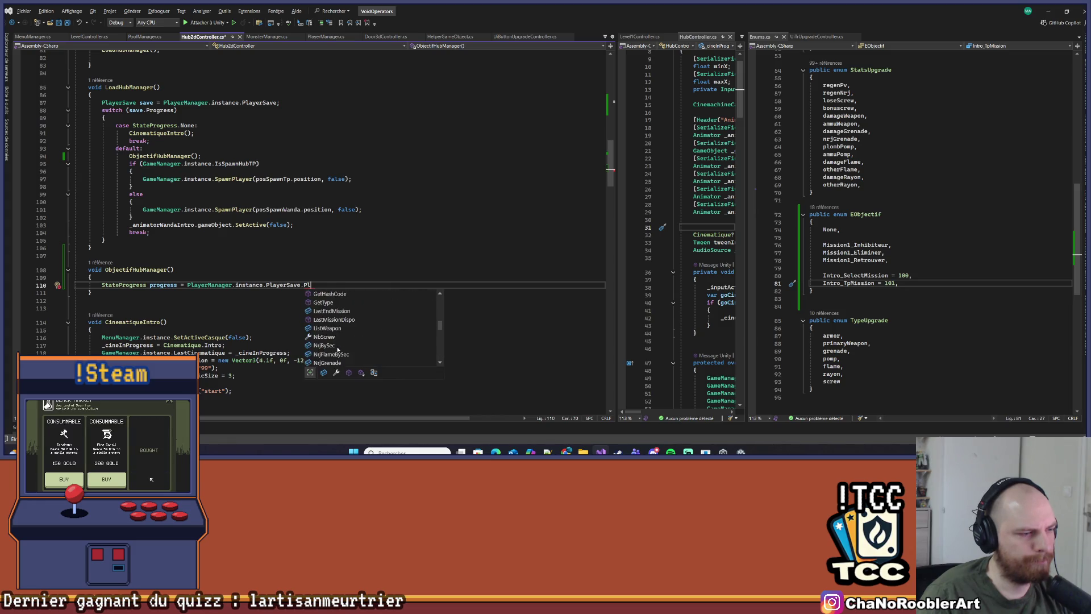
scroll(337, 349, up, 1)
key(BackSpace)
text(ro)
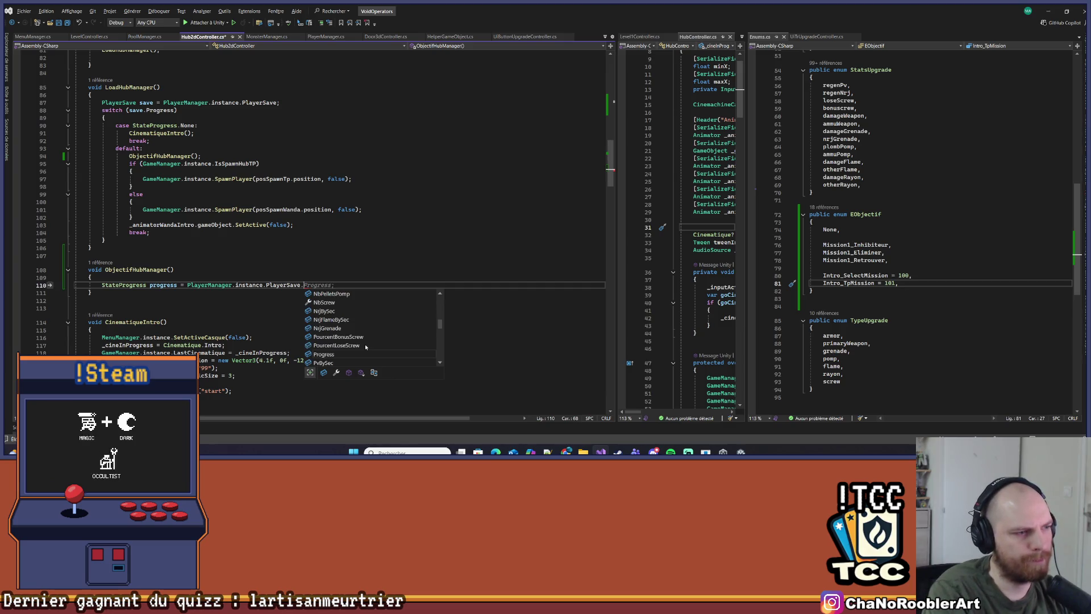
key(Tab)
text(;)
click(356, 337)
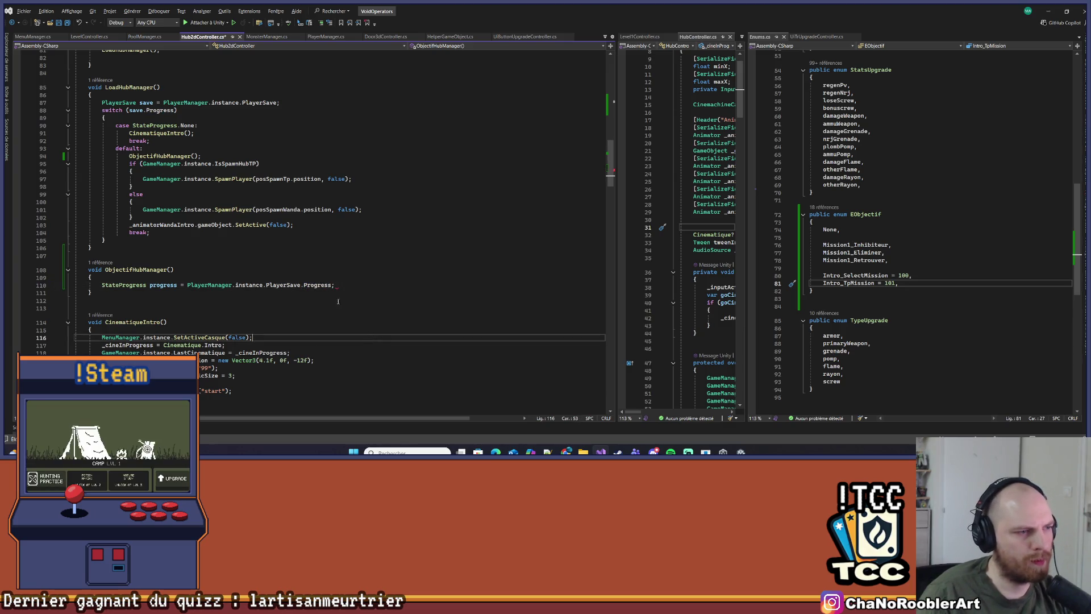
click(349, 287)
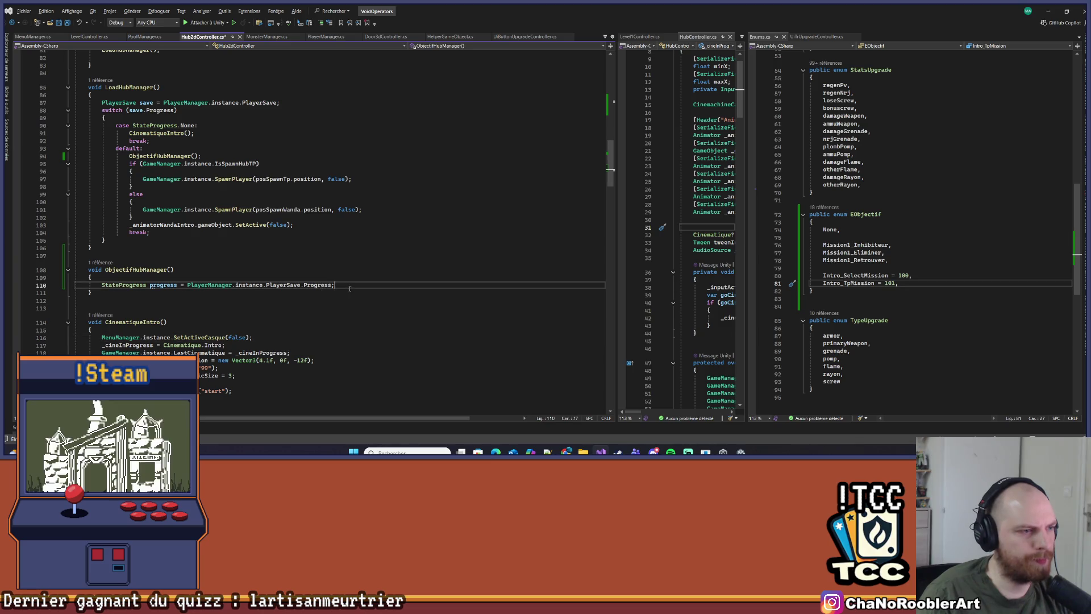
key(Return)
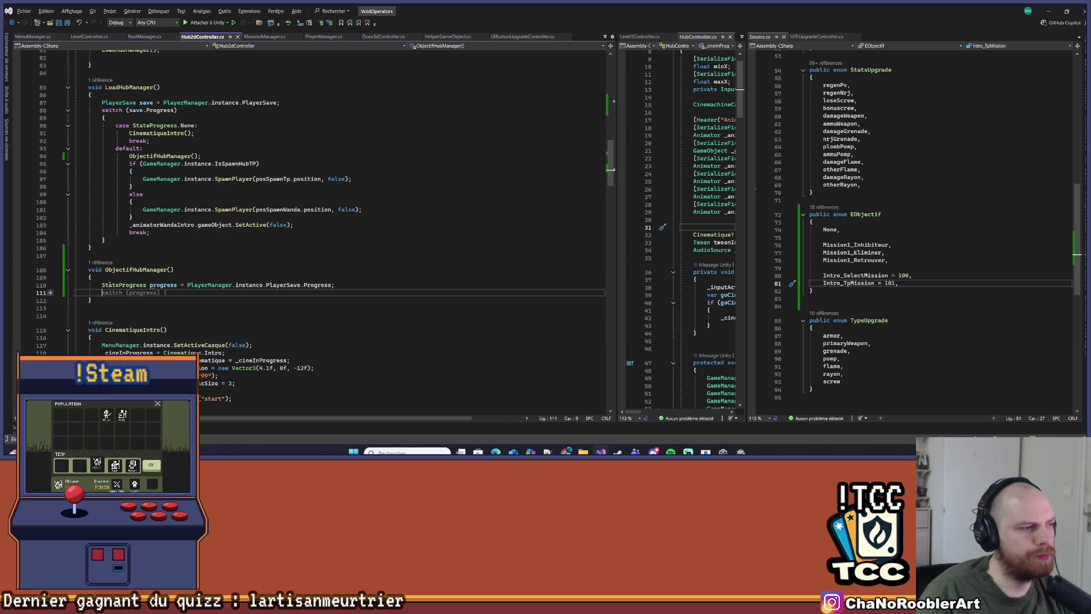
Add an if (DicoObjectif.ContainsKey(progress)) block inside ObjectifHubManager
scroll(70, 284, up, 14)
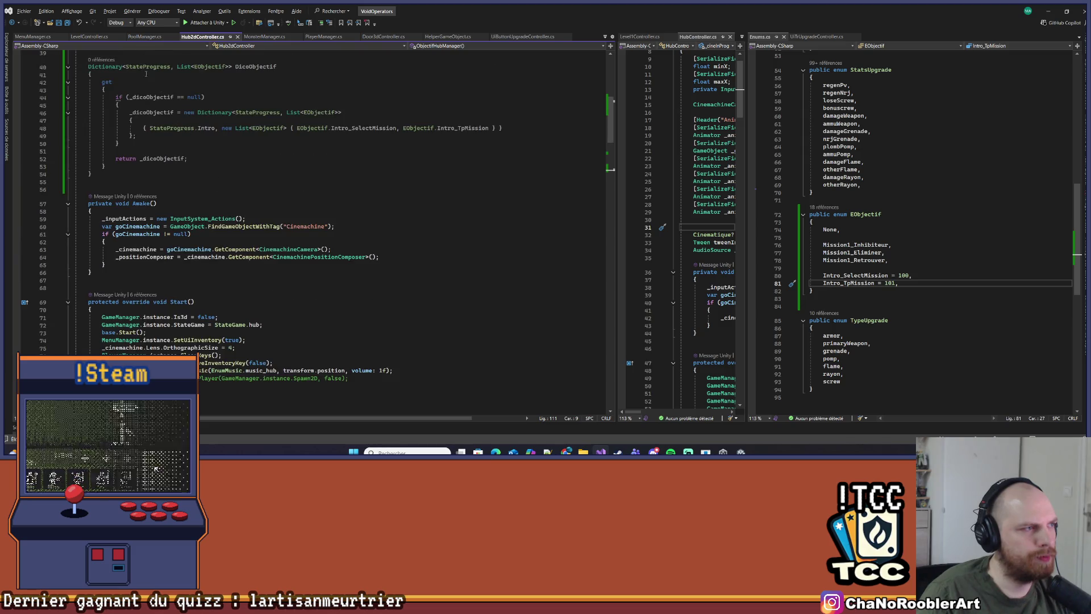
click(267, 66)
scroll(183, 324, down, 9)
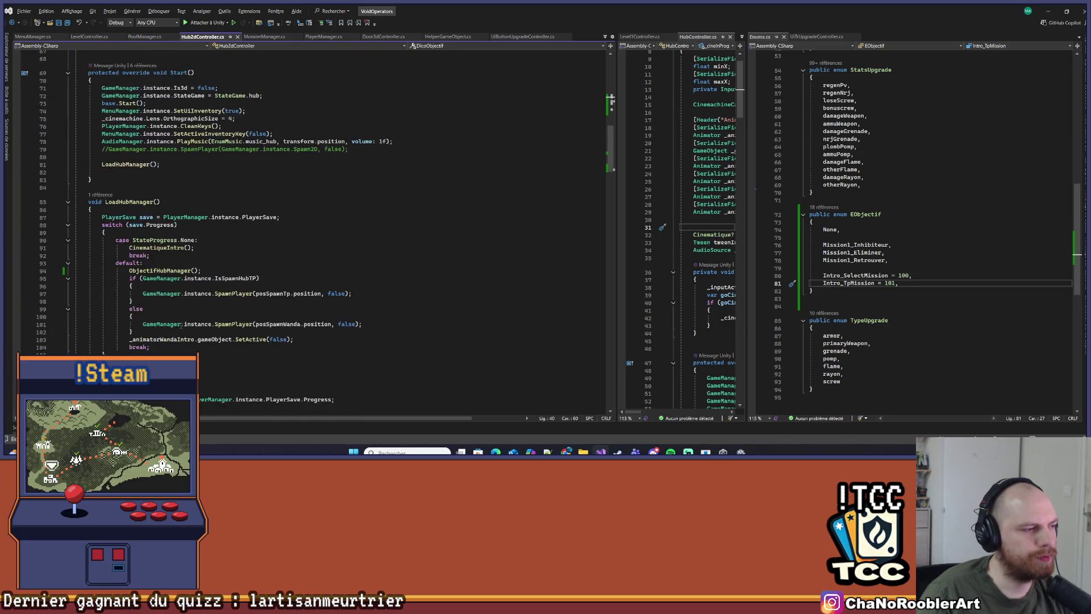
scroll(183, 324, down, 5)
click(127, 293)
text(if(DicoObjectif.con)
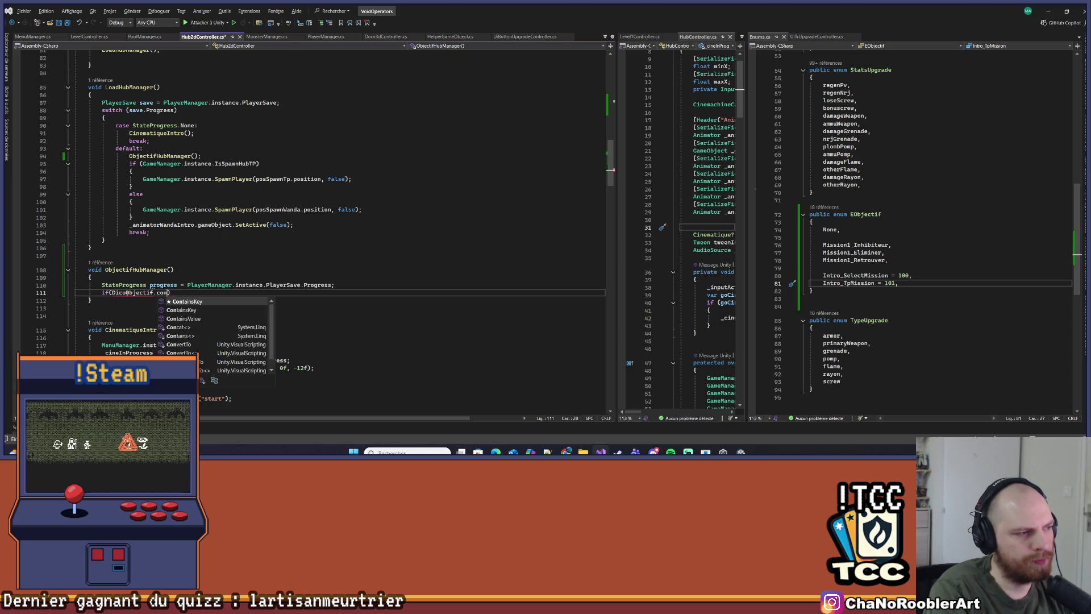
key(Tab)
text((pr)
key(Tab)
text({)
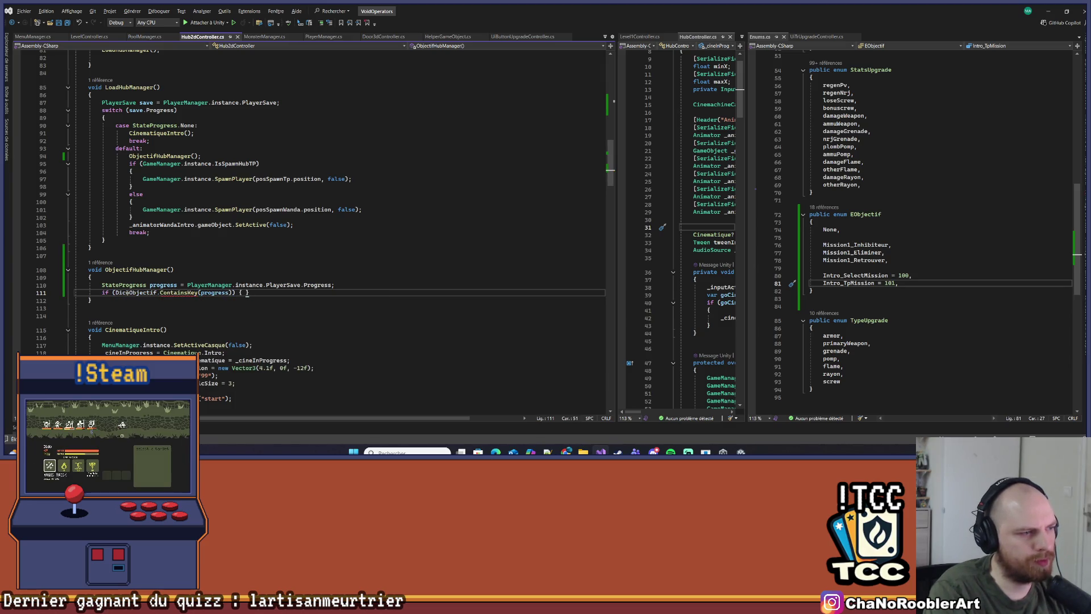
key(Return)
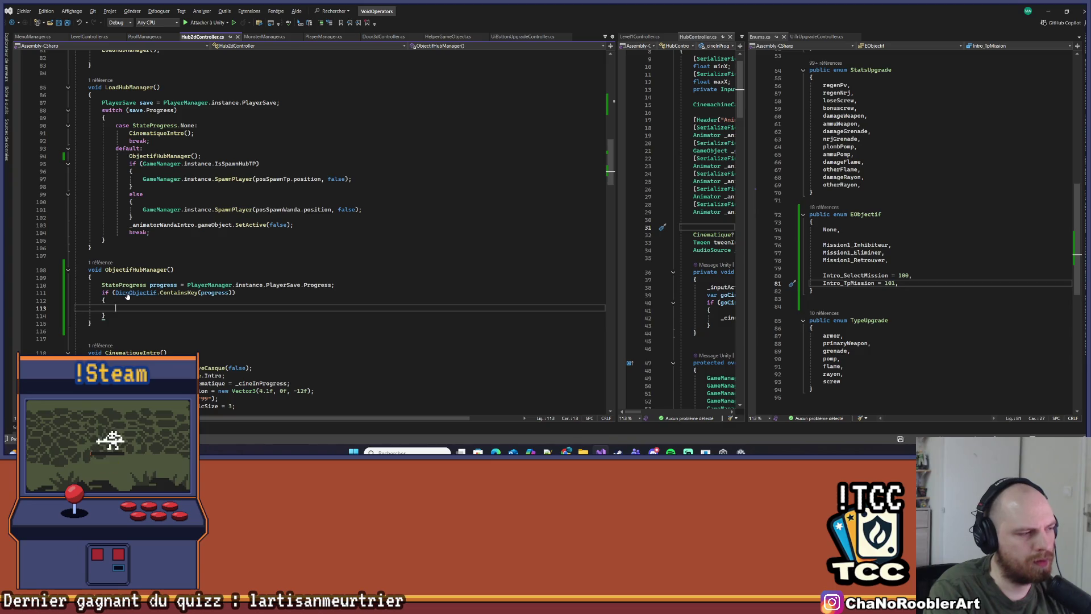
Fetch List<EObjectif> objectifs from DicoObjectif[progress] inside the if block
text(List<Eo>)
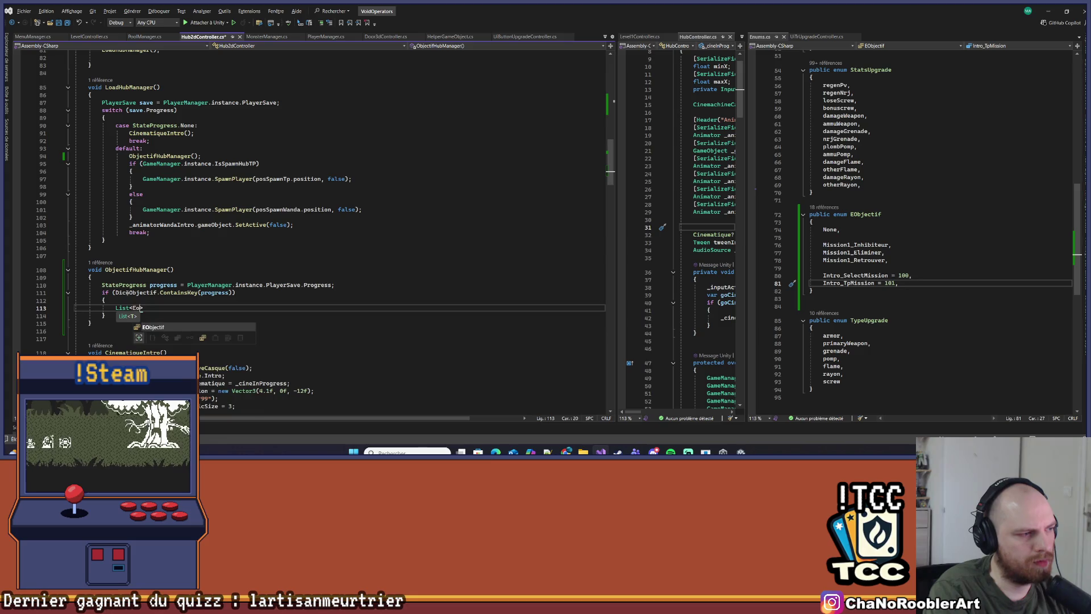
key(Tab)
text(obj)
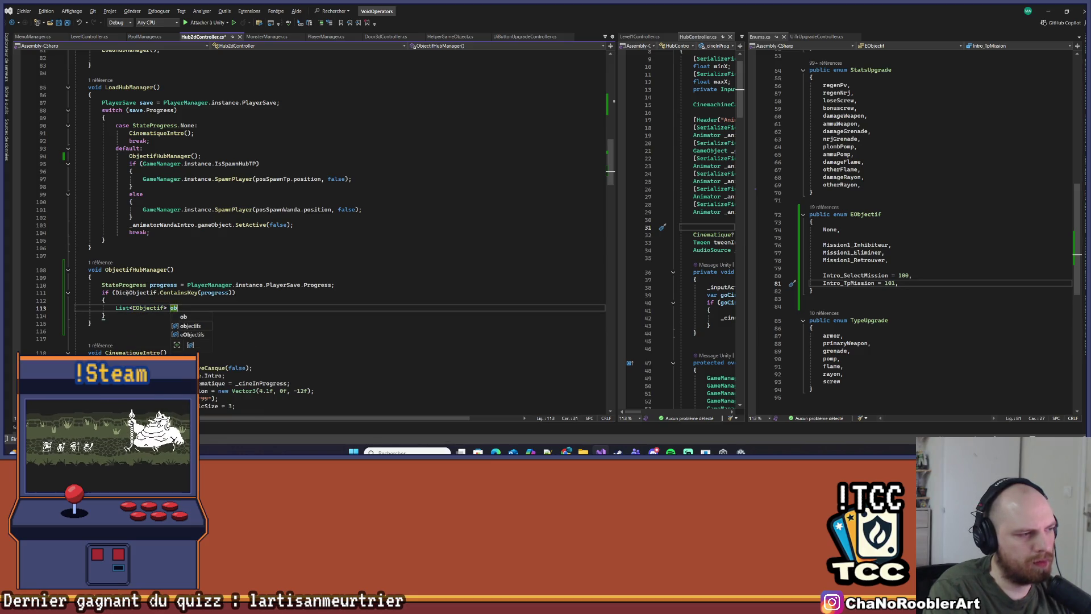
key(Tab)
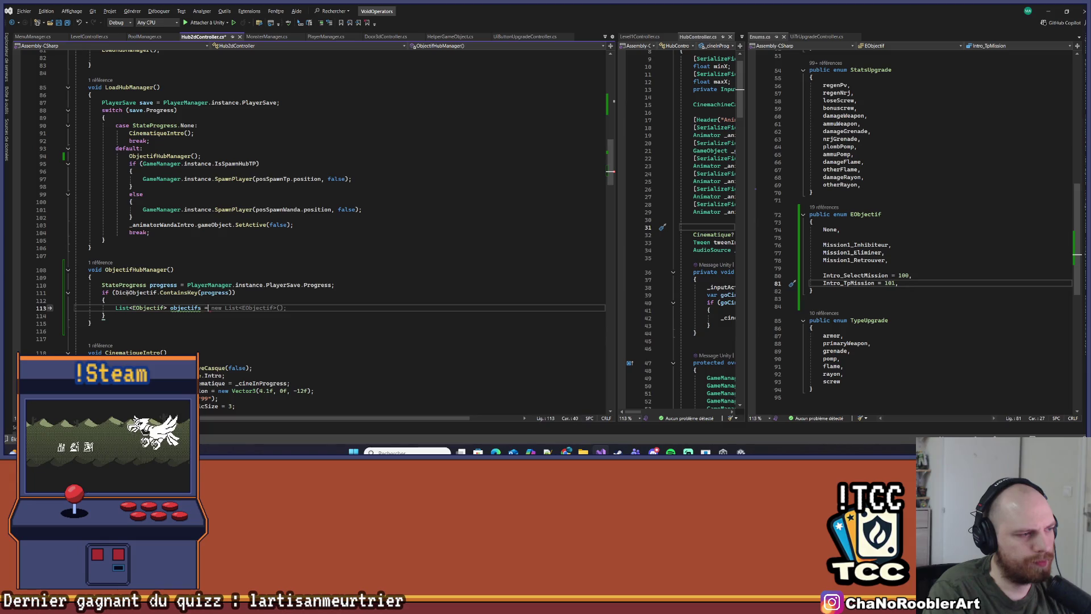
text( Dico)
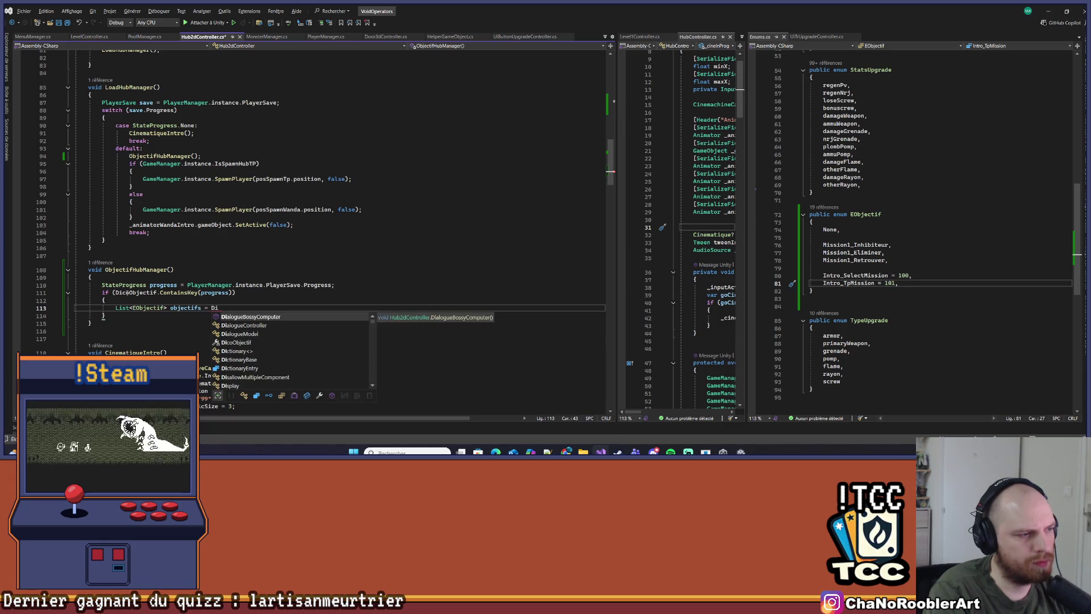
key(Tab)
text(progress])
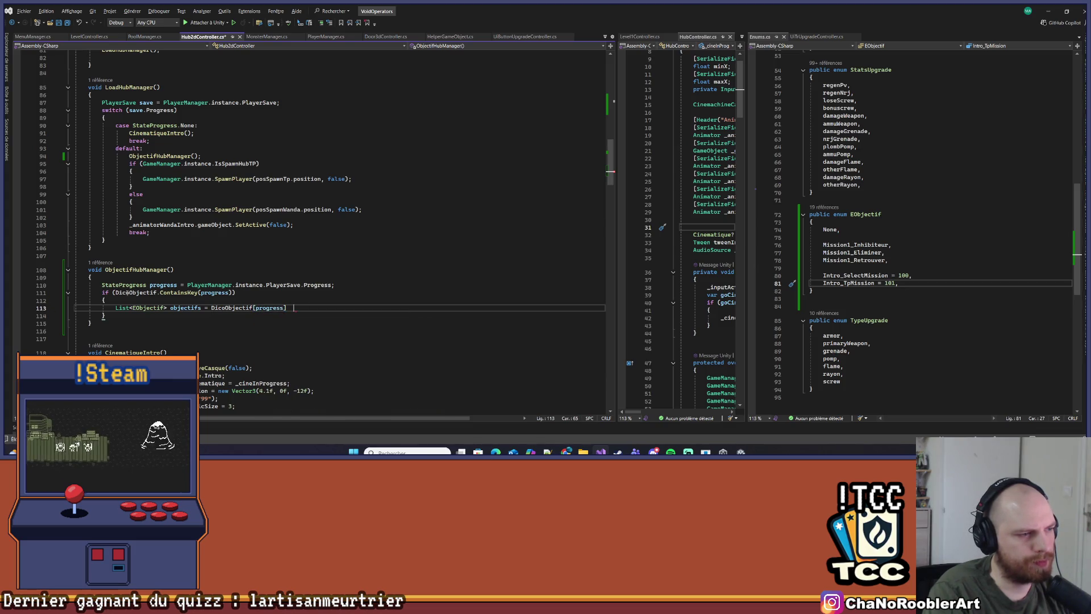
key(Return)
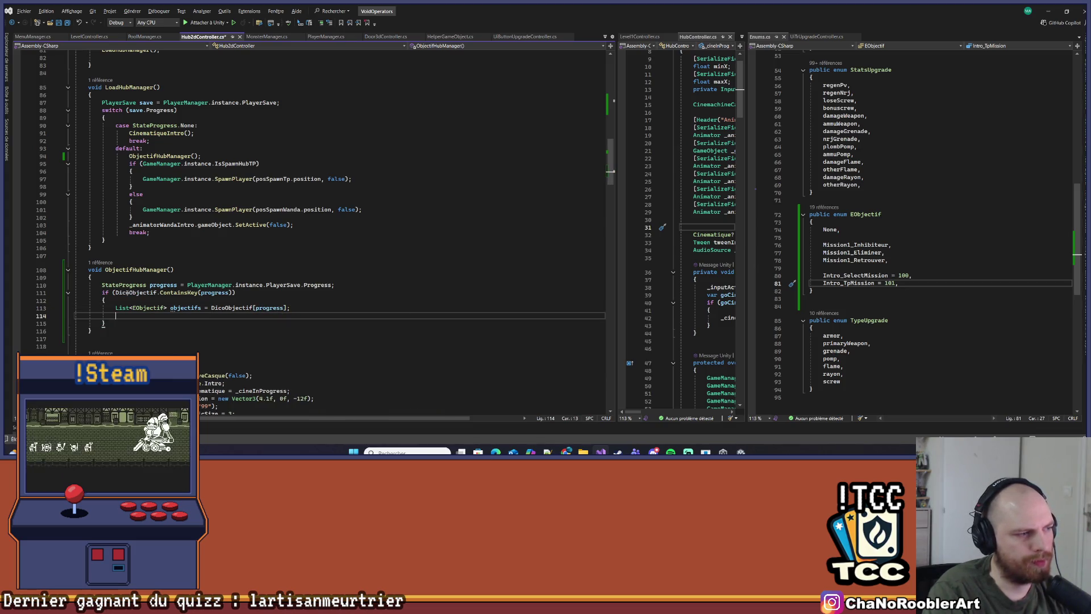
Start a MenuManager.instance call, browsing IntelliSense for the objective-loading member
text(Men)
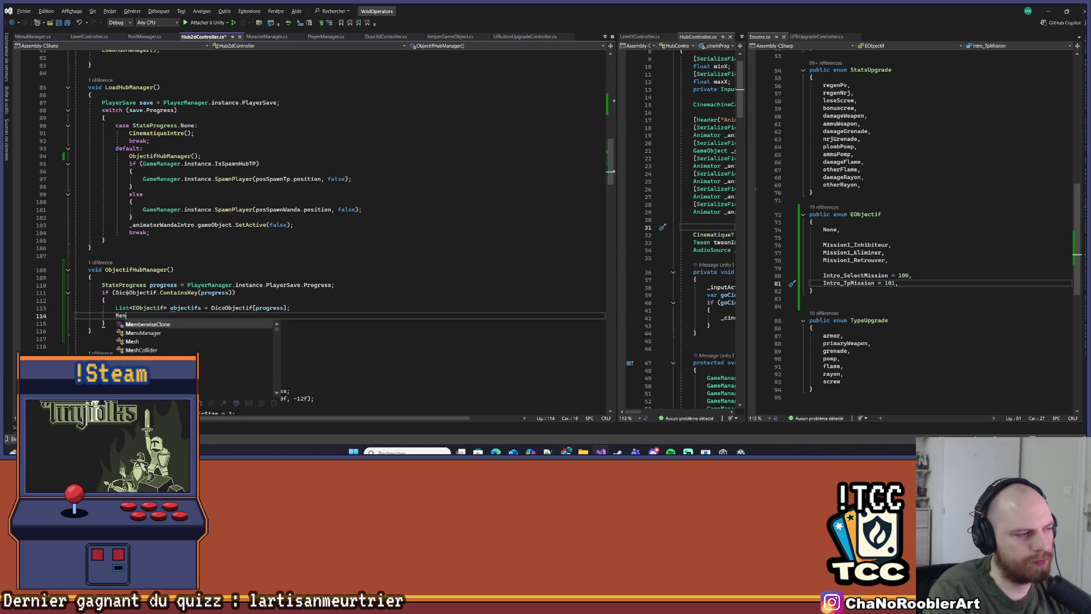
text(uManager.instance.Open)
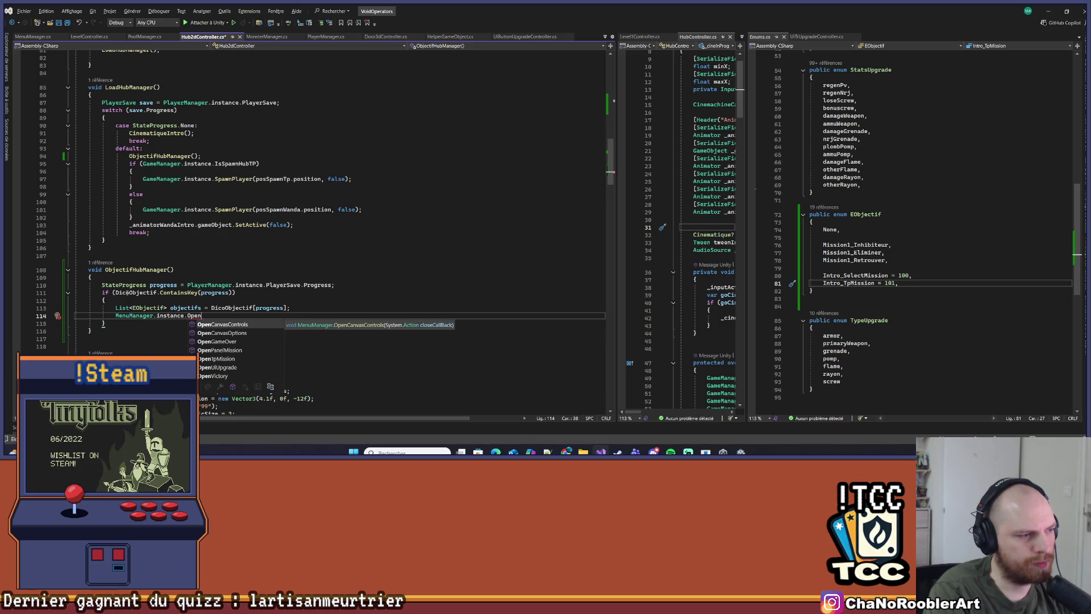
key(Down)
key(Down)
key(Down)
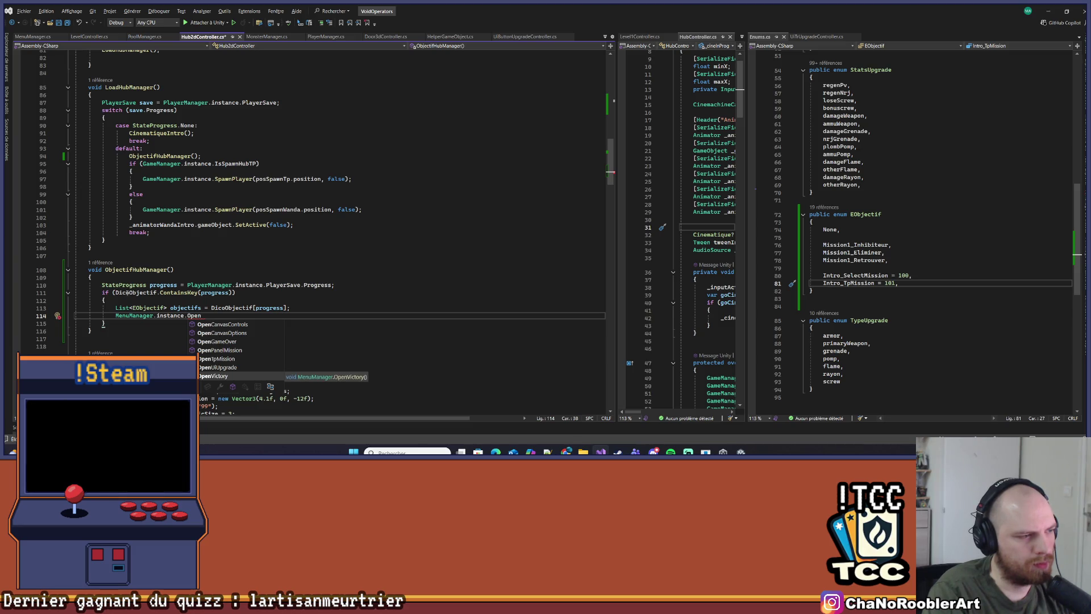
key(BackSpace)
key(BackSpace)
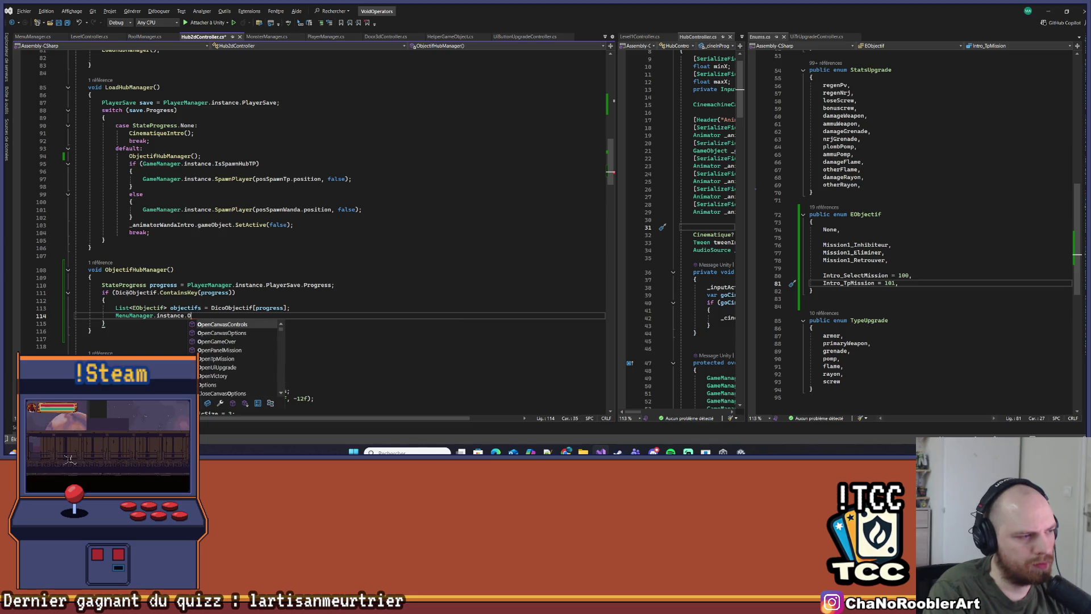
text(b)
key(BackSpace)
key(BackSpace)
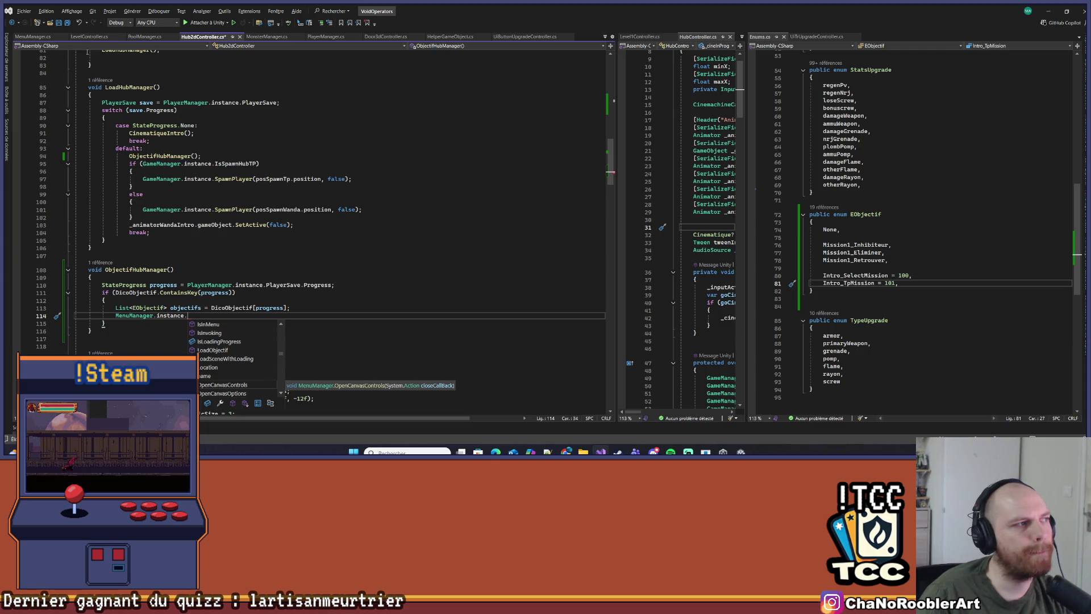
Look through MenuManager.cs and LevelController.cs, then show Level1Controller.cs in a widened side pane
click(35, 37)
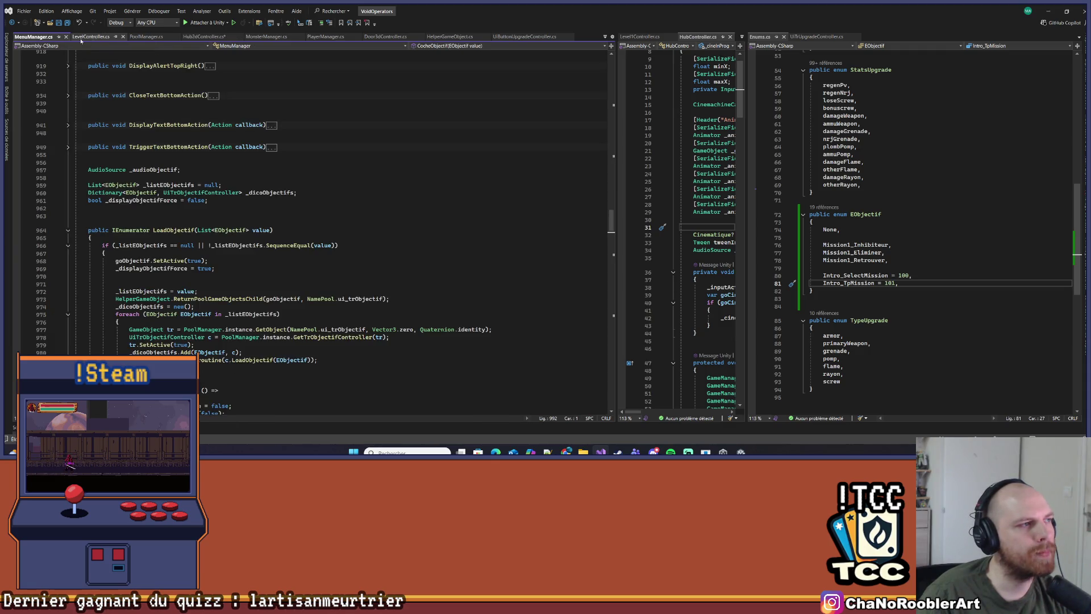
click(96, 37)
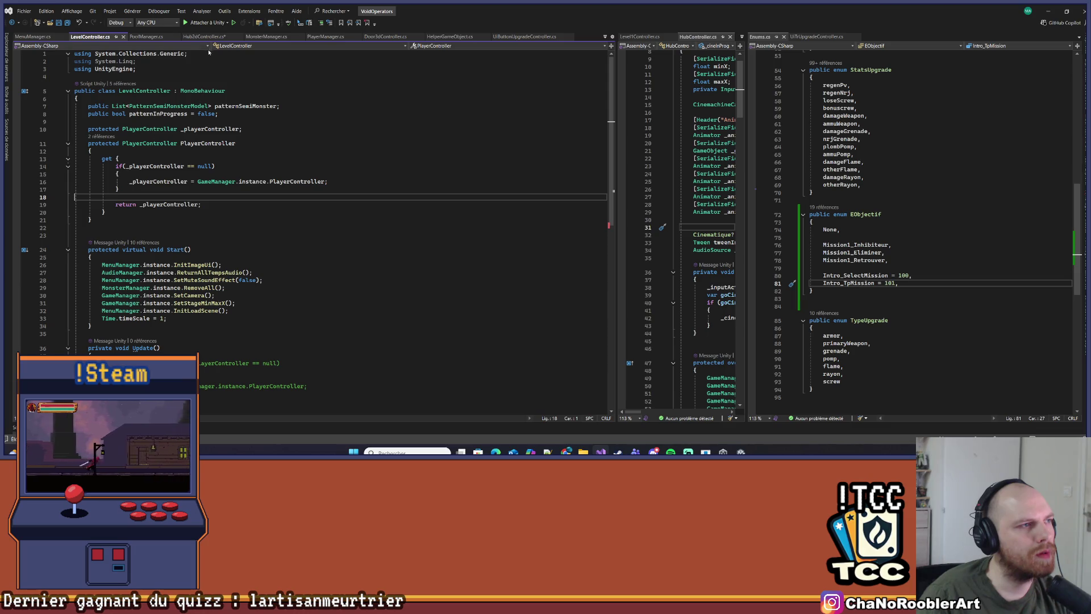
click(634, 38)
drag(615, 100, 408, 100)
drag(750, 150, 843, 151)
scroll(754, 165, down, 3)
scroll(753, 165, down, 5)
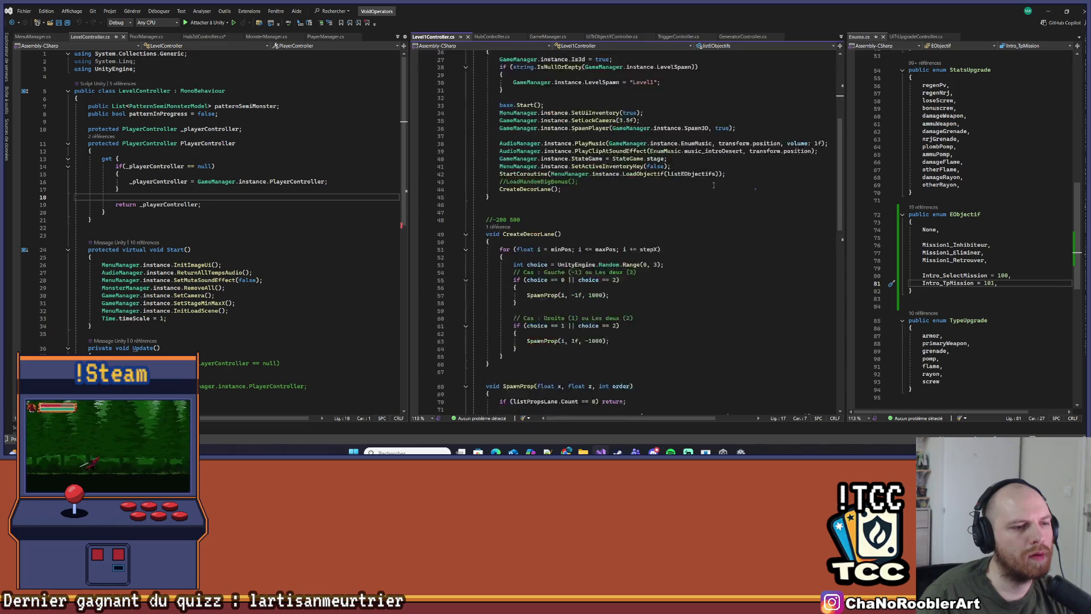
scroll(712, 187, up, 9)
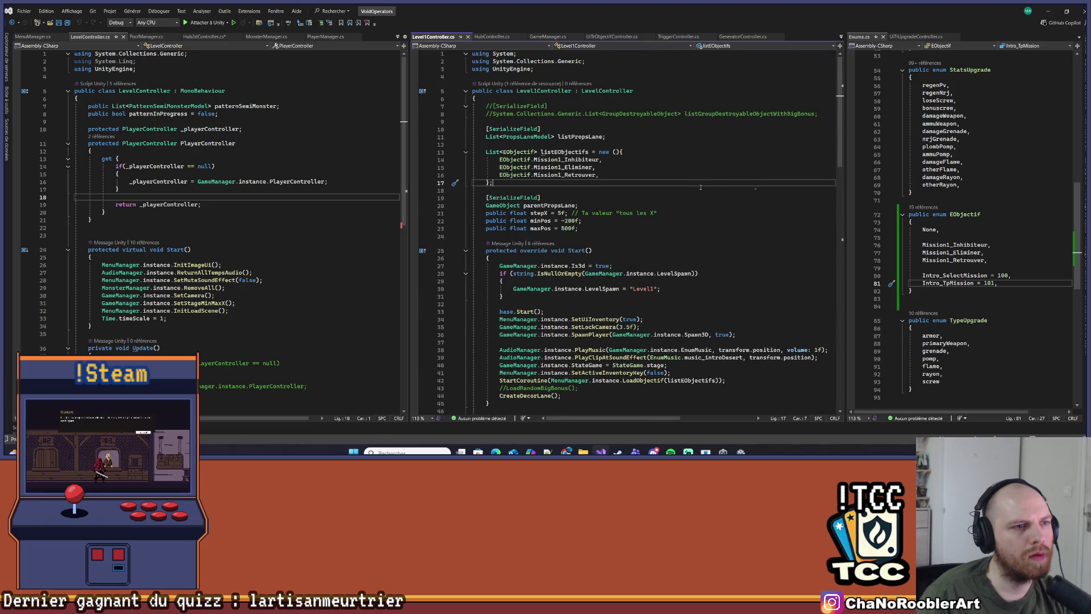
Inspect listEObjectifs and Start's LoadObjectif coroutine, then navigate back to line 114
click(562, 152)
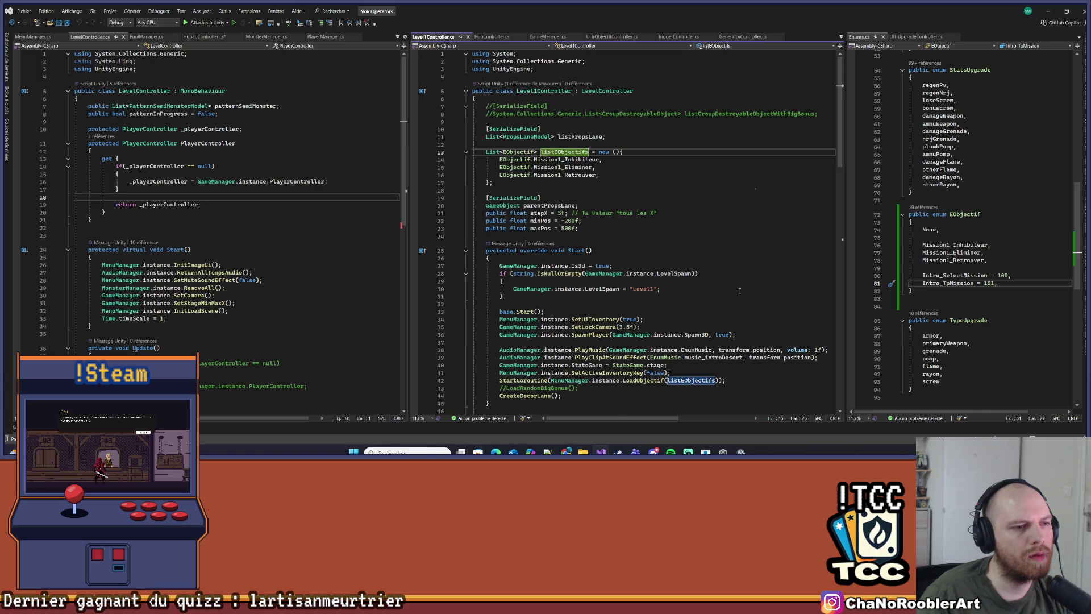
scroll(652, 285, down, 4)
click(651, 311)
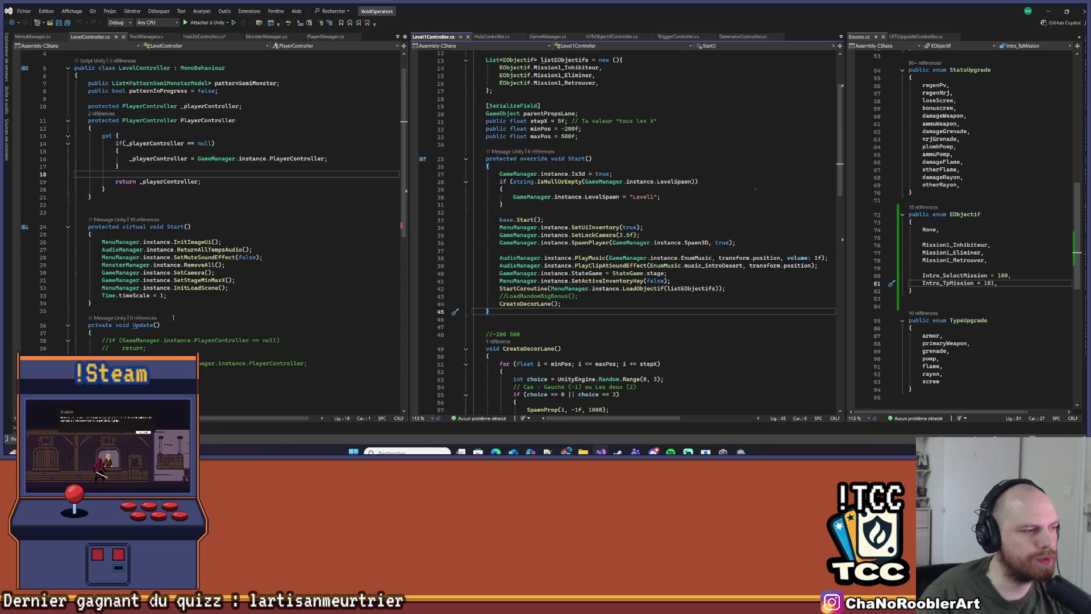
scroll(153, 307, down, 3)
click(134, 265)
key(ctrl+minus)
key(ctrl+minus)
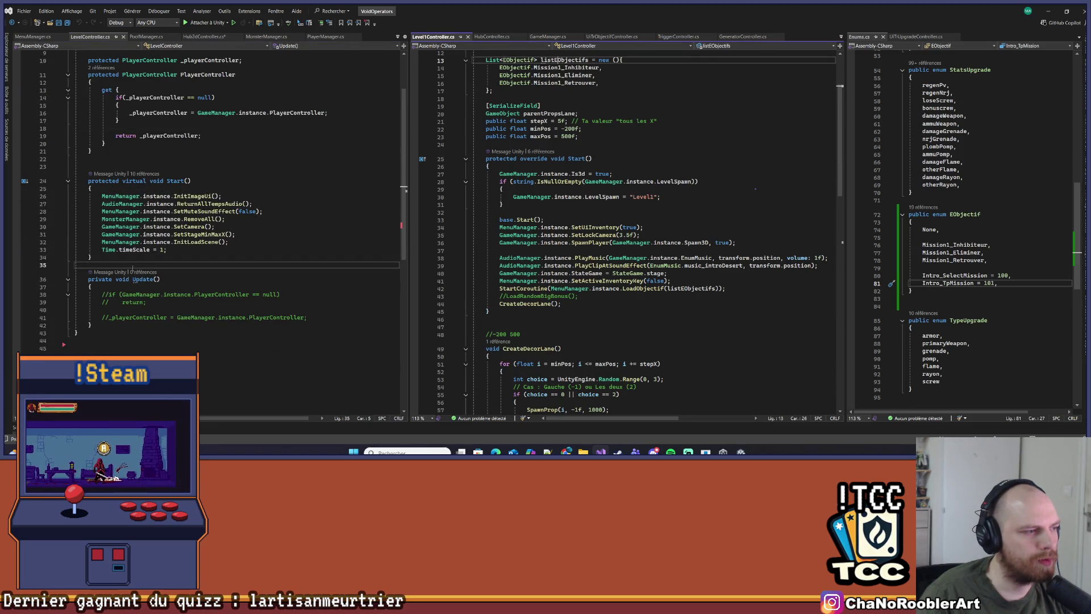
key(ctrl+minus)
key(ctrl+minus)
key(ctrl+minus)
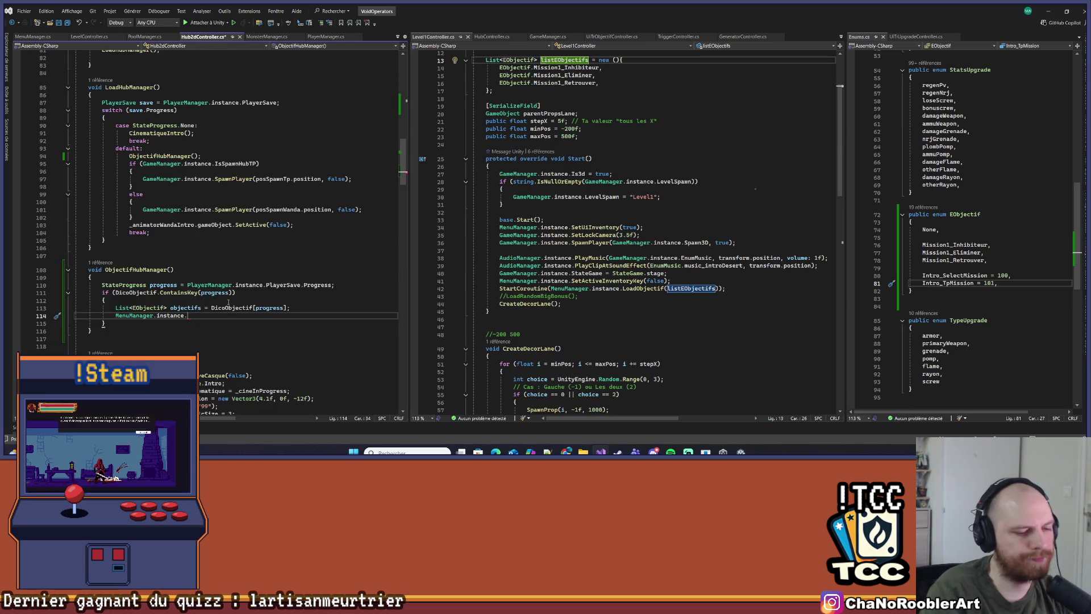
Complete line 114 as StartCoroutine(MenuManager.instance.LoadObjectif(objectifs)); and save Hub2dController.cs
text(LoadObjectif(objectifs);)
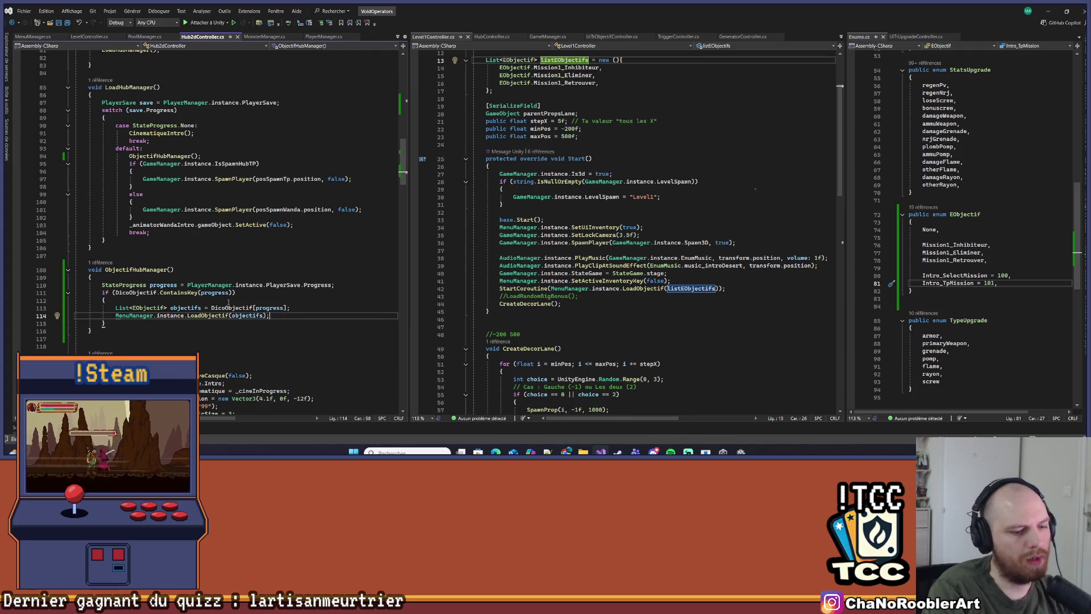
key(ctrl+k)
key(ctrl+s)
click(339, 254)
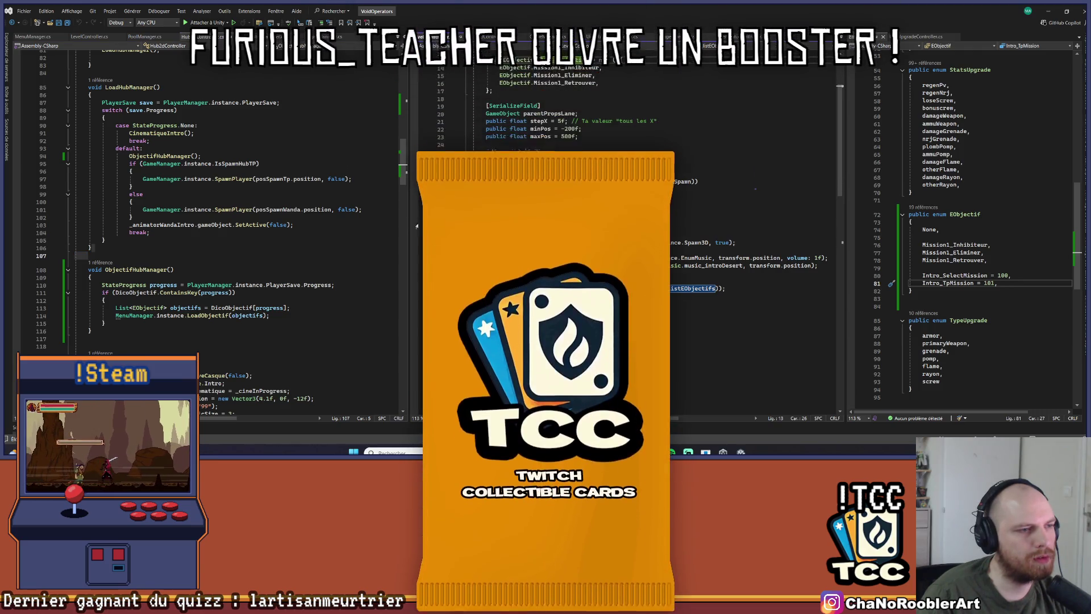
click(92, 330)
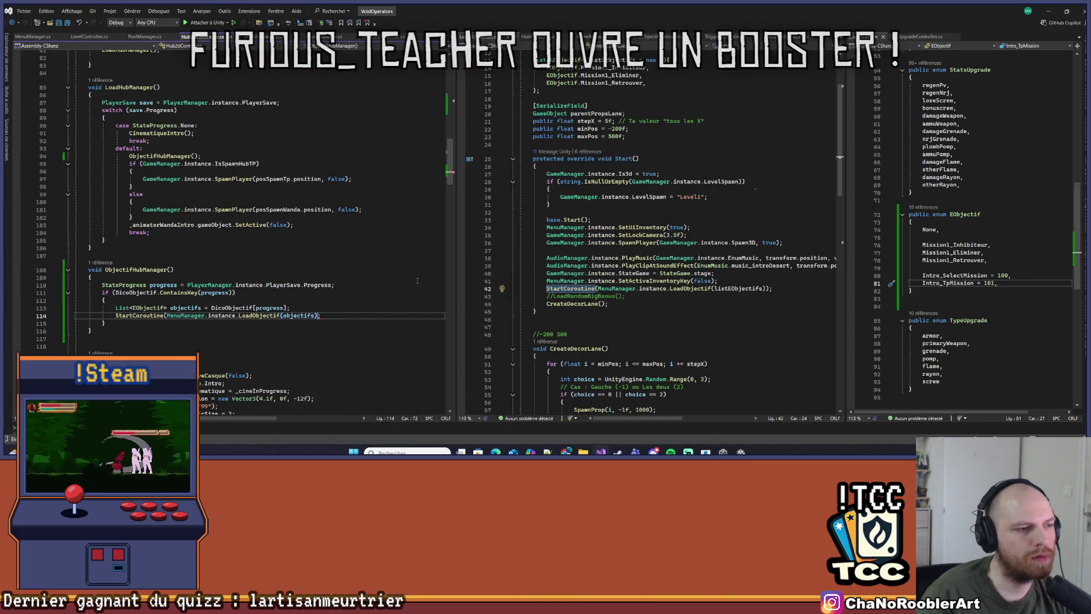
text())
key(ctrl+s)
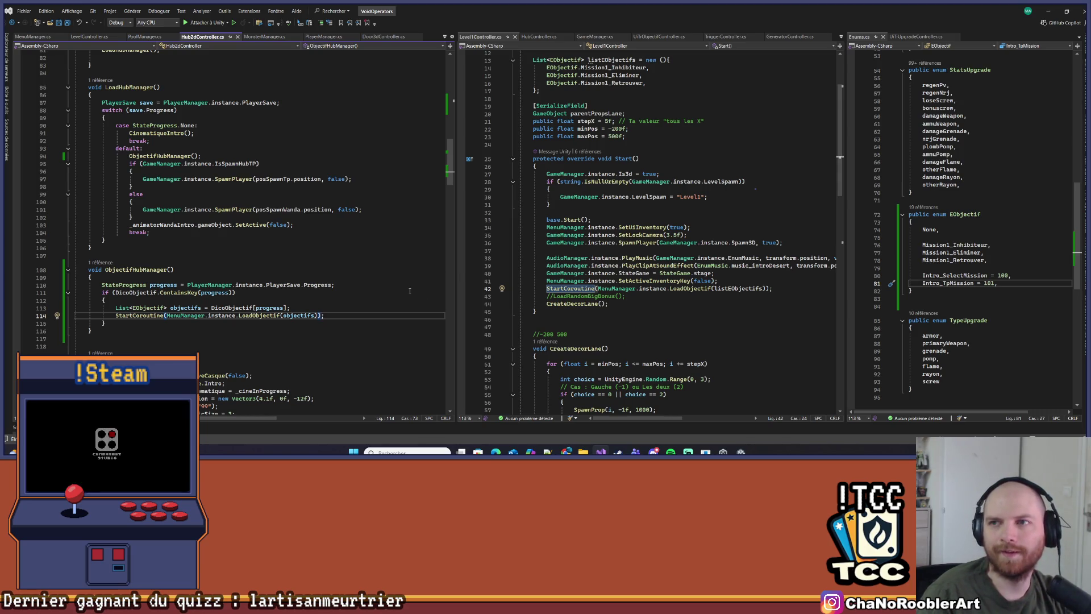
Browse further down Hub2dController.cs below ObjectifHubManager
click(406, 307)
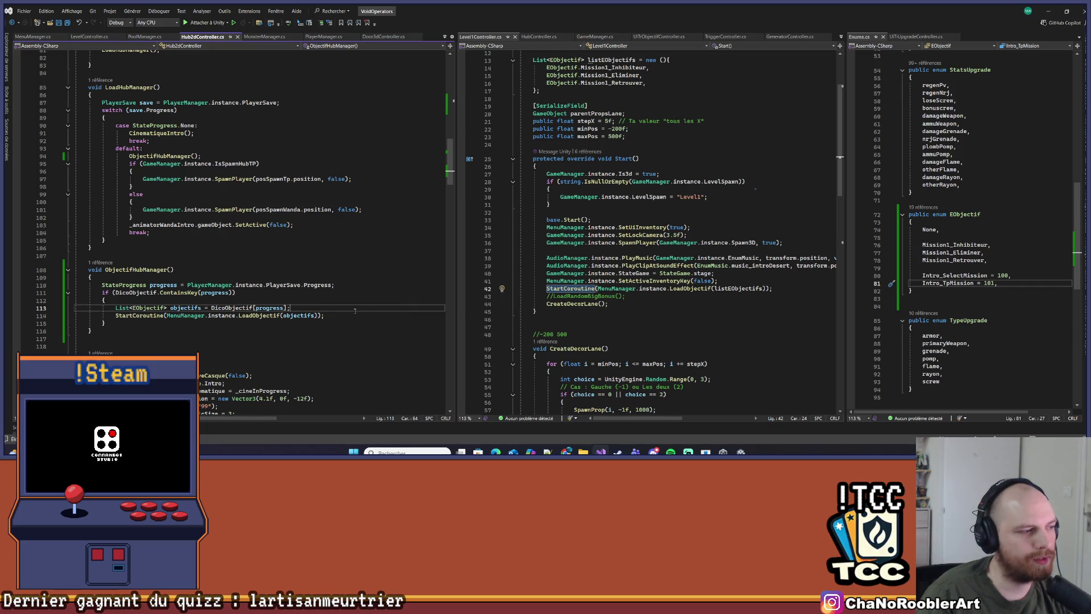
scroll(398, 301, down, 5)
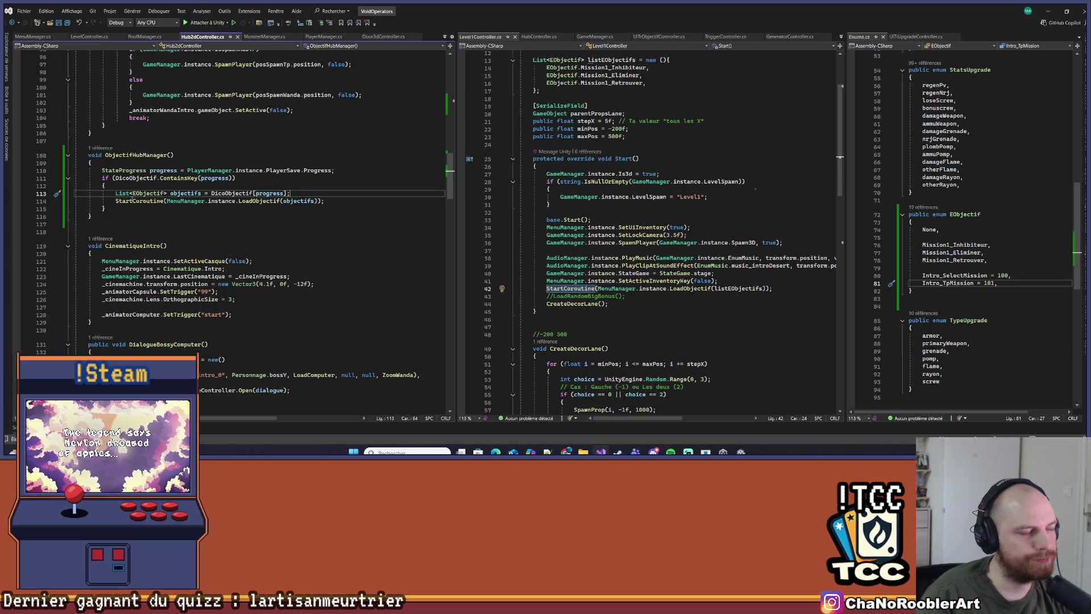
click(354, 204)
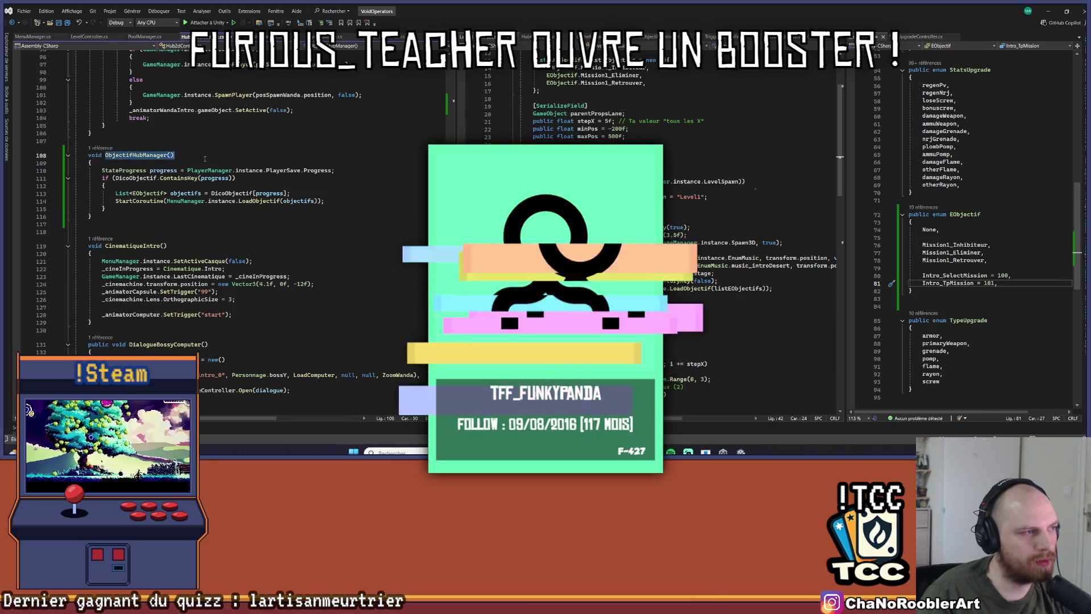
scroll(228, 199, down, 19)
scroll(143, 199, down, 18)
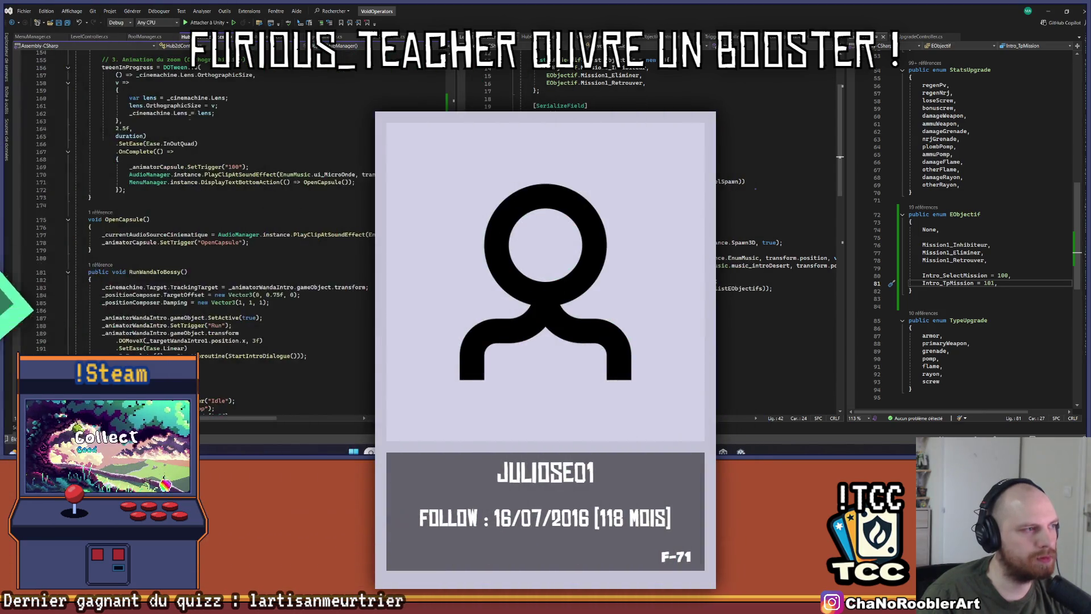
scroll(450, 245, down, 6)
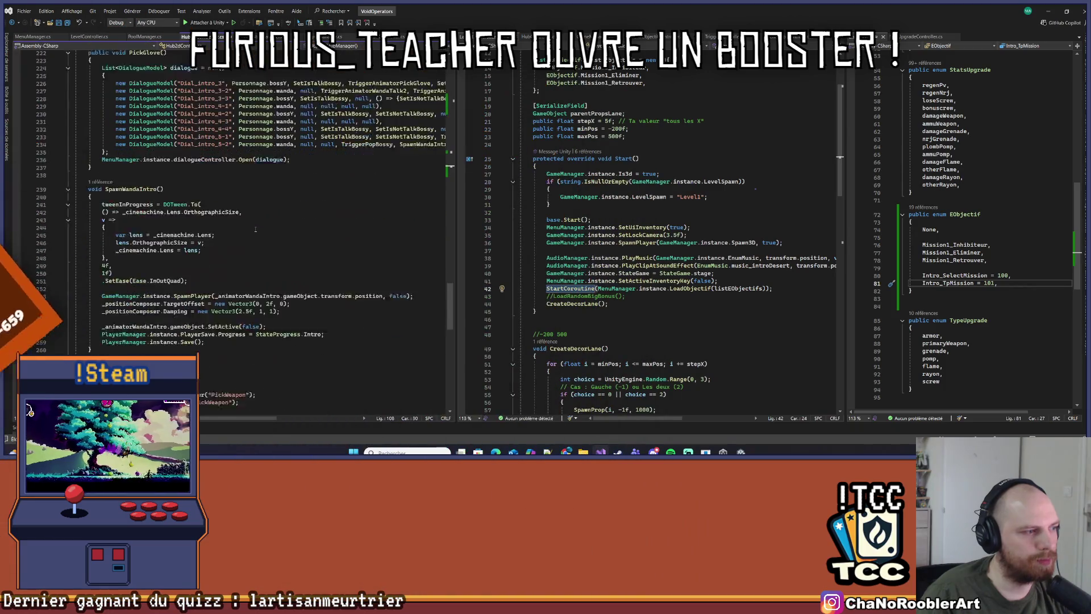
Call ObjectifHubManager() right after PlayerManager.instance.Save() in SpawnWandaIntro
drag(456, 242, 548, 241)
scroll(284, 228, down, 3)
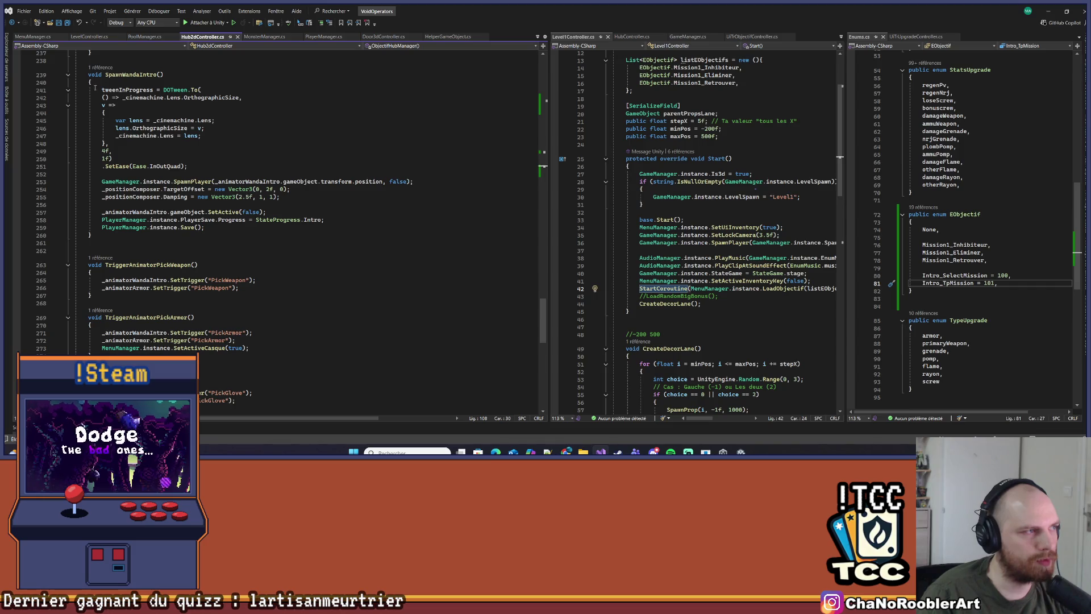
key(Return)
text(ObjectifHubManager();)
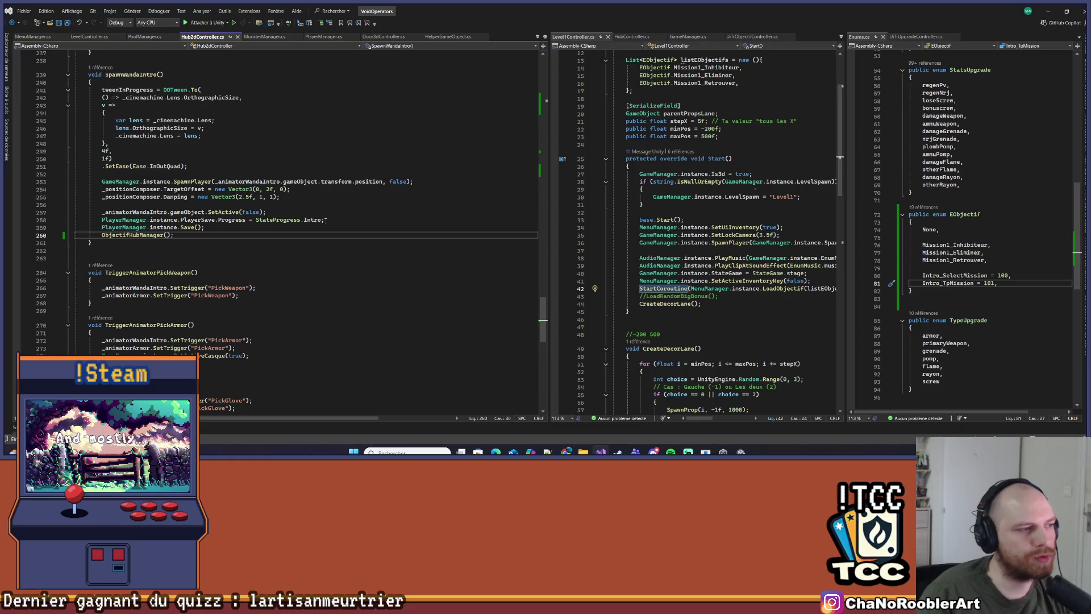
scroll(211, 237, up, 20)
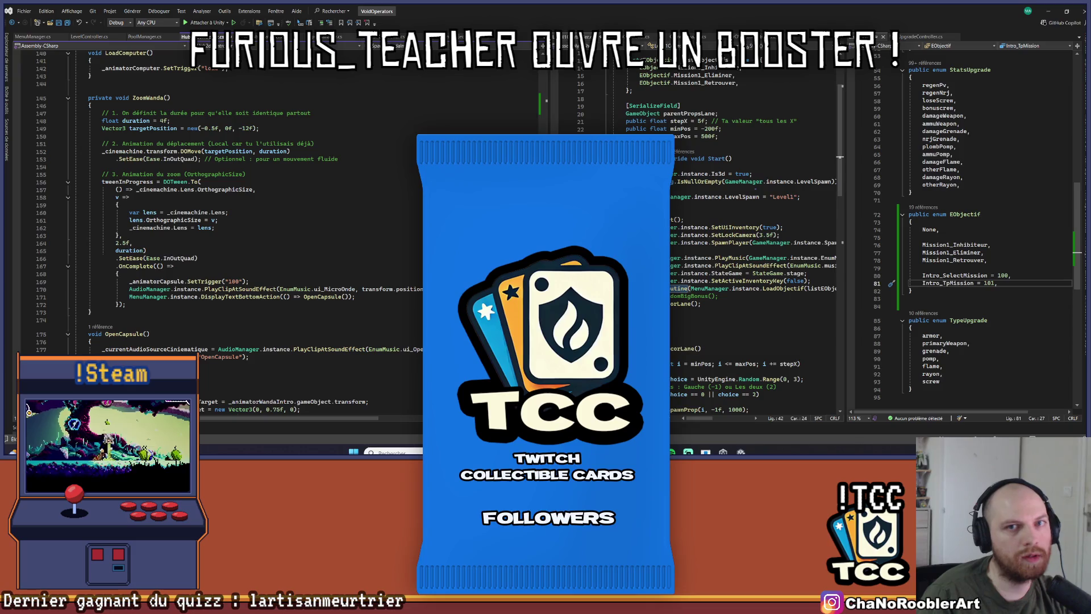
scroll(205, 248, up, 3)
scroll(208, 244, down, 20)
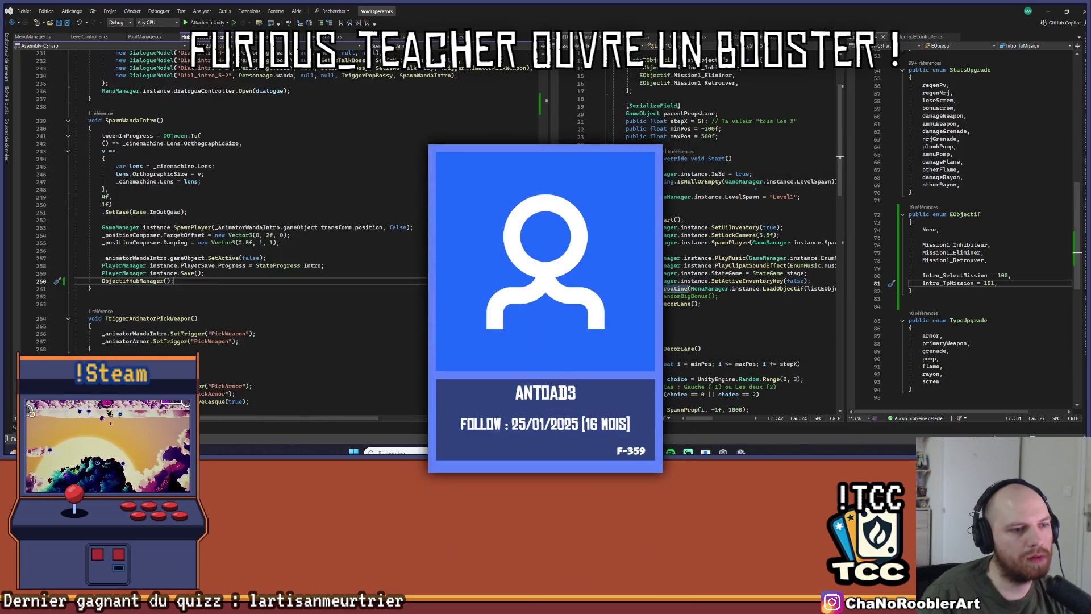
click(201, 182)
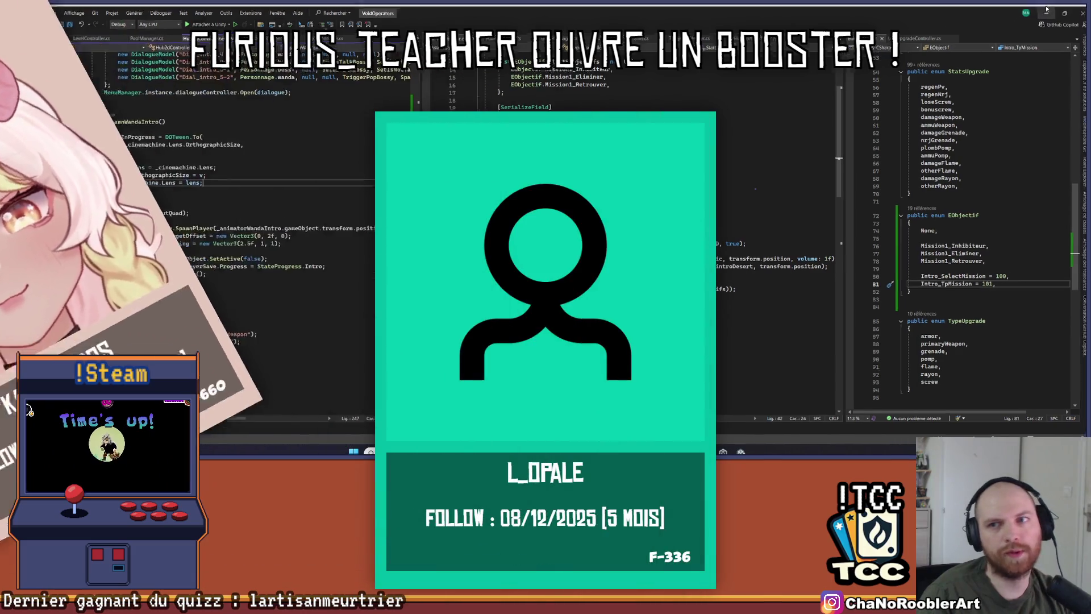
Minimize Visual Studio, Translator Studio and Milanote to bring up the Unity editor
click(1047, 10)
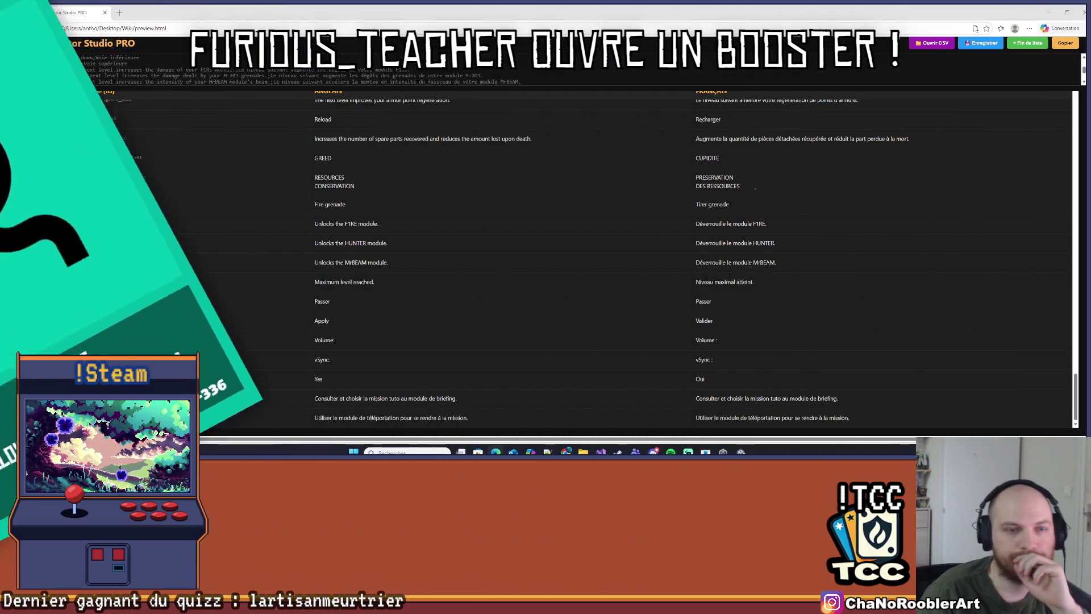
click(1048, 14)
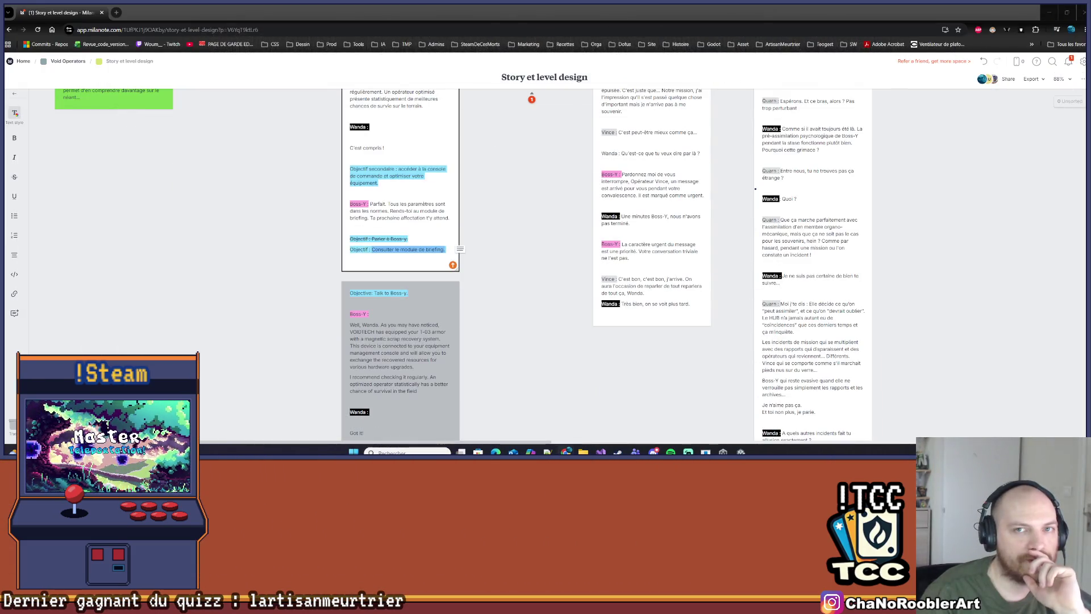
click(1049, 13)
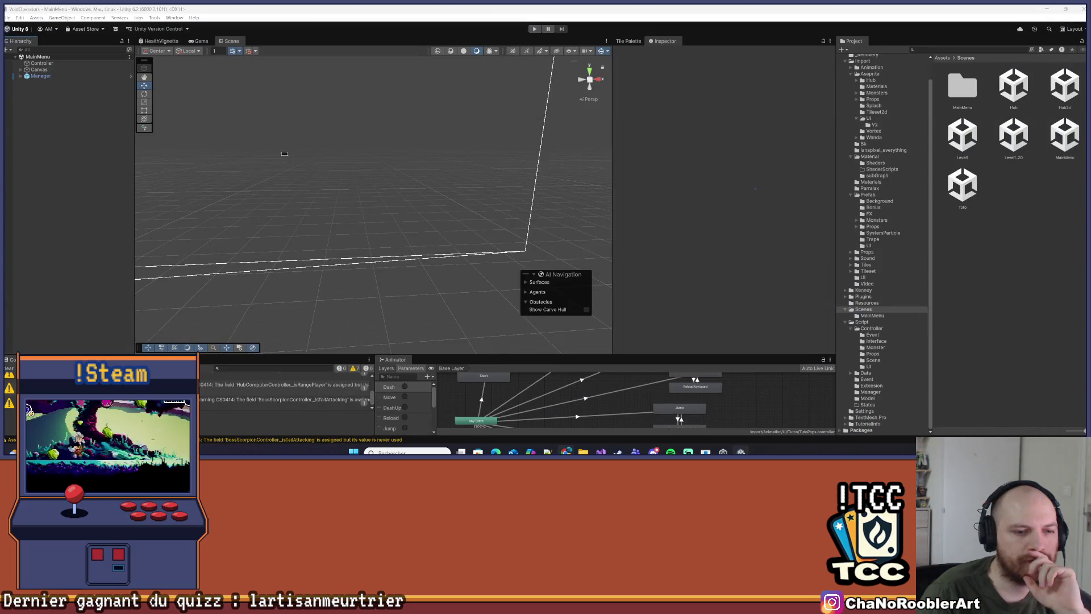
Enter Play mode, start Nouvelle partie from the title screen, and maximize the Game view
click(7, 18)
click(504, 53)
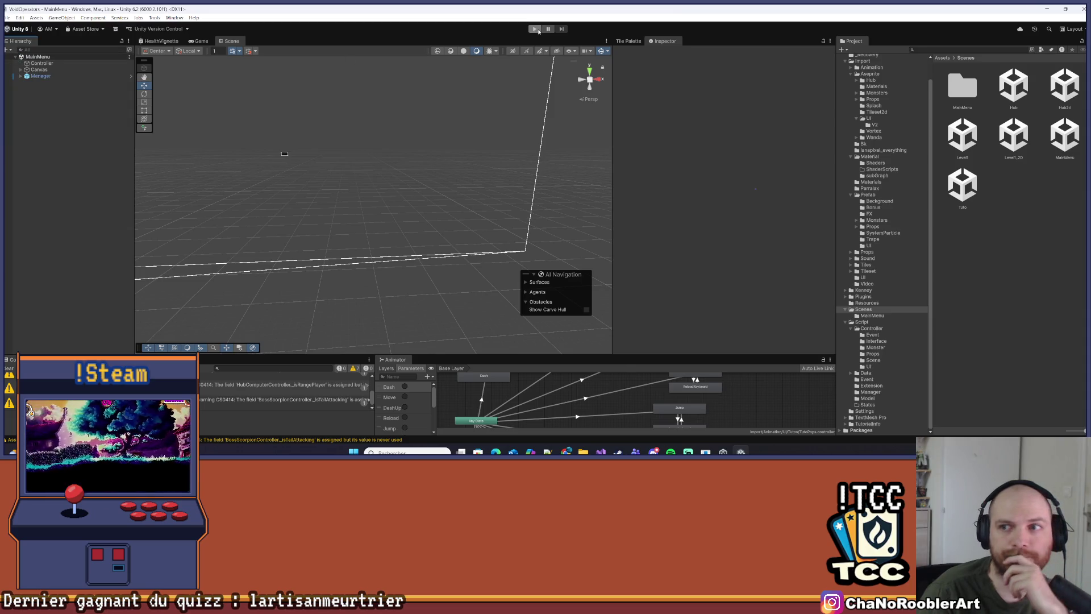
click(537, 30)
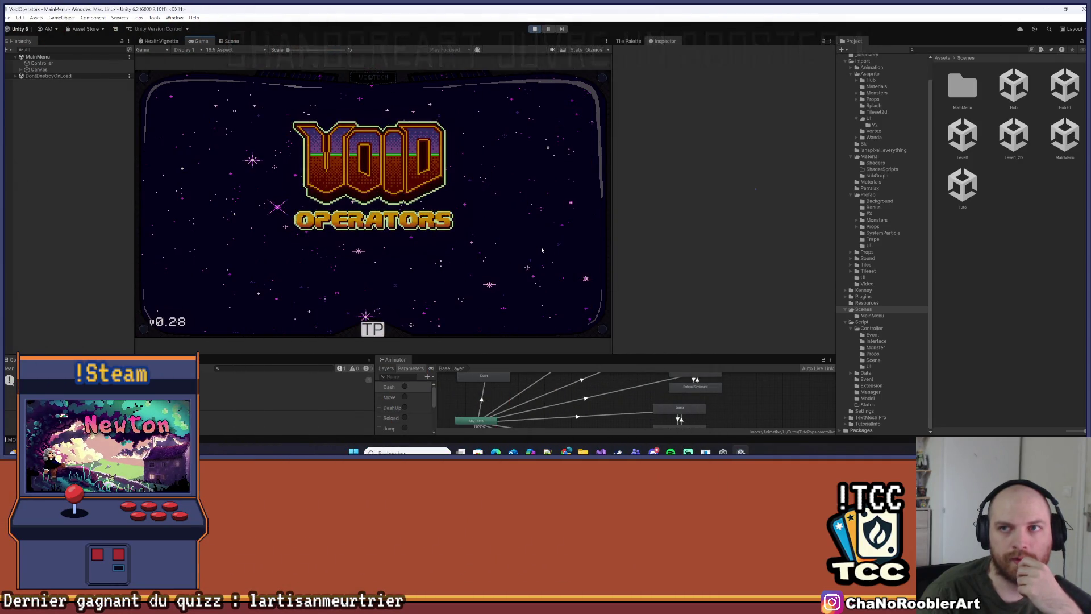
click(541, 250)
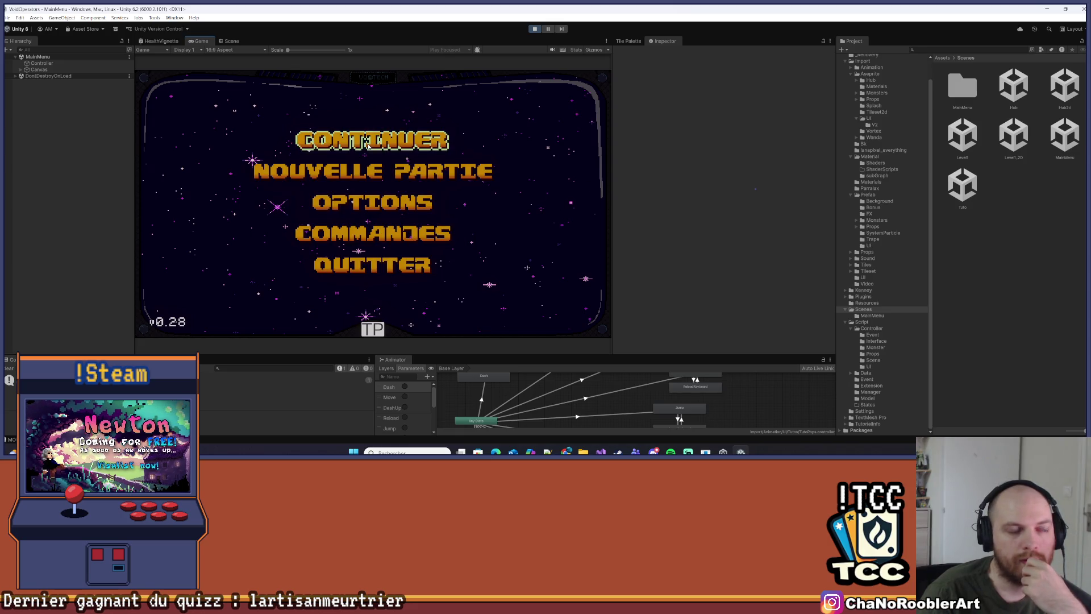
key(Down)
key(Return)
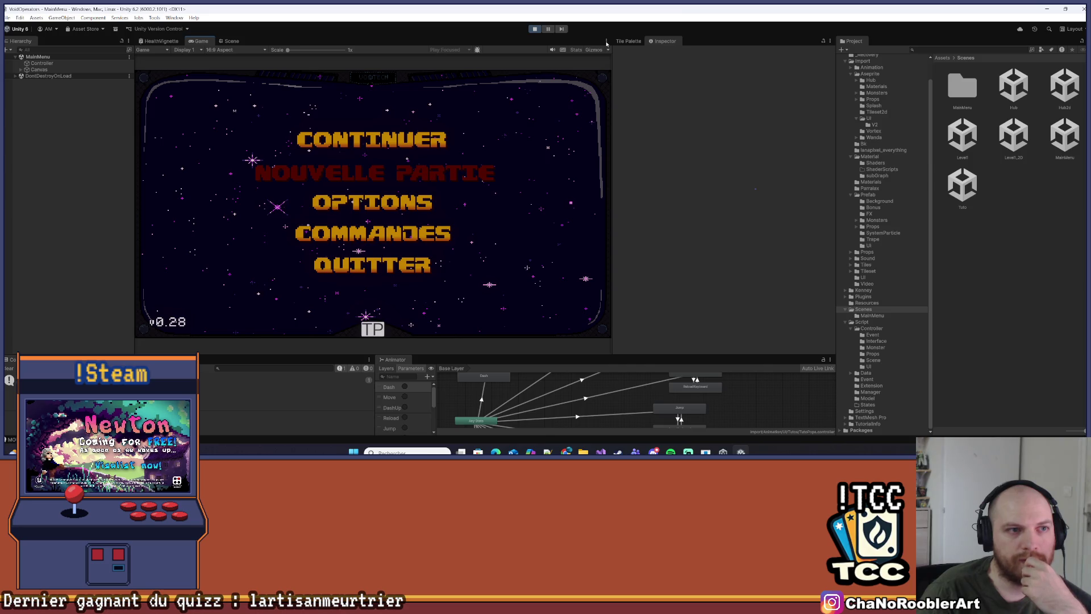
click(607, 42)
click(621, 69)
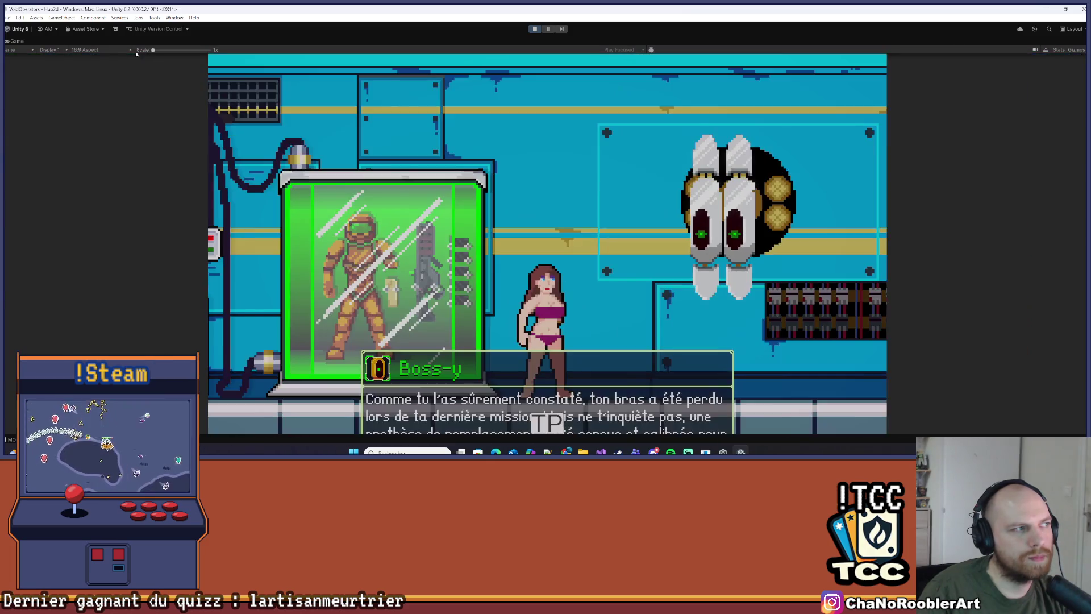
Set the Game view to Full HD (1920x1080) and restore the normal editor layout
click(111, 50)
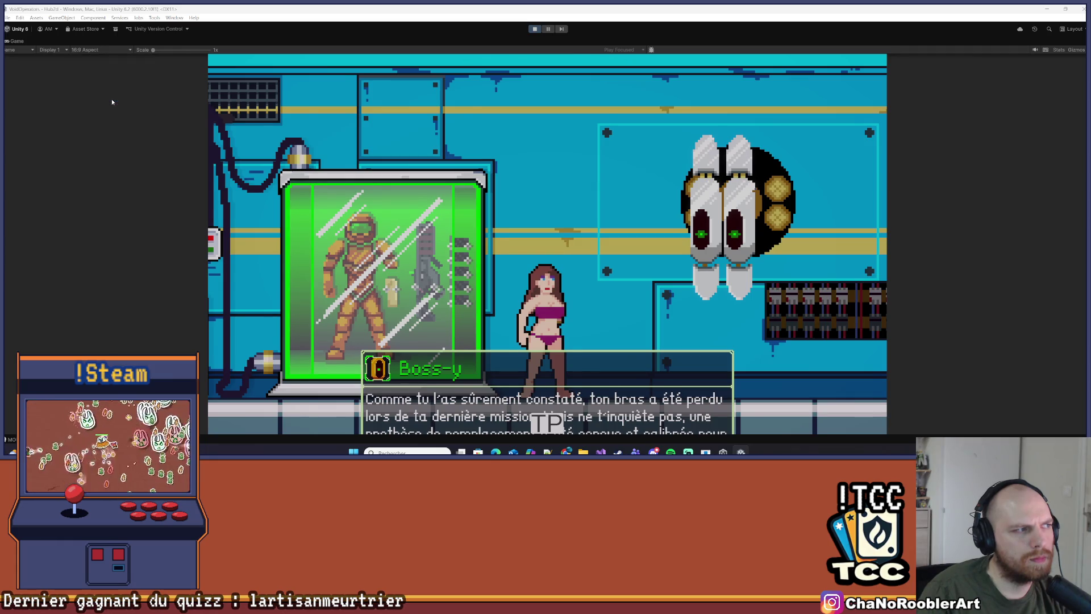
click(112, 99)
click(544, 257)
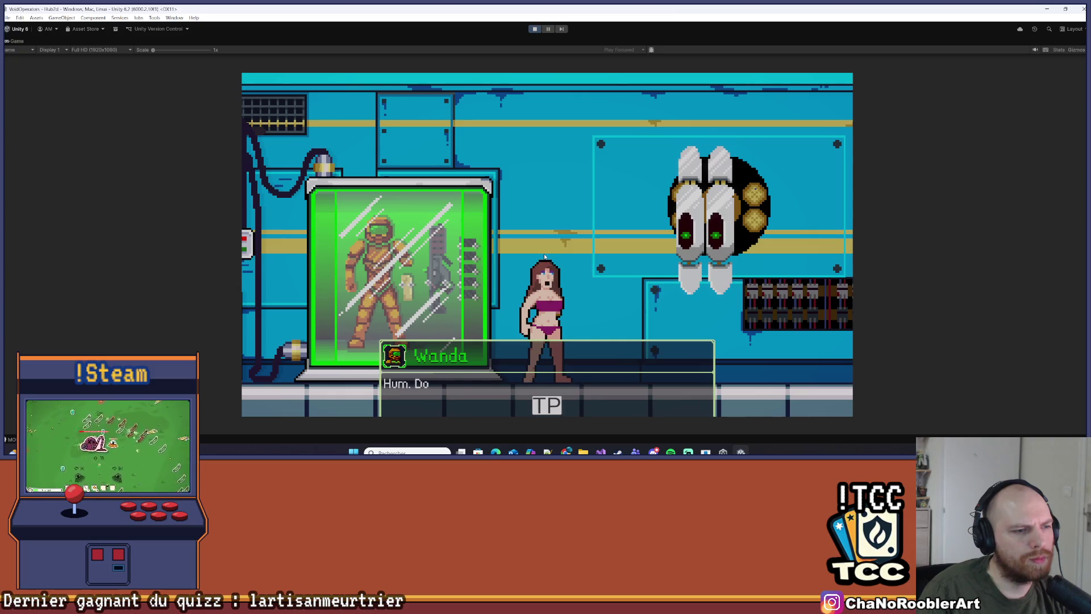
click(520, 377)
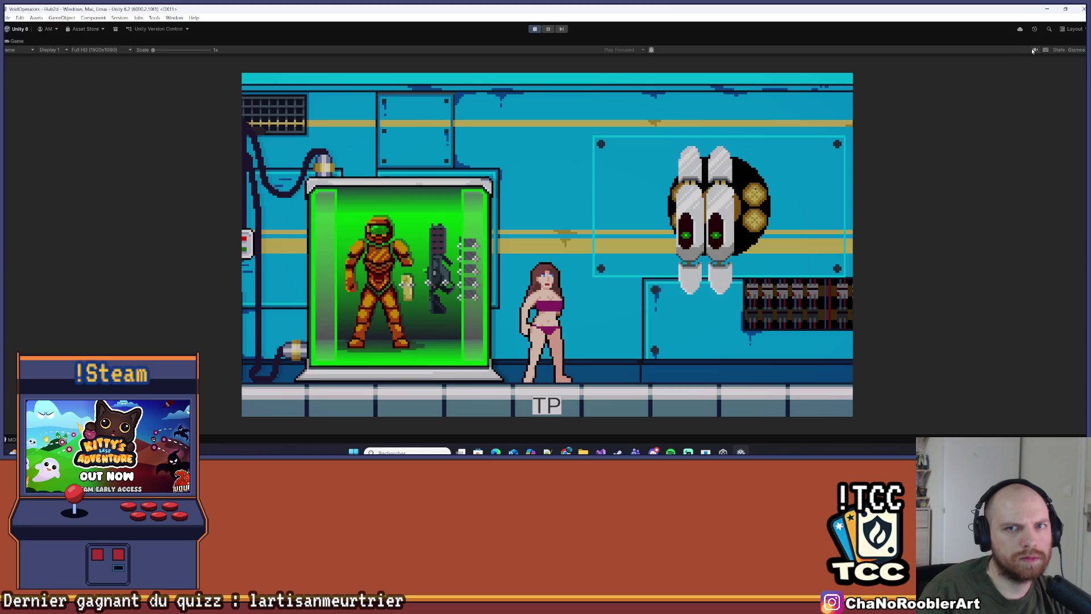
click(1078, 45)
click(1011, 51)
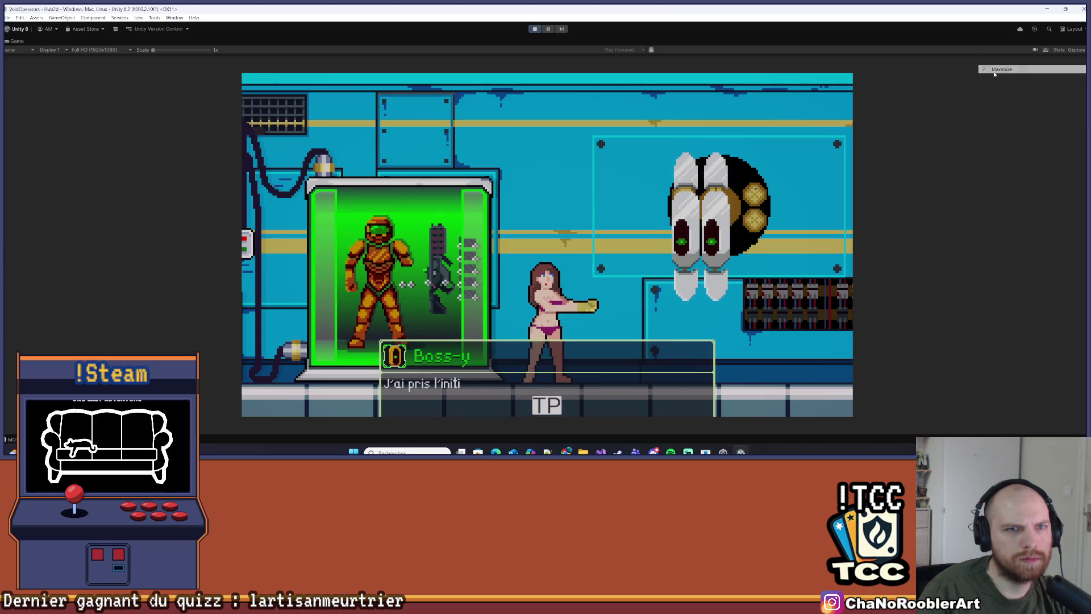
Click through Boss-y and Wanda's remaining dialogue lines to start playing the hub
click(381, 180)
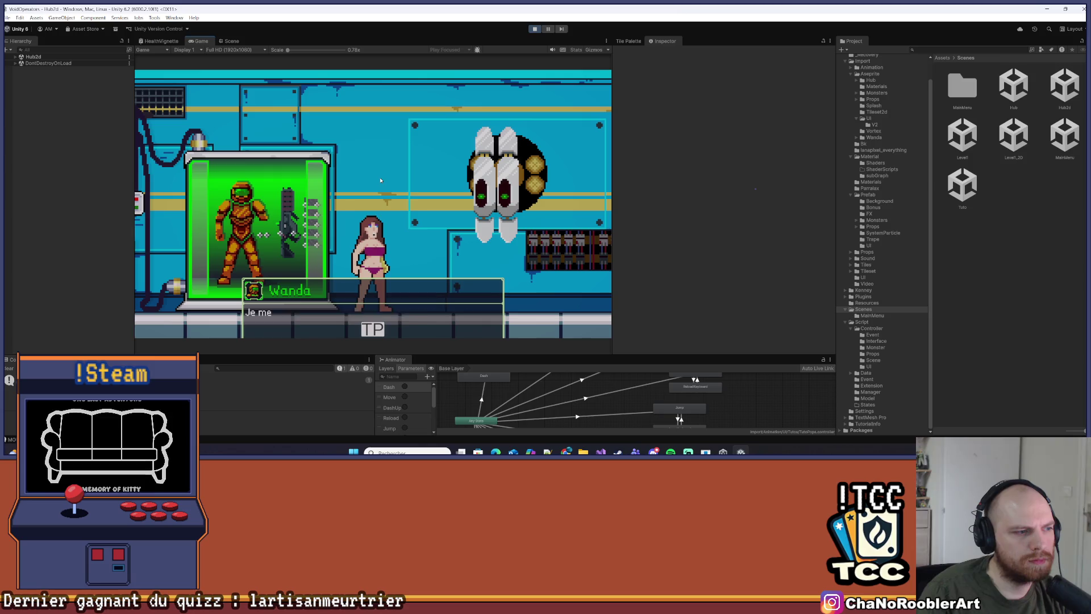
click(381, 180)
click(381, 180)
click(381, 180)
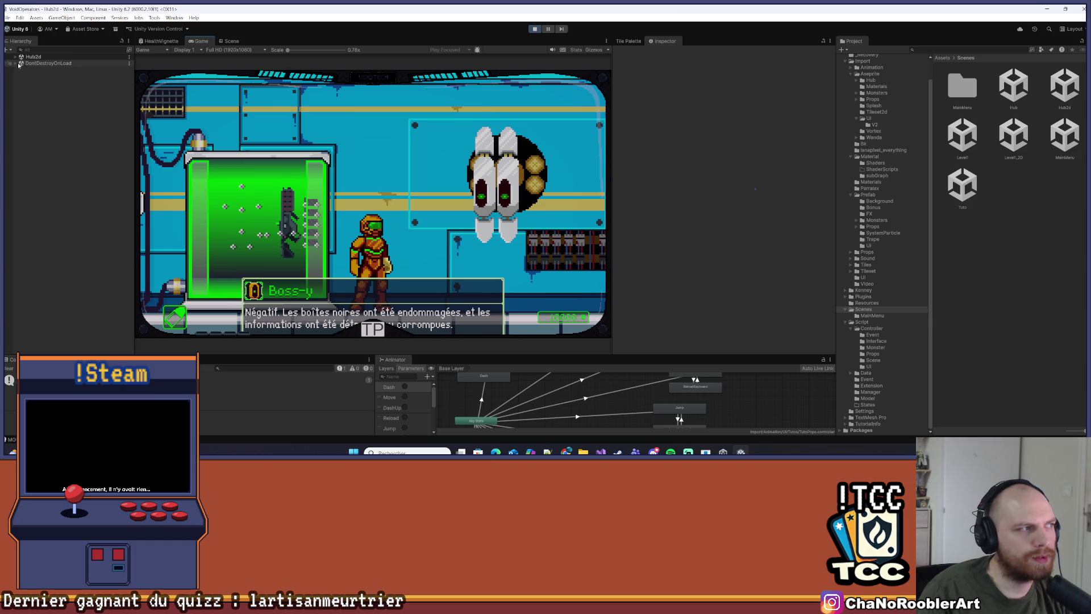
click(234, 141)
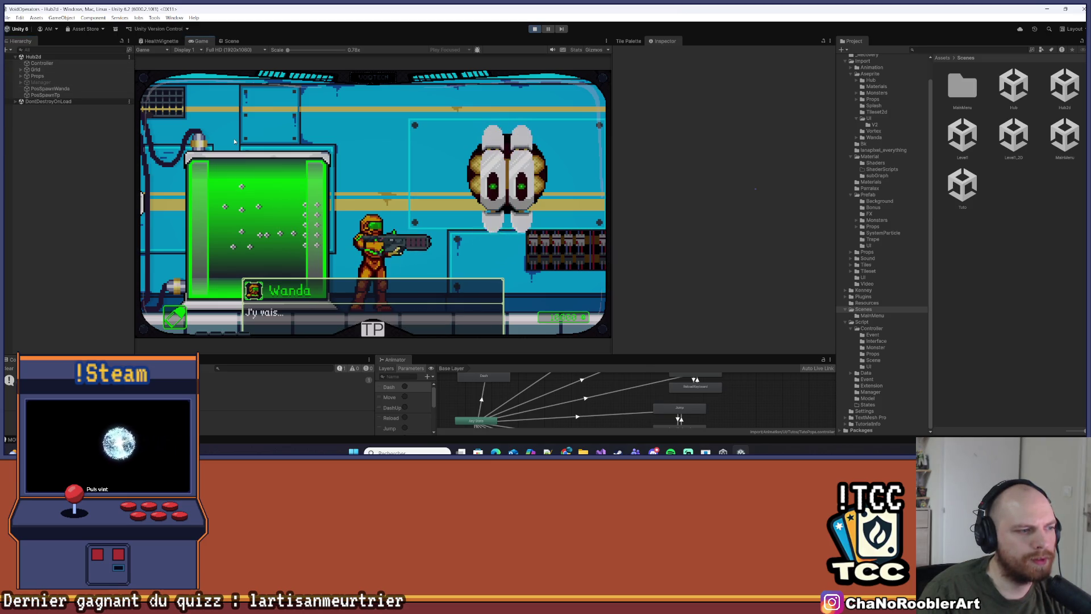
click(234, 142)
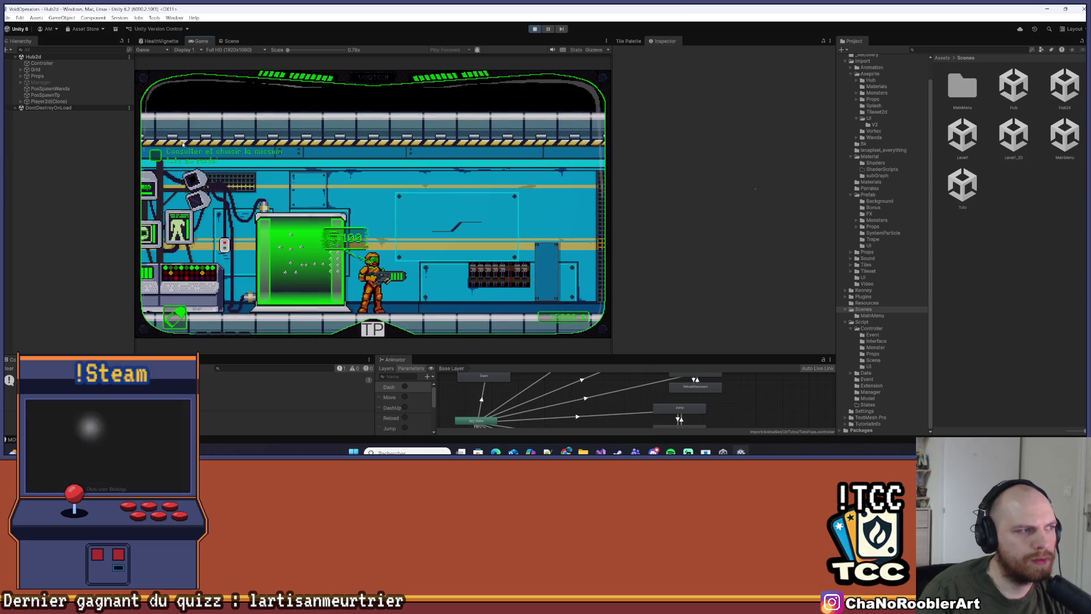
Walk the player left and right through the hub corridor with the A and D keys
key(d)
key(a)
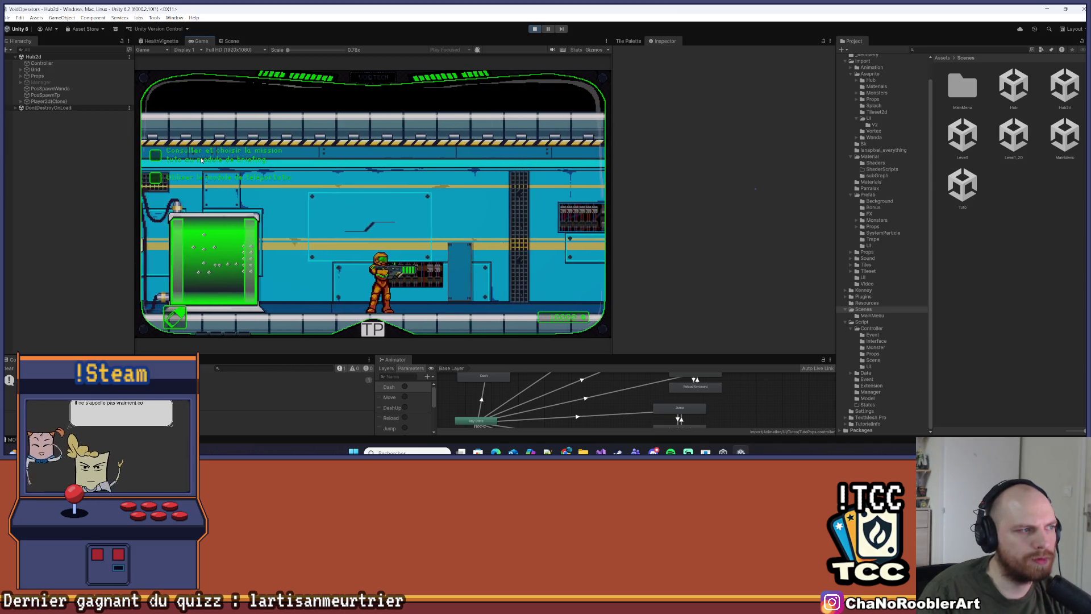
key(a)
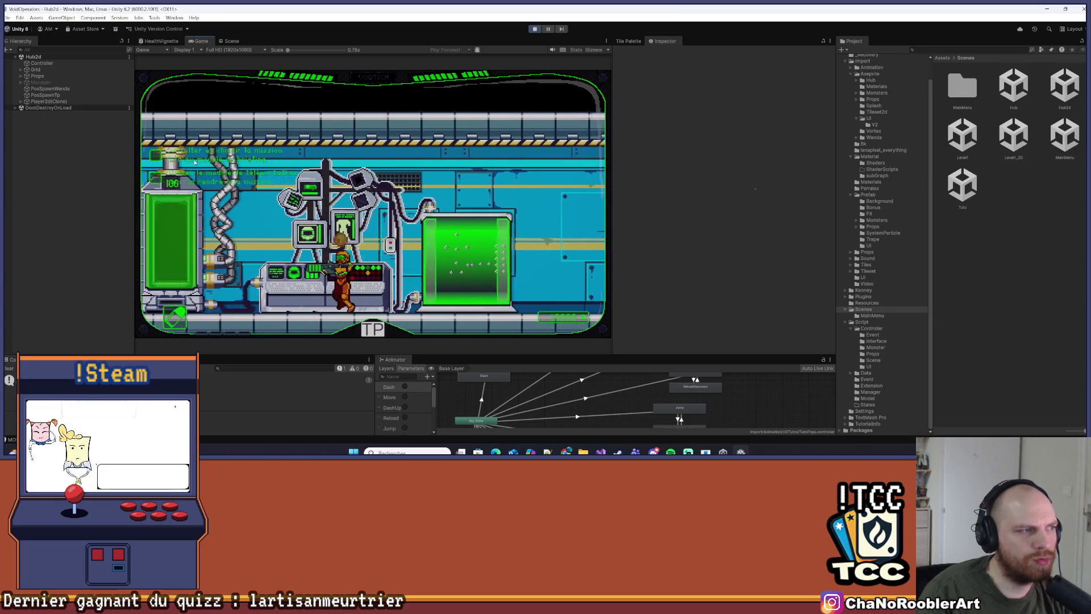
key(a)
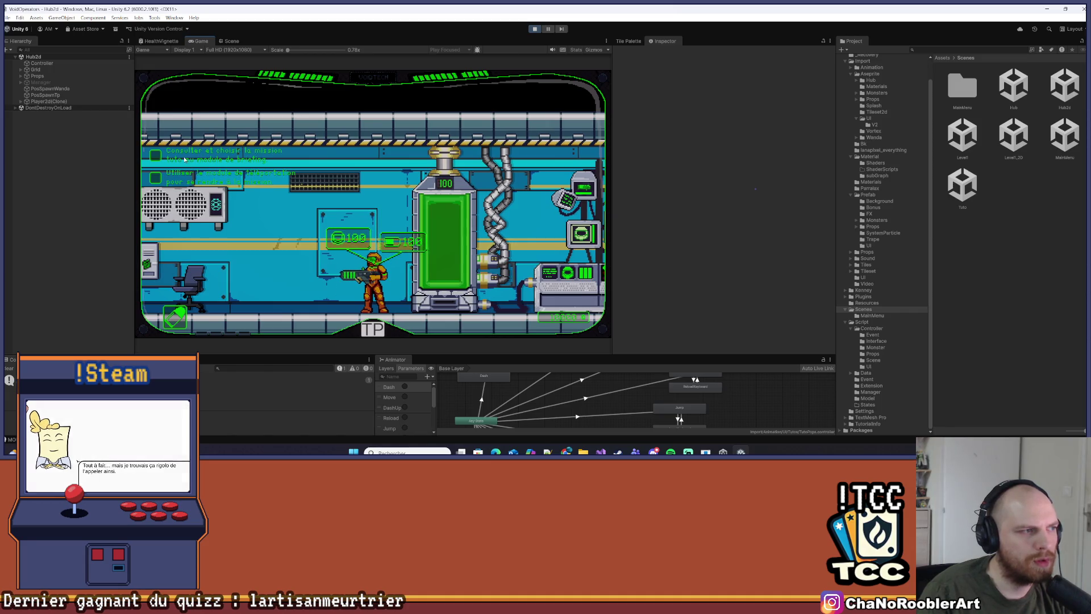
key(d)
key(d)
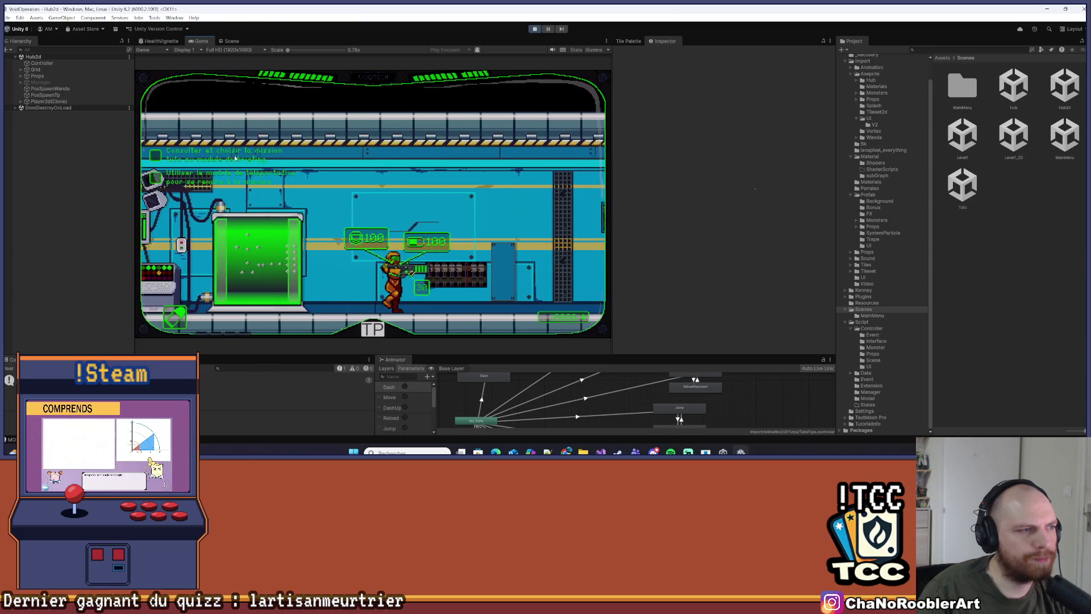
key(d)
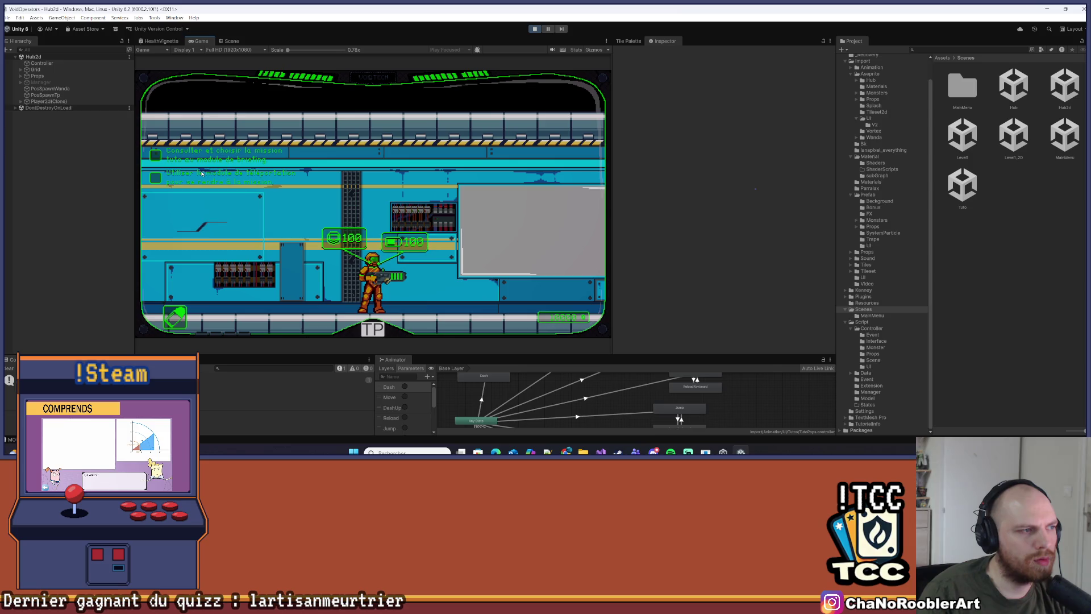
click(606, 41)
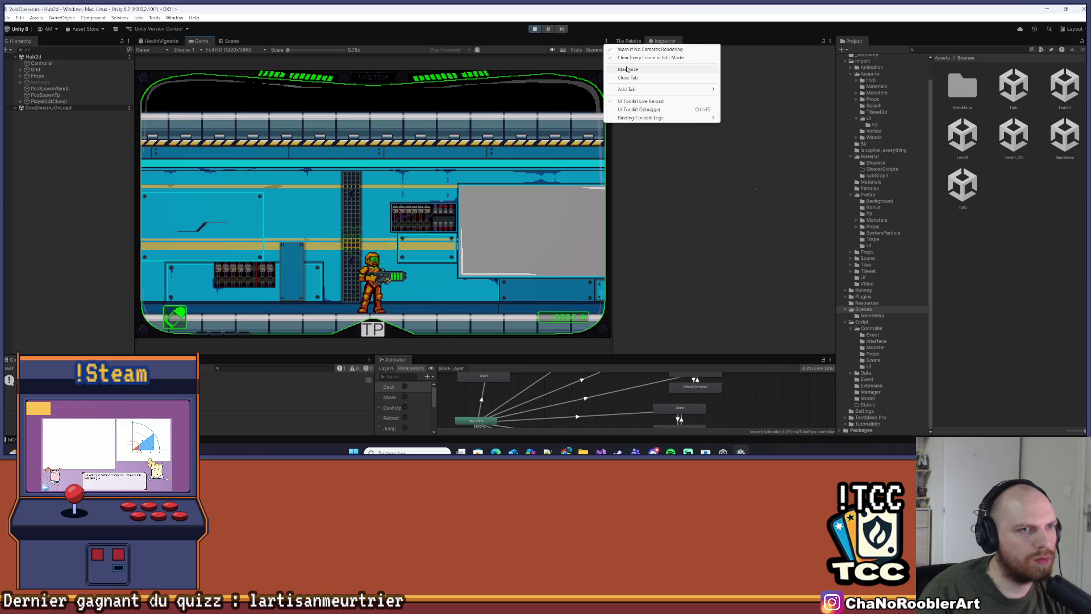
Maximize the Game view and walk the player right to the green portal machine and second portal
click(637, 69)
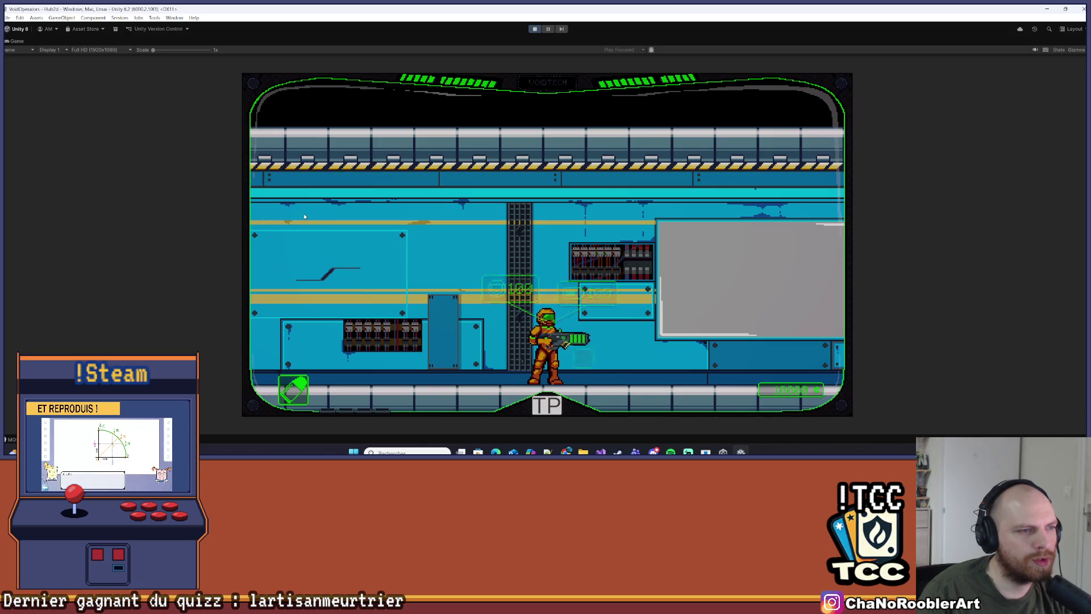
key(d)
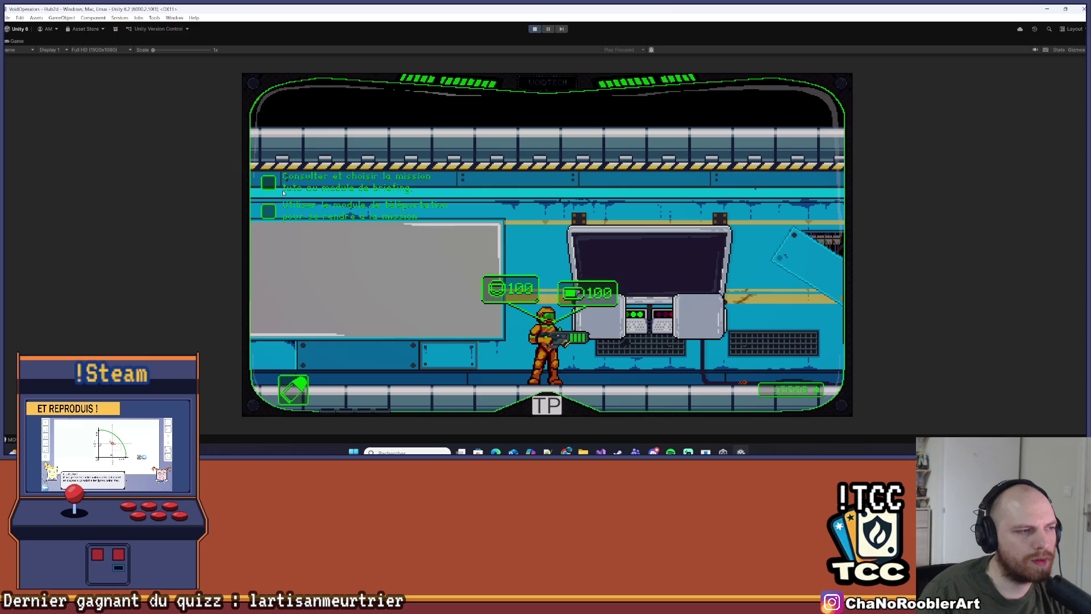
key(d)
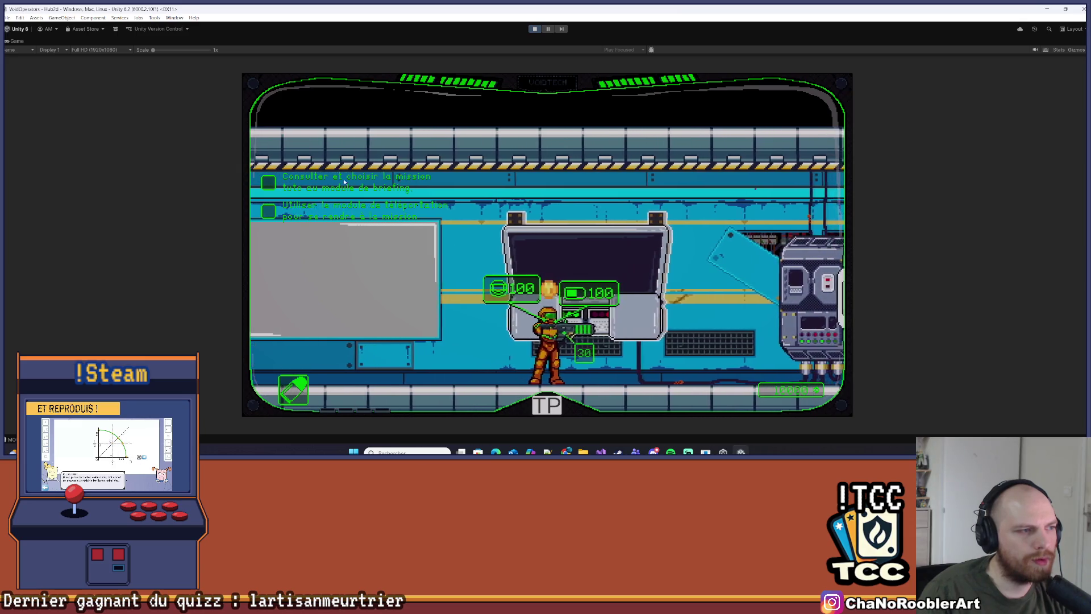
key(d)
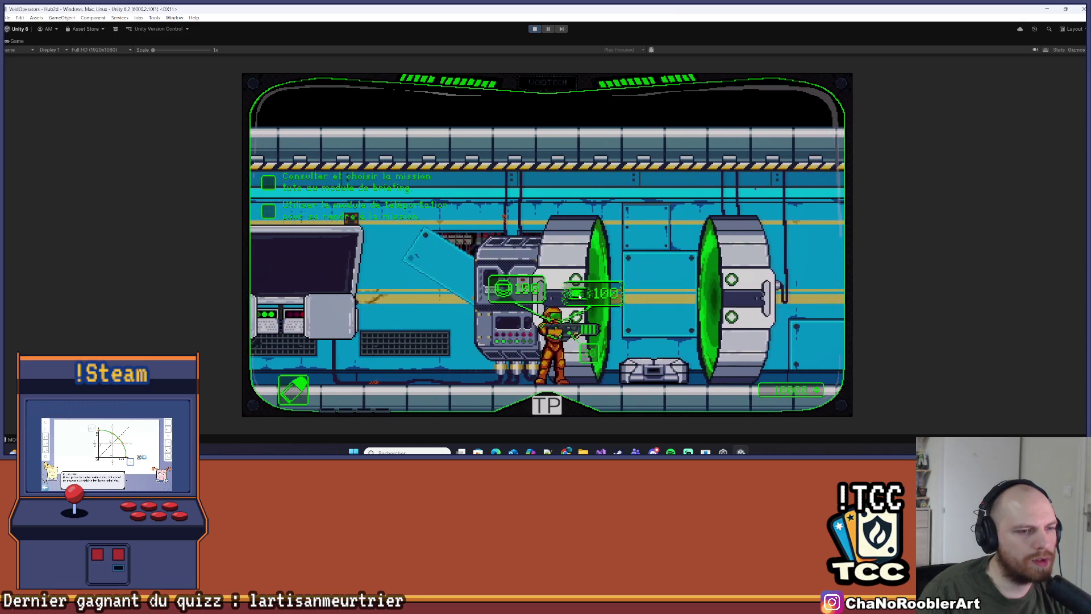
Walk back toward the briefing terminal, then pause the game with Escape
key(a)
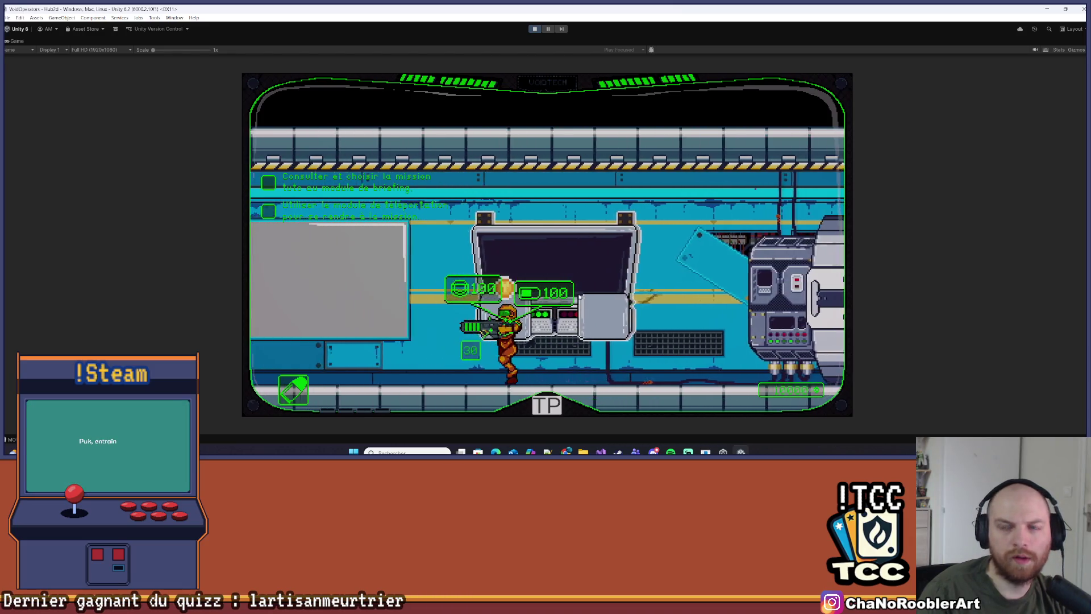
key(a)
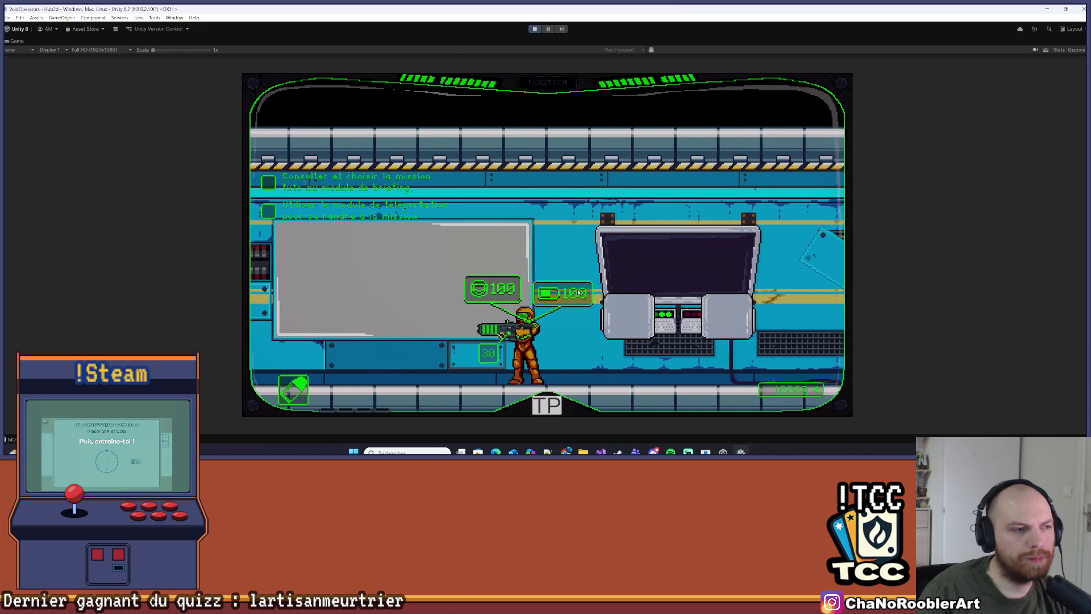
key(d)
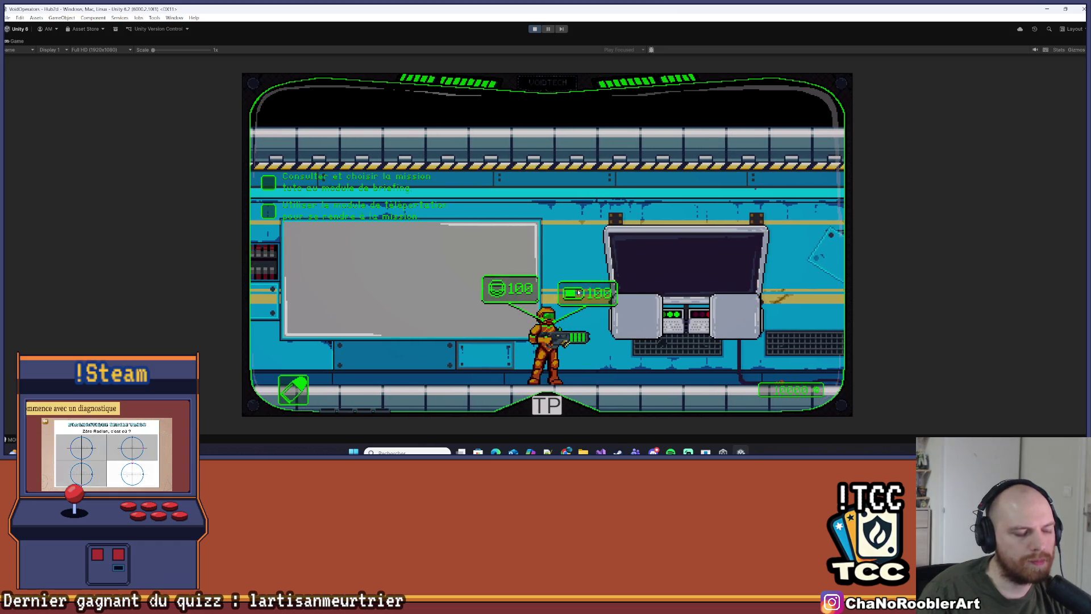
key(Escape)
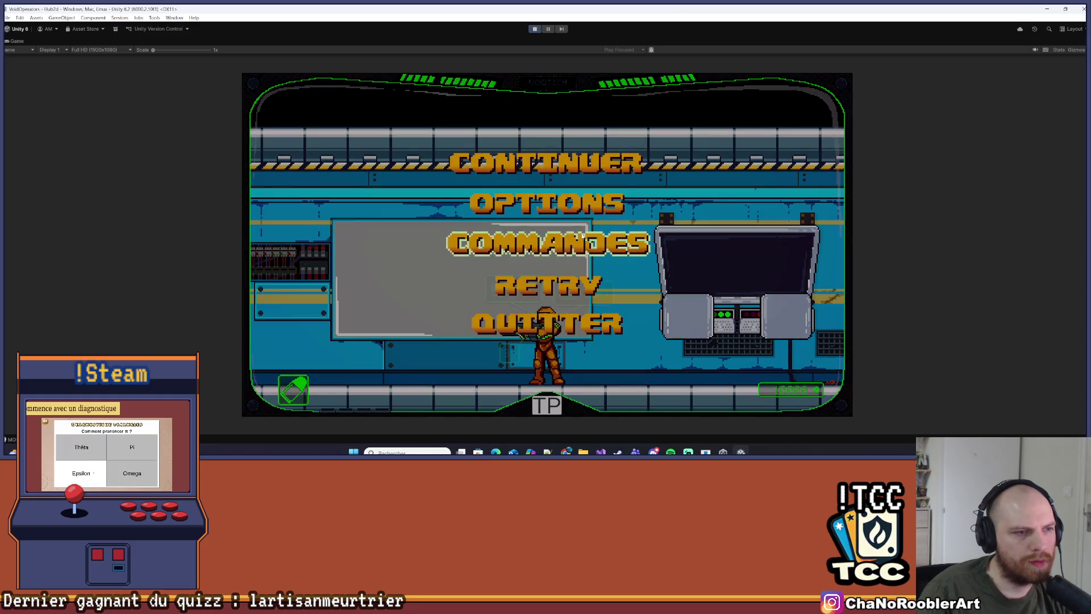
Look through the pause menu's Options and Commandes screens, then resume the game
click(567, 220)
key(Escape)
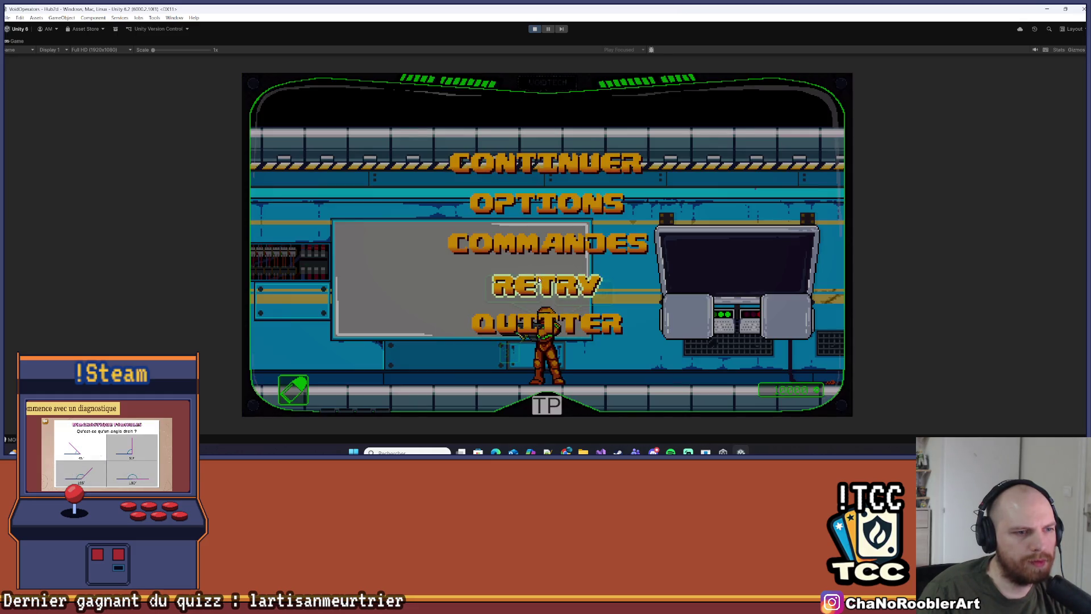
click(489, 234)
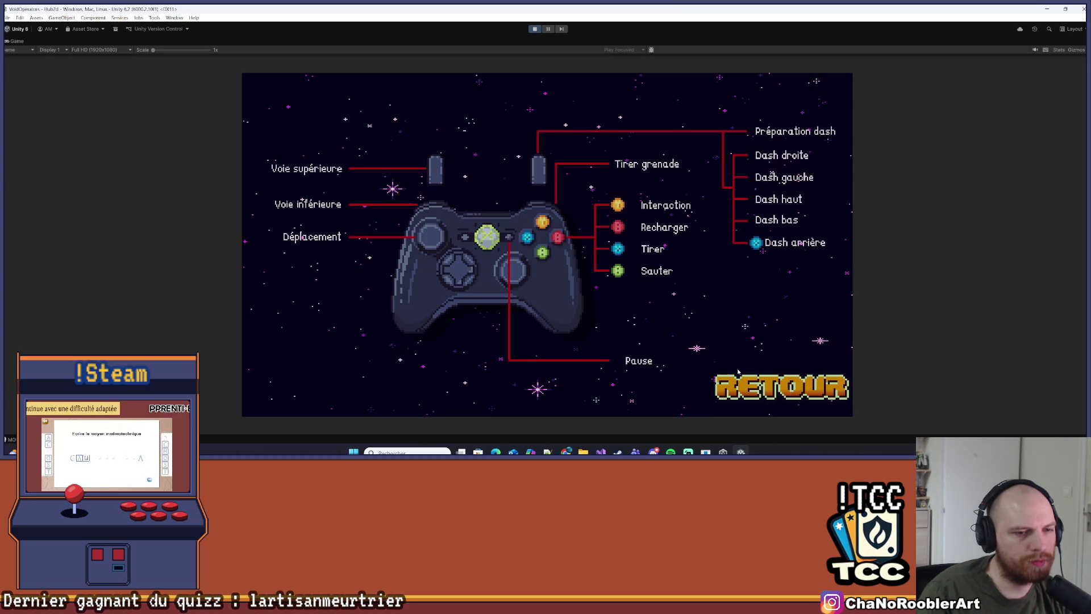
click(738, 373)
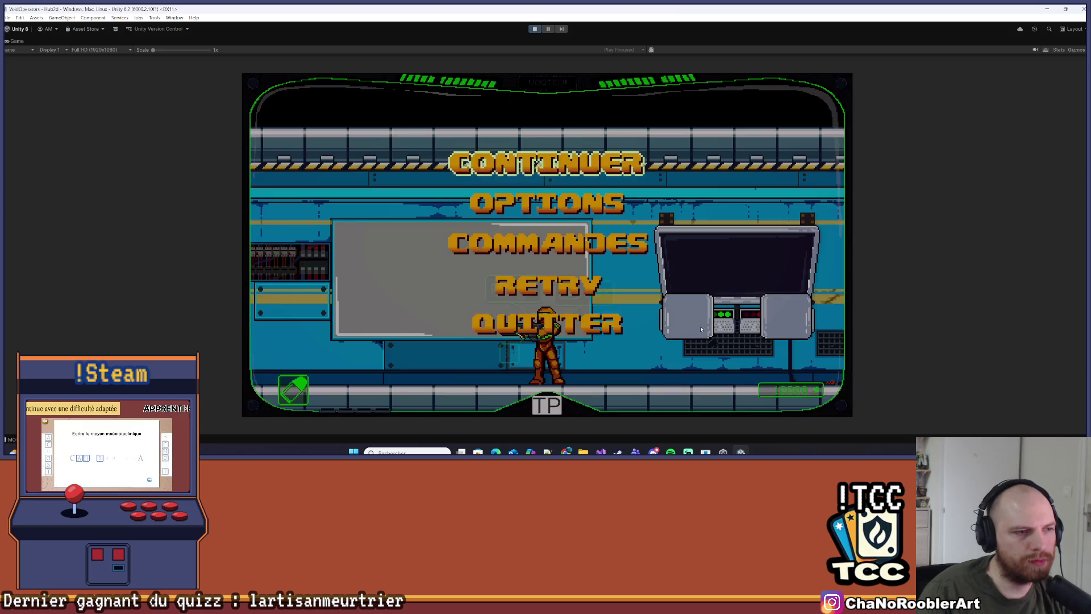
click(507, 169)
Walk the player right and then left in the hub corridor
key(d)
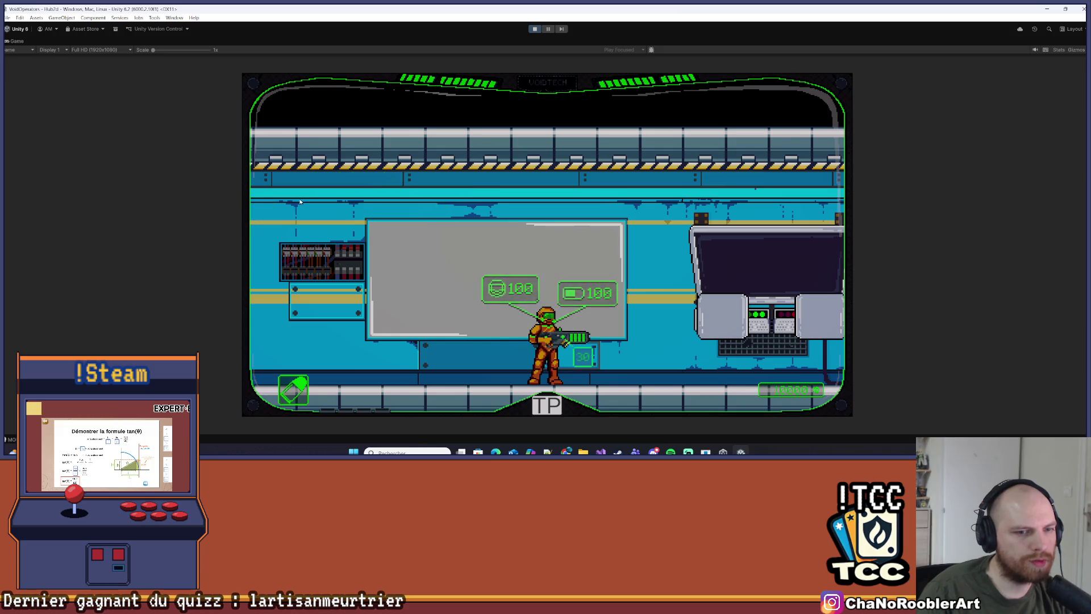
key(a)
key(d)
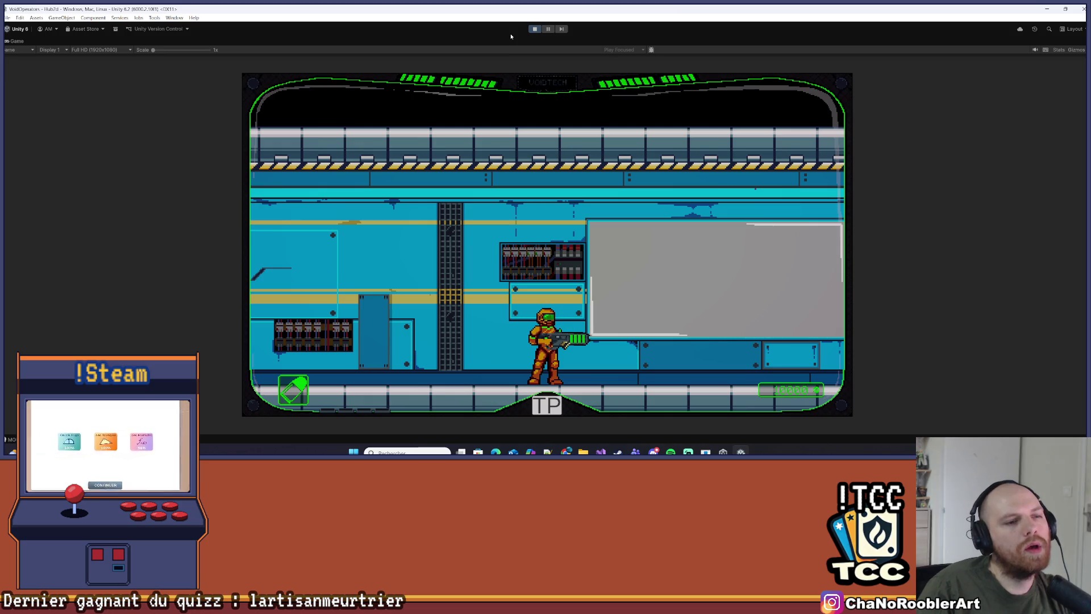
Stop Play mode without keeping changes, expand CanvasUI and frame Casque in the Scene view
click(532, 31)
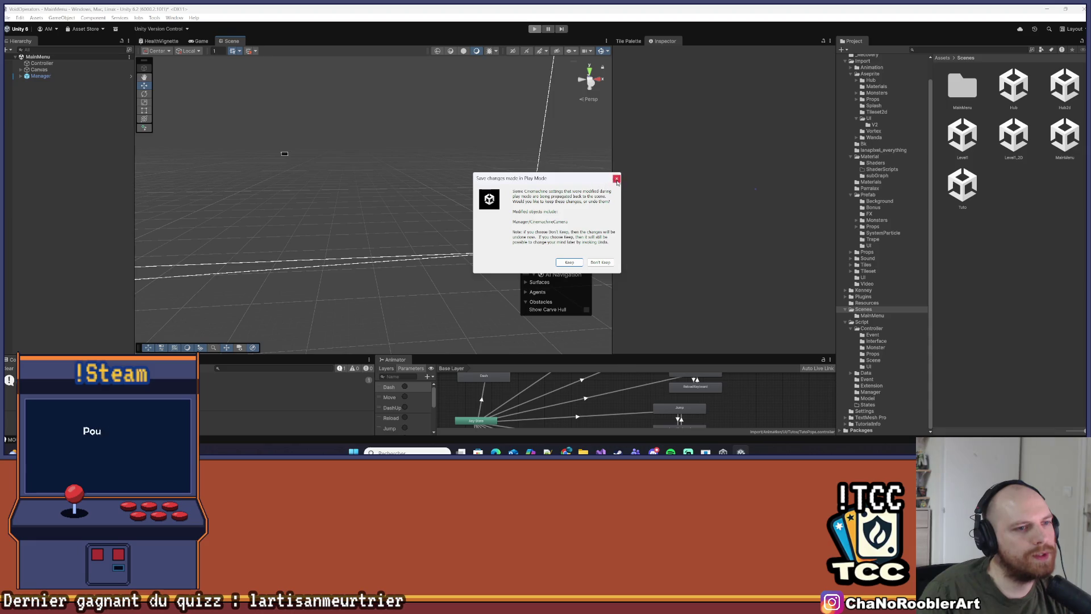
click(616, 180)
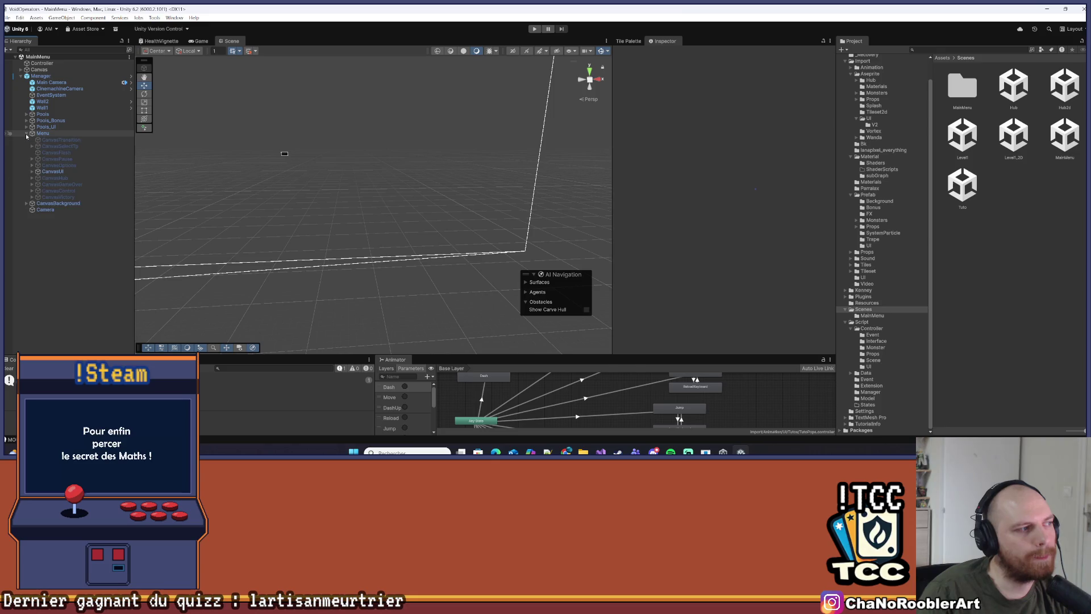
click(32, 172)
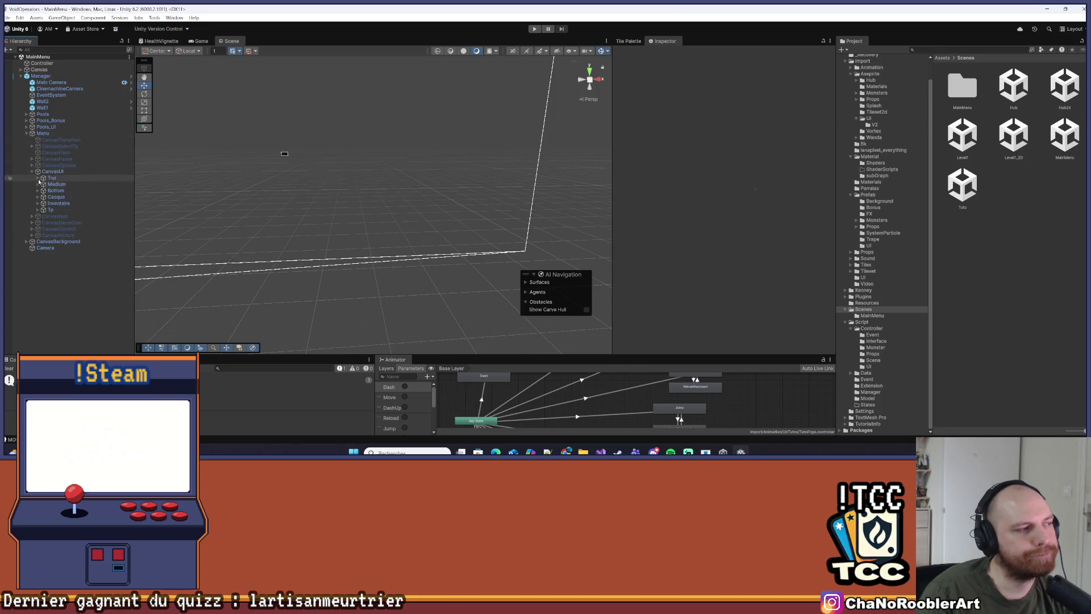
double_click(57, 197)
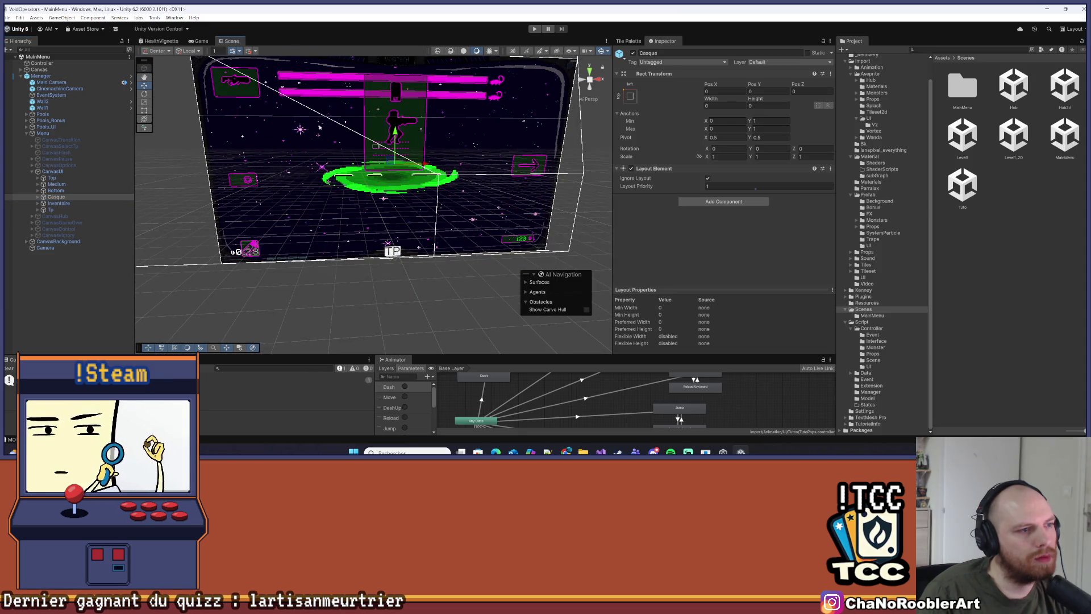
Switch the Scene view to 2D and inspect Casque's CasqueHealth element
click(512, 51)
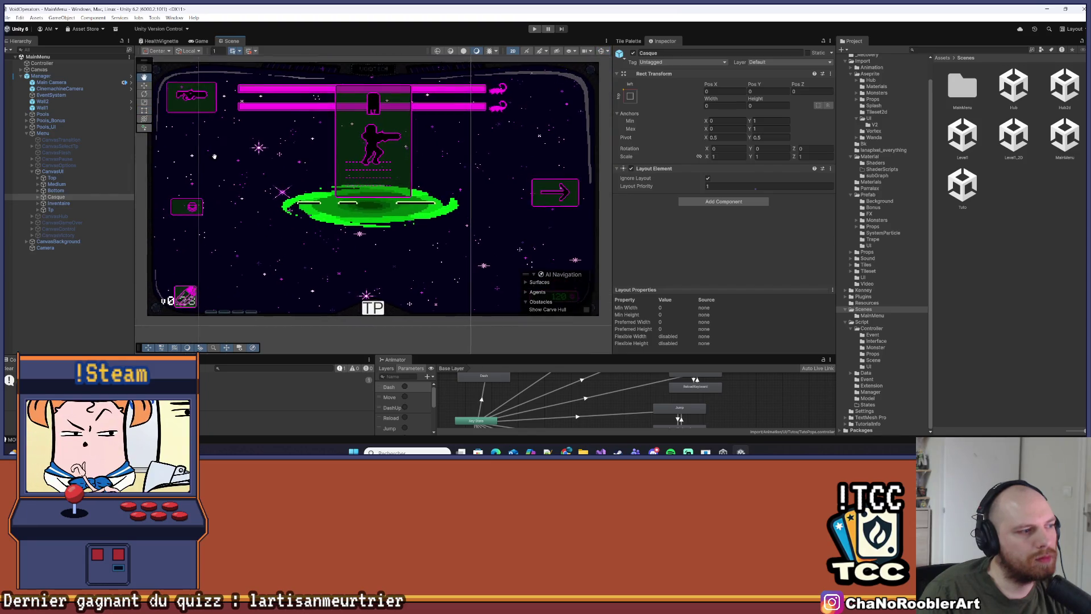
click(38, 197)
click(59, 210)
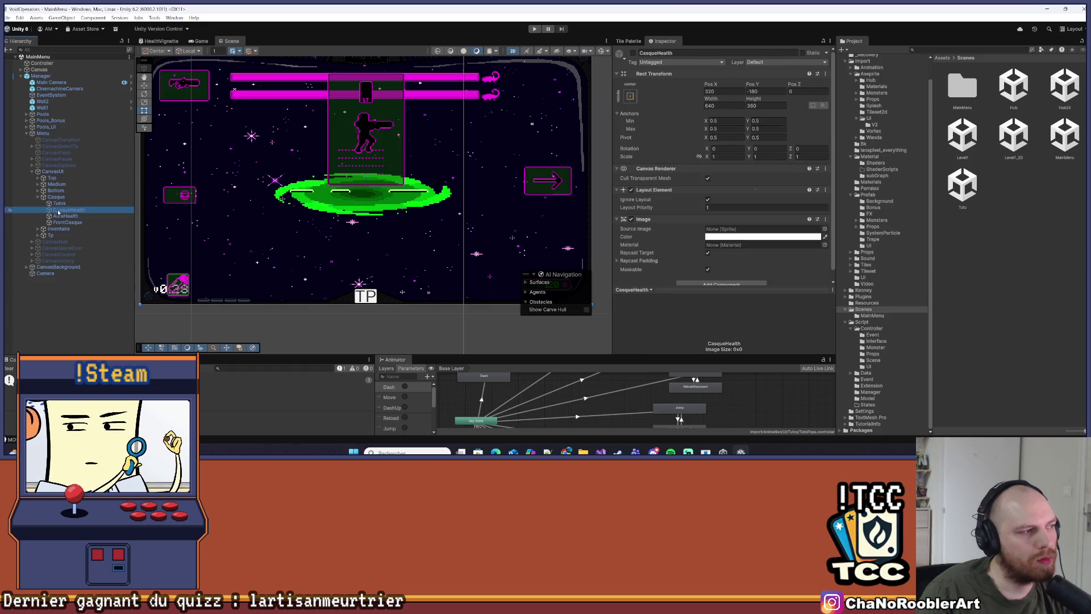
Expand Bottom, Dialogue and Entete, inspecting the Dialogue box and its TextDialogue text
click(38, 191)
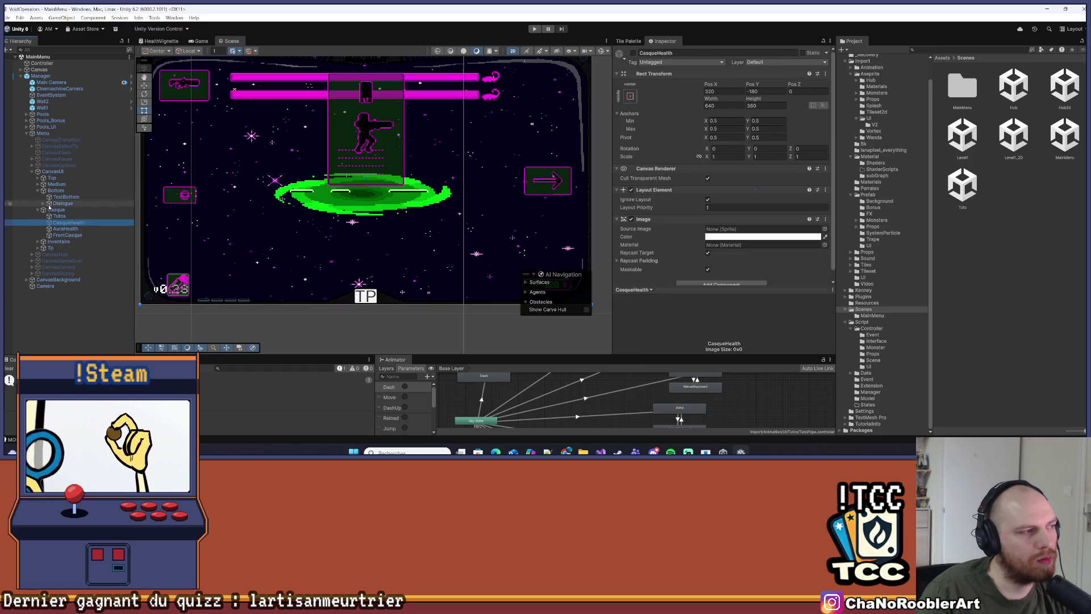
click(43, 203)
click(57, 205)
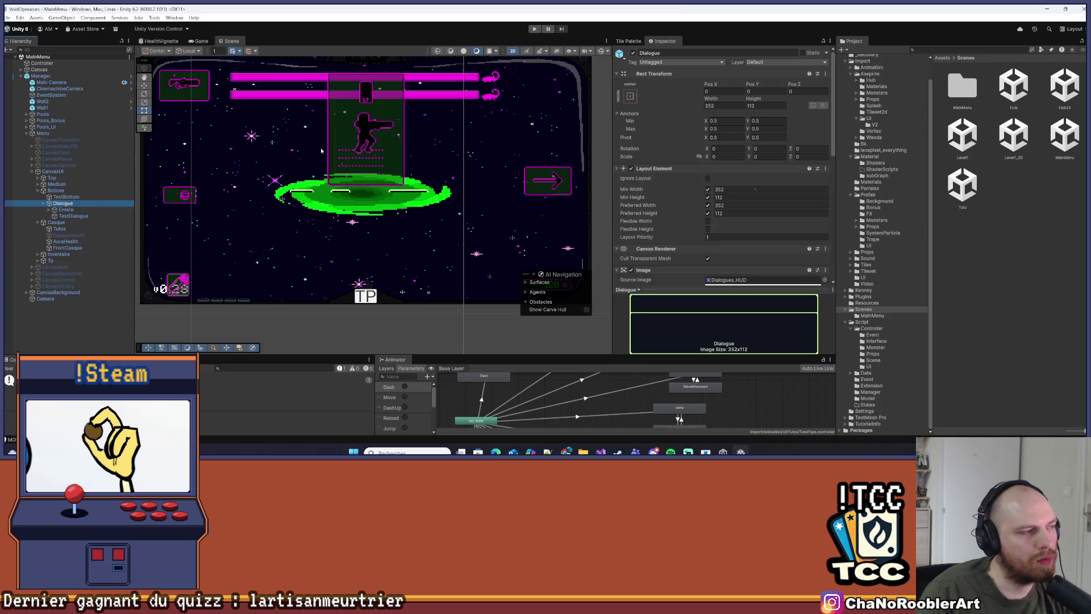
click(74, 215)
click(50, 210)
click(63, 203)
scroll(727, 203, down, 5)
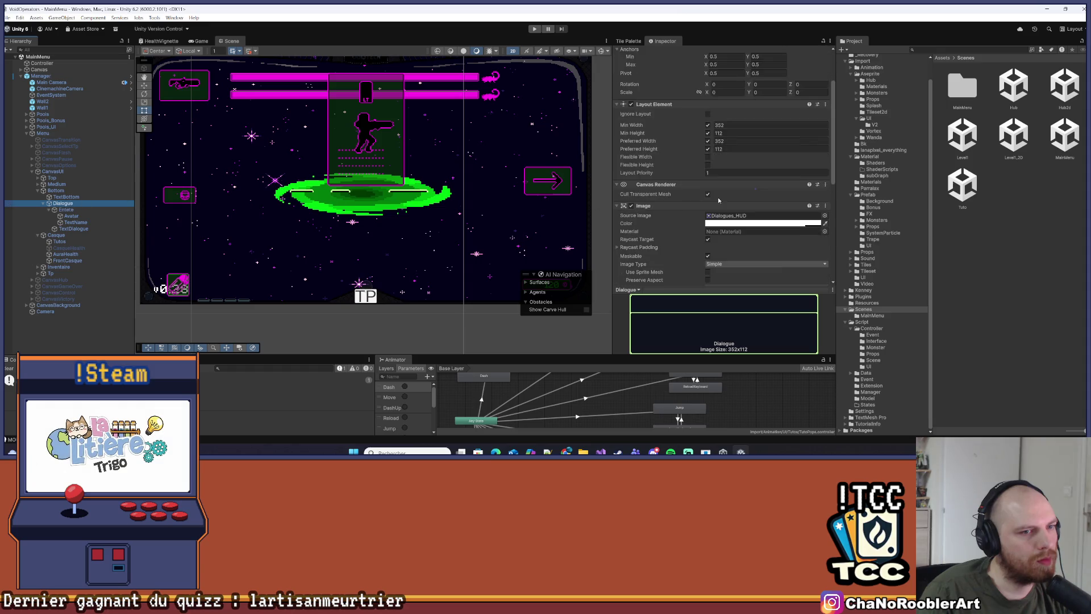
scroll(716, 210, down, 5)
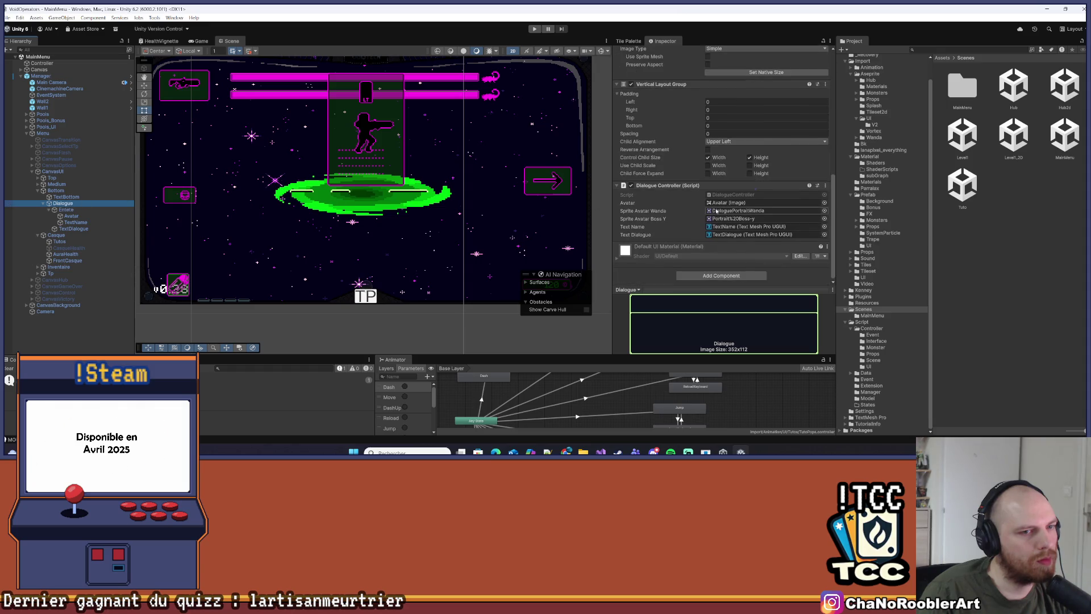
Inspect the Entete header, Bottom group and TextBottom text, then return to Dialogue
click(71, 210)
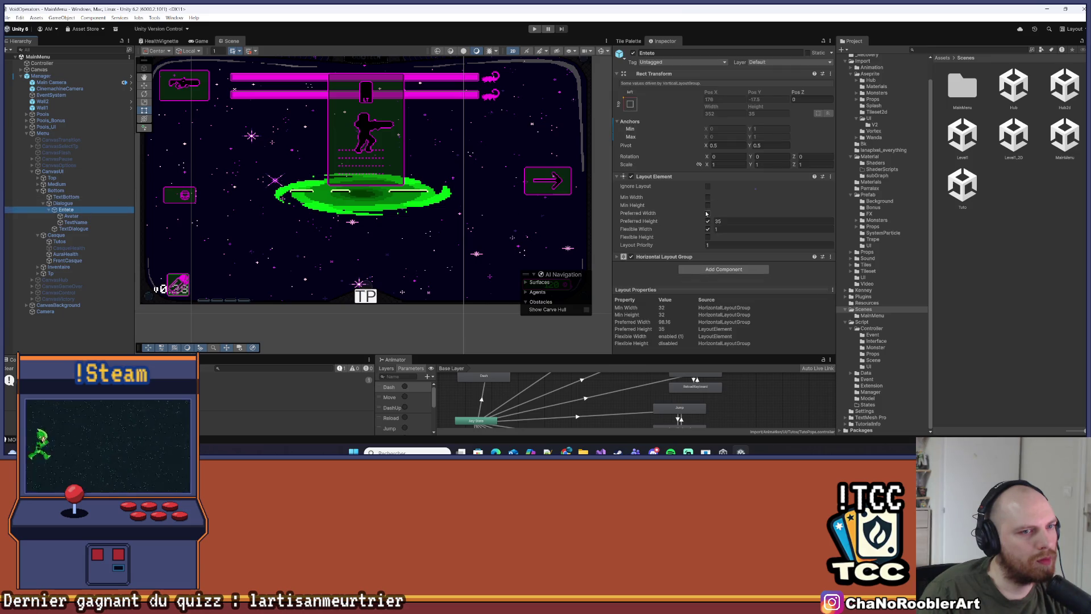
click(56, 191)
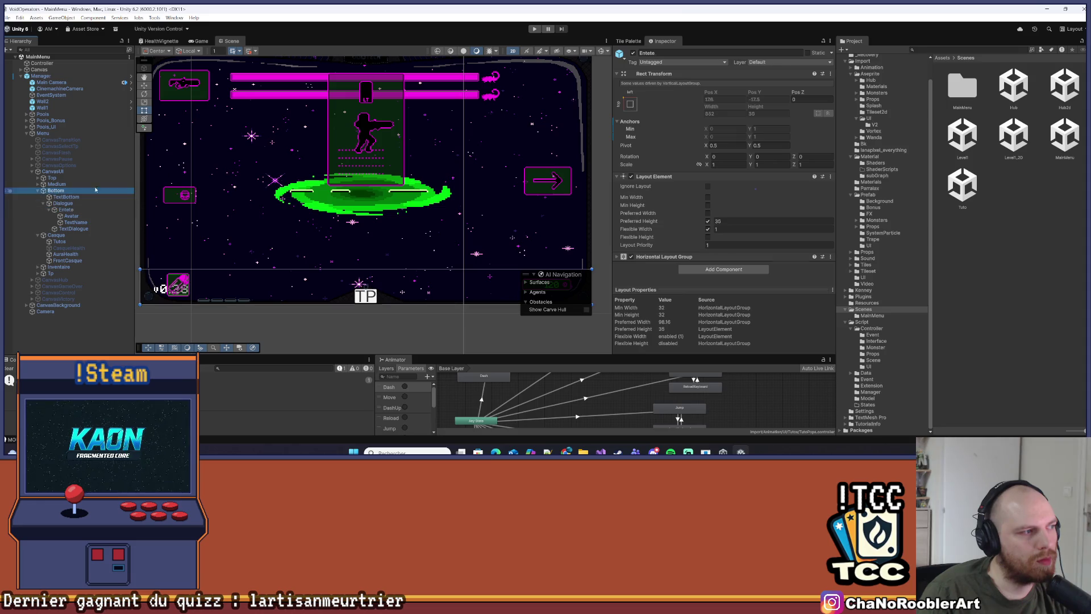
click(67, 198)
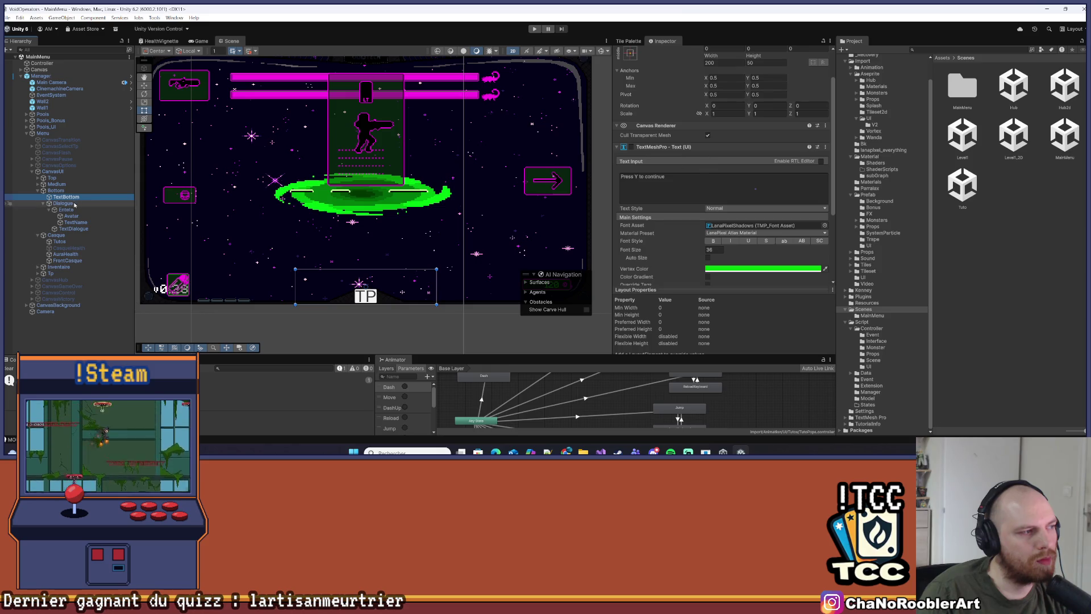
click(74, 204)
scroll(750, 188, up, 3)
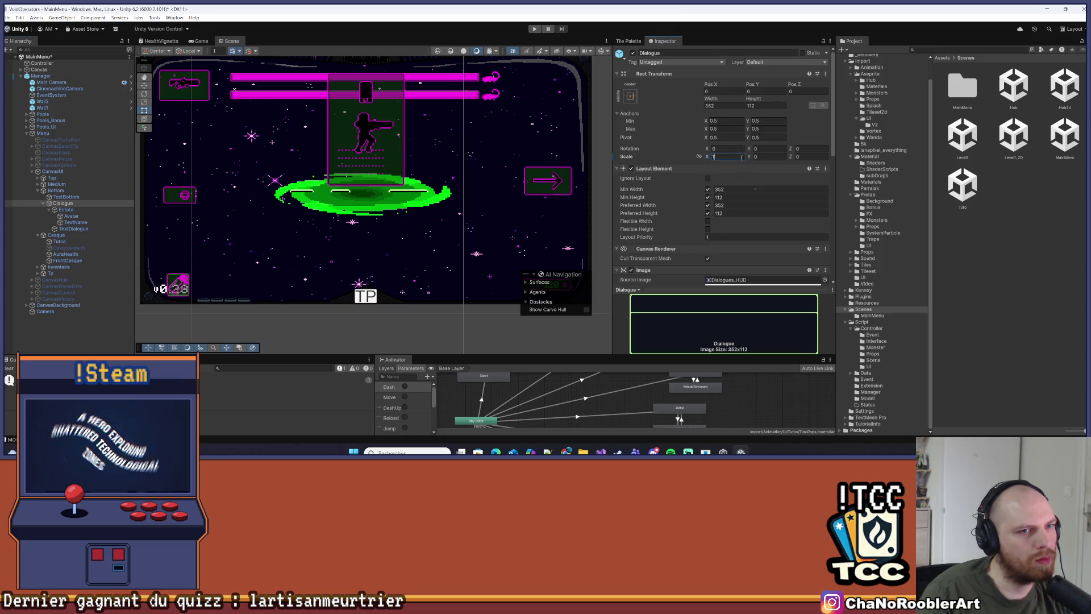
Set the Dialogue box Scale Y to 1 and make it ignore its parent's layout
text(1)
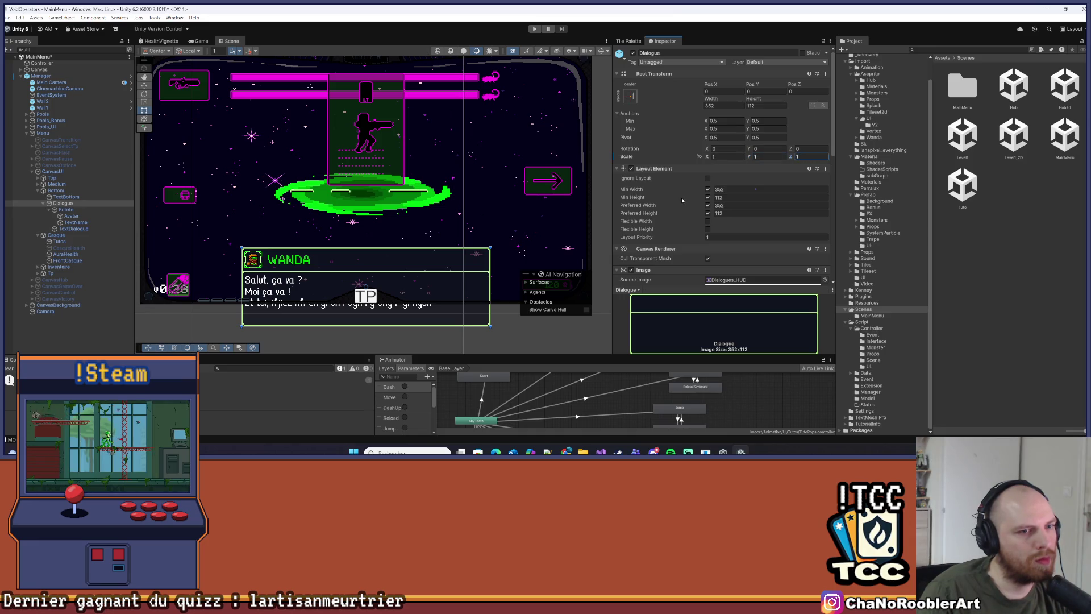
click(57, 191)
click(63, 203)
scroll(705, 183, down, 3)
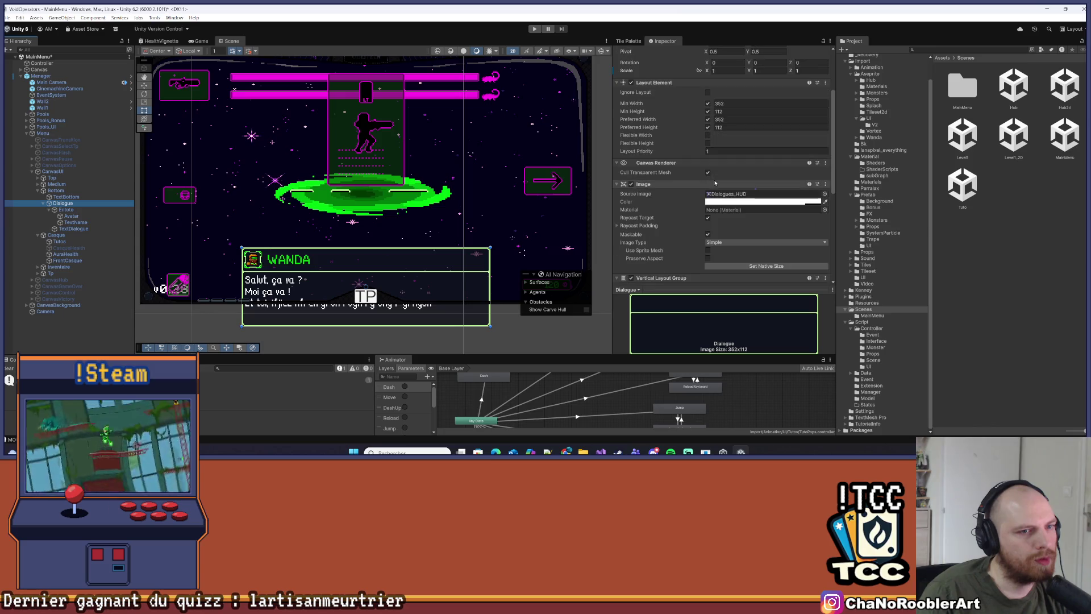
scroll(671, 184, up, 2)
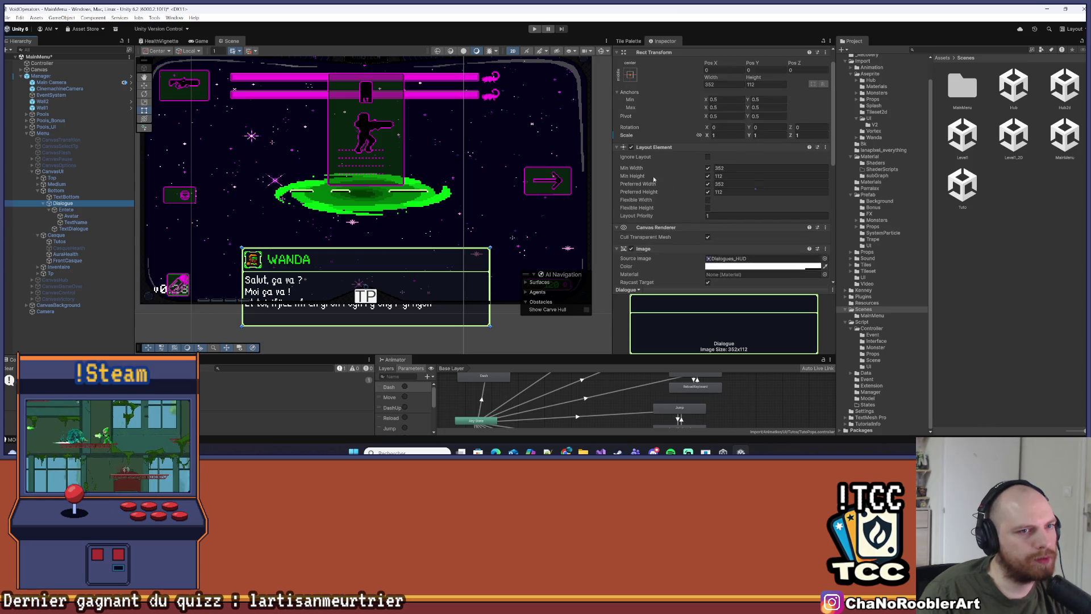
click(707, 157)
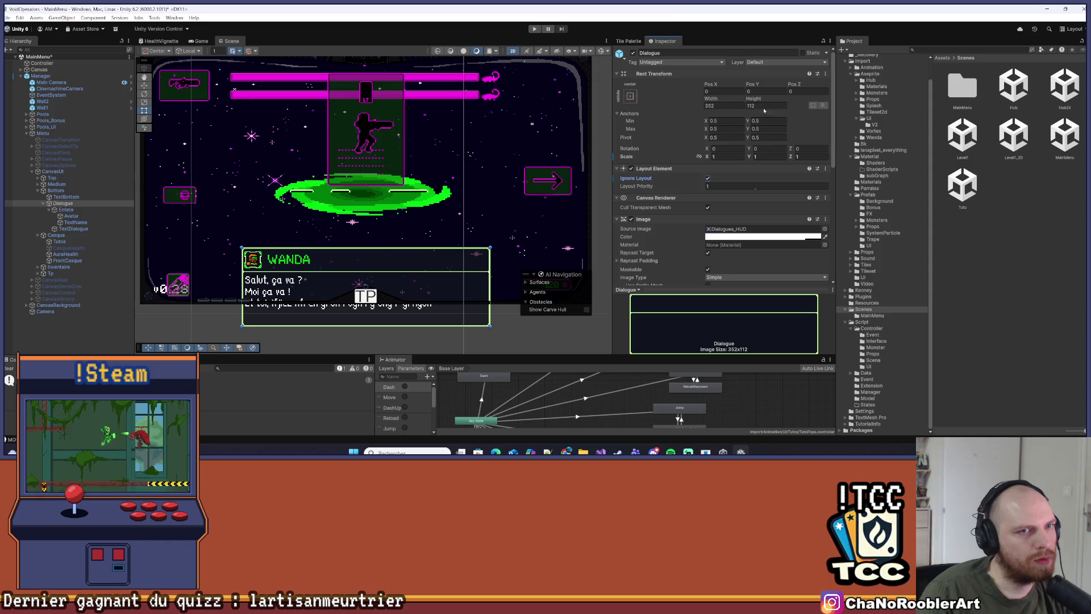
Raise the Dialogue box by entering a new Pos Y (31.34) in its Rect Transform
click(631, 97)
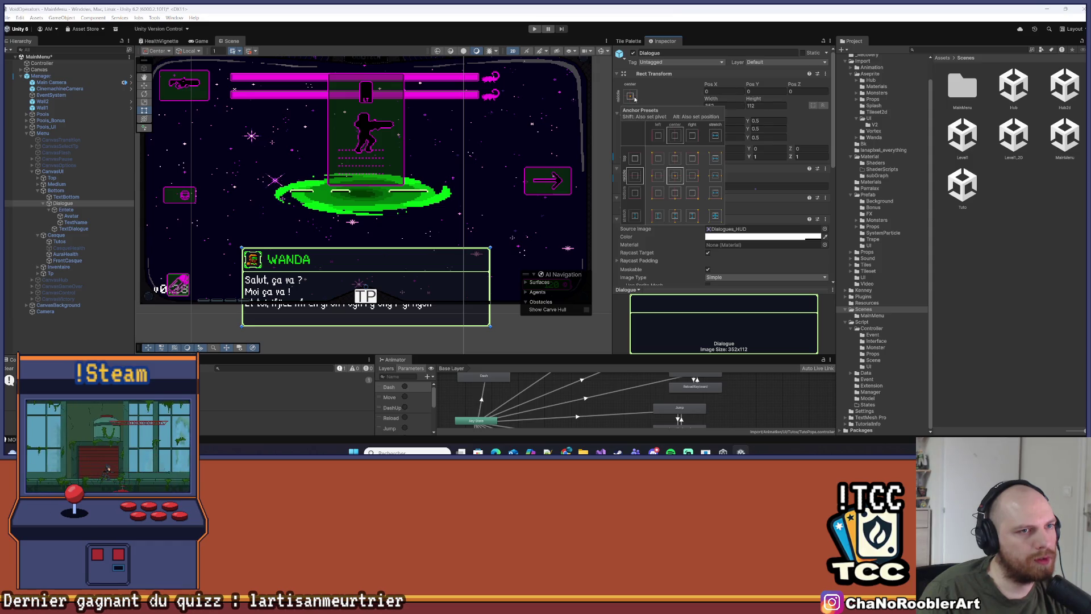
click(753, 91)
text(31.34)
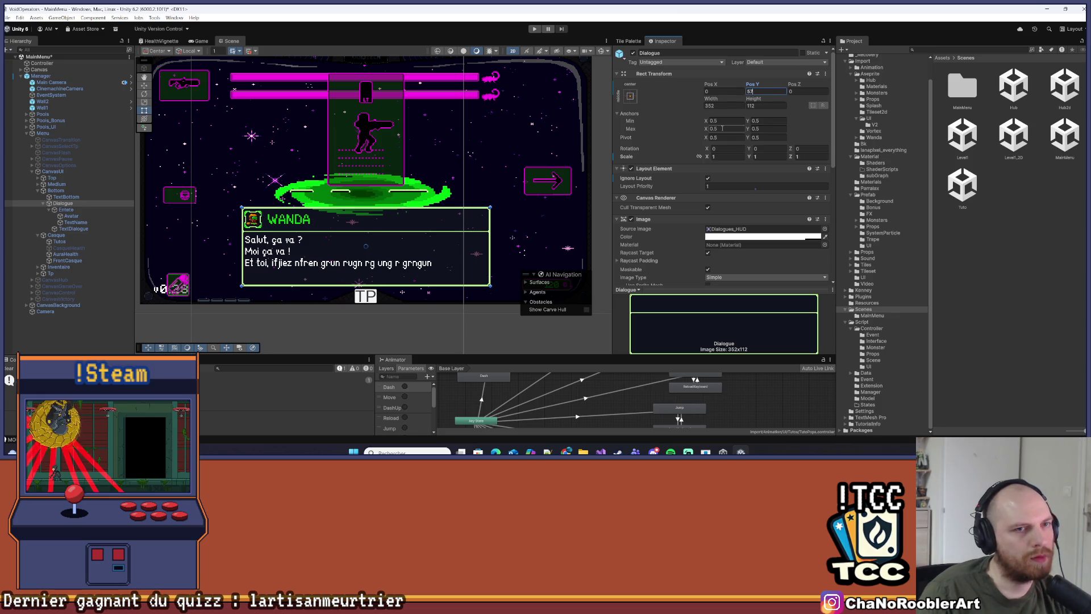
click(473, 329)
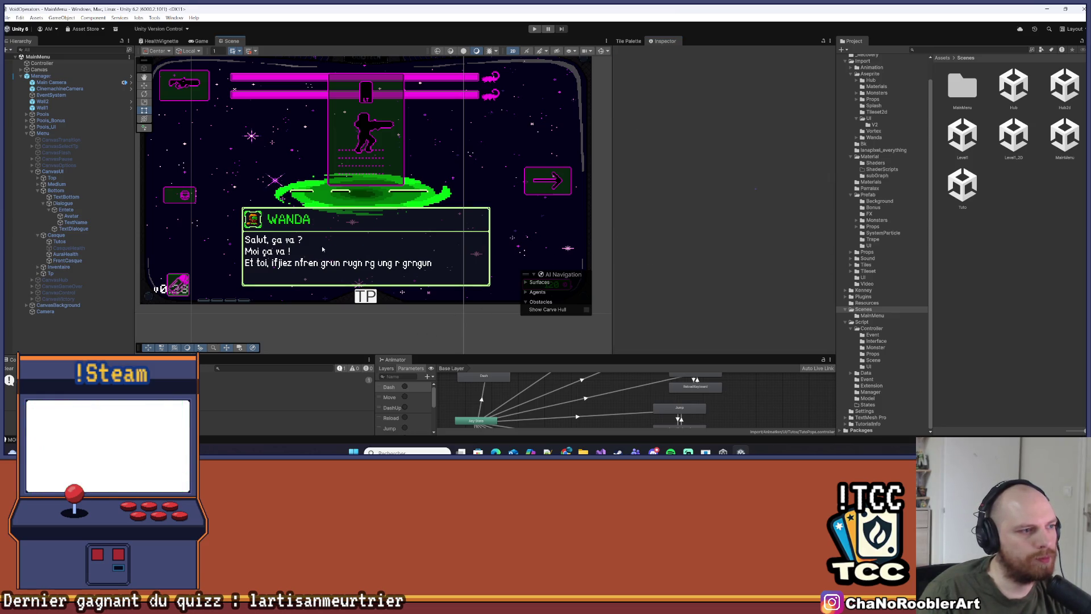
Reselect the Dialogue box and set its Scale to 0 to hide it
click(76, 210)
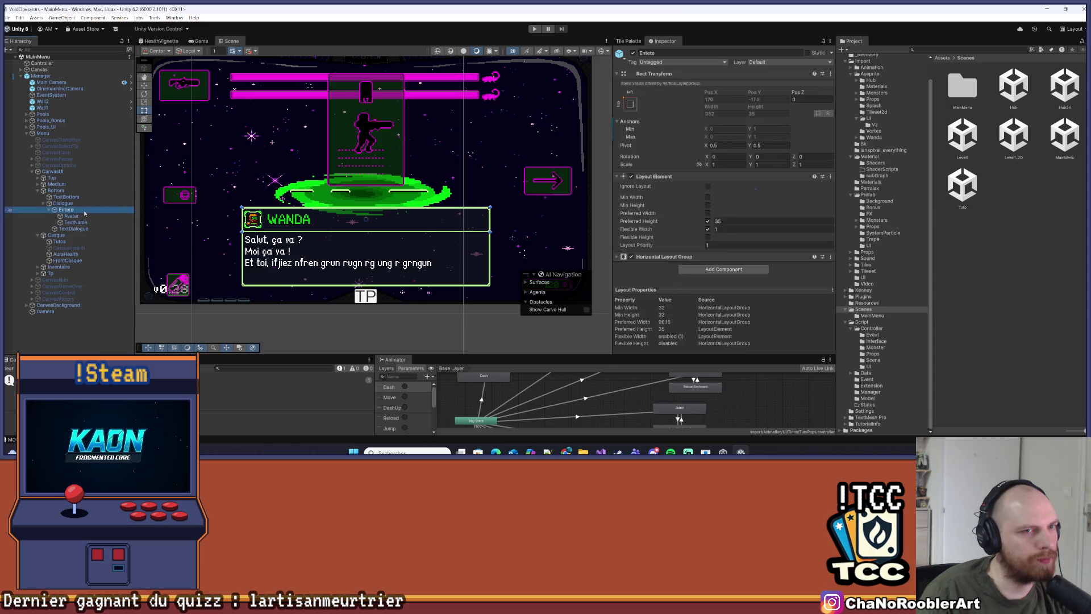
click(88, 203)
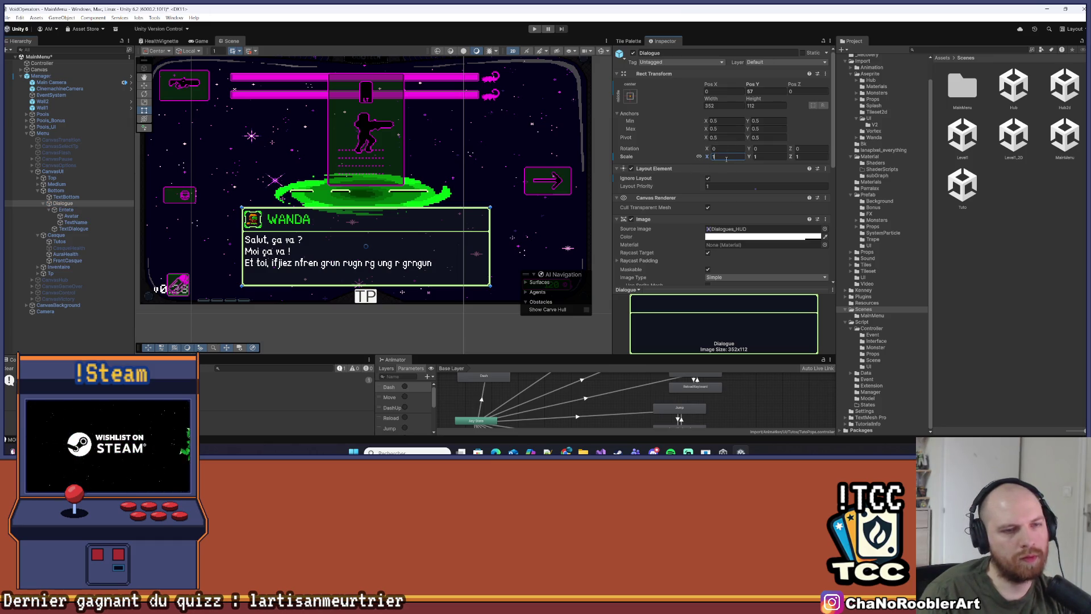
text(0)
click(179, 319)
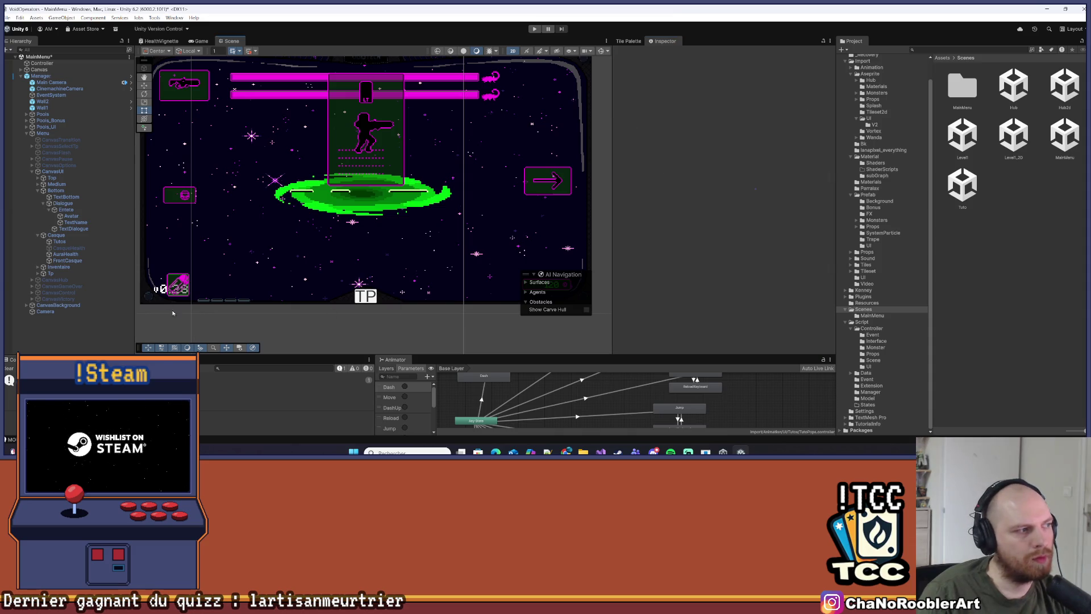
Collapse Bottom, CanvasUI and Menu in the Hierarchy, then save the MainMenu scene
click(37, 191)
click(33, 172)
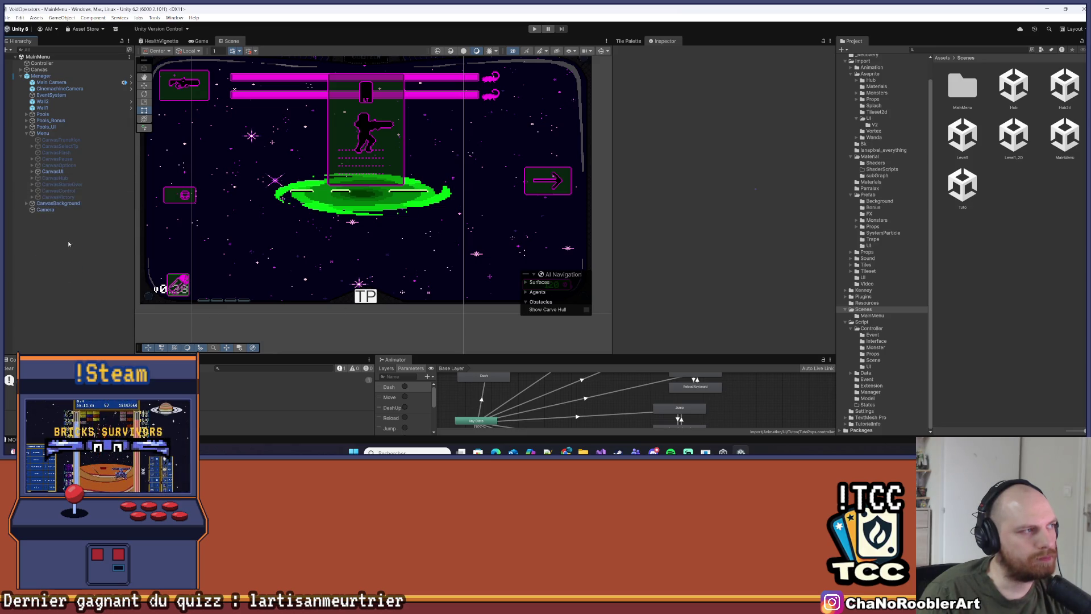
click(27, 133)
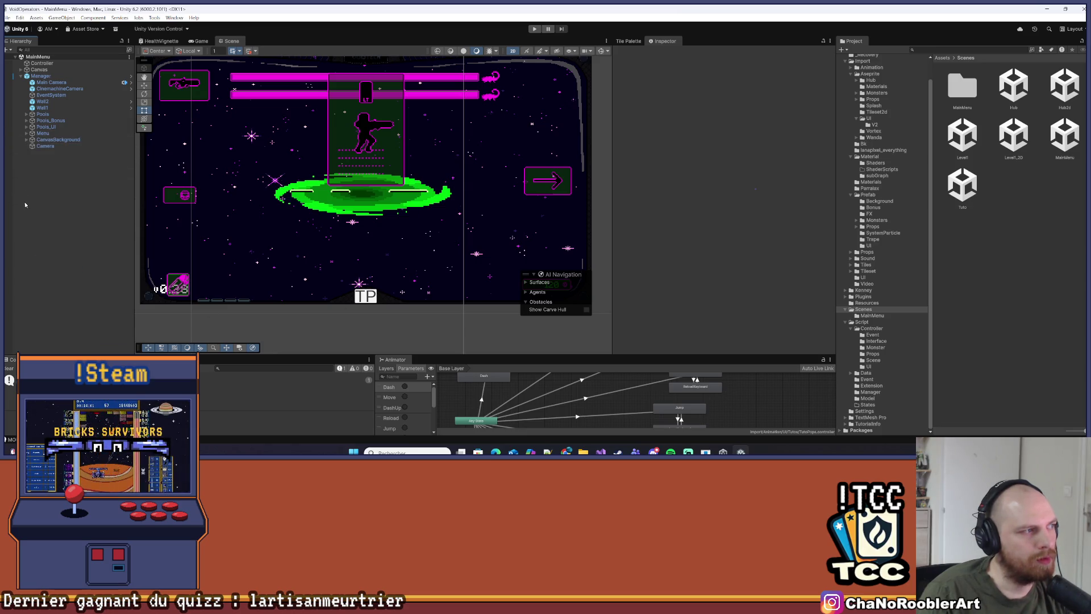
click(8, 18)
click(26, 55)
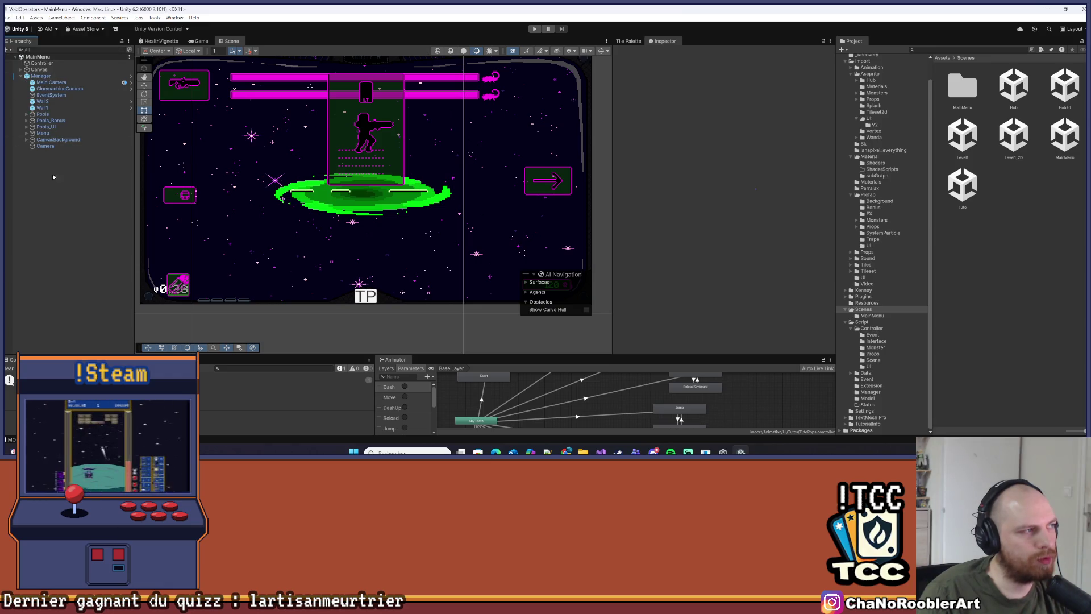
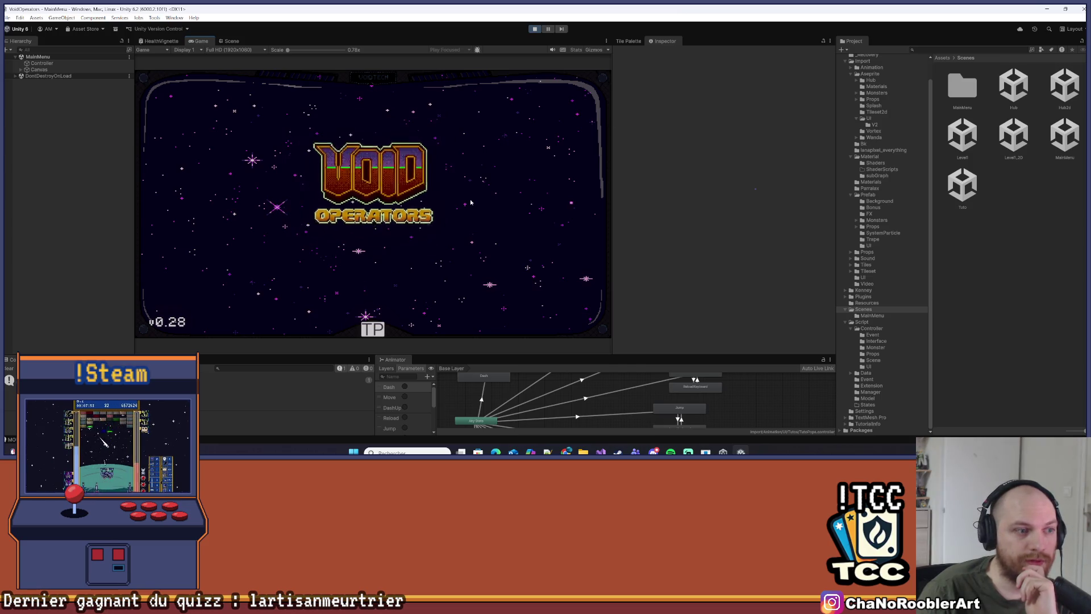
Continue from the Void Operators main menu and walk the player right into the Hub2d crew quarters
click(396, 135)
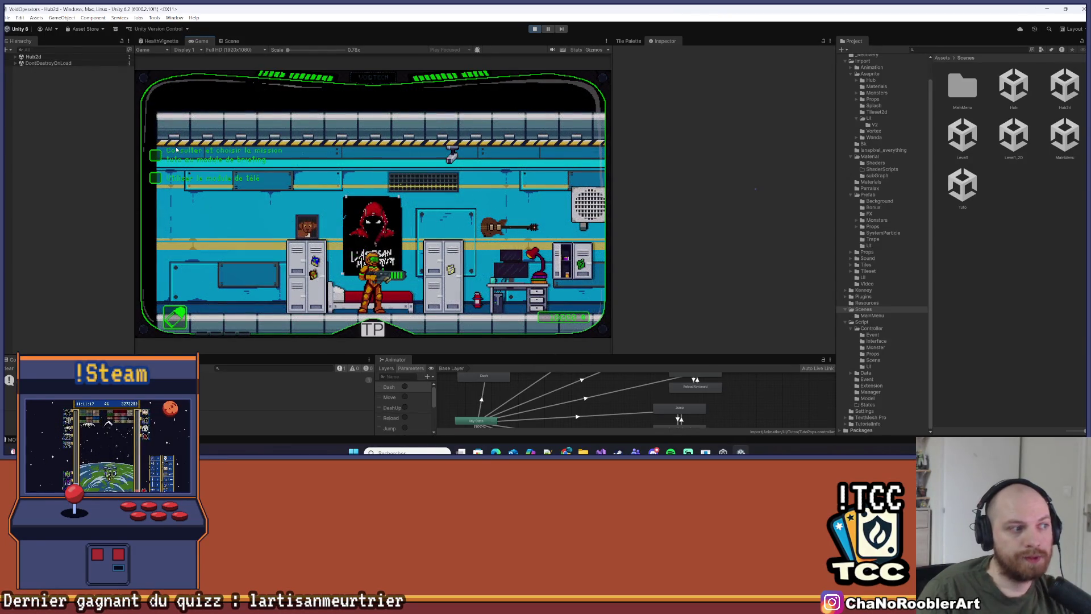
key(d)
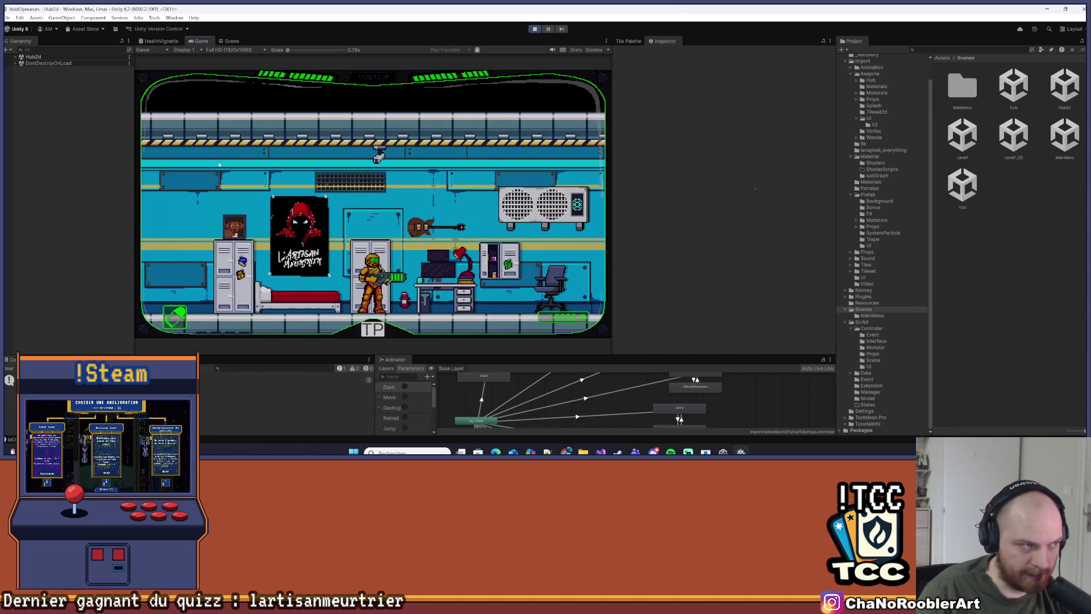
click(606, 43)
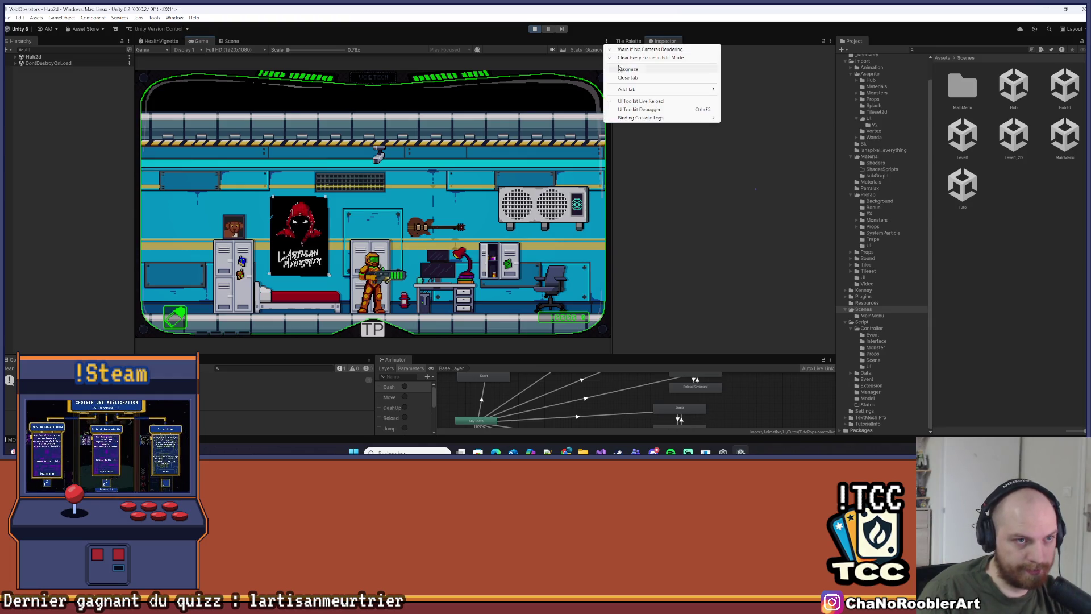
Maximize the Game view and walk the player right past the green tank
click(616, 69)
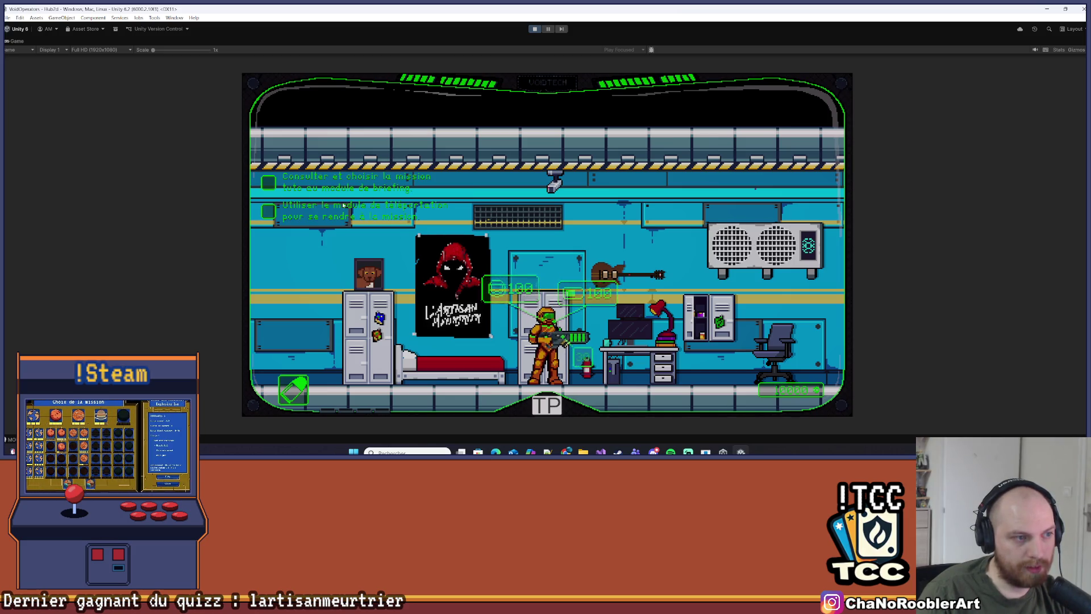
key(d)
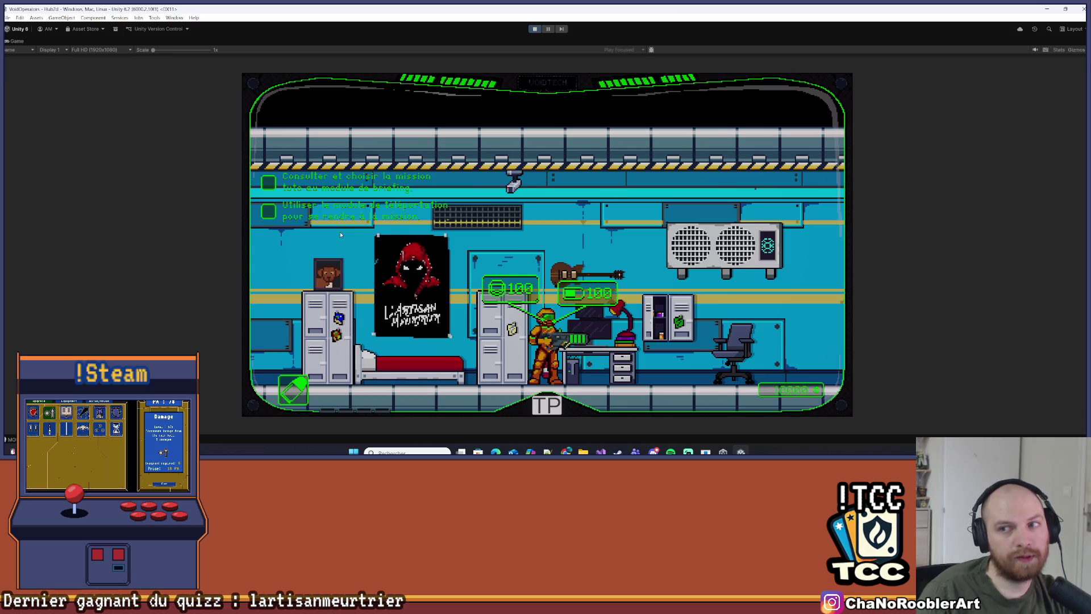
key(d)
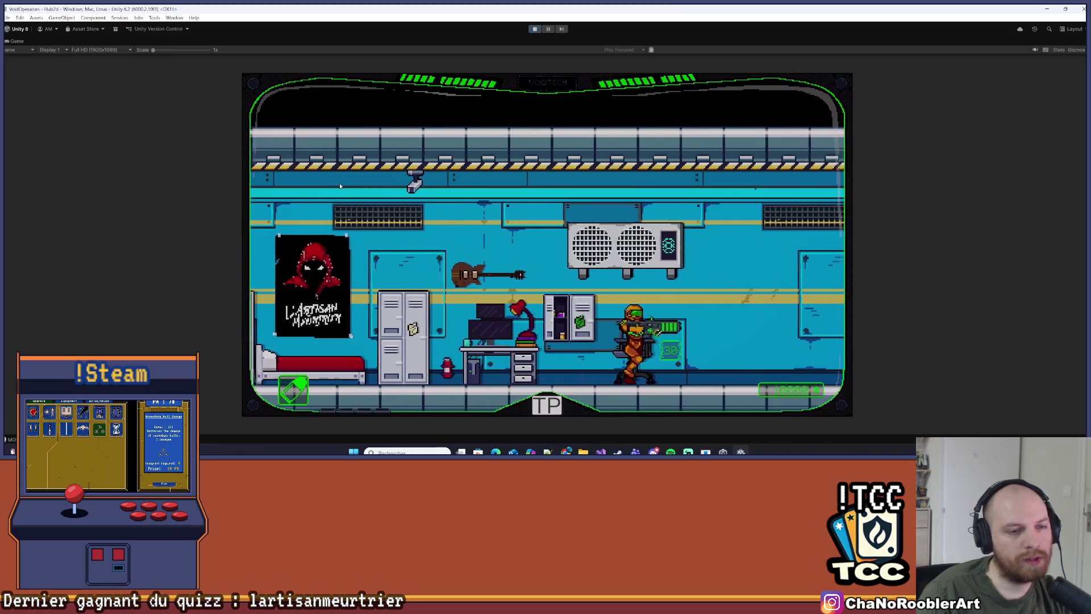
key(d)
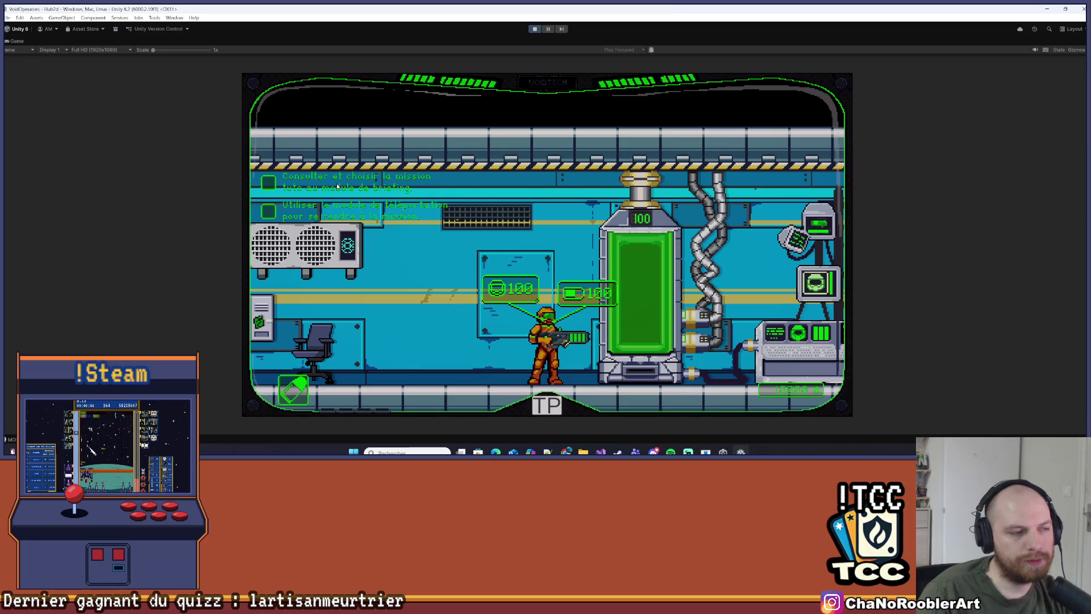
key(d)
key(d)
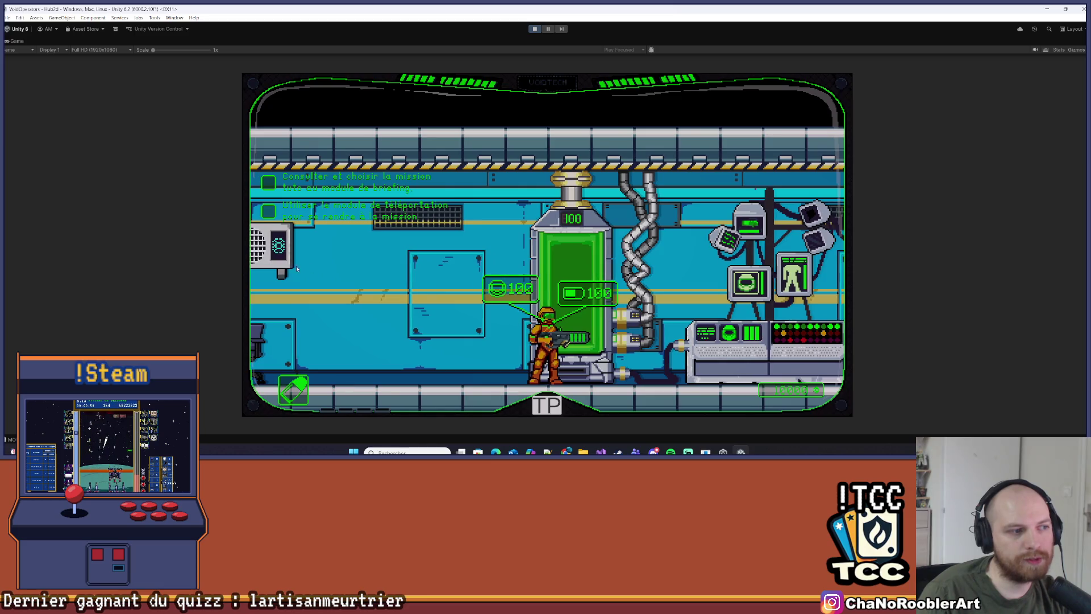
key(d)
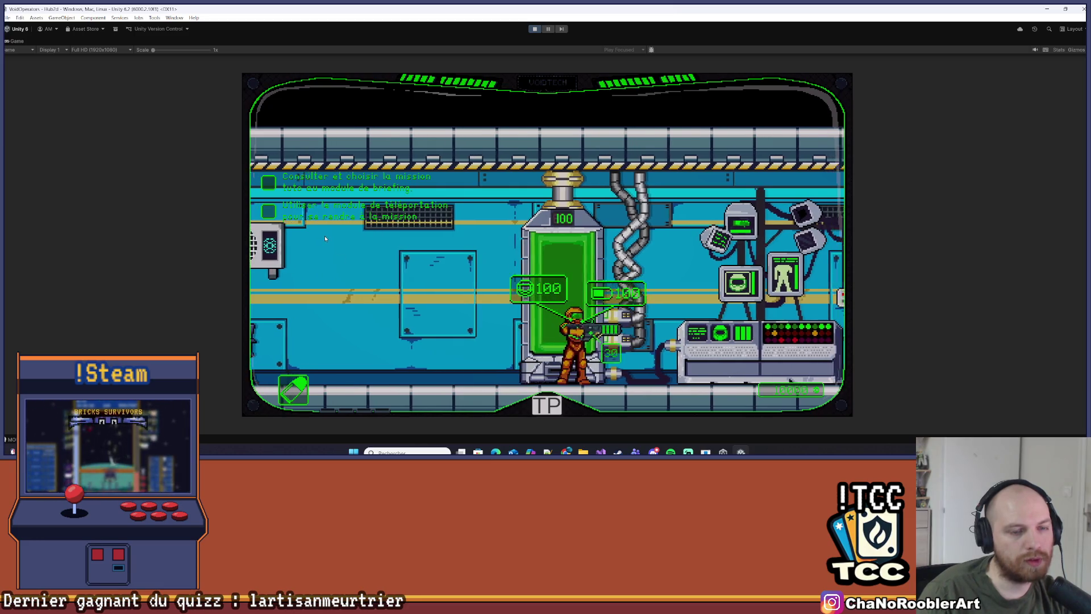
Fire the weapon, run right past the stasis pod to the teleporter portals, then head back toward the console
key(a)
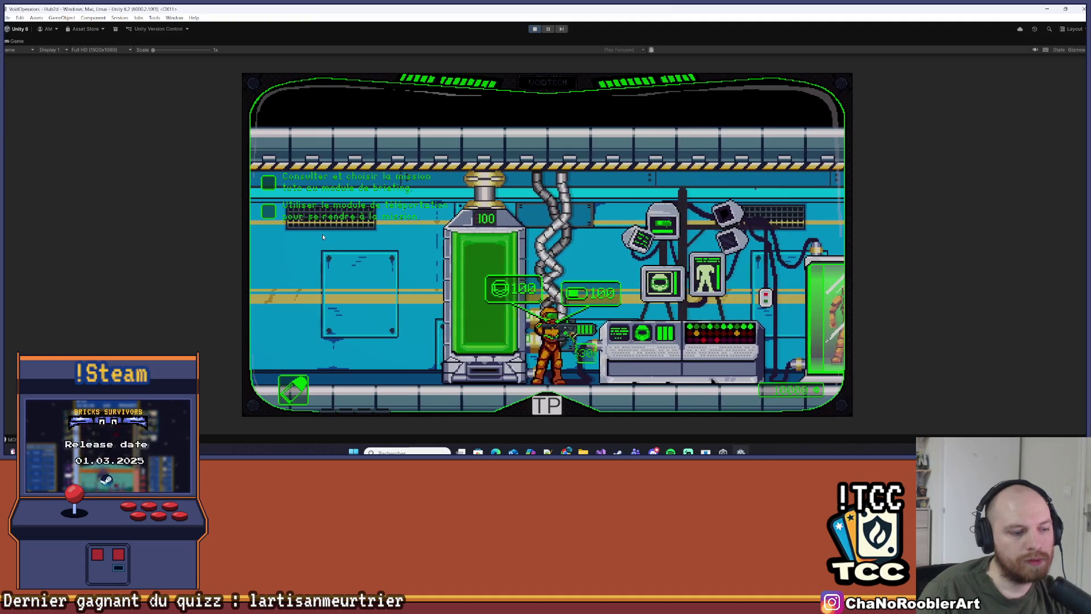
key(a)
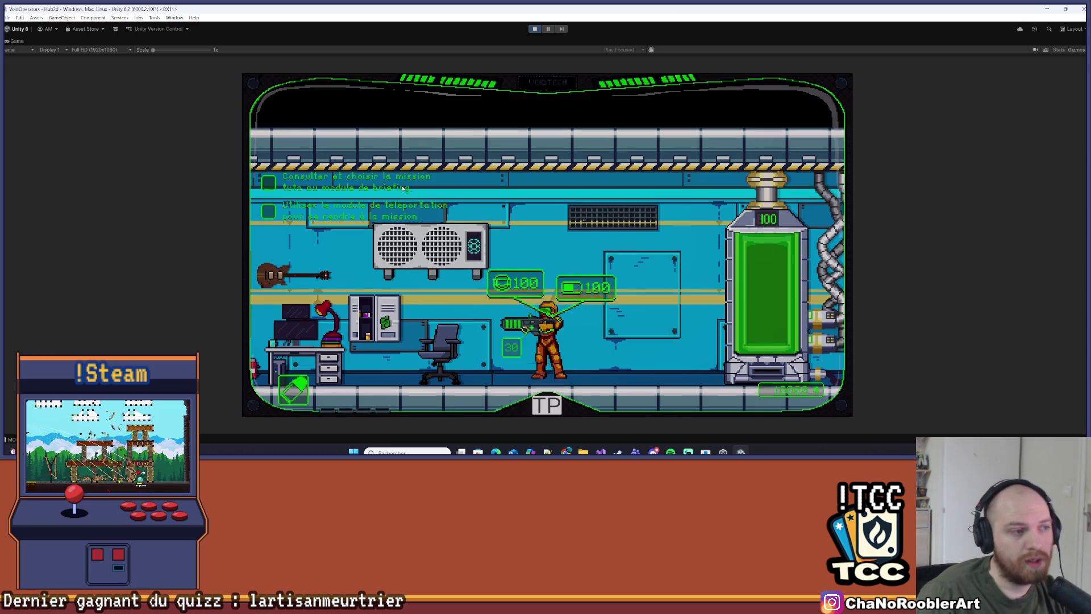
click(349, 217)
key(d)
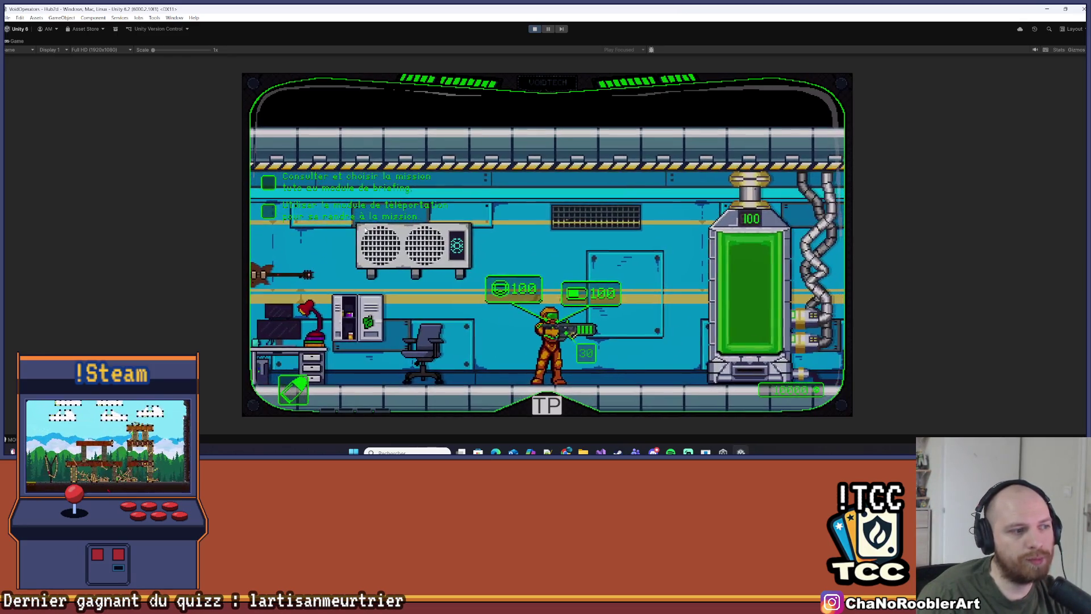
key(d)
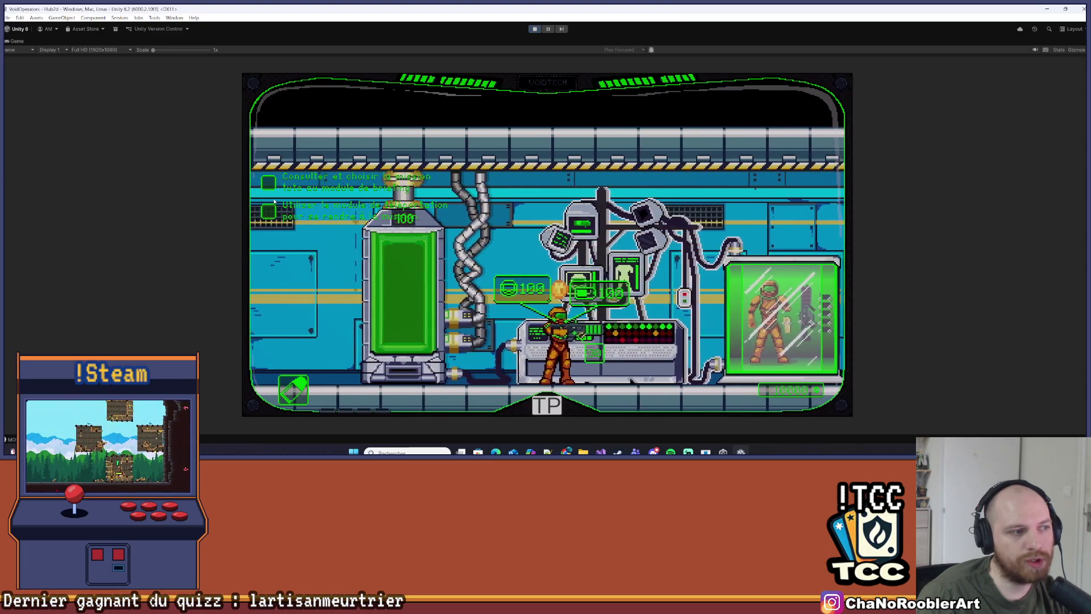
key(a)
key(d)
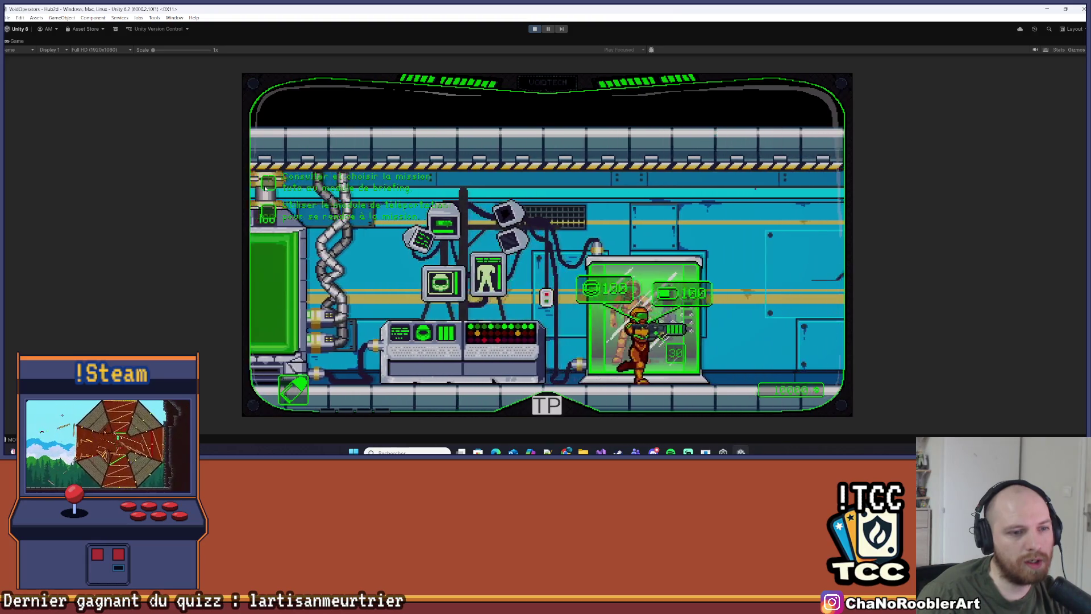
key(d)
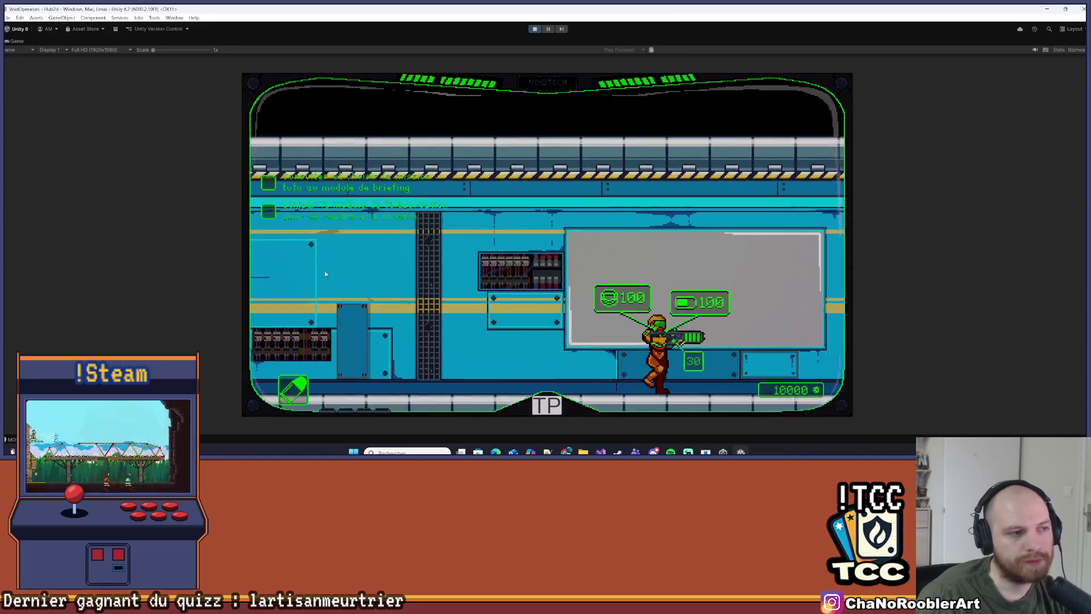
key(d)
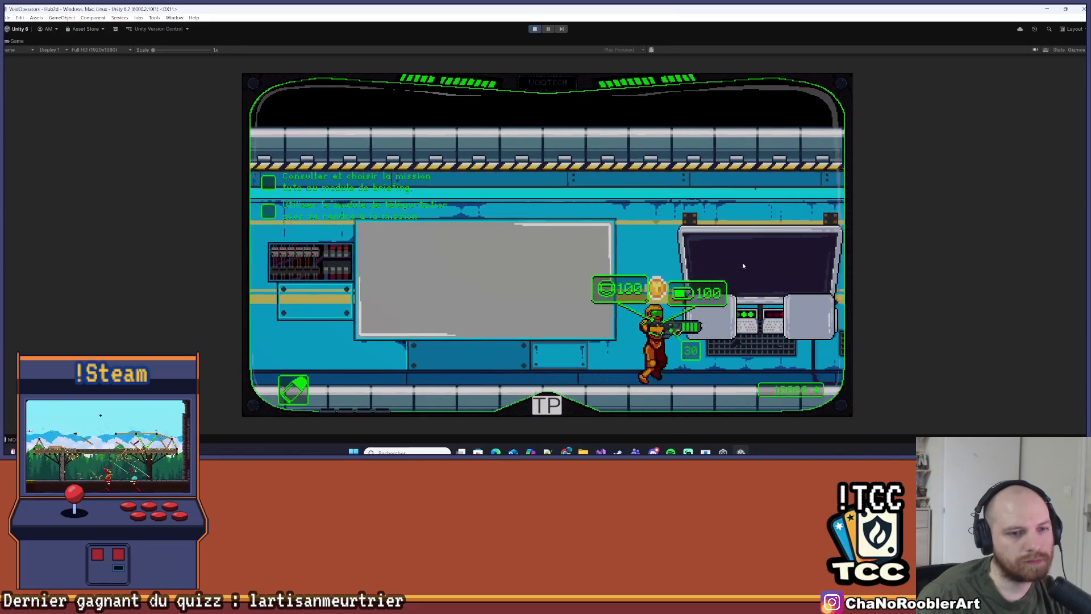
key(d)
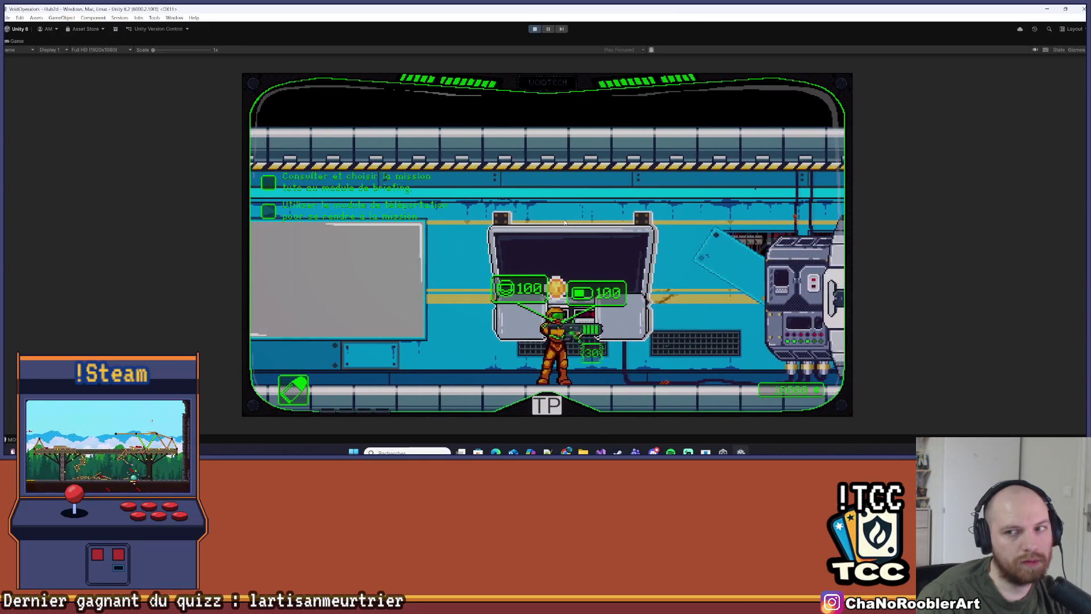
key(d)
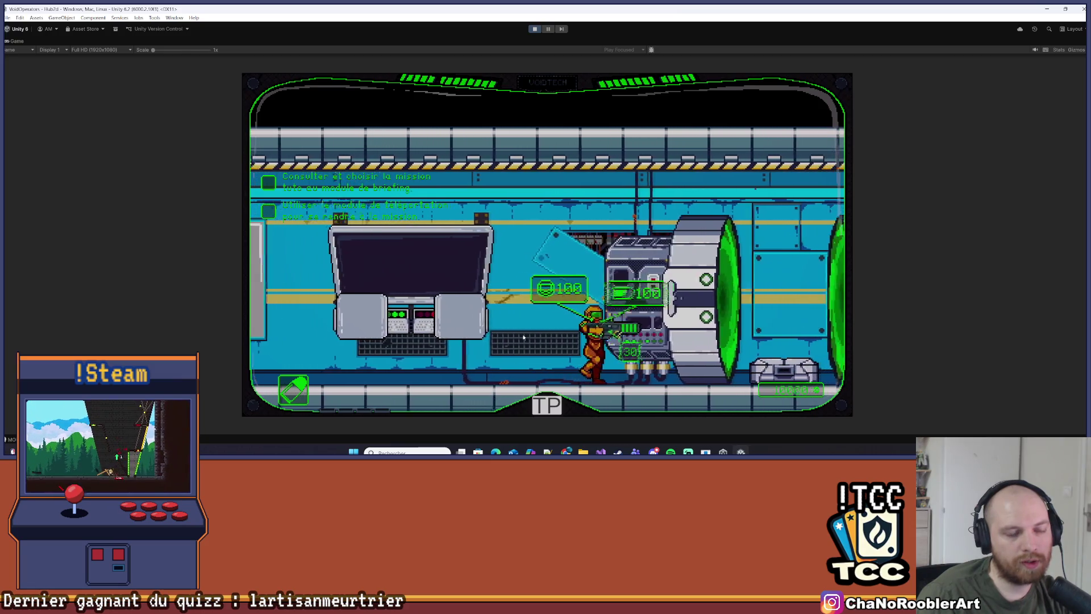
key(d)
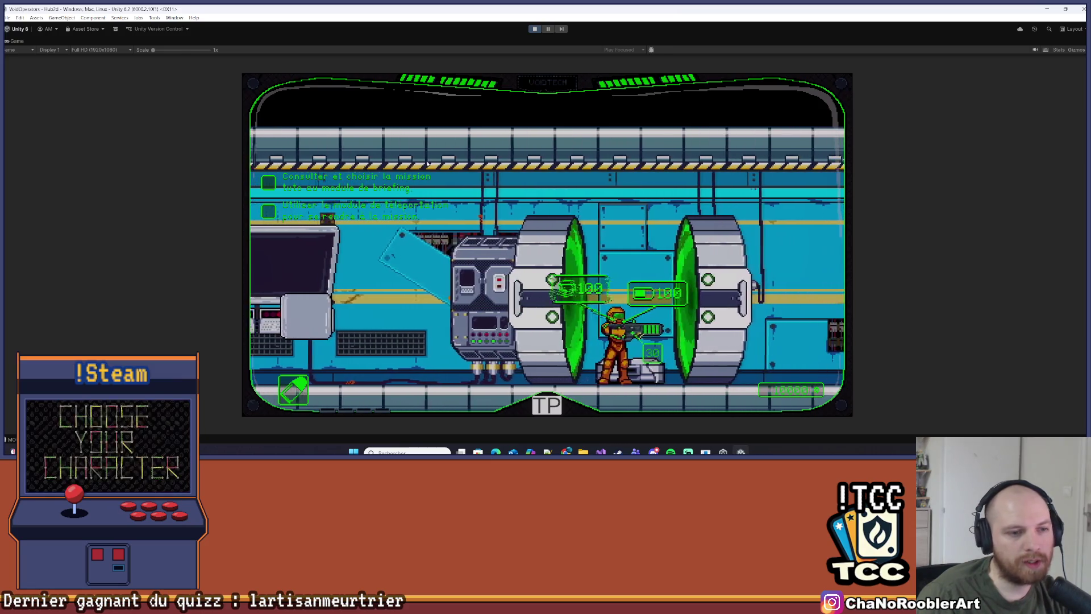
key(a)
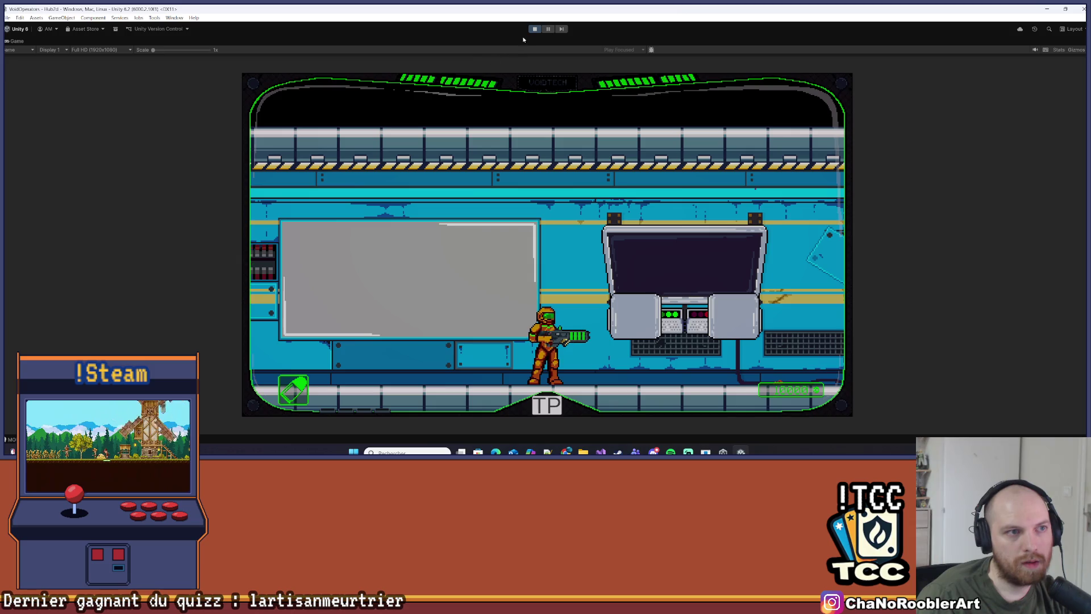
Stop Play mode, keep the play-mode changes, and save the MainMenu scene
click(534, 29)
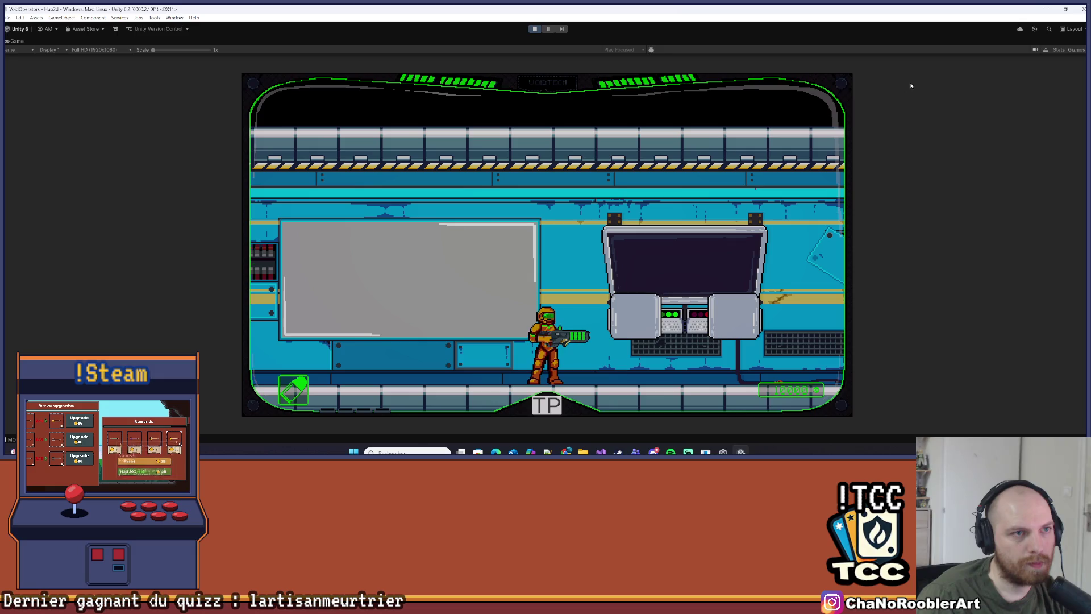
click(534, 29)
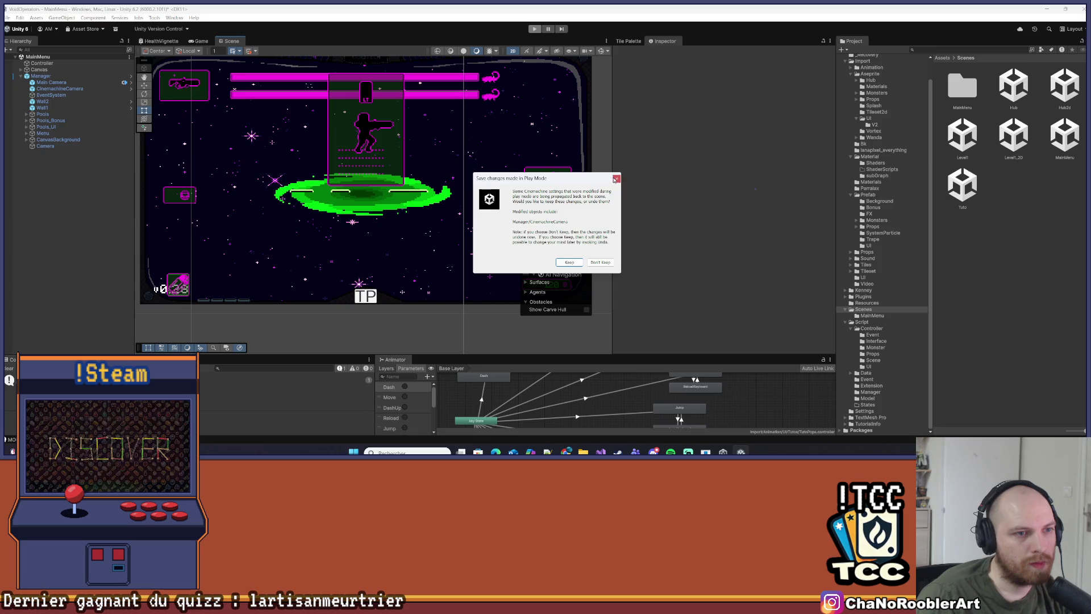
click(615, 179)
click(8, 17)
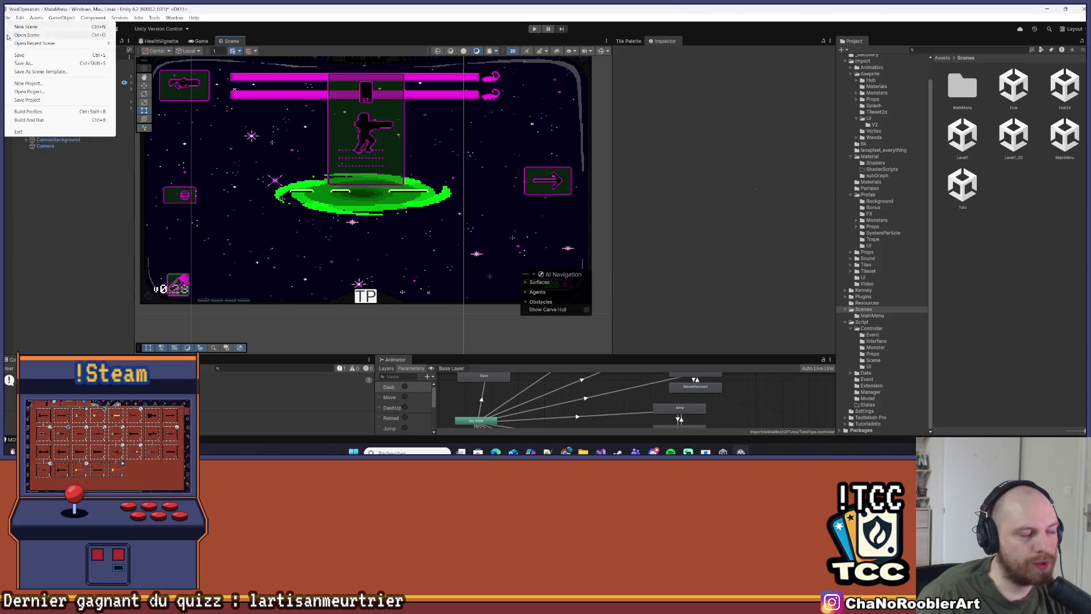
click(22, 55)
Expand Menu > CanvasUI > Casque in the Hierarchy and inspect the Tutos object
click(26, 133)
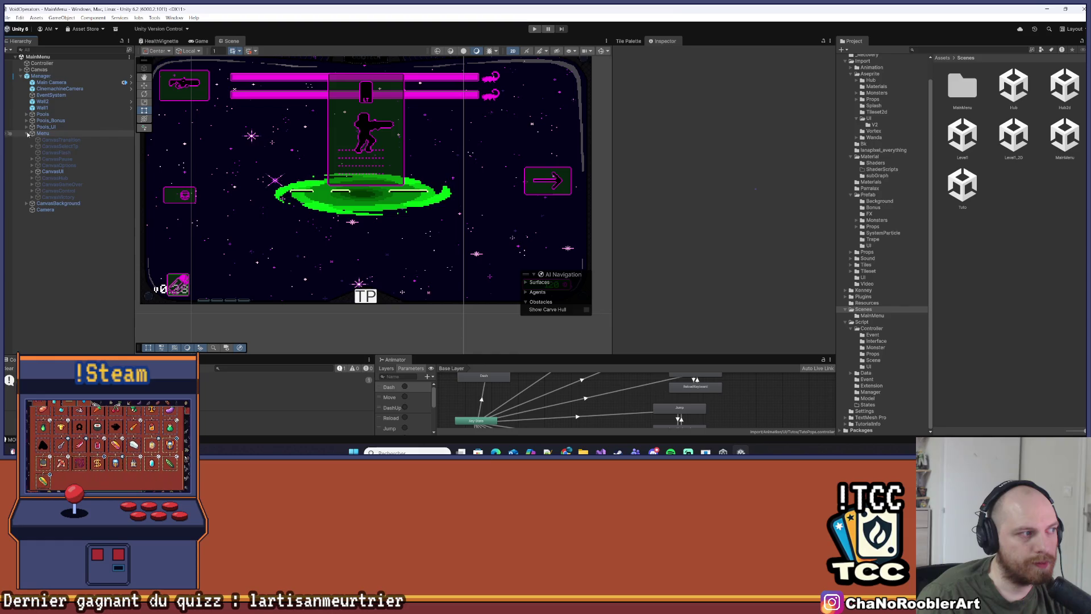
click(51, 171)
click(32, 171)
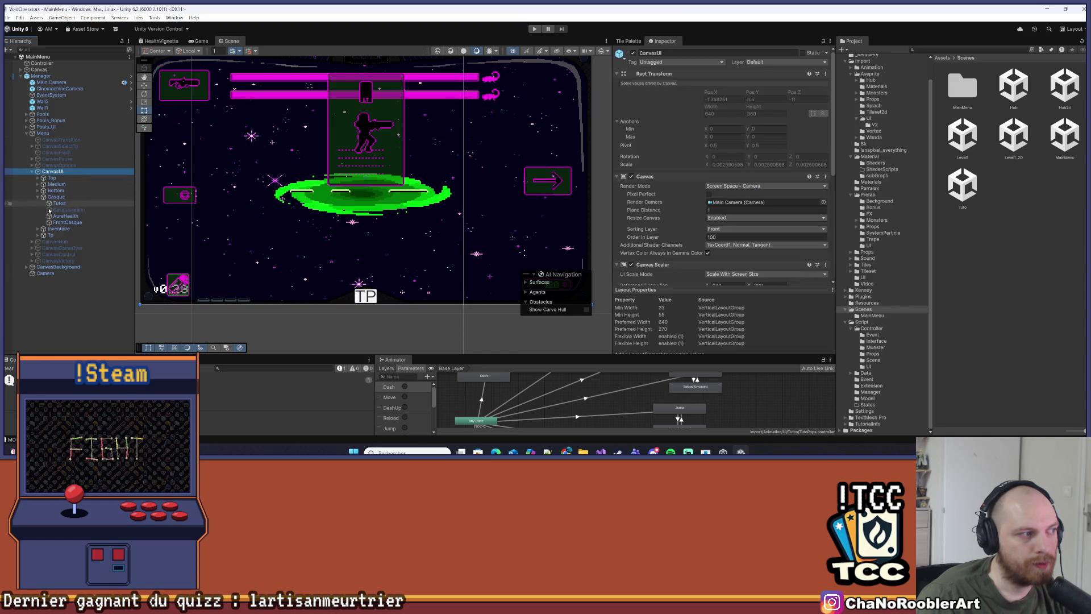
click(38, 196)
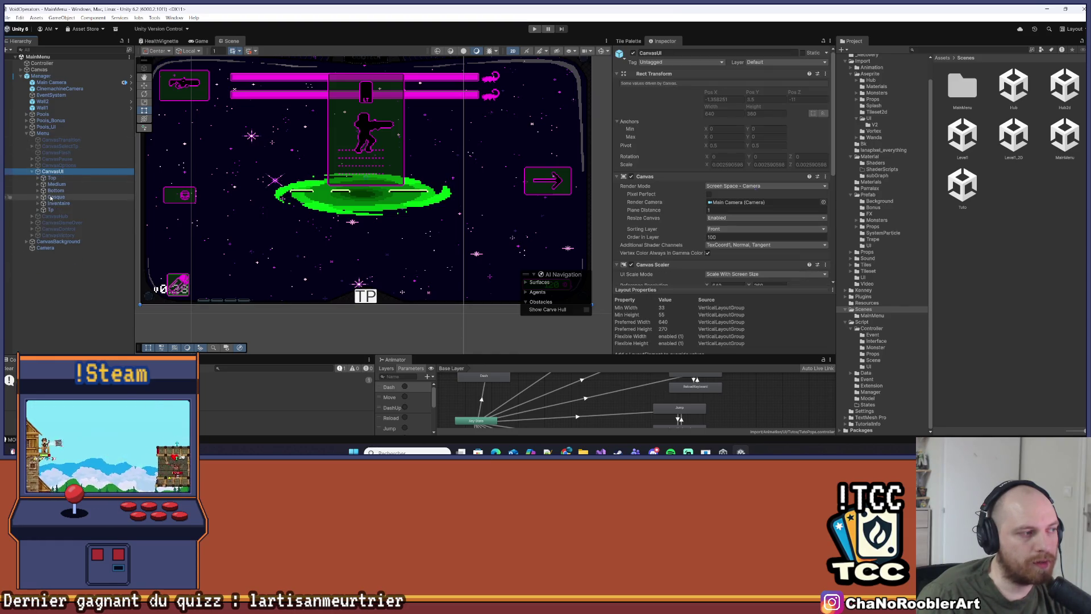
click(37, 197)
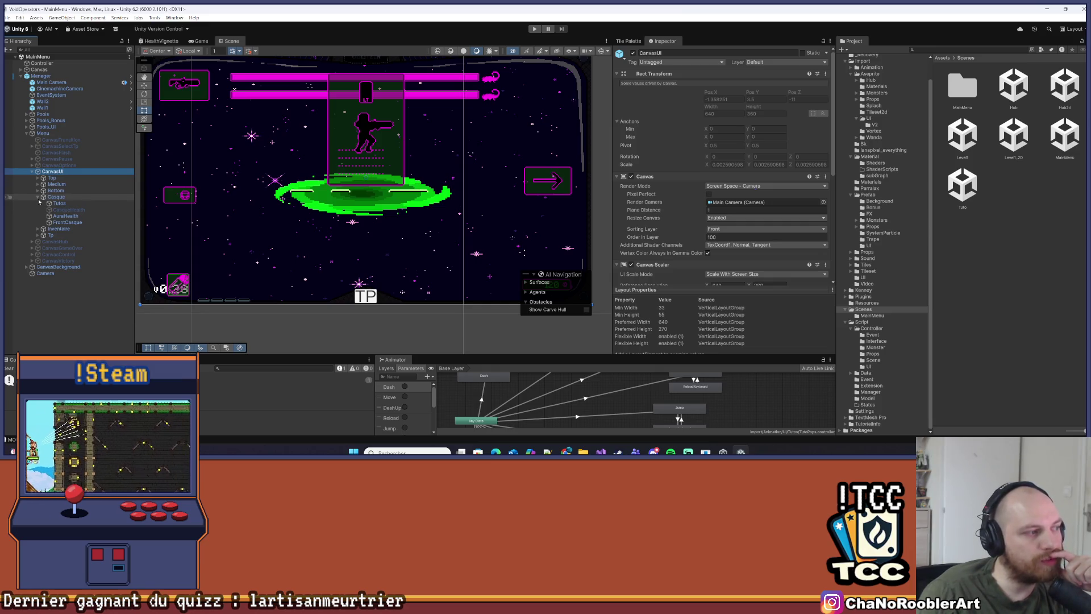
click(55, 204)
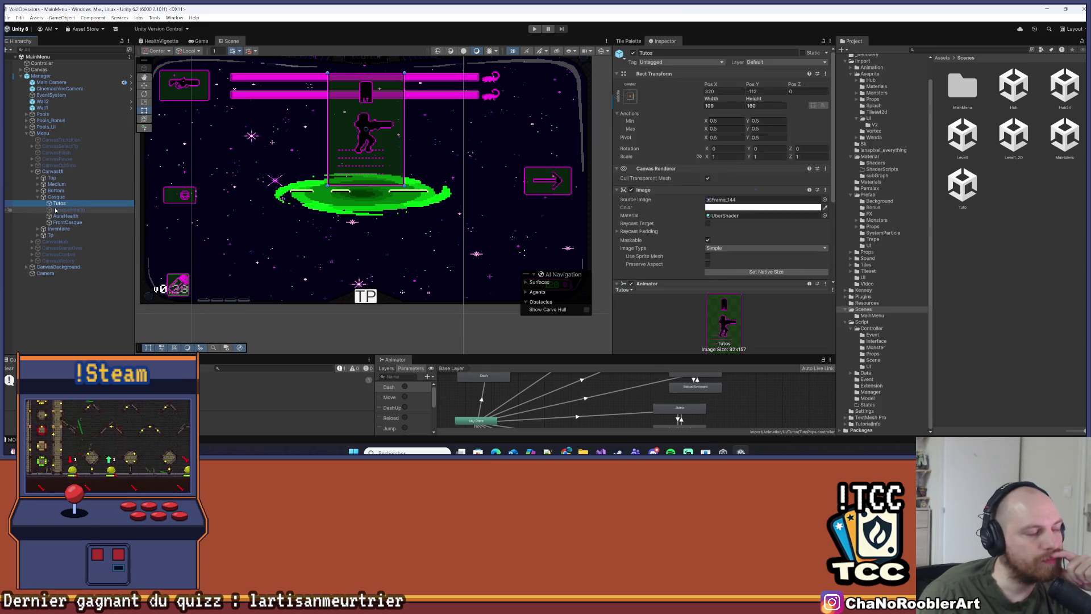
click(38, 197)
click(38, 184)
click(44, 191)
click(62, 198)
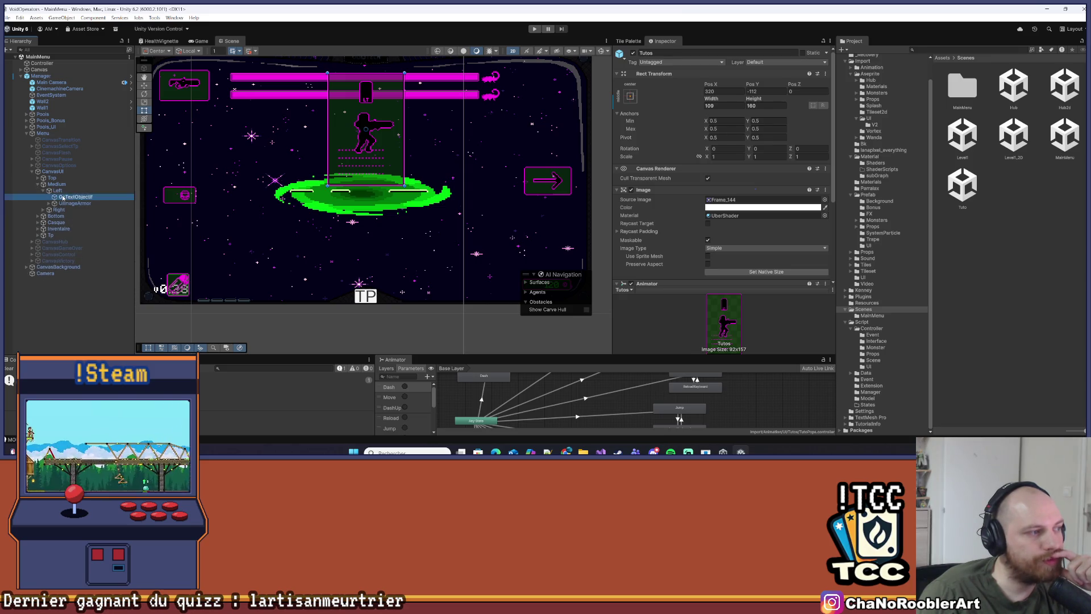
key(f)
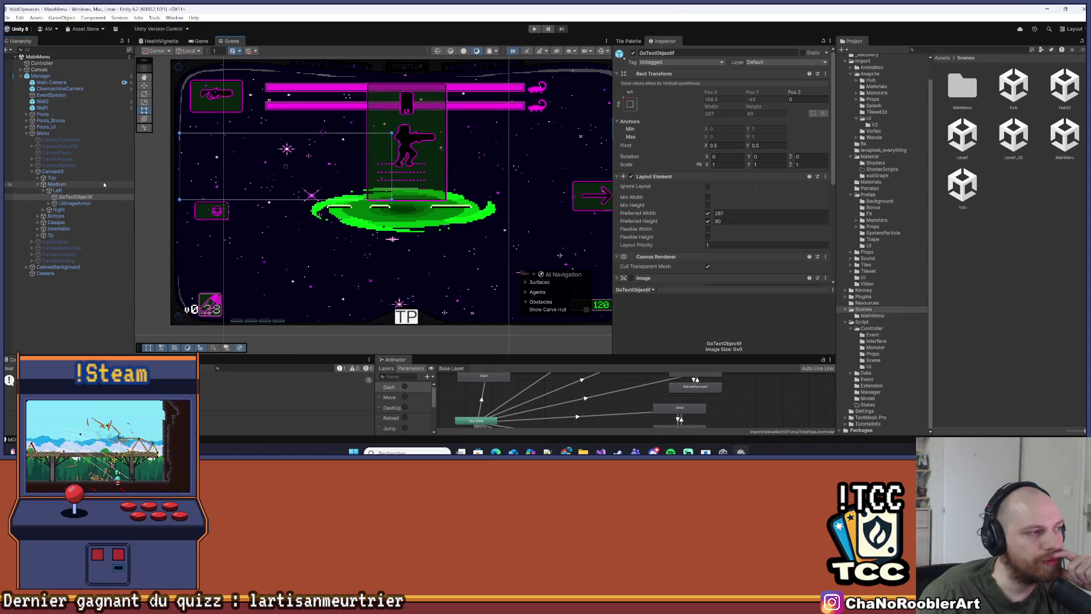
scroll(226, 119, up, 2)
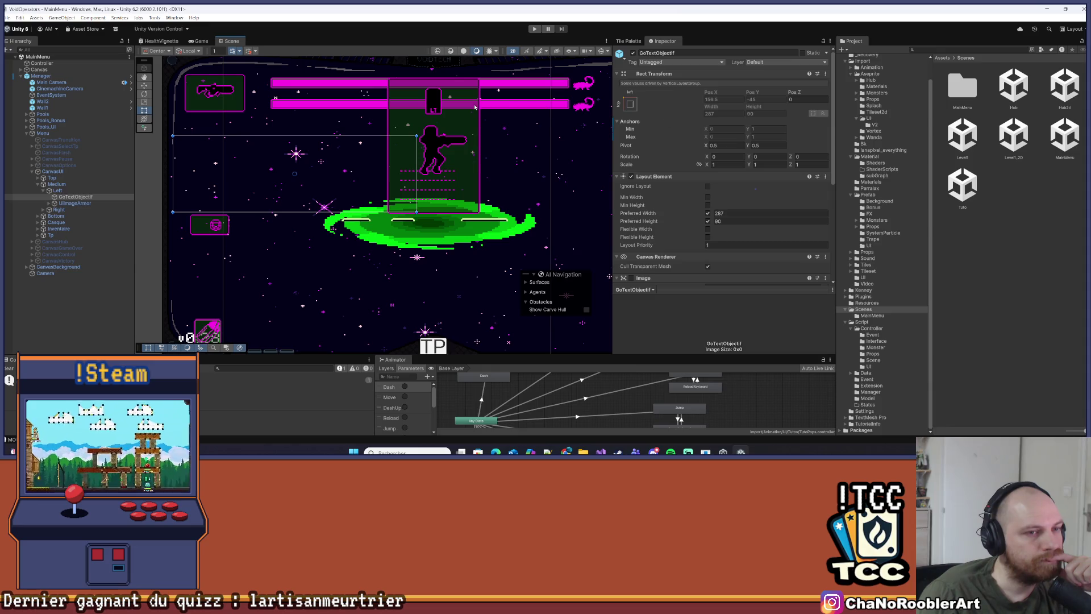
scroll(887, 185, up, 2)
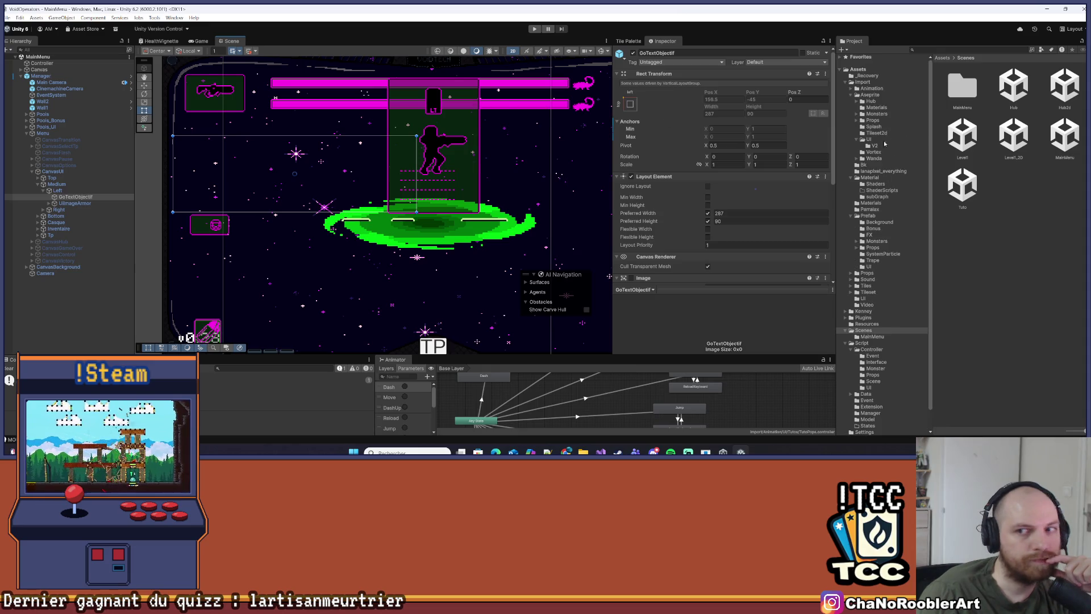
scroll(879, 267, down, 2)
scroll(879, 266, up, 2)
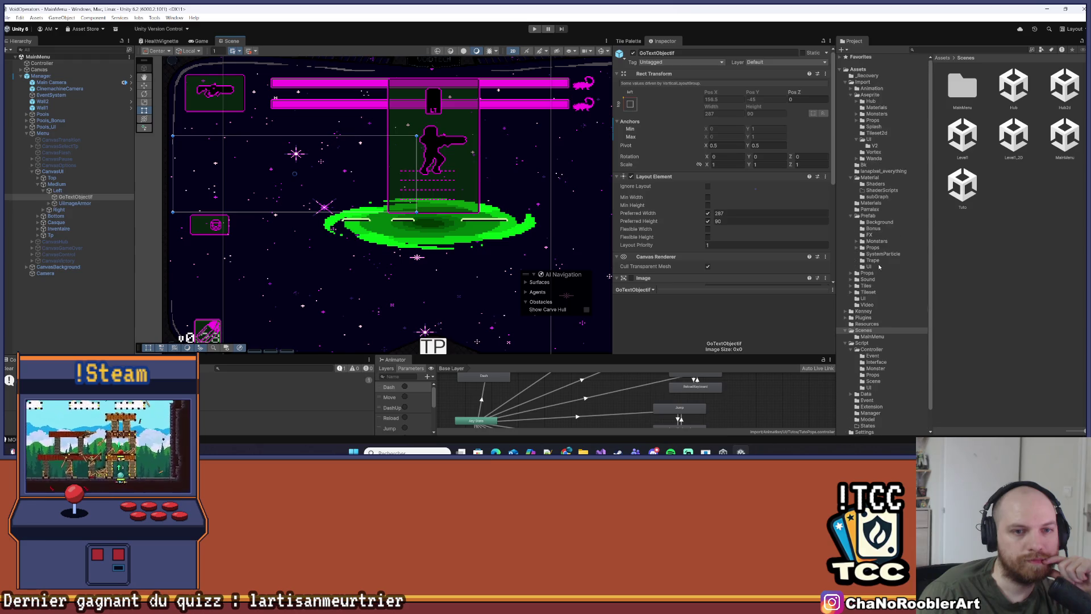
Browse the Project window to Assets/Import/Prefab/UI and select GoTextObjectif in the Hierarchy
click(872, 215)
double_click(1054, 92)
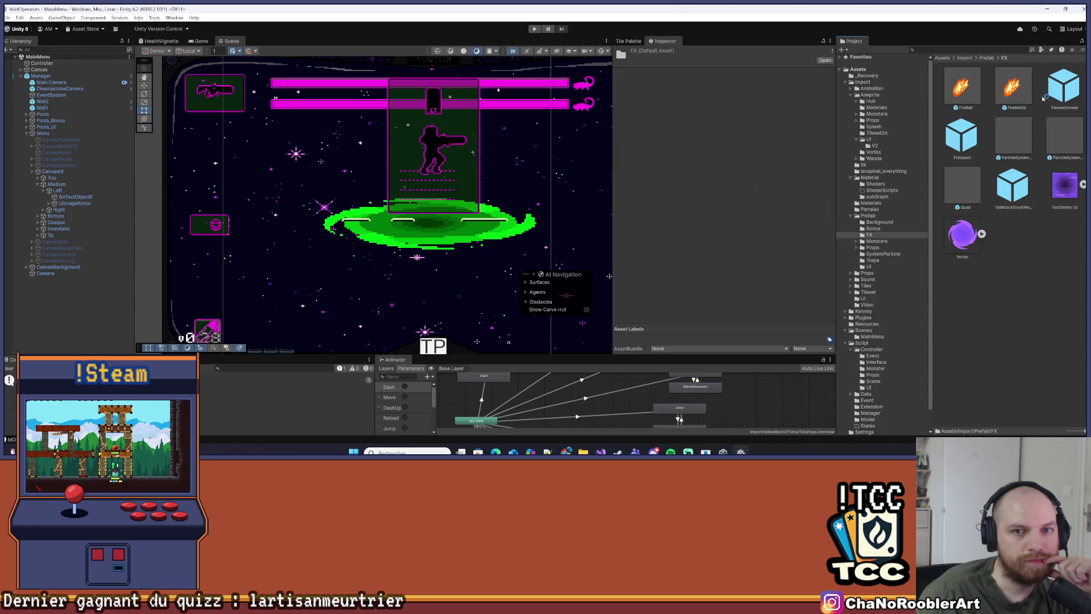
click(986, 58)
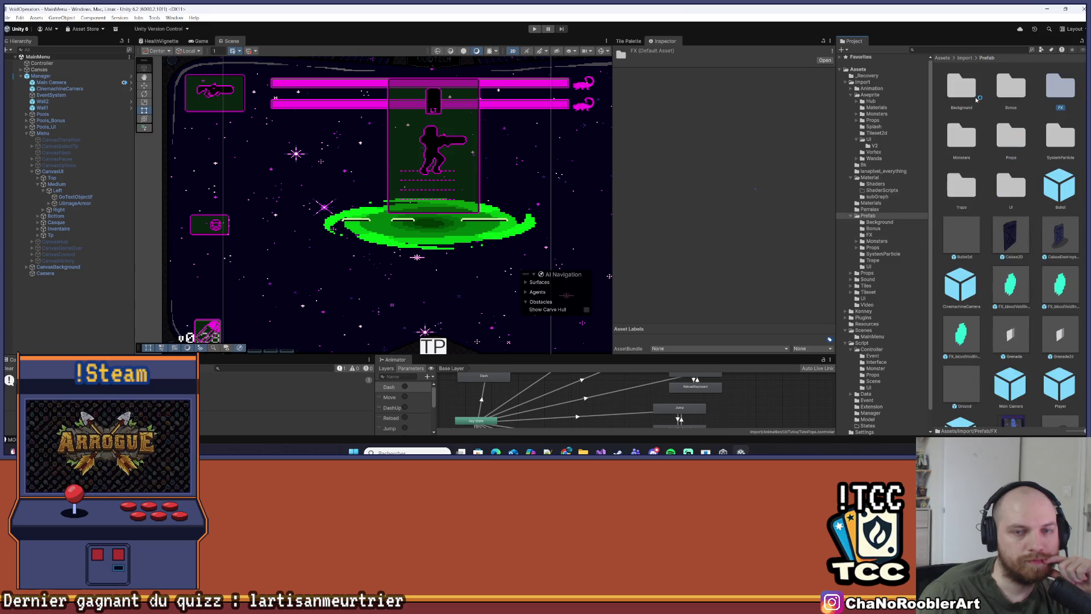
double_click(1009, 186)
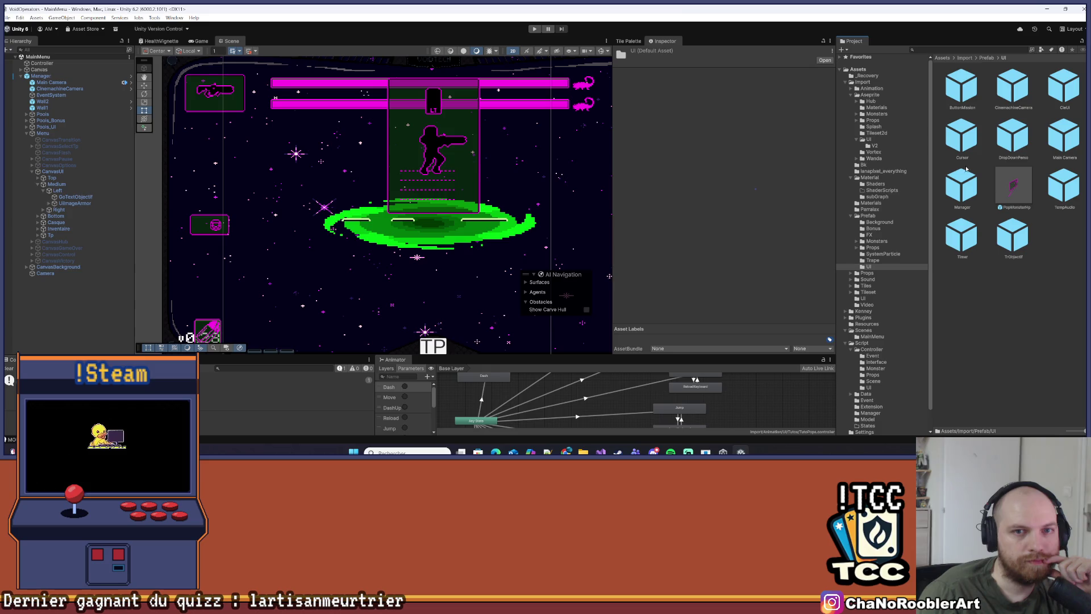
click(60, 191)
click(75, 197)
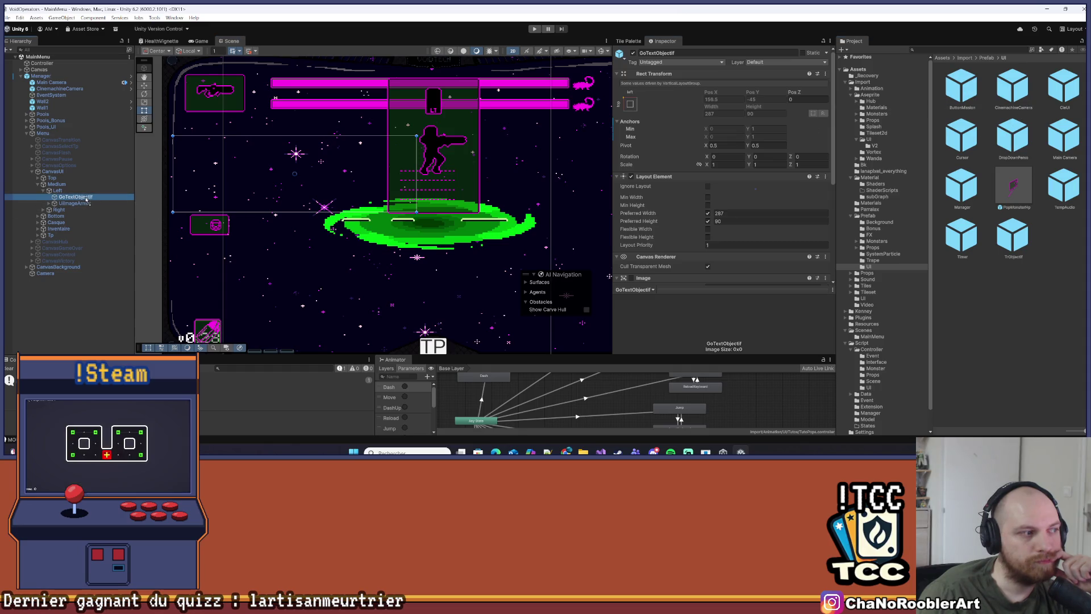
click(1066, 158)
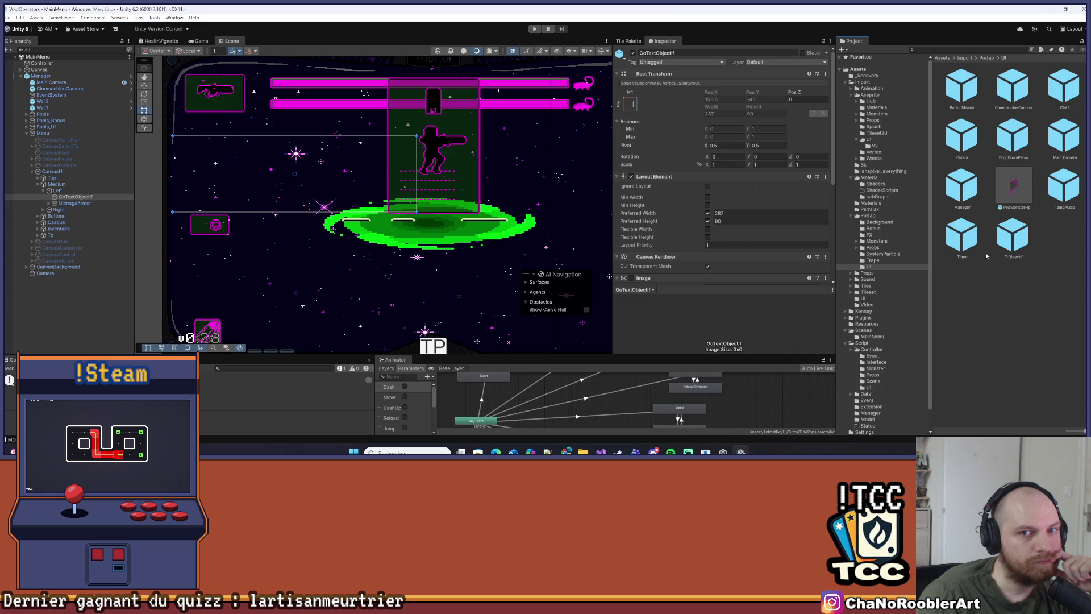
Drag the TrObjectif prefab into GoTextObjectif and duplicate the objective line
mouse_move(1012, 254)
mouse_down()
mouse_move(79, 208)
mouse_move(71, 198)
mouse_up()
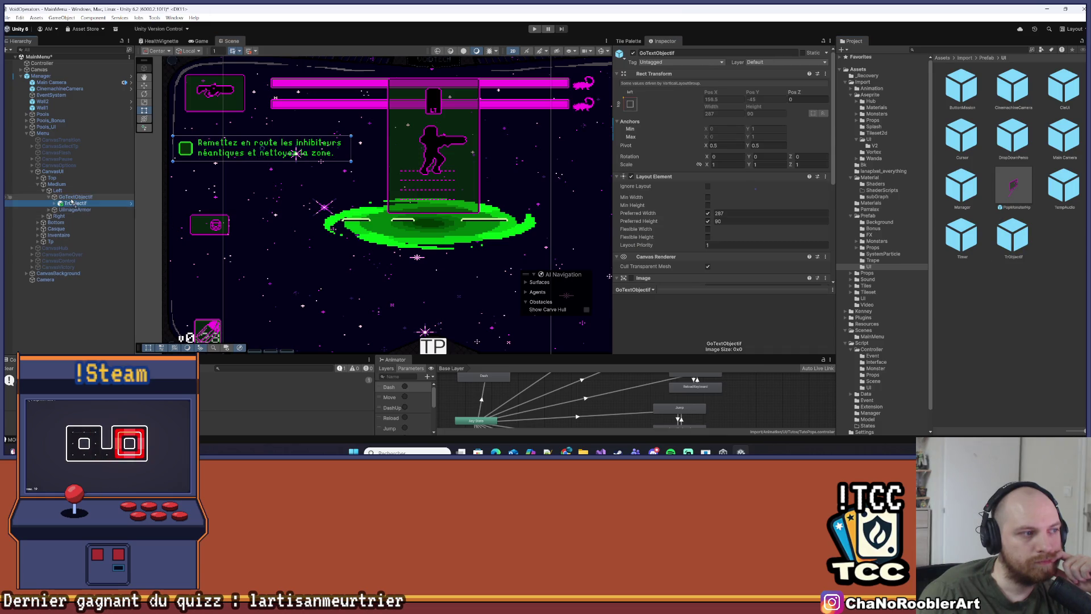
click(74, 198)
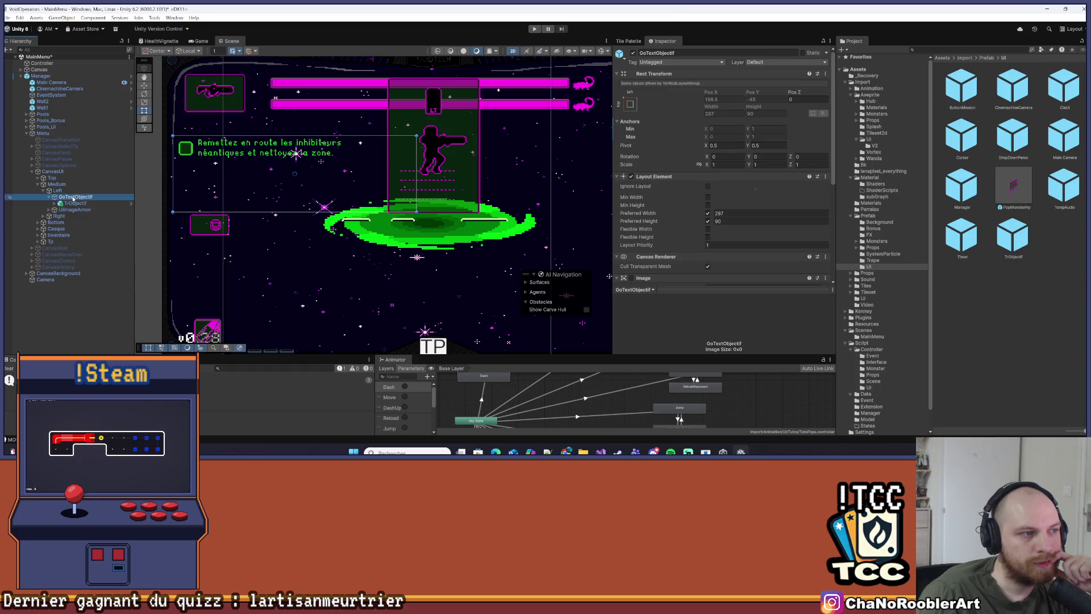
click(75, 203)
click(741, 233)
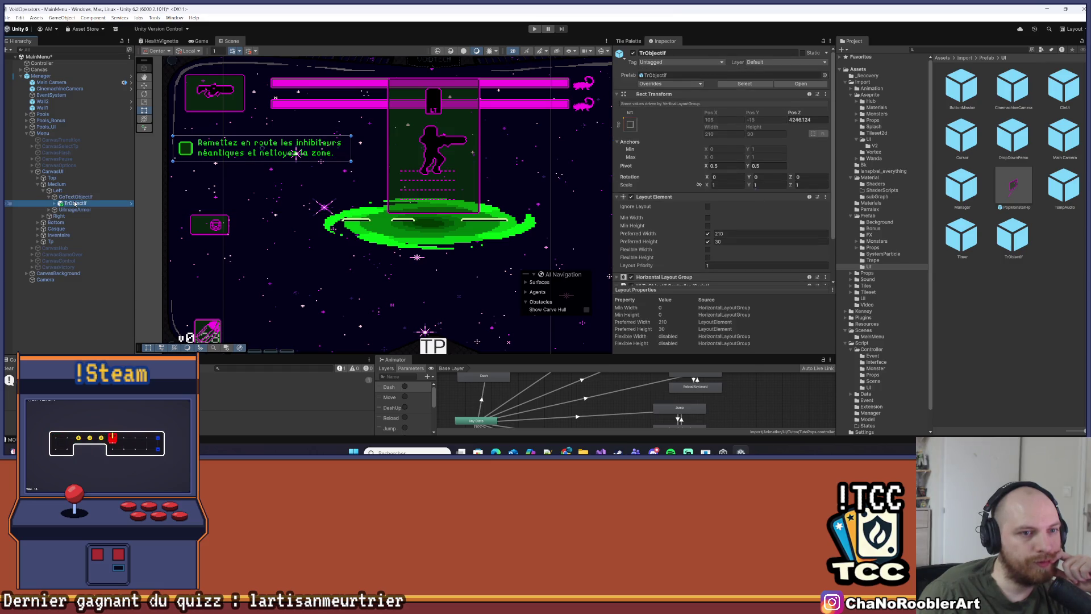
text(210)
click(88, 205)
key(ctrl+d)
key(ctrl+d)
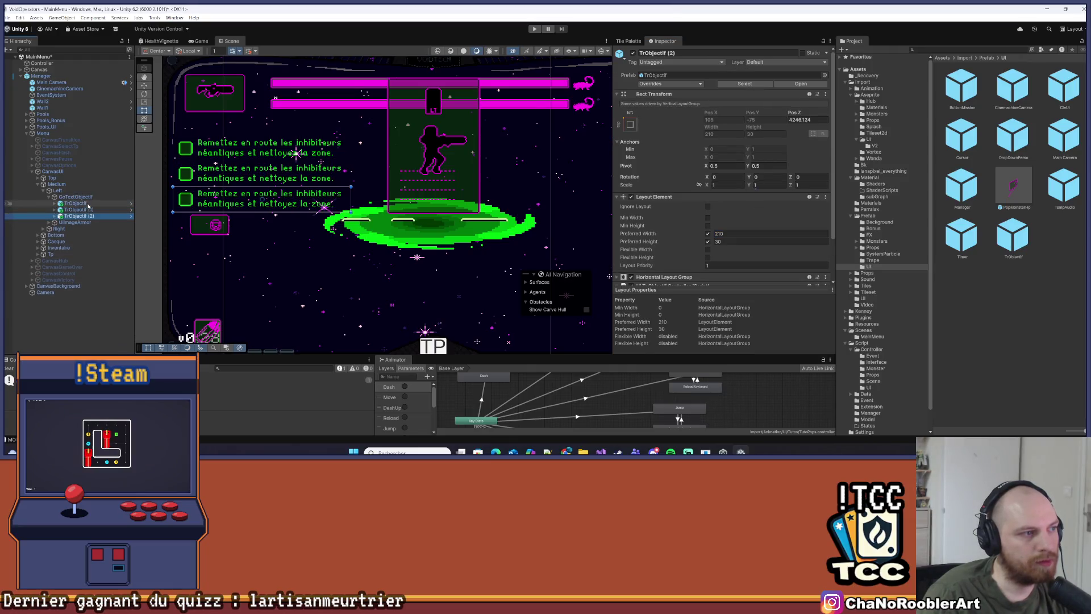
click(108, 197)
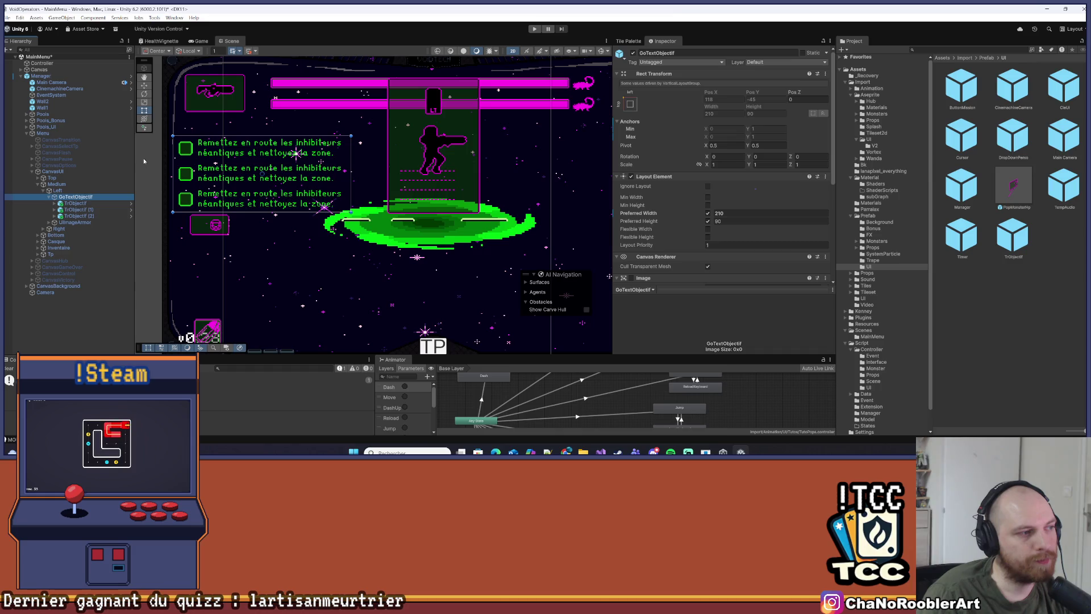
click(71, 222)
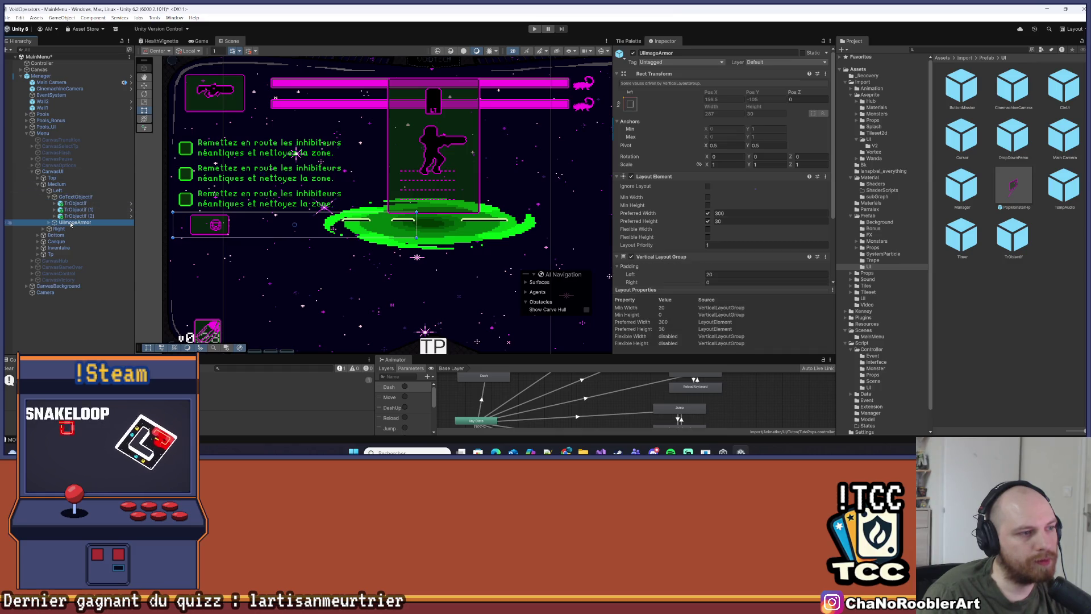
click(84, 197)
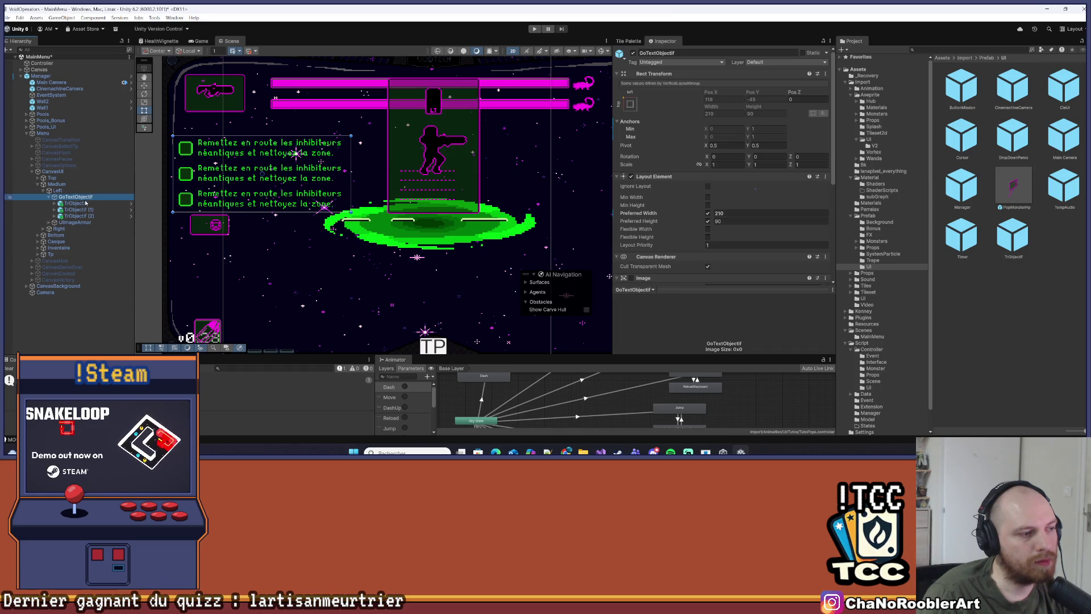
scroll(302, 259, down, 3)
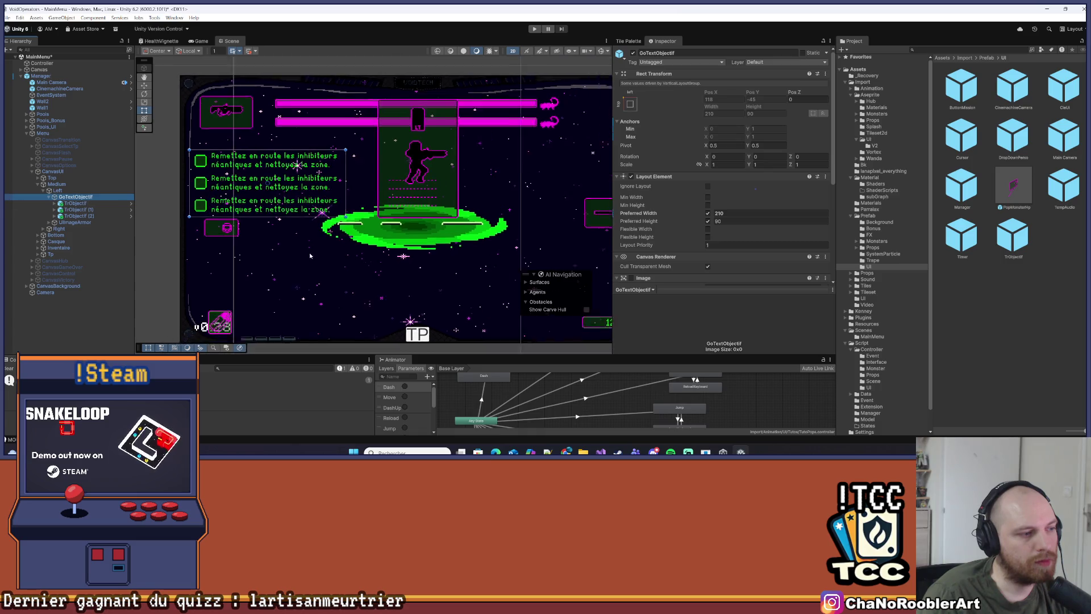
Add a fourth TrObjectif line and set GoTextObjectif's Preferred Height to 120
click(85, 215)
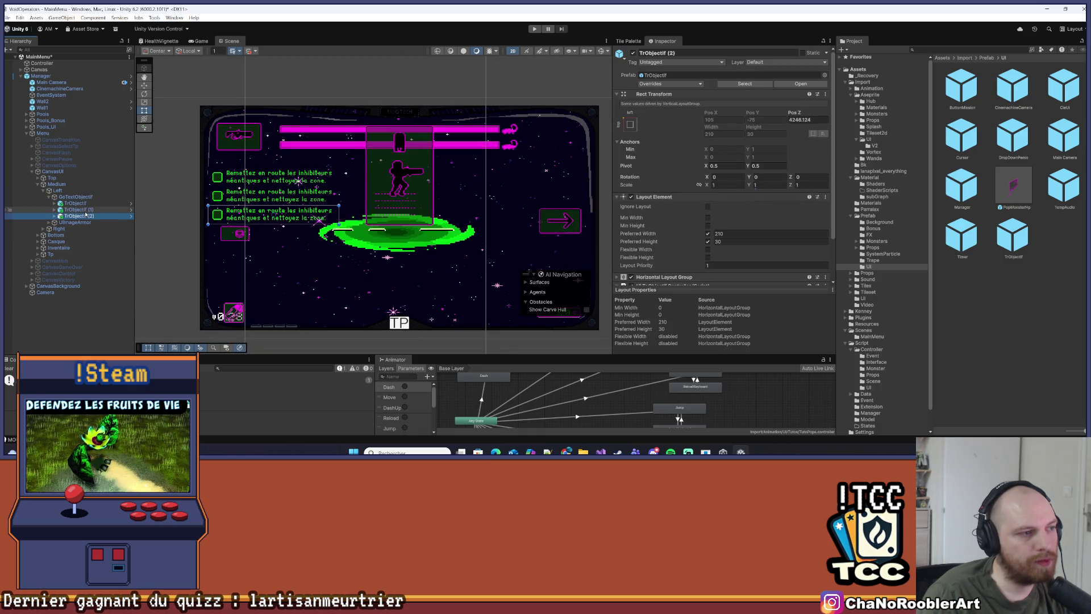
key(ctrl+d)
key(ctrl+z)
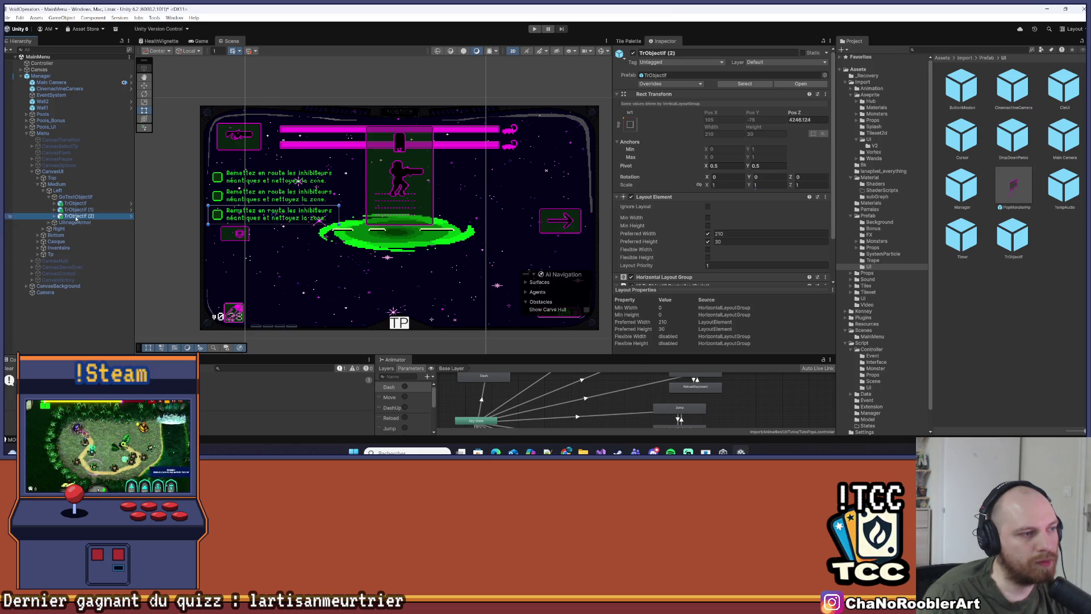
key(ctrl+d)
click(76, 217)
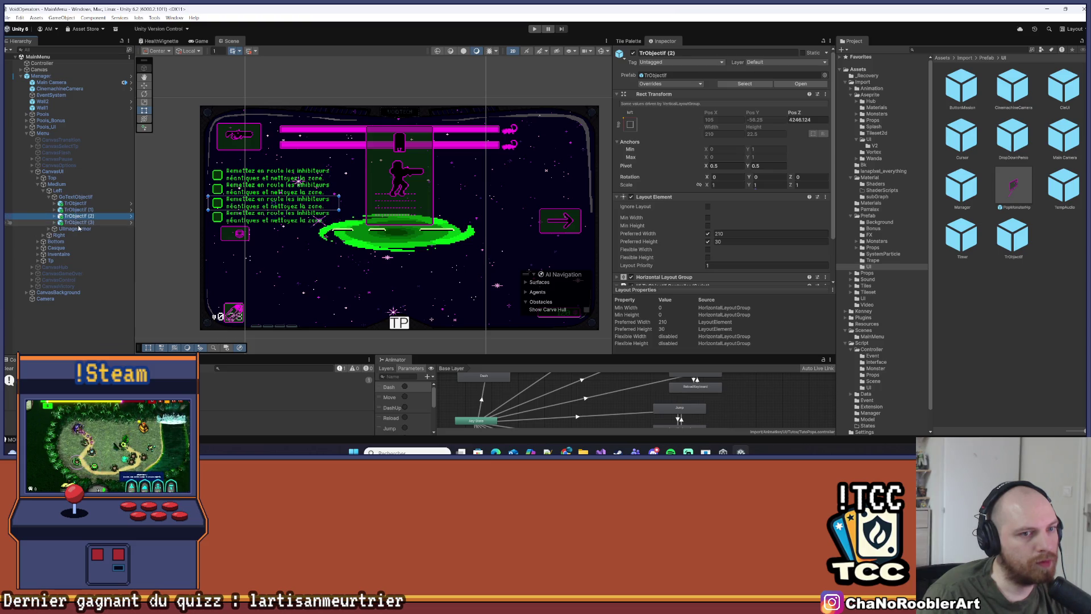
click(76, 196)
click(734, 221)
text(120)
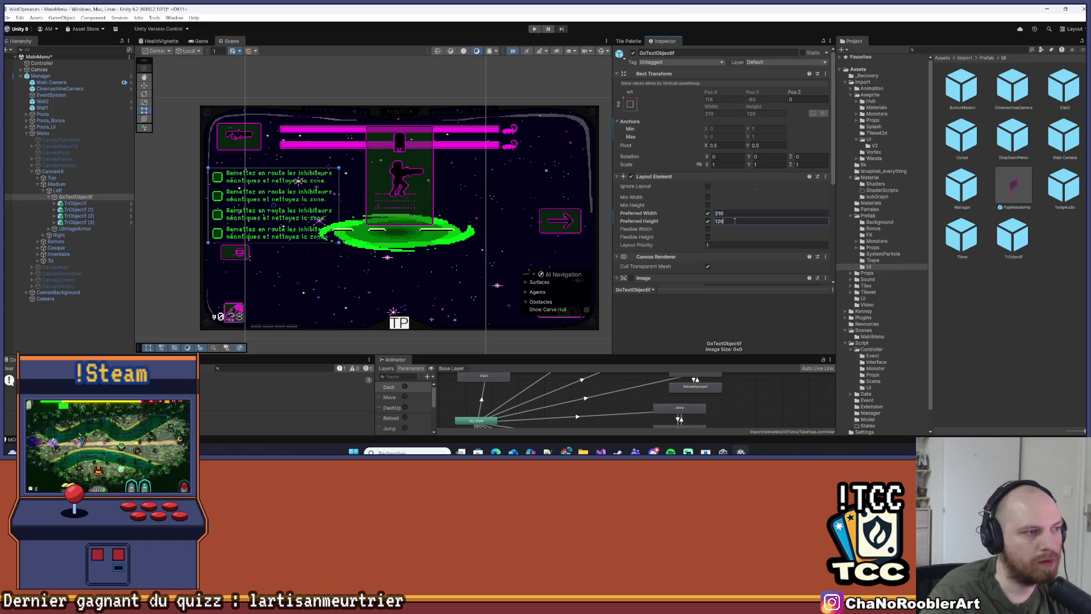
click(290, 263)
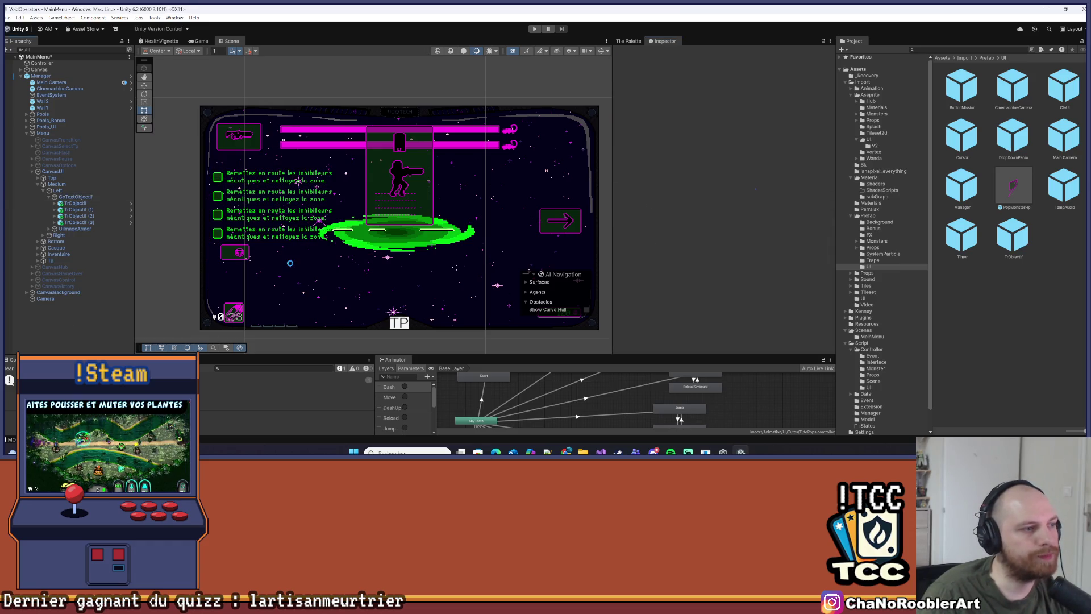
Recentre the Scene view on the objectives panel, check TrObjectif (1), then show Assets/Import in the Project window
scroll(278, 227, up, 5)
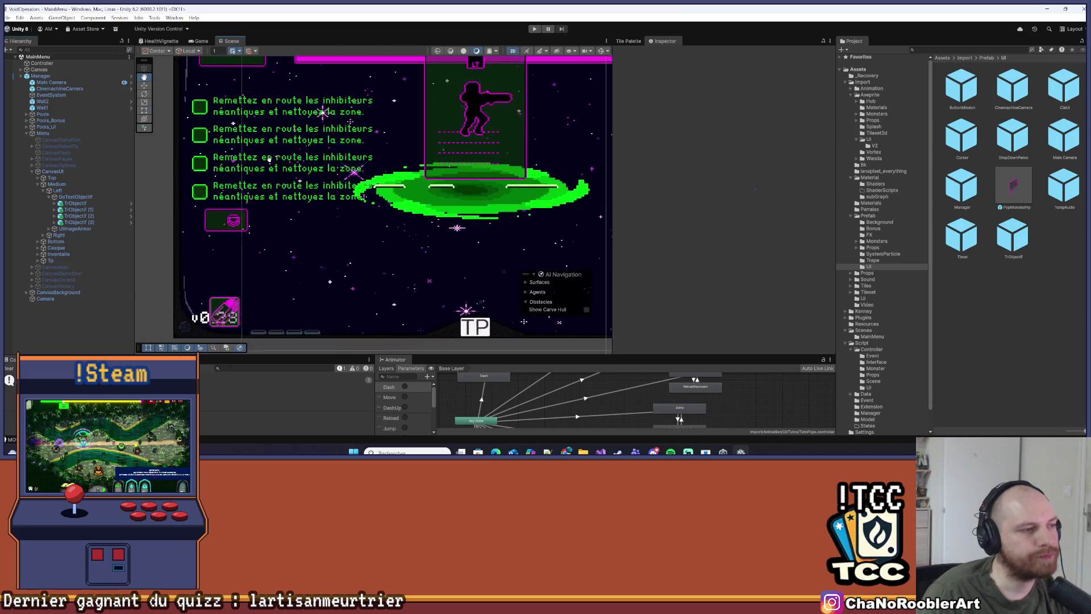
scroll(269, 161, down, 4)
mouse_move(302, 187)
mouse_down()
mouse_move(328, 193)
mouse_move(310, 166)
mouse_move(291, 182)
mouse_up()
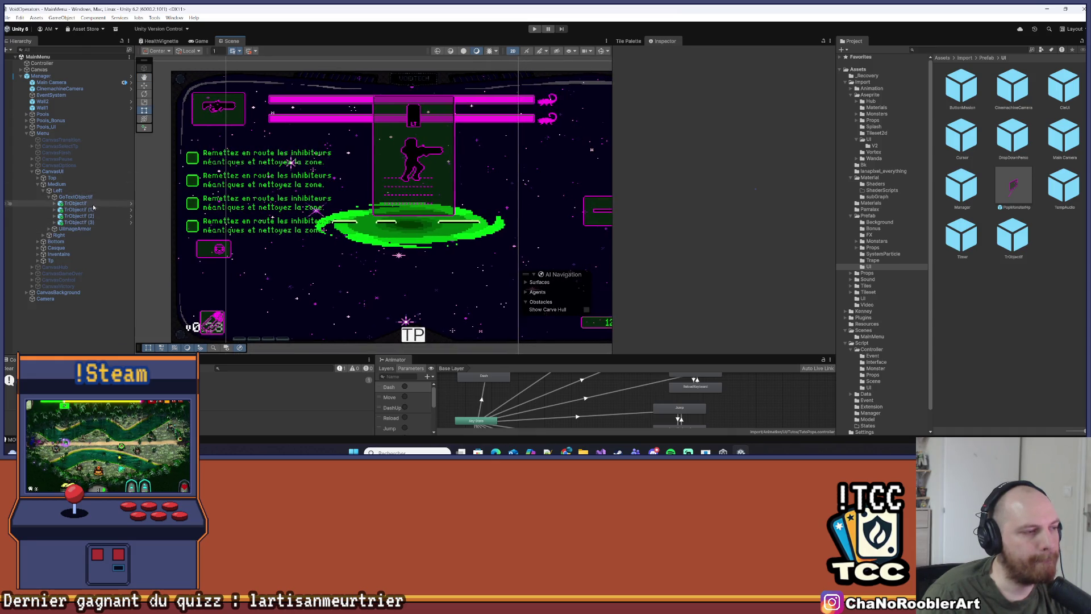
click(82, 210)
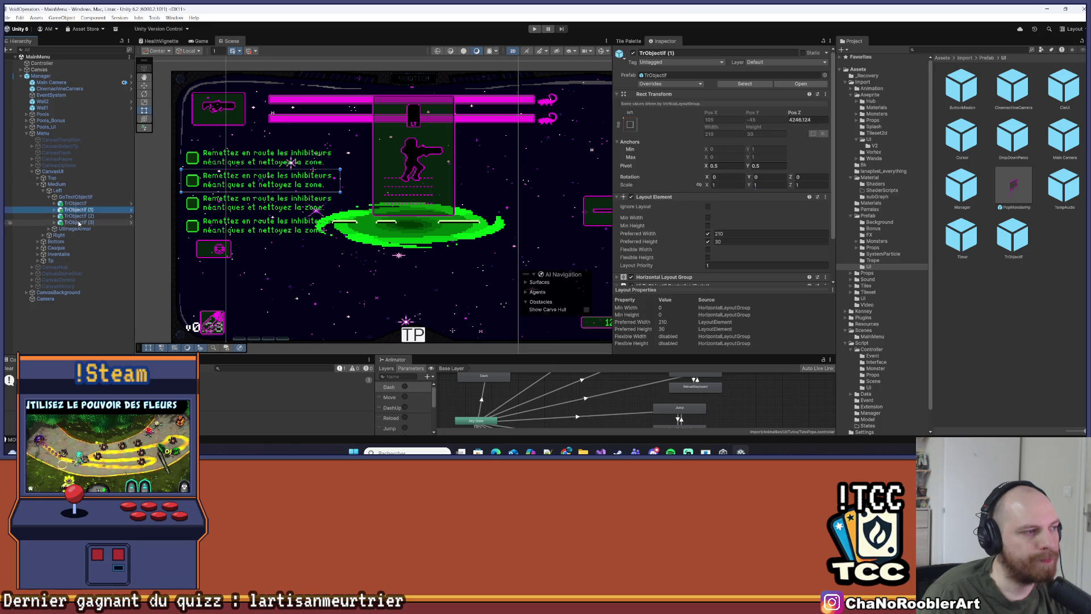
click(80, 197)
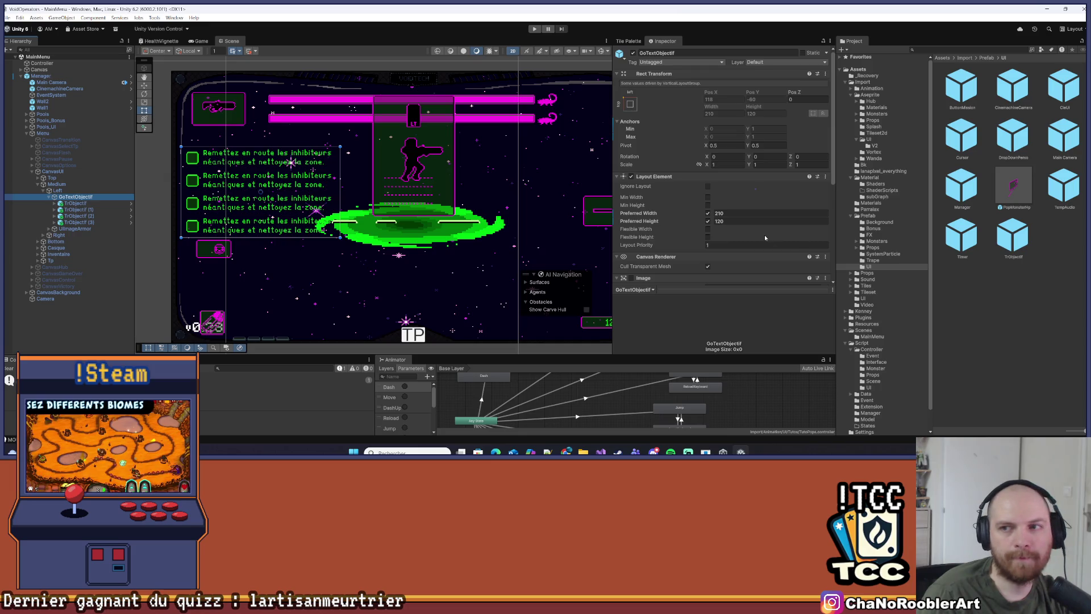
scroll(764, 234, down, 3)
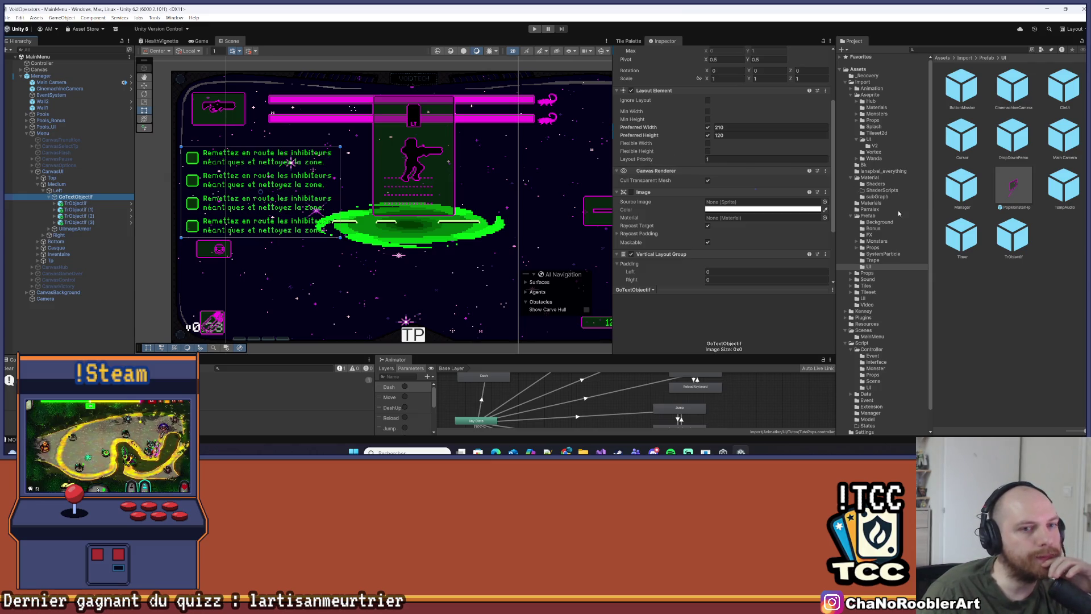
scroll(767, 170, up, 3)
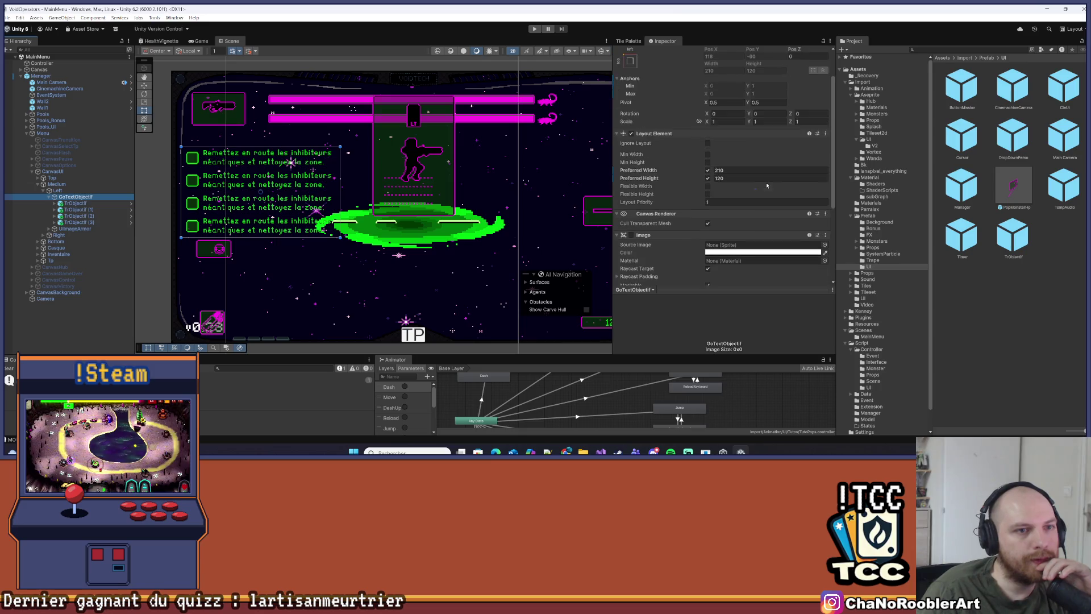
click(864, 81)
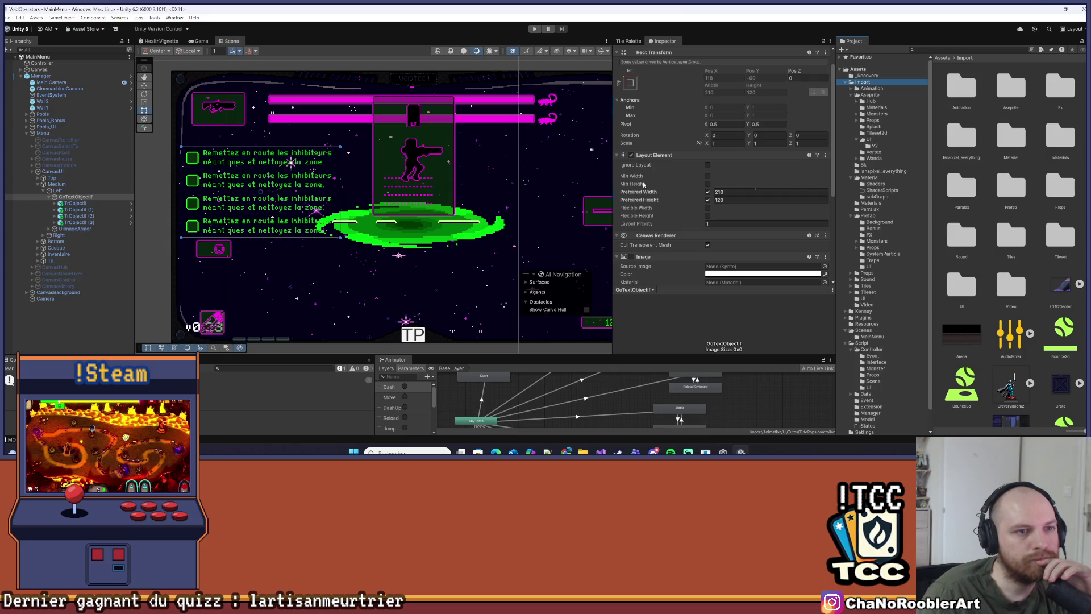
Enable GoTextObjectif's background image and set its colour to the sampled dark green 08230F
click(735, 275)
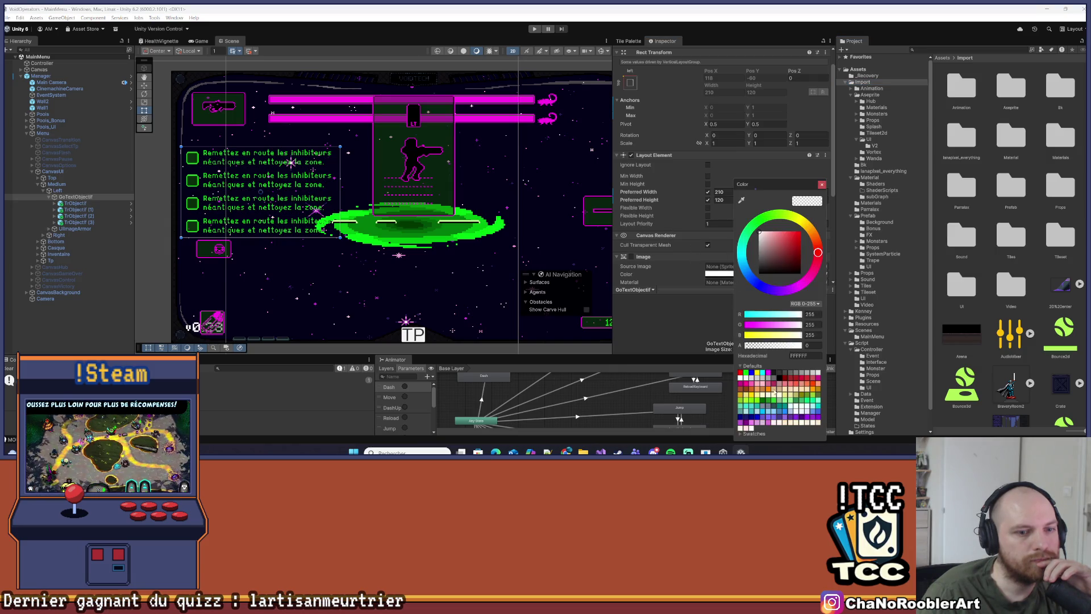
click(631, 257)
click(745, 275)
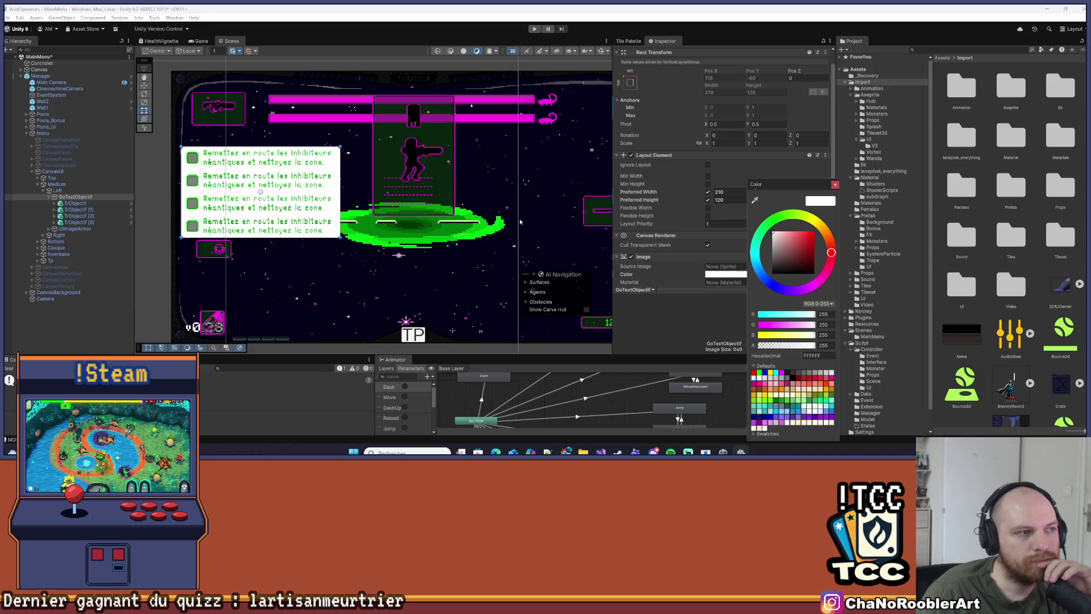
click(755, 200)
click(606, 206)
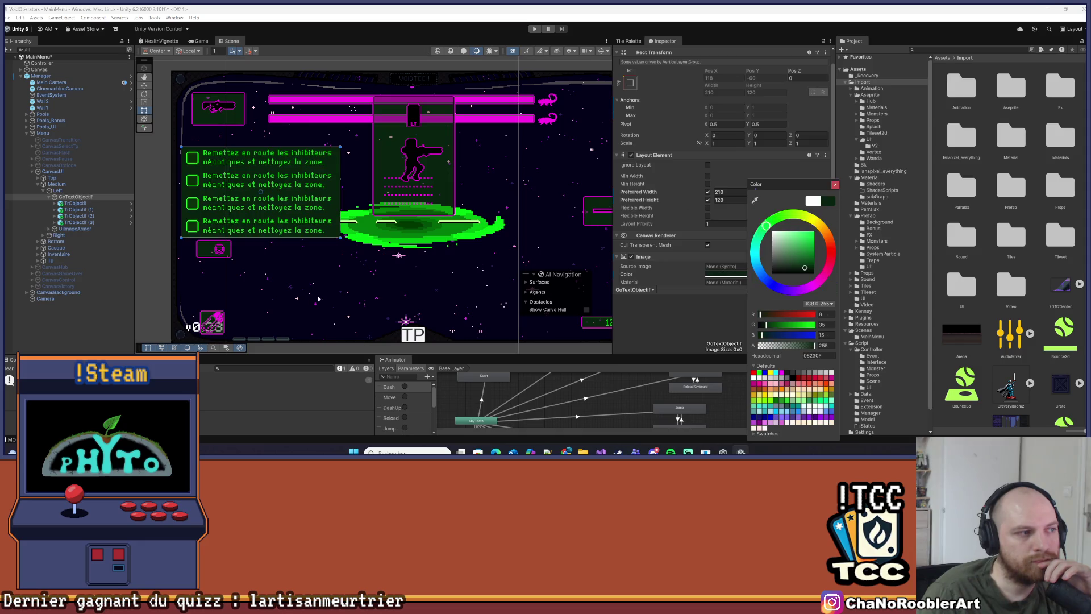
click(99, 341)
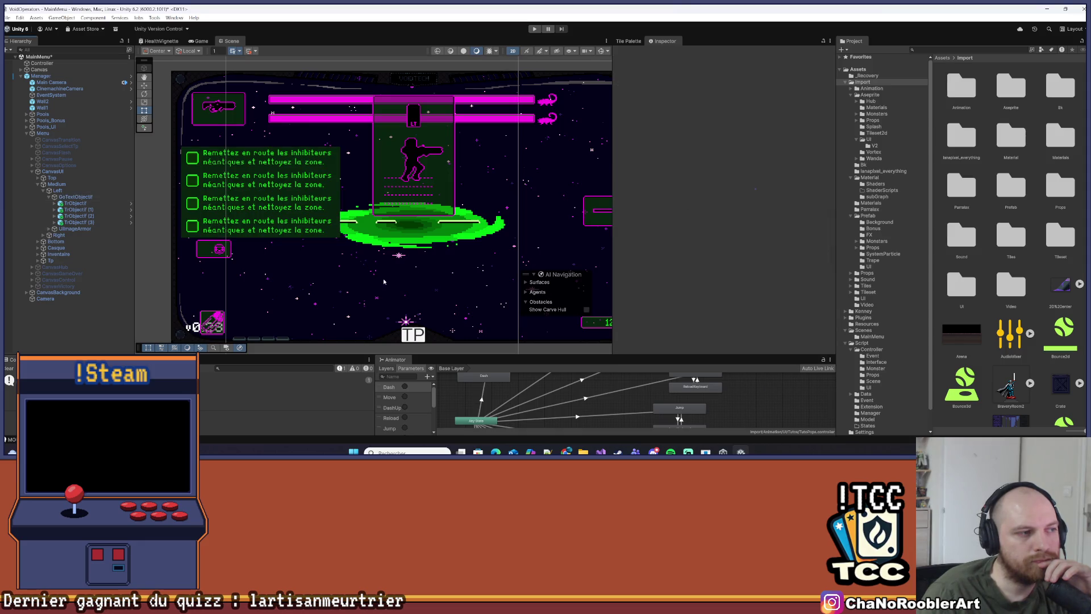
Lower the panel colour's alpha to 133 so the background is semi-transparent
click(76, 197)
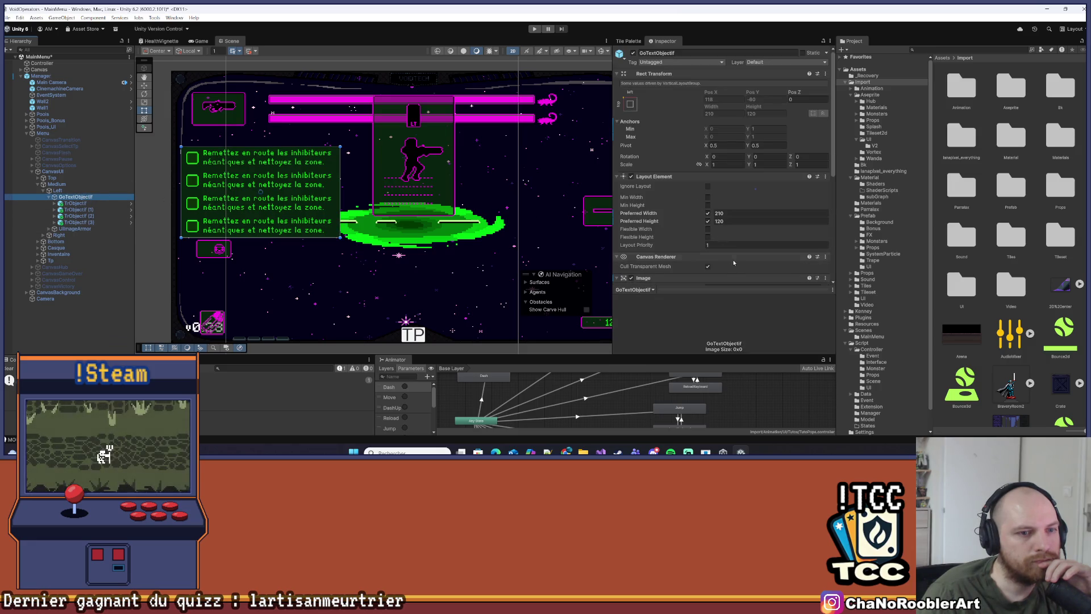
scroll(732, 265, down, 5)
click(717, 188)
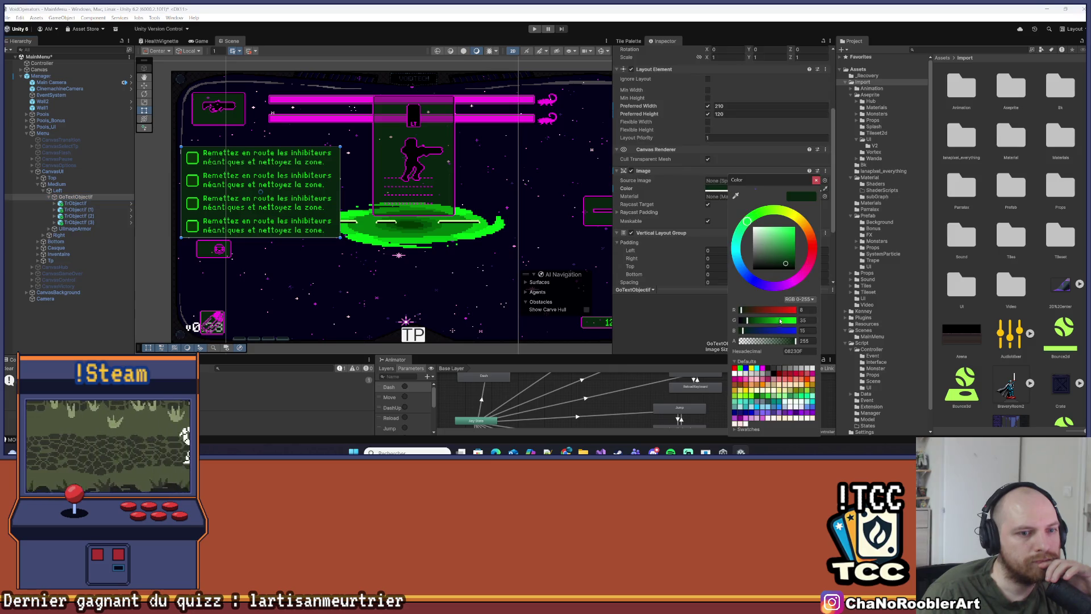
click(775, 341)
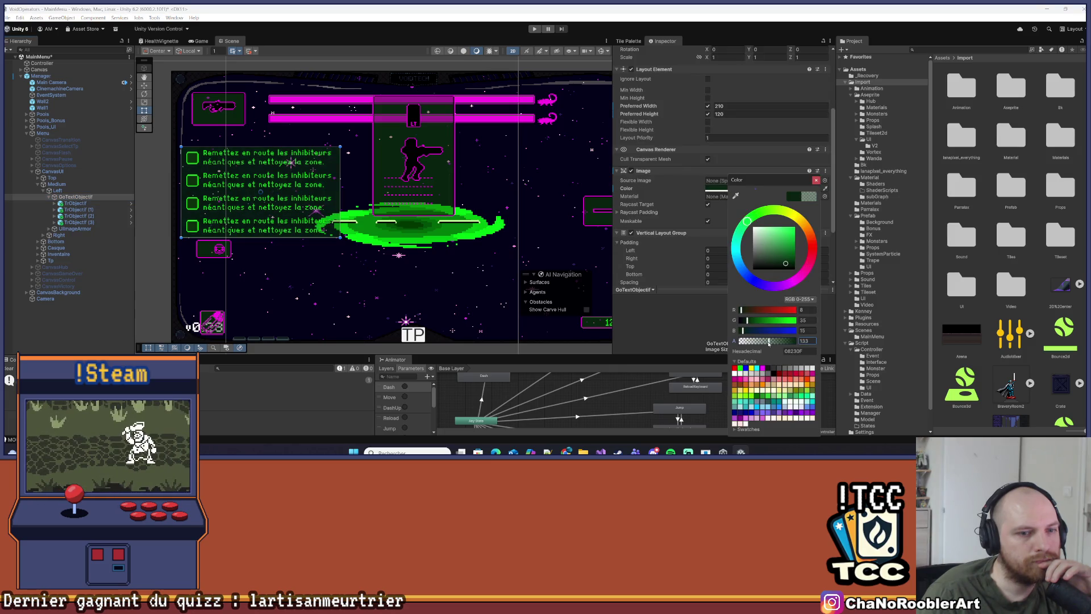
click(69, 316)
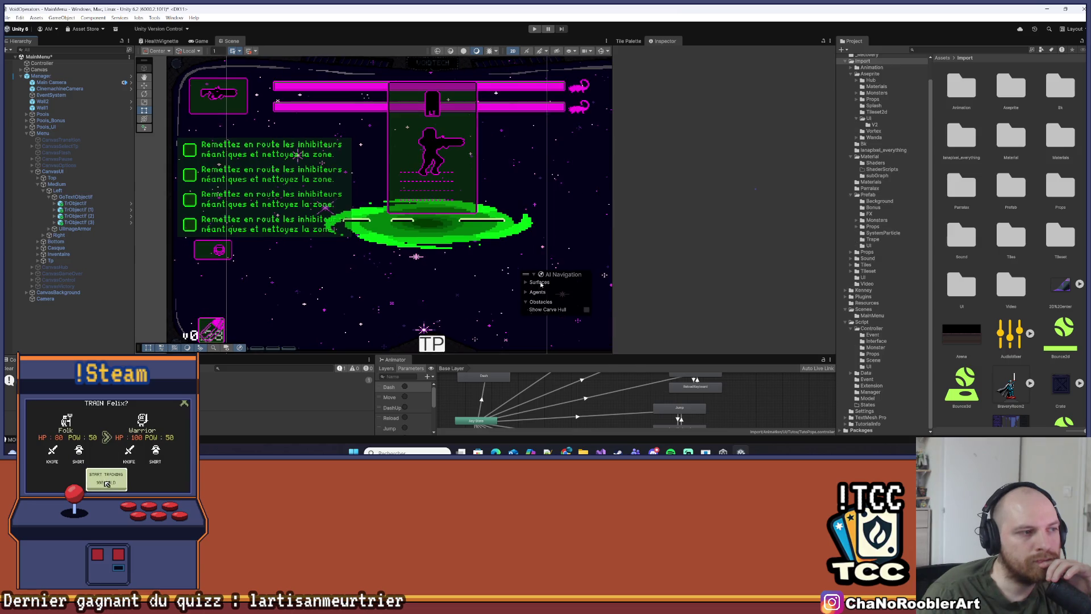
Delete the four TrObjectif objective lines from GoTextObjectif and save the scene
scroll(356, 189, down, 3)
scroll(357, 189, up, 2)
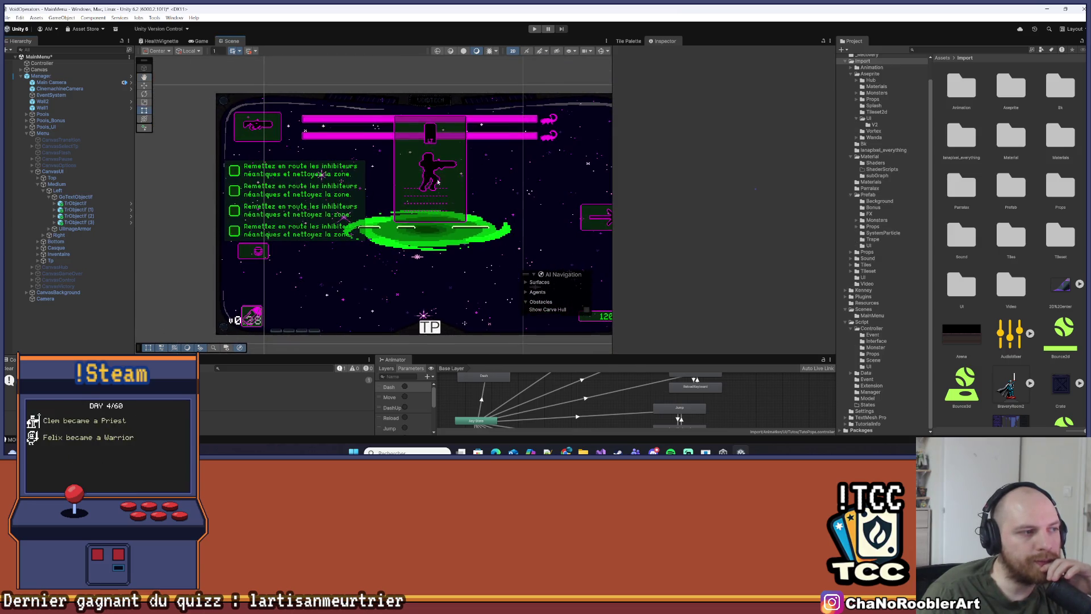
click(83, 203)
key(Delete)
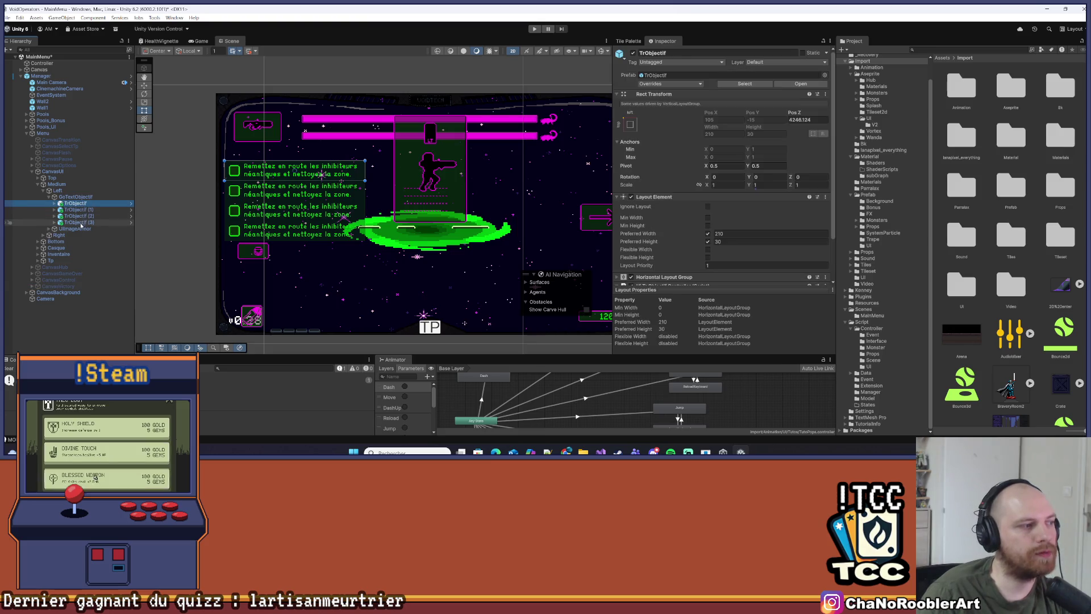
key(Delete)
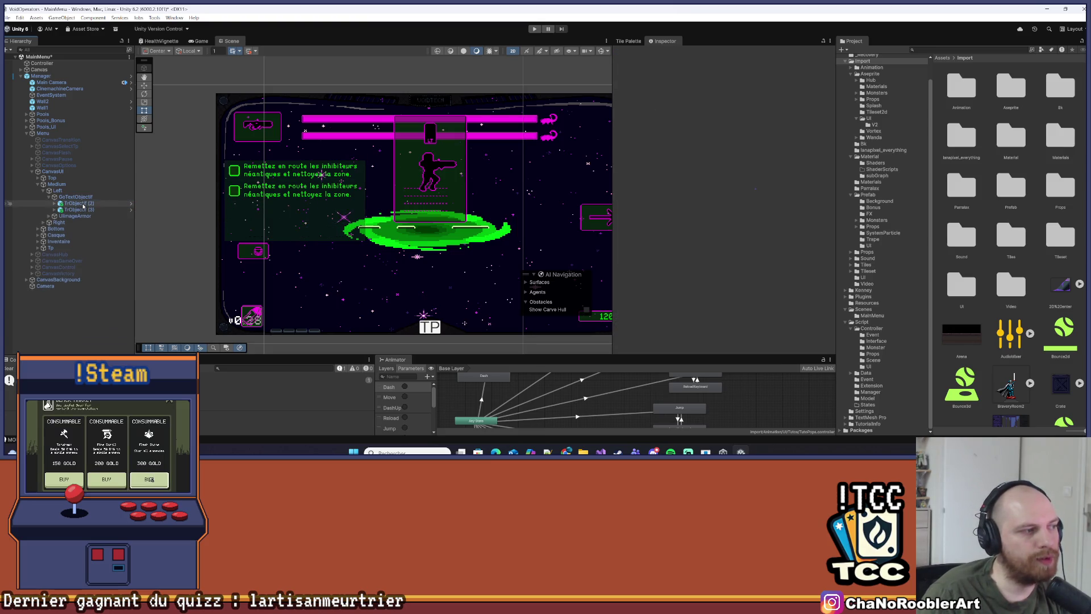
click(80, 203)
key(Delete)
click(80, 203)
key(Delete)
key(ctrl+s)
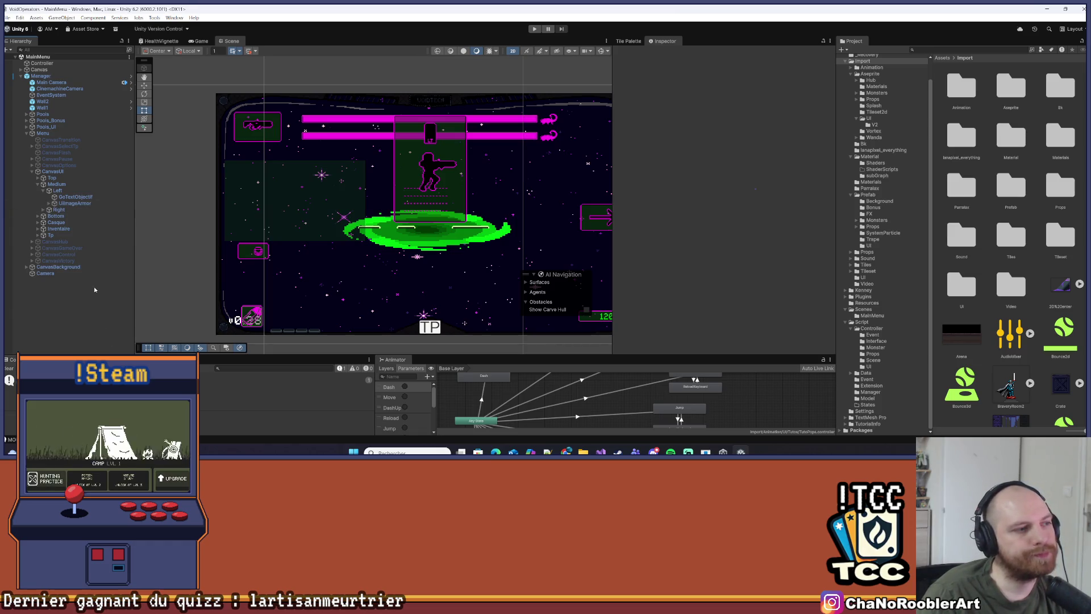
Deactivate the GoTextObjectif panel and save the MainMenu scene
click(75, 197)
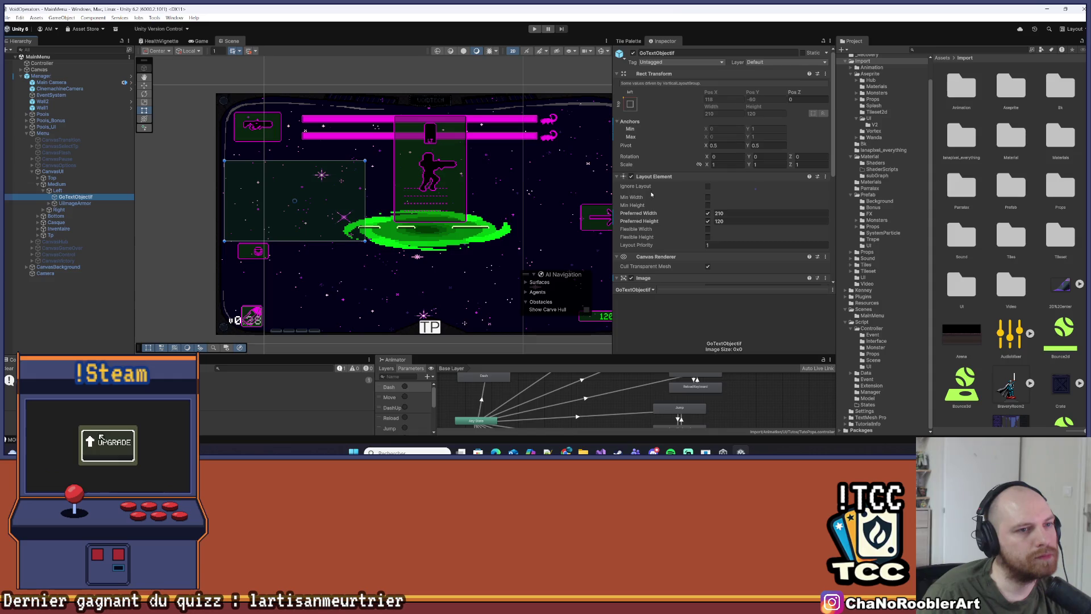
click(634, 53)
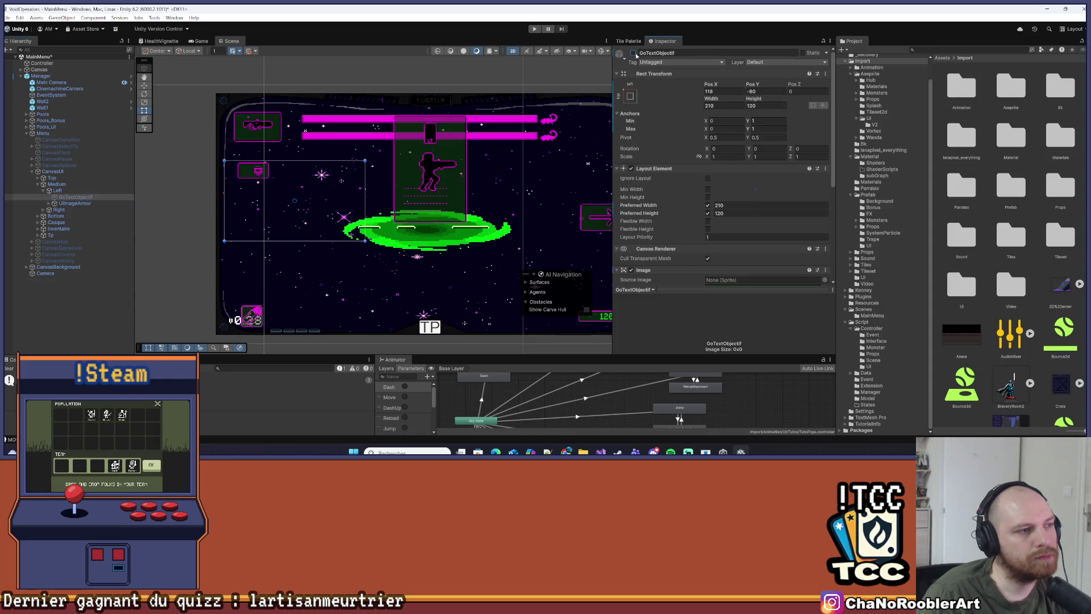
click(634, 53)
click(41, 318)
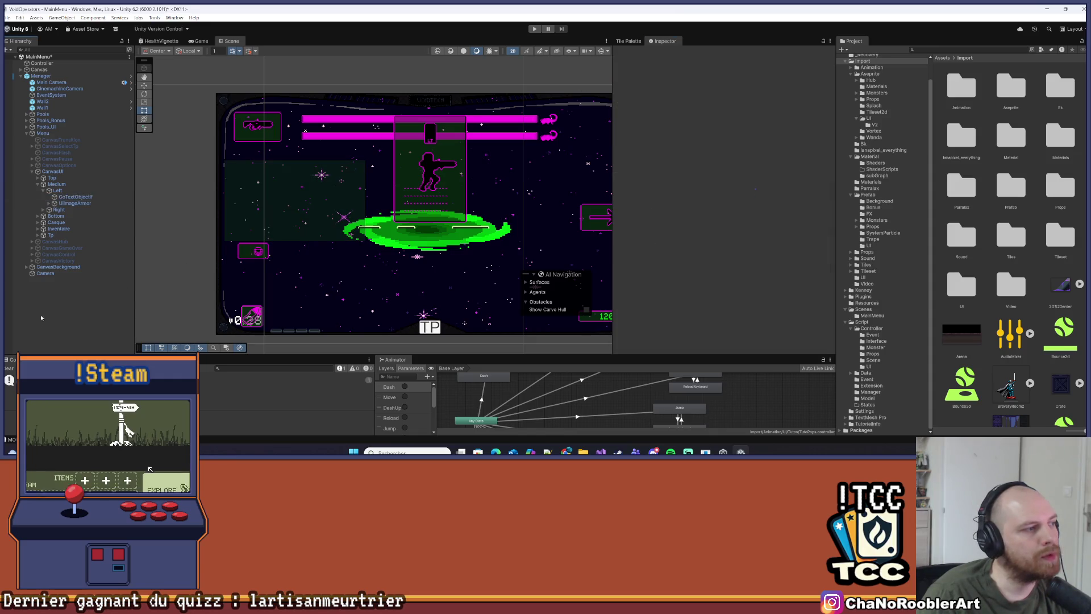
click(249, 198)
click(634, 53)
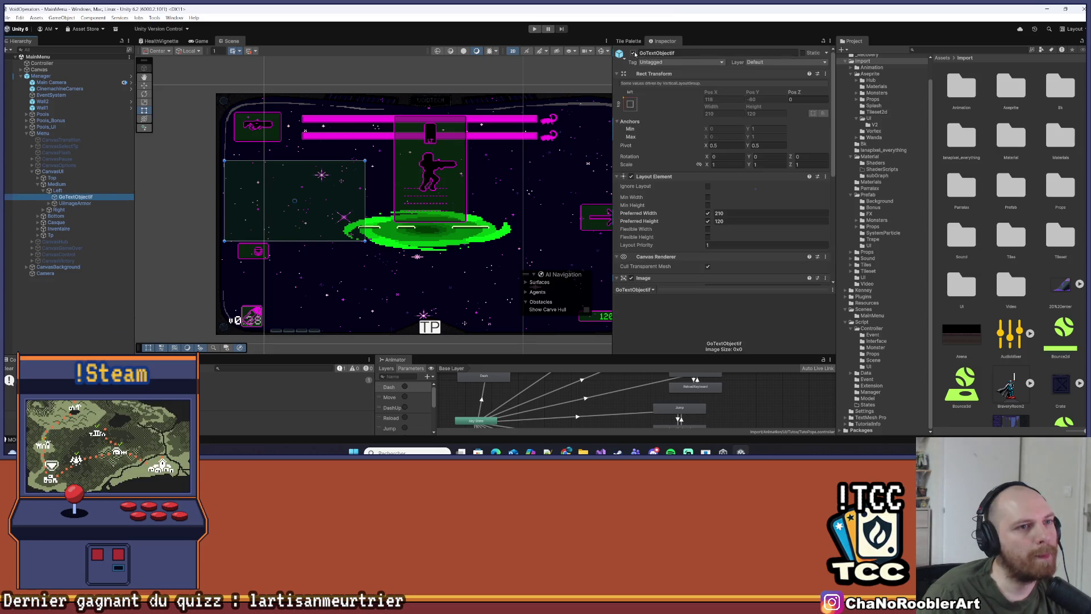
click(200, 297)
key(ctrl+s)
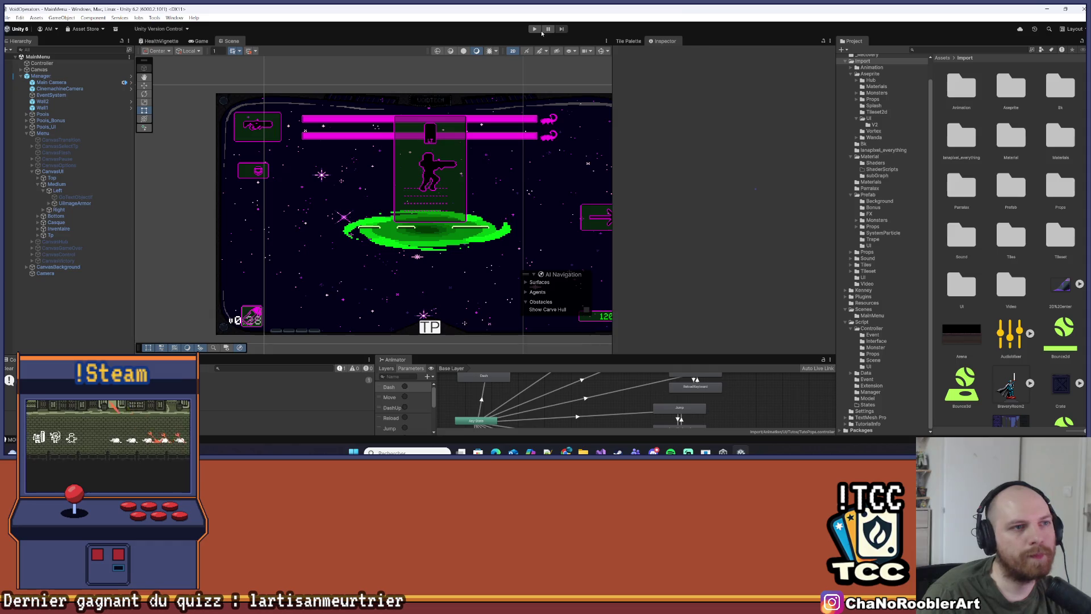
Run the game, choose CONTINUER, and expand Hub2d, Player2d(Clone) and DontDestroyOnLoad in the Hierarchy
click(535, 29)
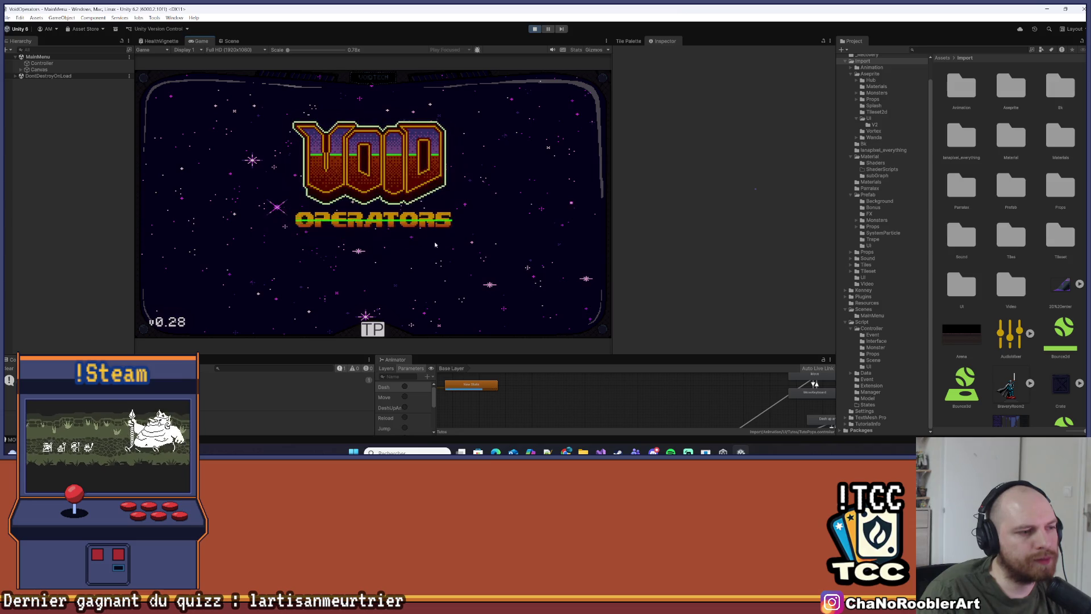
key(Up)
key(Up)
key(Return)
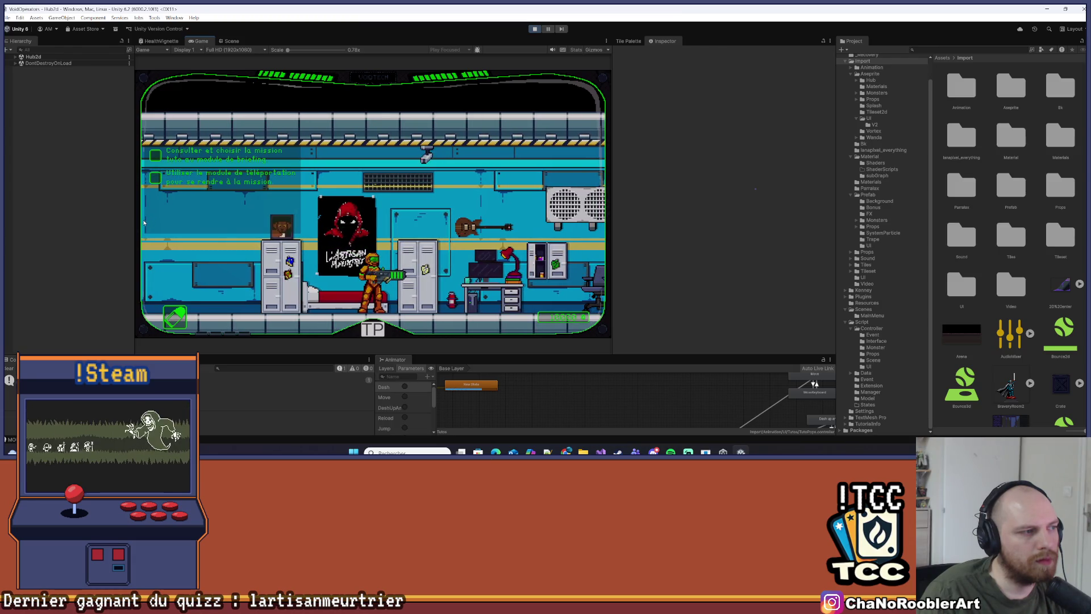
click(15, 57)
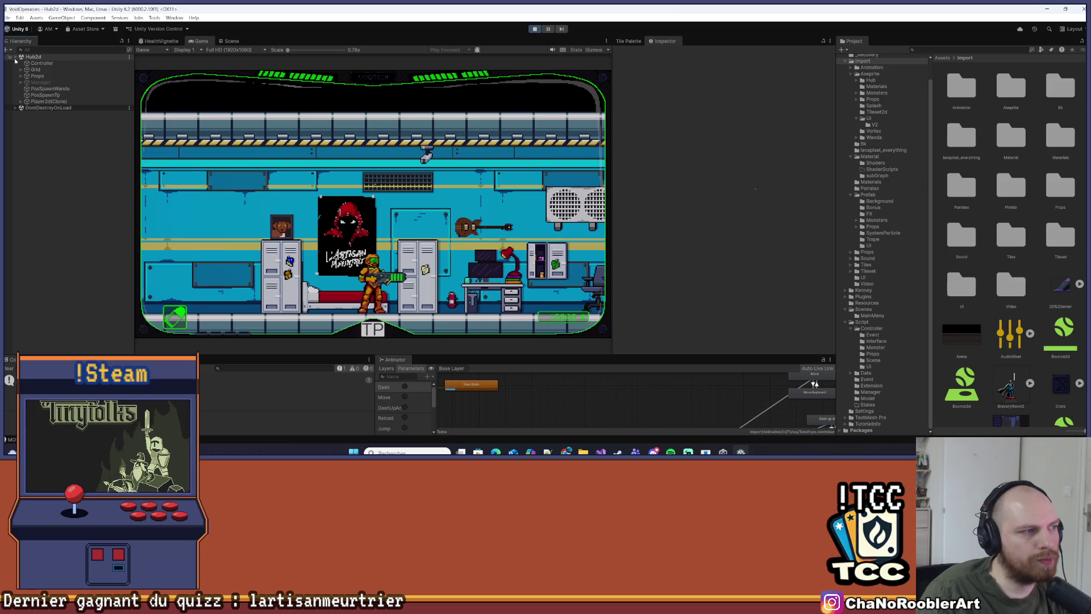
click(21, 101)
click(26, 107)
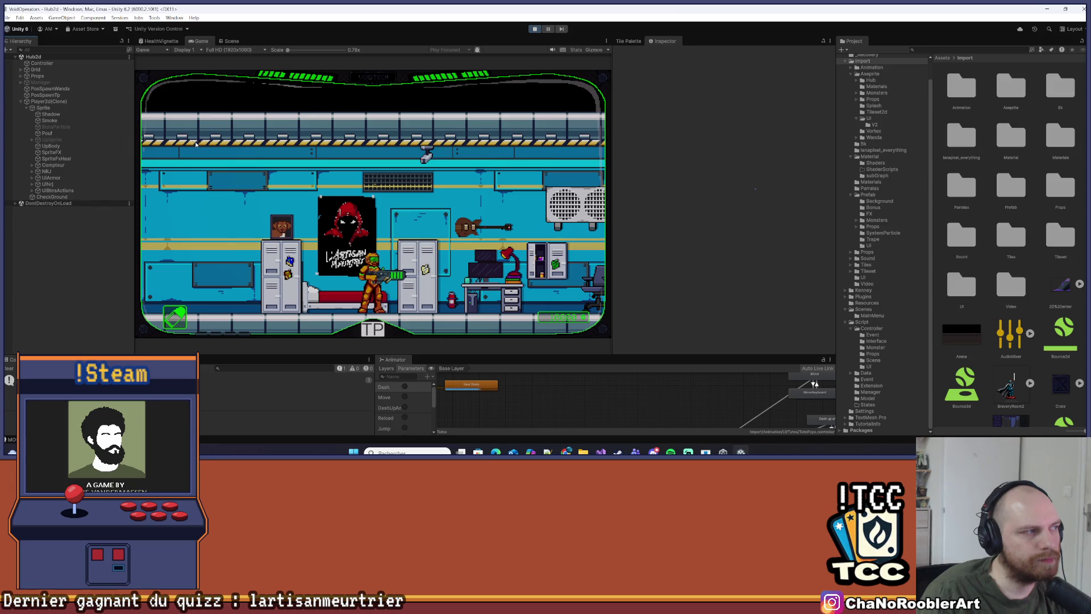
click(16, 203)
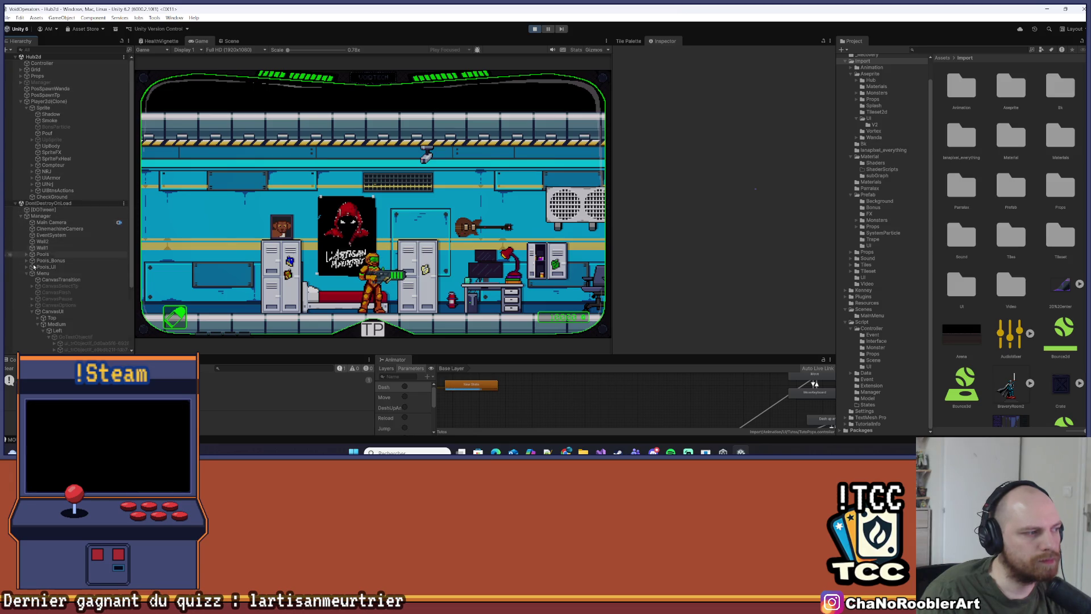
Select GoTextObjectif and capture a snip of the running Game view
scroll(32, 275, down, 4)
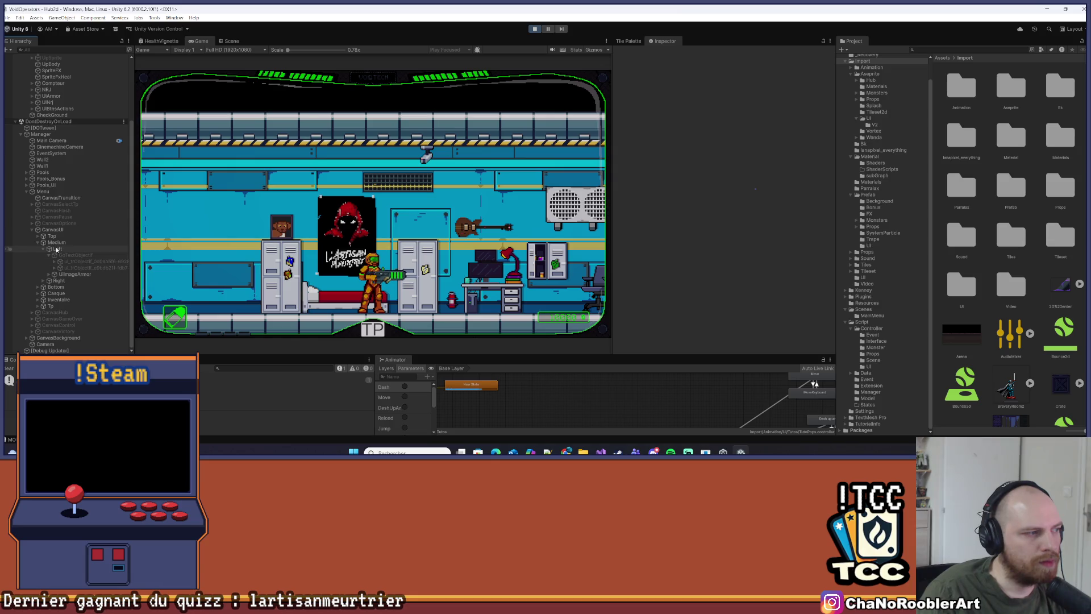
click(103, 254)
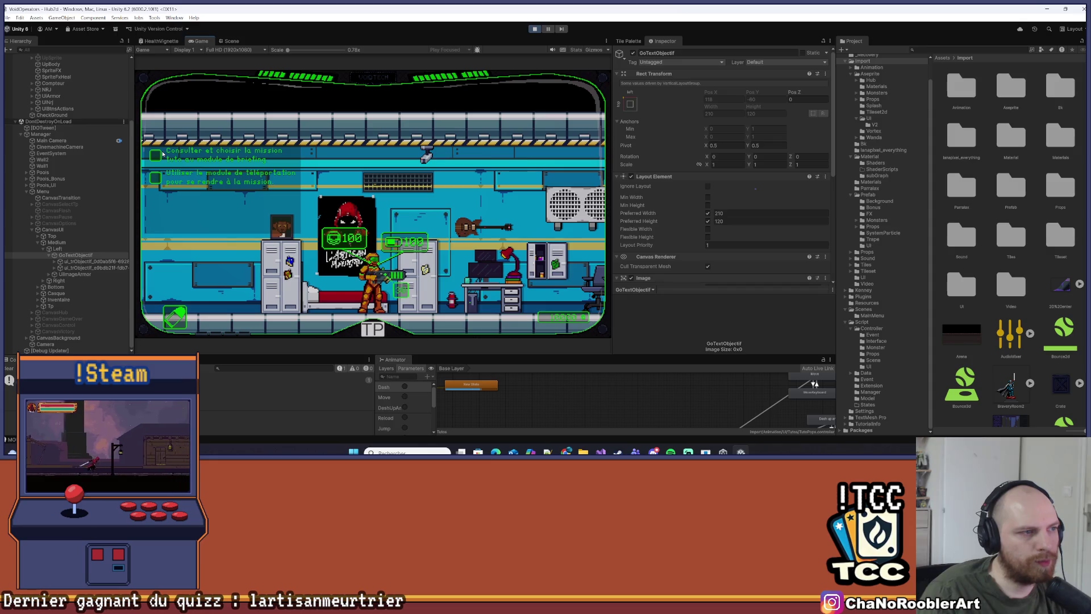
scroll(731, 205, down, 5)
scroll(732, 204, up, 3)
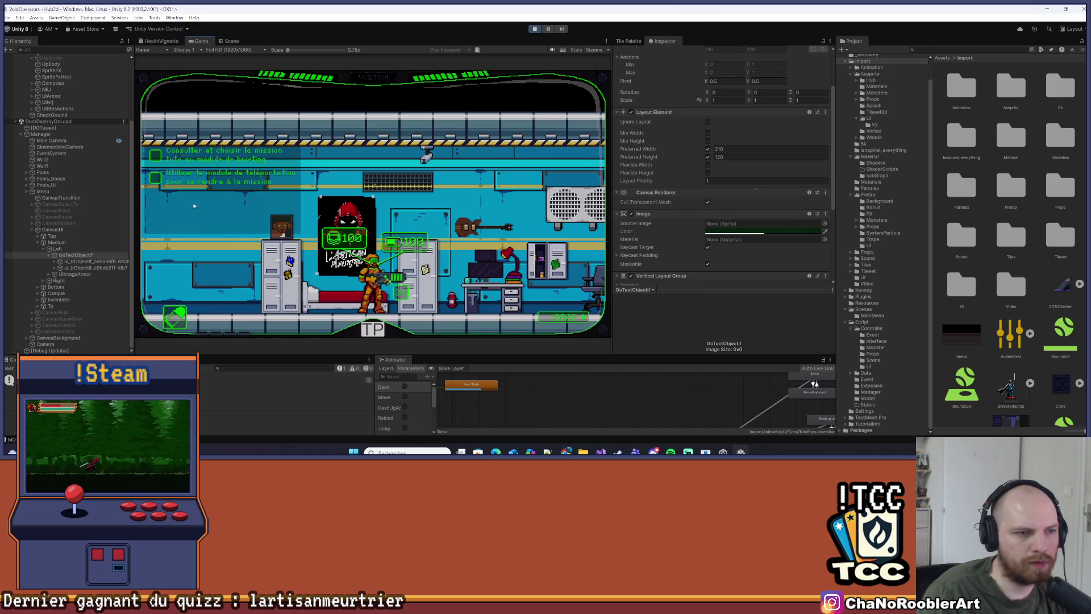
key(super+shift+s)
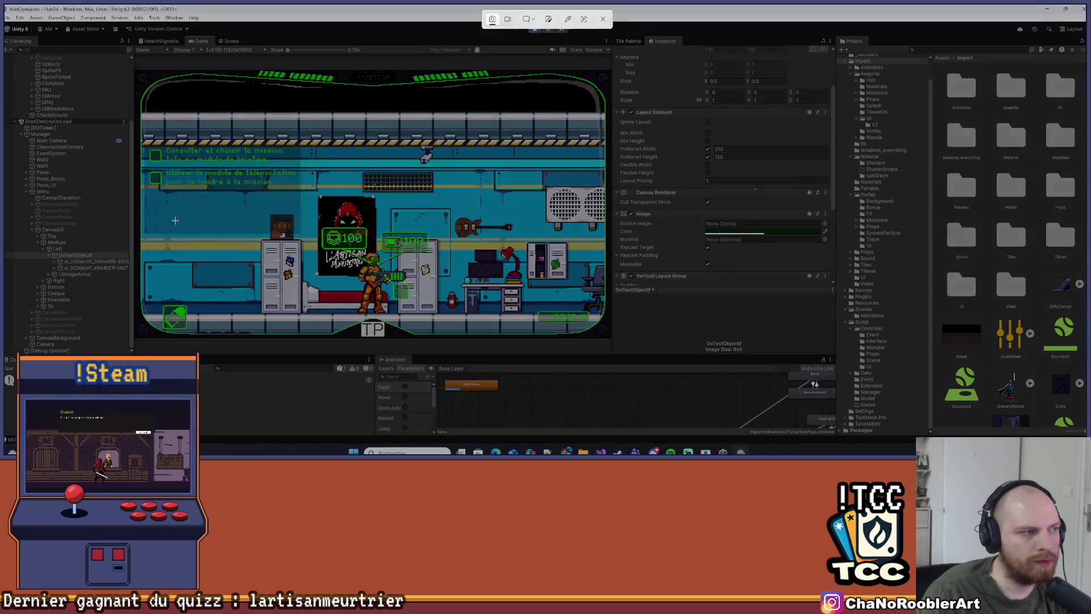
mouse_move(135, 69)
mouse_down()
mouse_move(254, 165)
mouse_move(559, 327)
mouse_move(609, 340)
mouse_up()
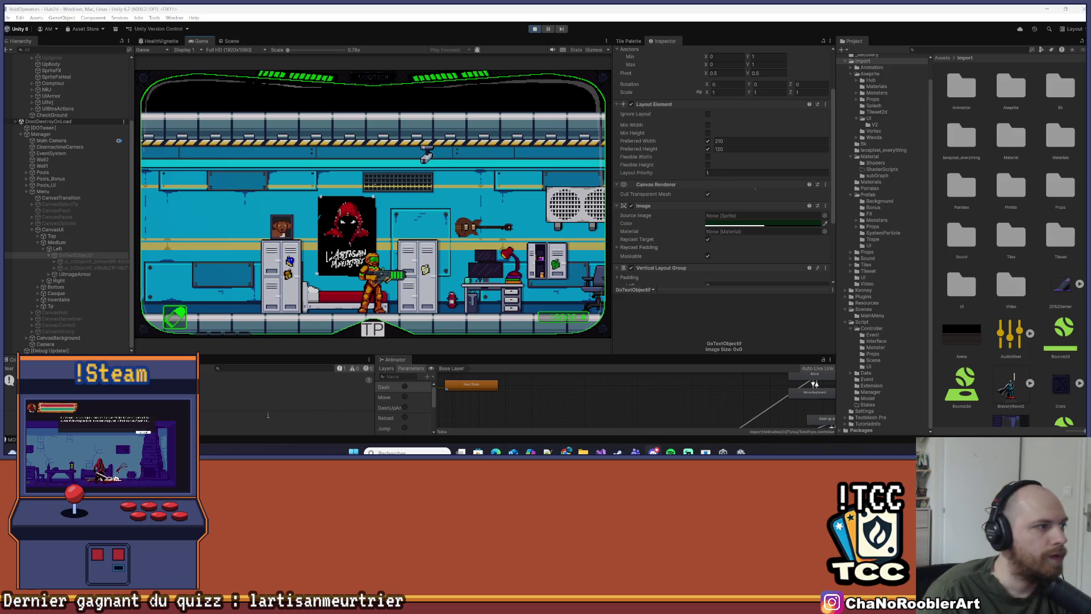
Toggle the GoTextObjectif panel active and back off in the running game
click(74, 255)
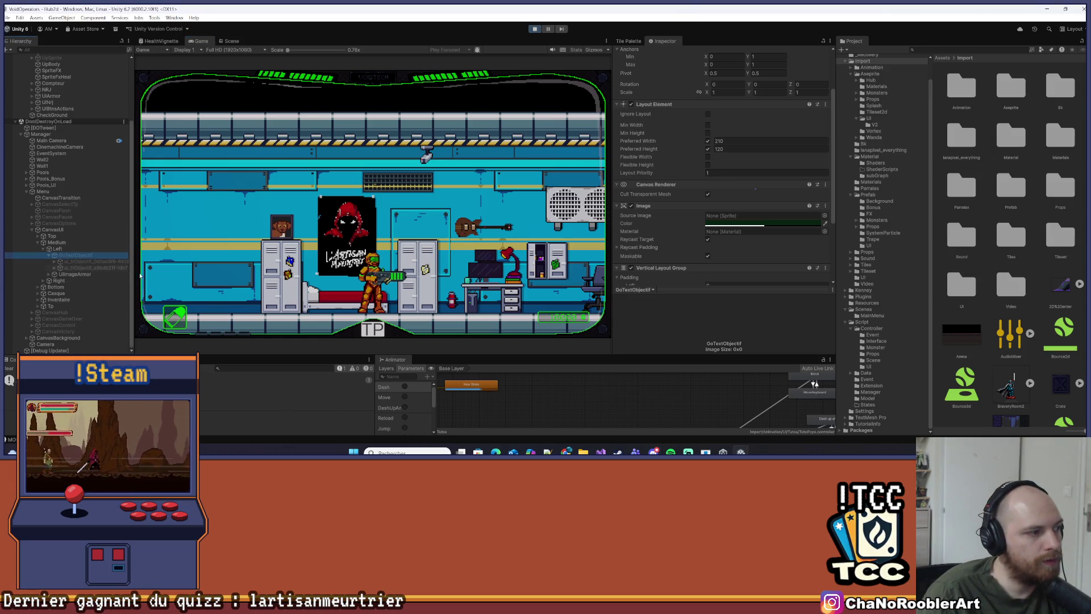
click(405, 259)
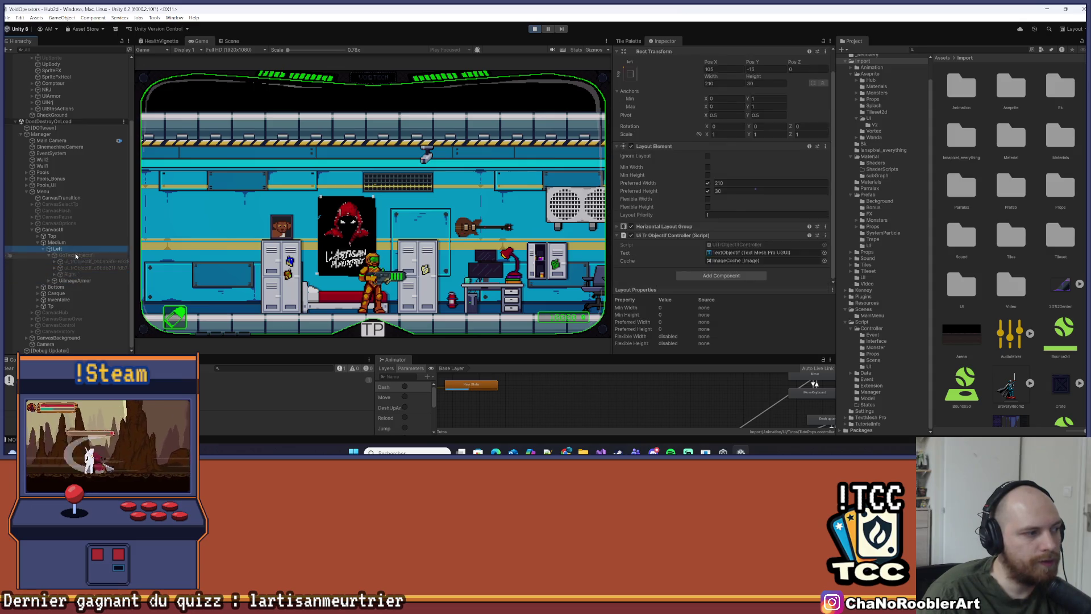
key(alt+shift+a)
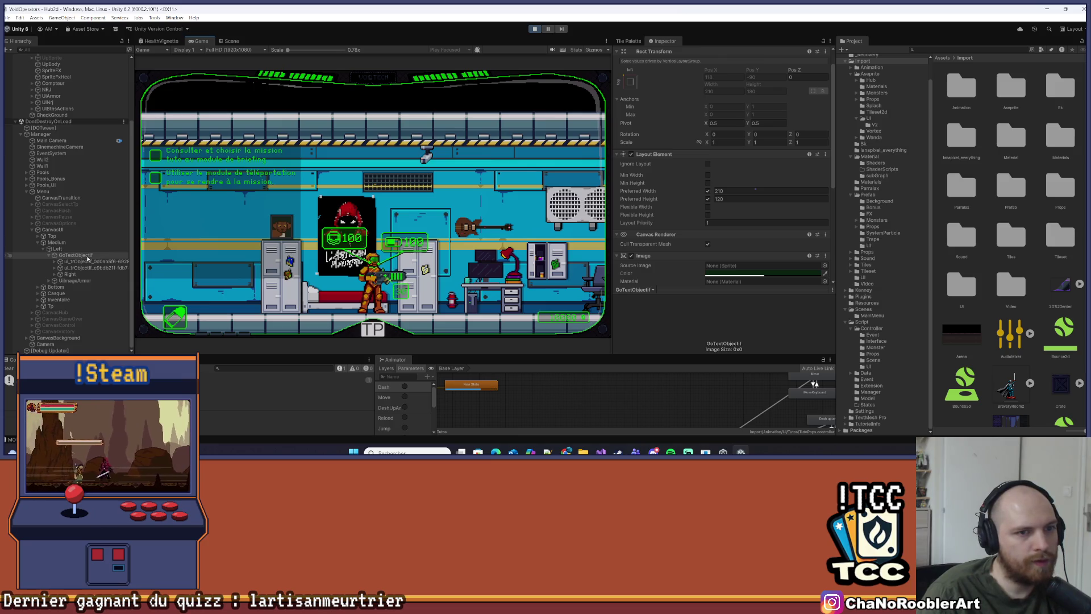
key(alt+shift+a)
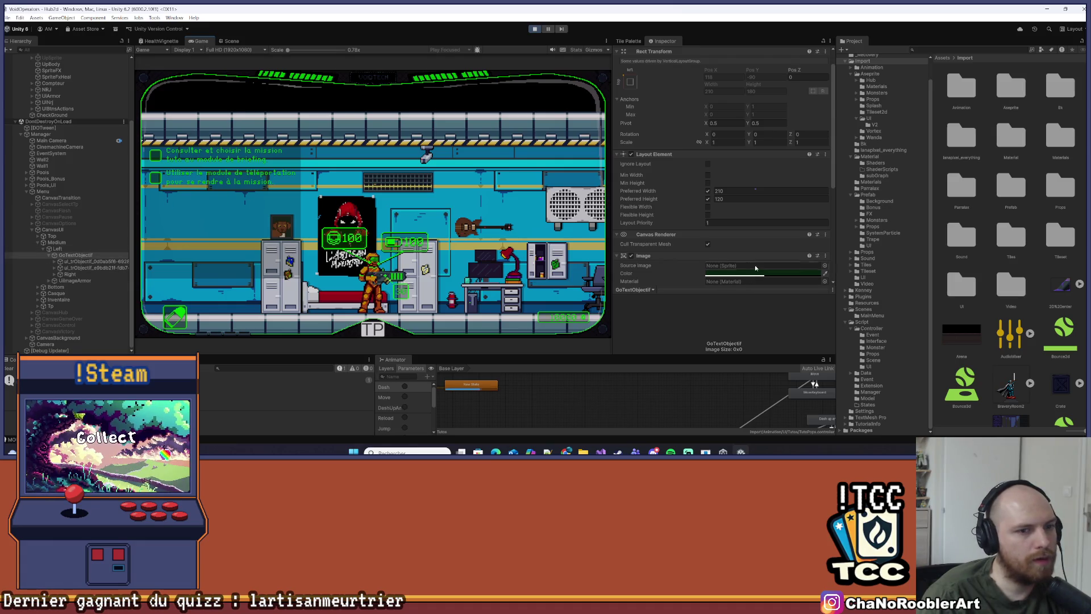
Set the objectives group's Vertical Layout Group Child Alignment to Middle Center
scroll(733, 272, down, 5)
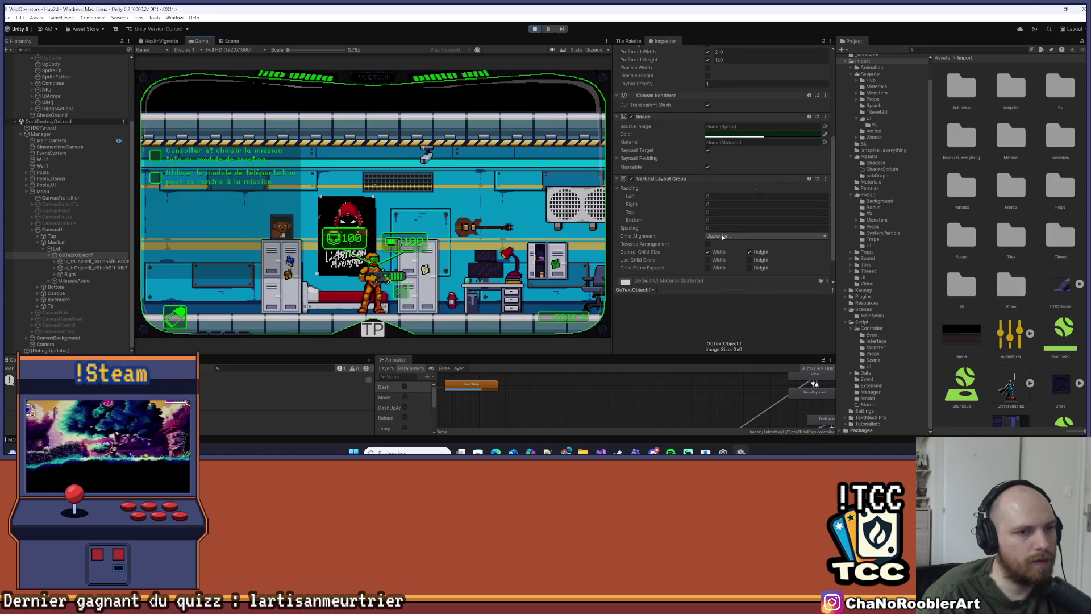
click(721, 236)
click(738, 278)
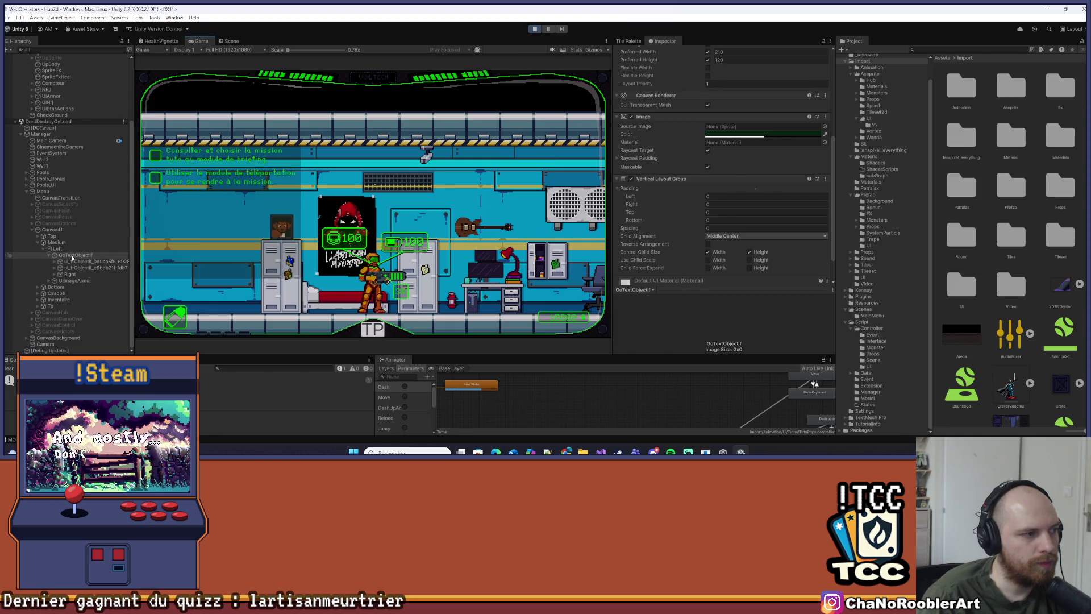
Glance at the Scene view, return to the Game view, walk the character right, and select Right
click(227, 43)
click(201, 41)
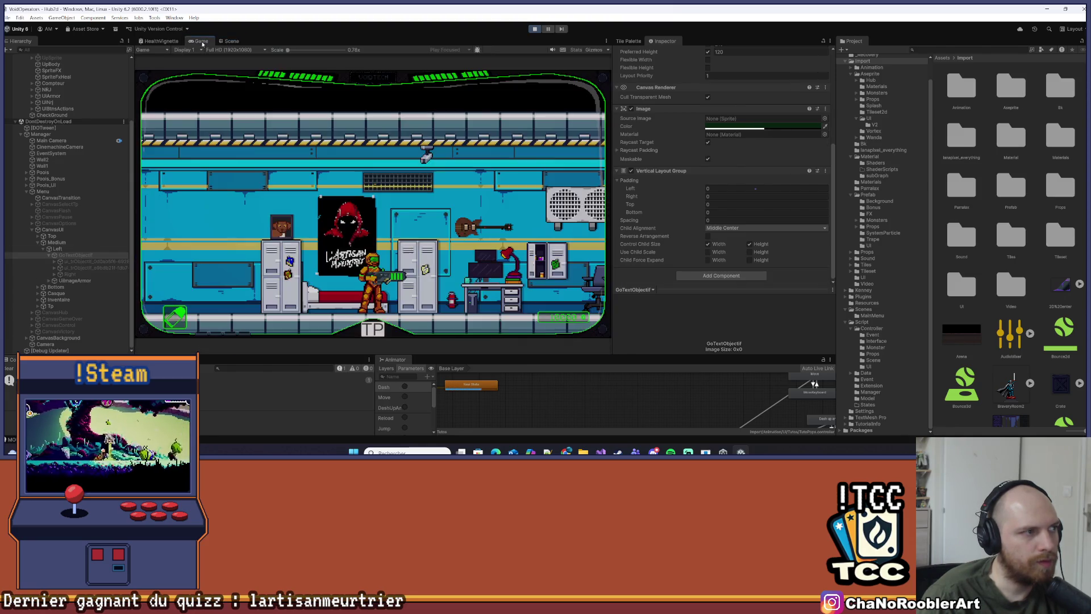
key(d)
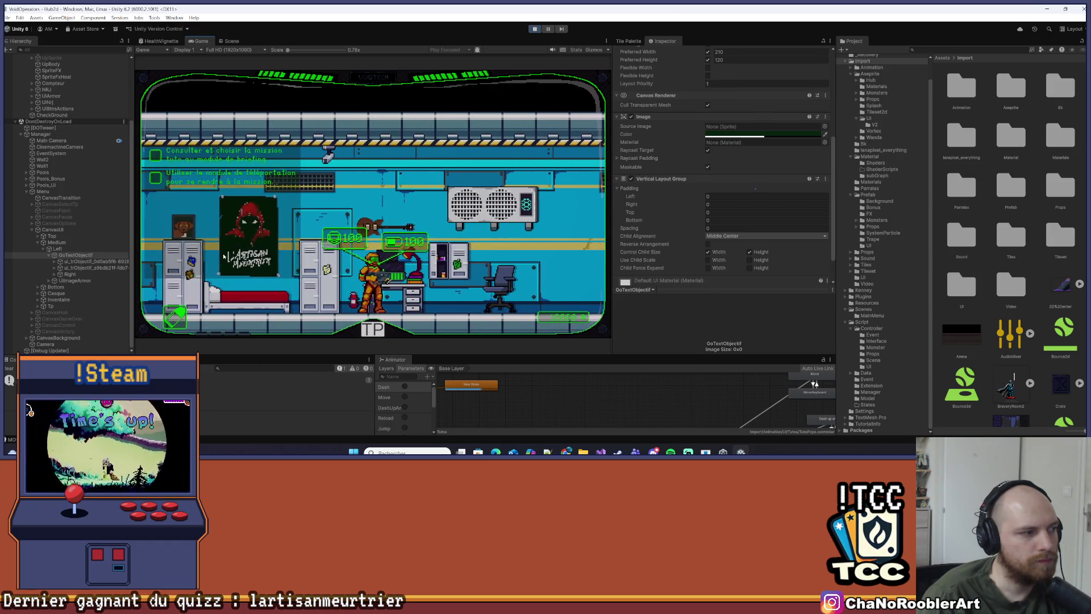
click(68, 275)
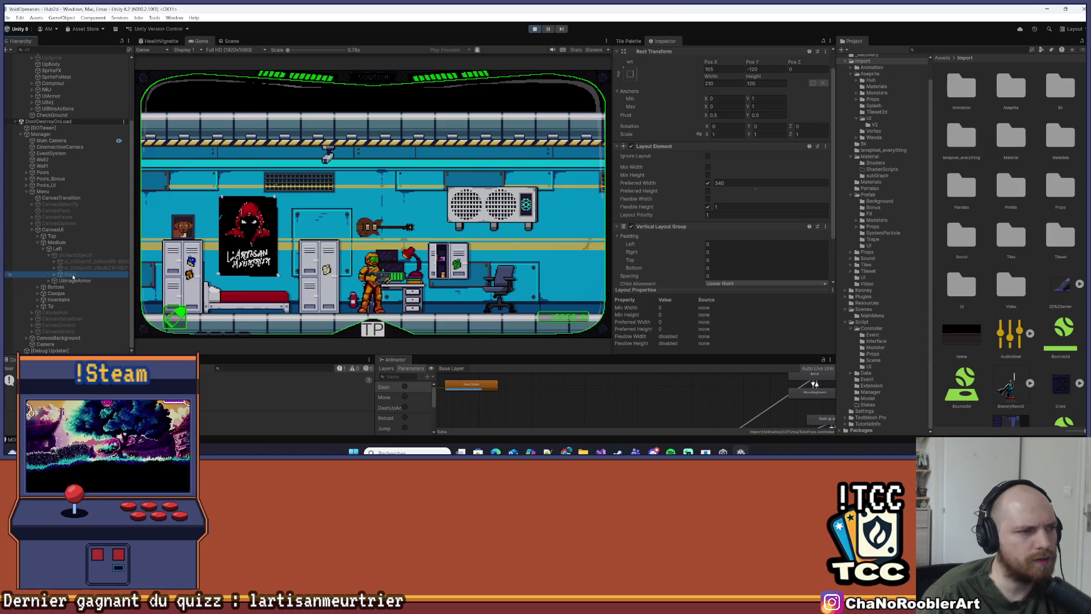
Inspect GoTextObjectif and Right's layout settings while walking the character right and left
click(70, 257)
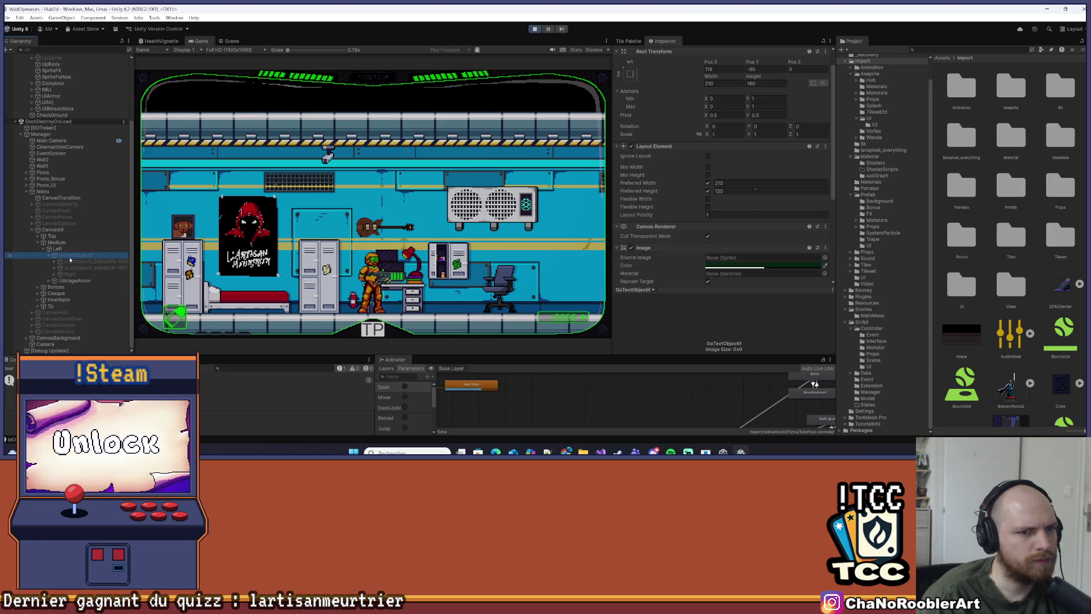
scroll(752, 203, down, 5)
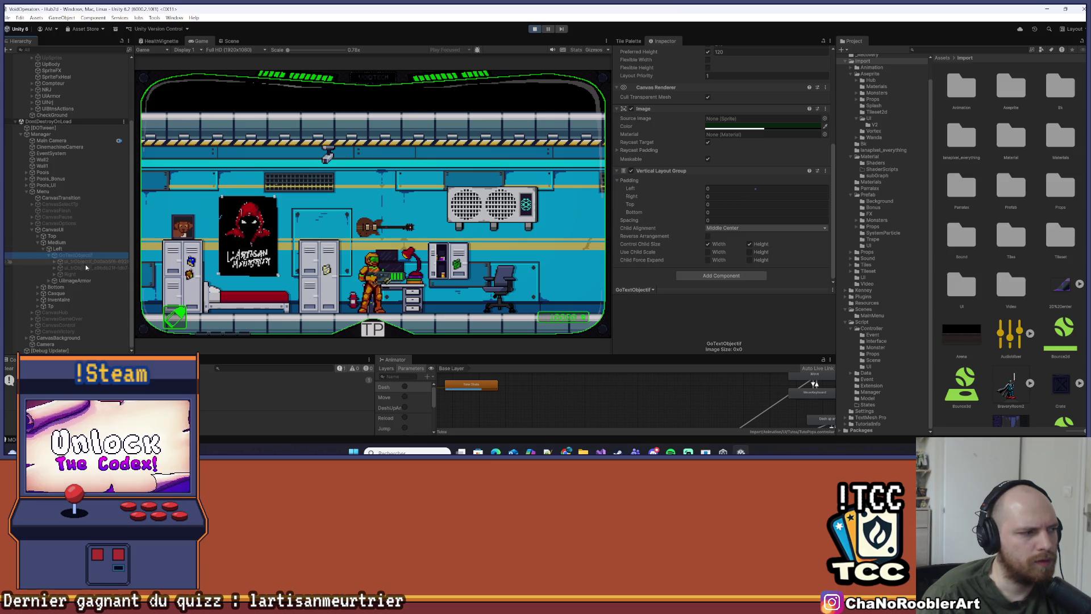
click(66, 274)
scroll(729, 228, up, 3)
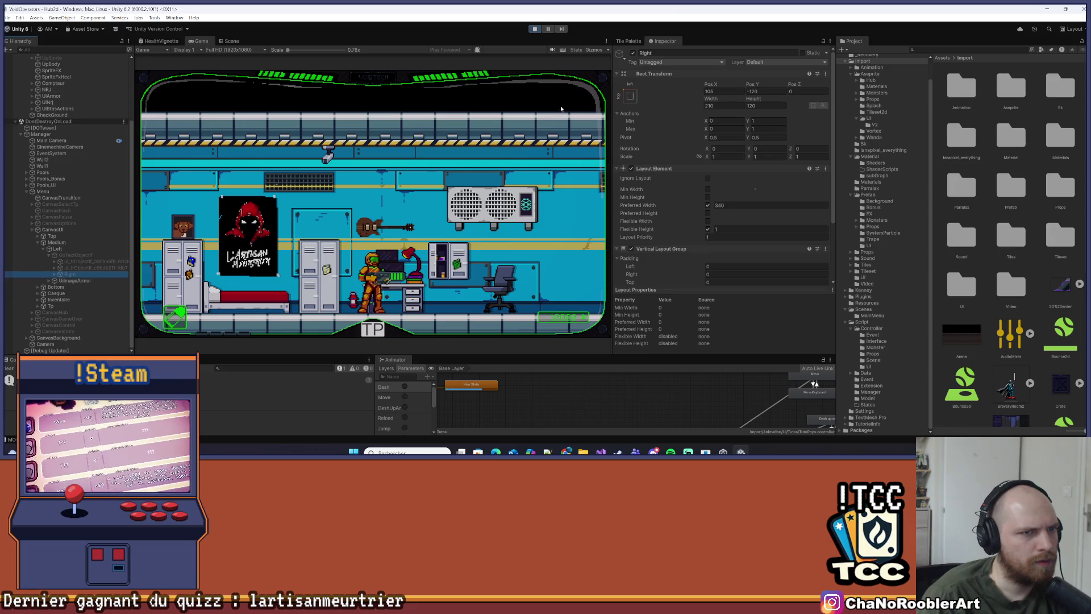
click(75, 255)
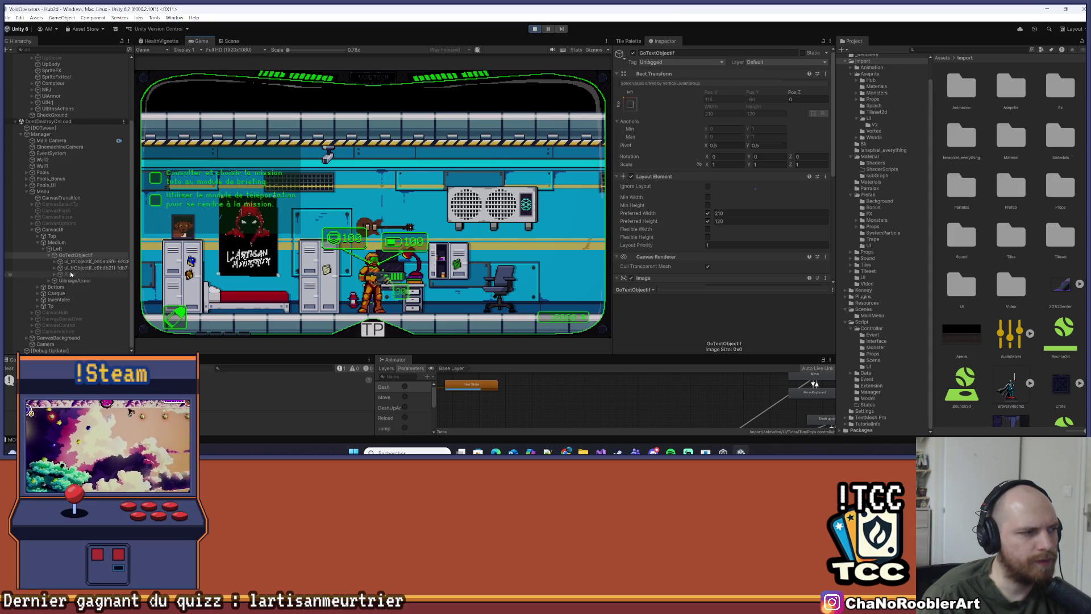
key(d)
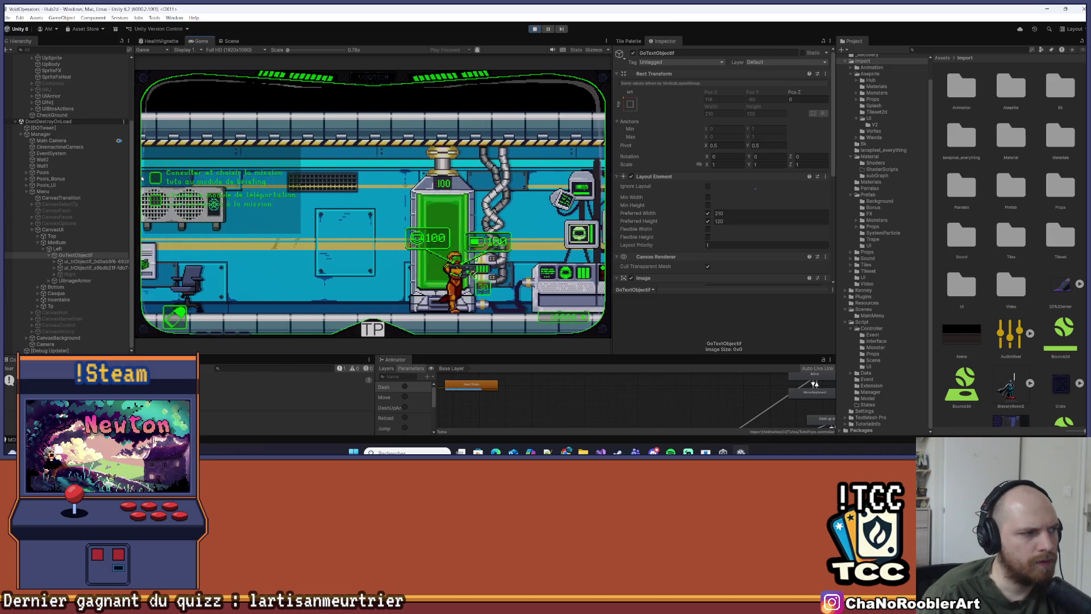
key(a)
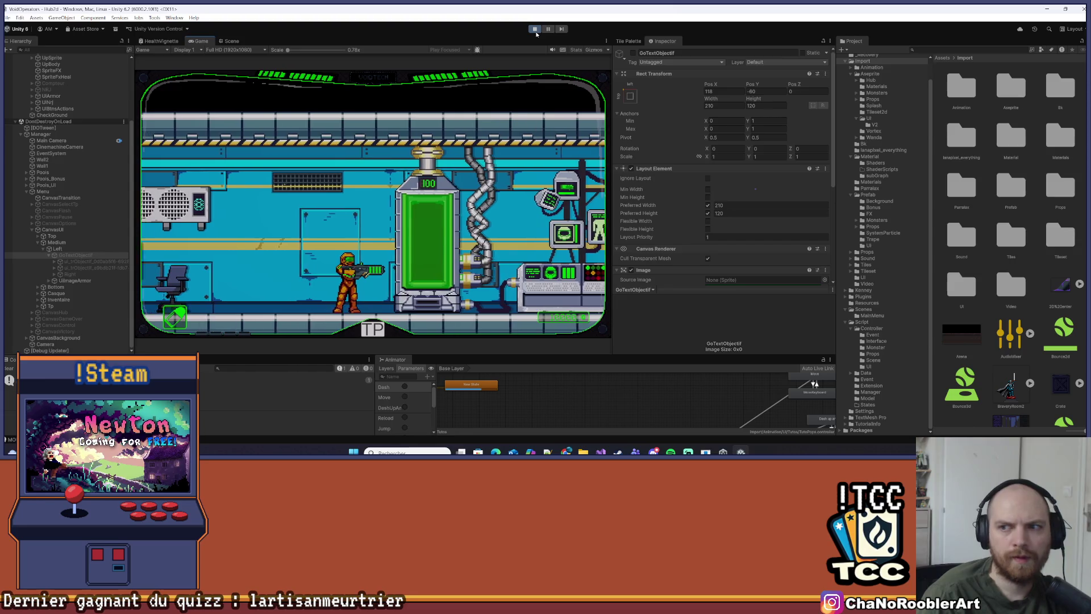
Stop play mode, dismiss the save prompt, select GoTextObjectif, and switch to Visual Studio
click(535, 30)
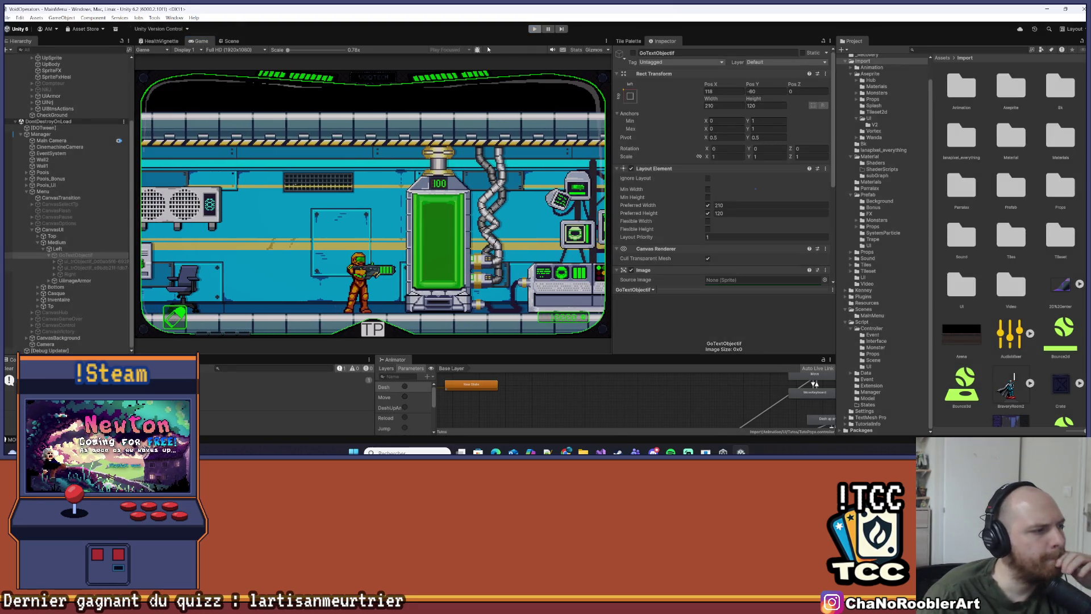
click(617, 179)
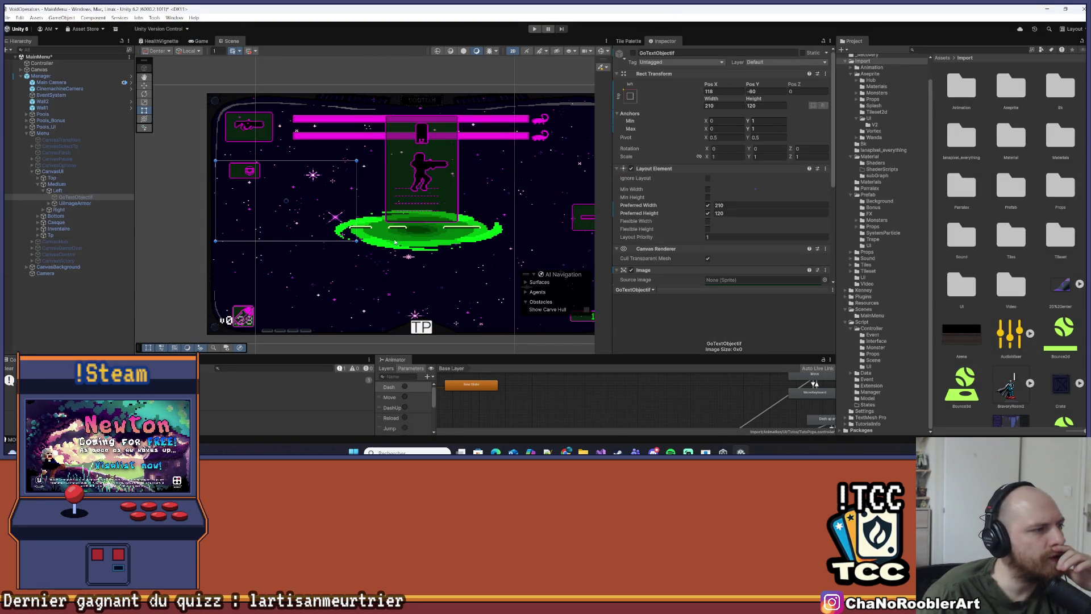
click(73, 203)
click(73, 197)
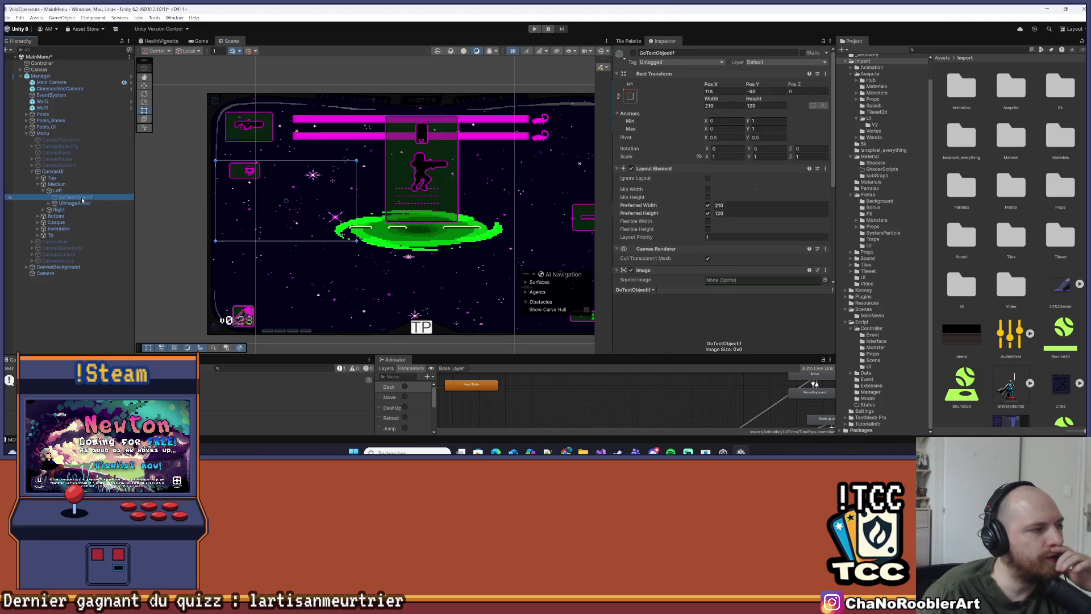
key(alt+Tab)
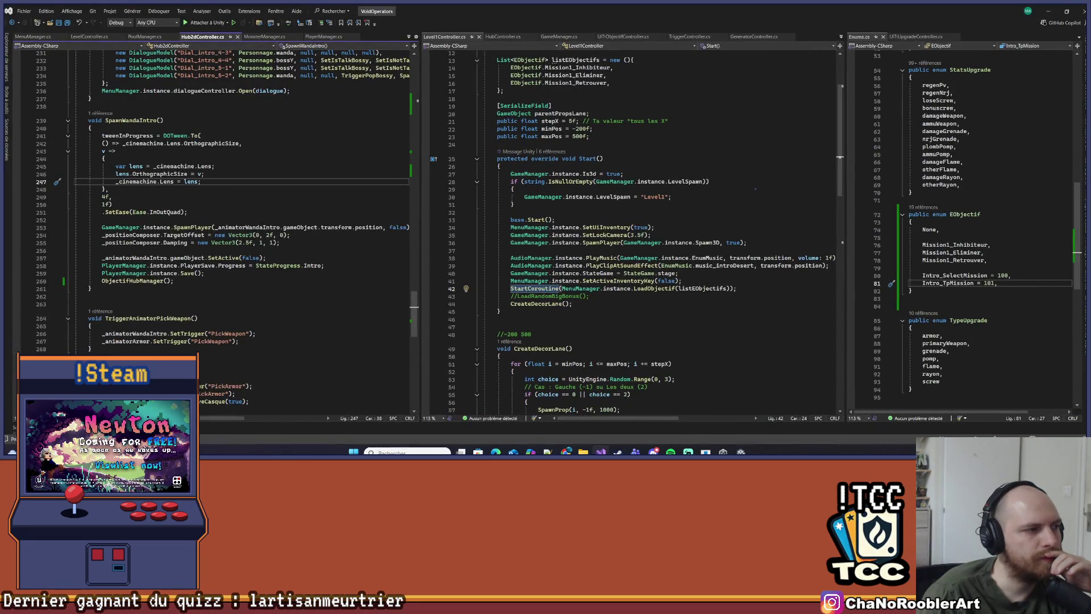
Go to the definition of the LoadObjectif call on line 42 of Level1Controller.cs, then return to Unity
scroll(666, 231, down, 3)
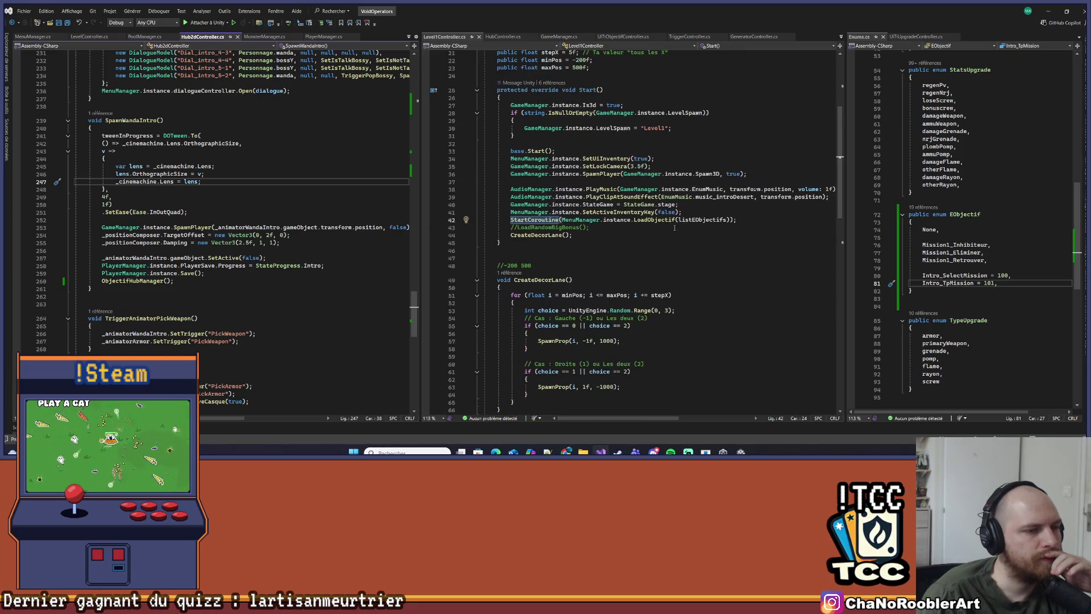
scroll(666, 231, down, 1)
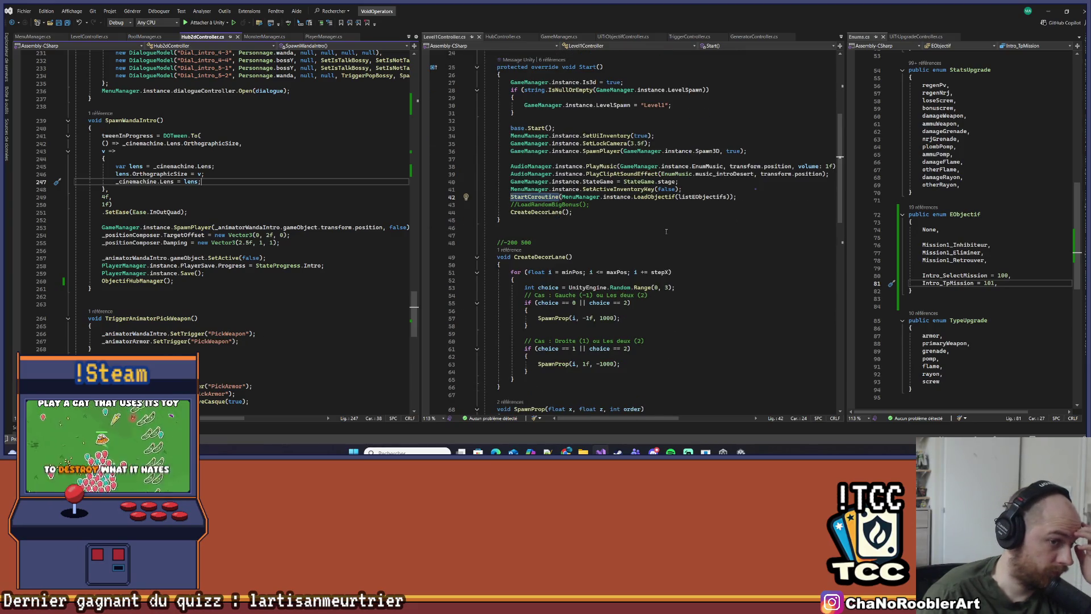
scroll(666, 232, down, 1)
click(647, 173)
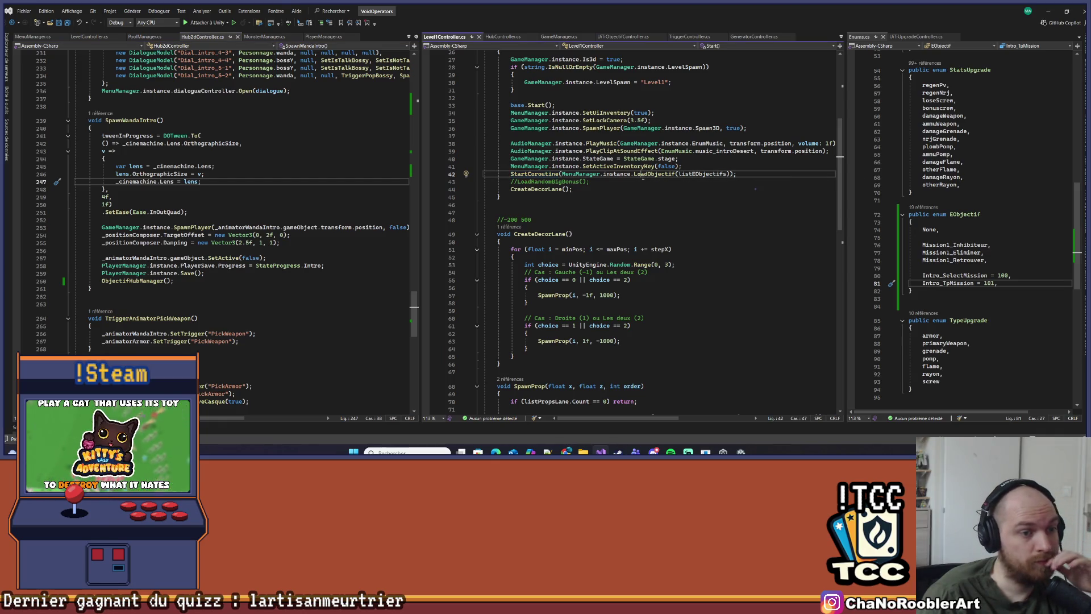
right_click(648, 173)
click(666, 243)
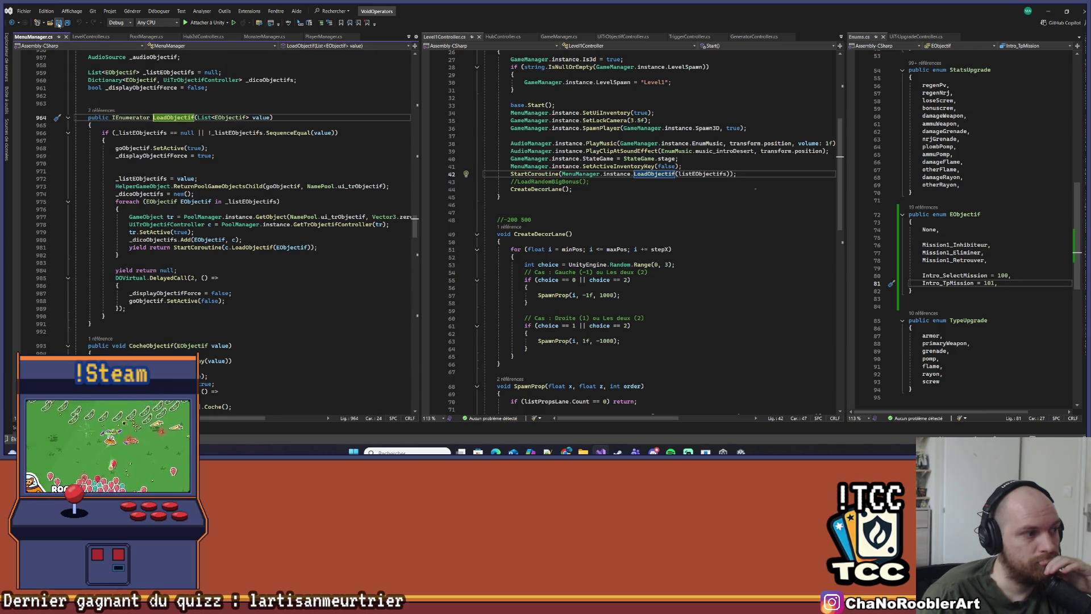
key(alt+Tab)
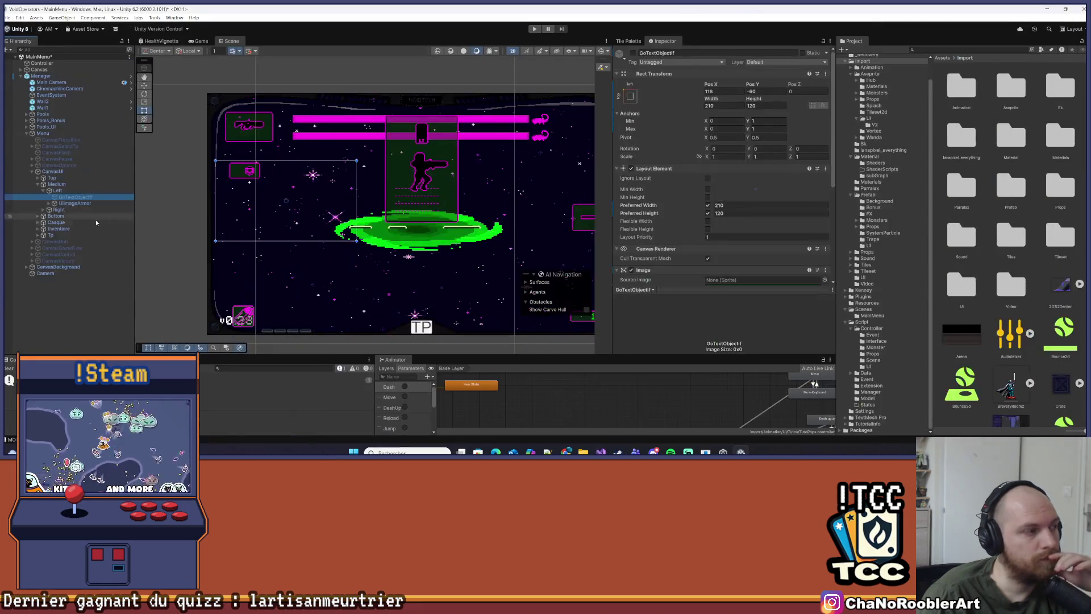
Save the MainMenu scene with File > Save, select GoTextObjectif, and return to Visual Studio
click(7, 18)
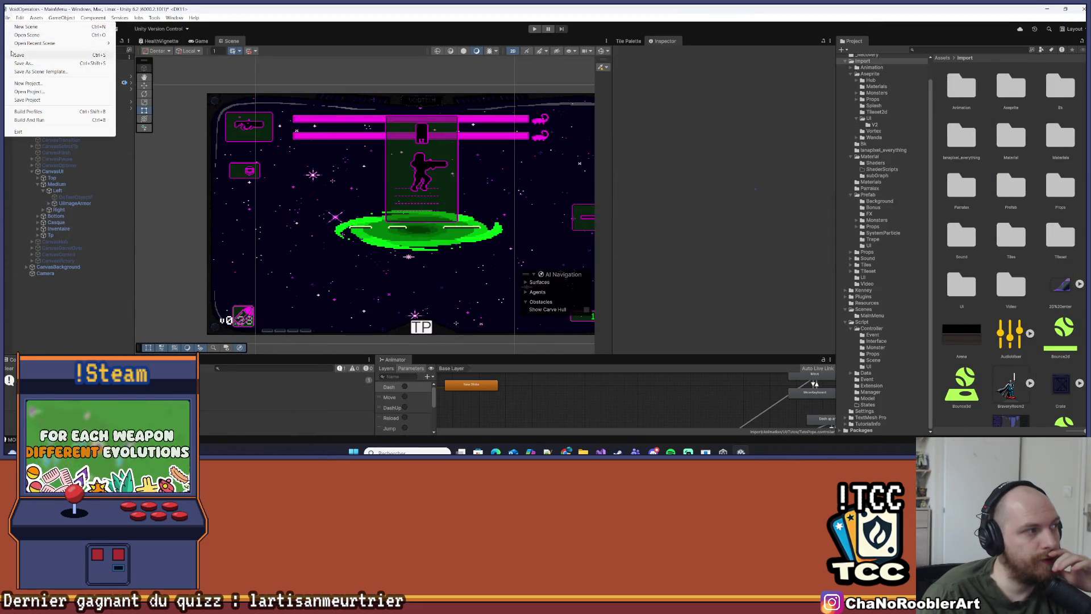
click(23, 55)
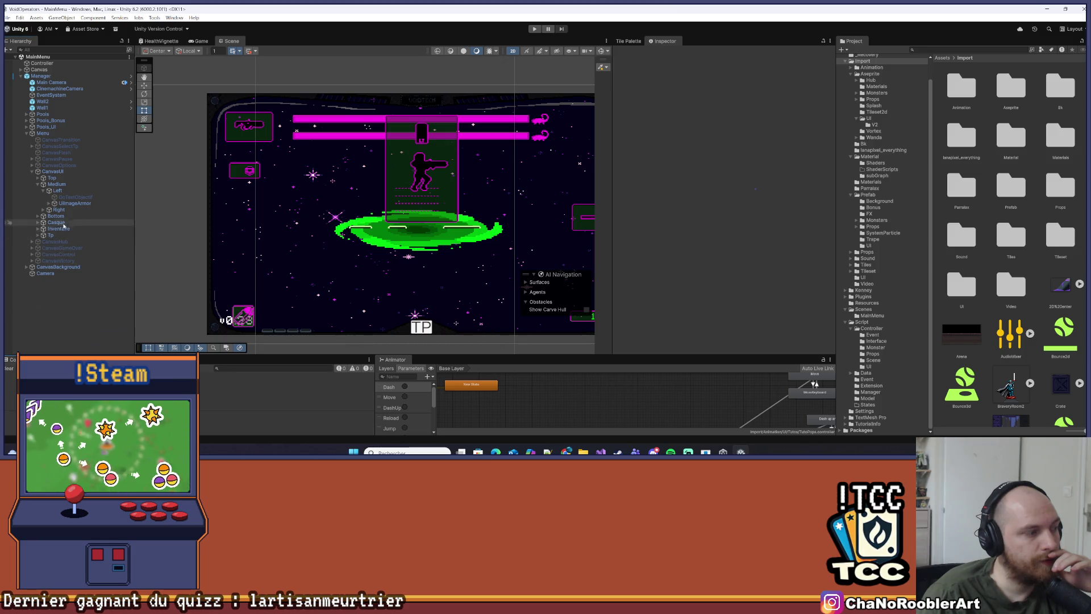
click(70, 198)
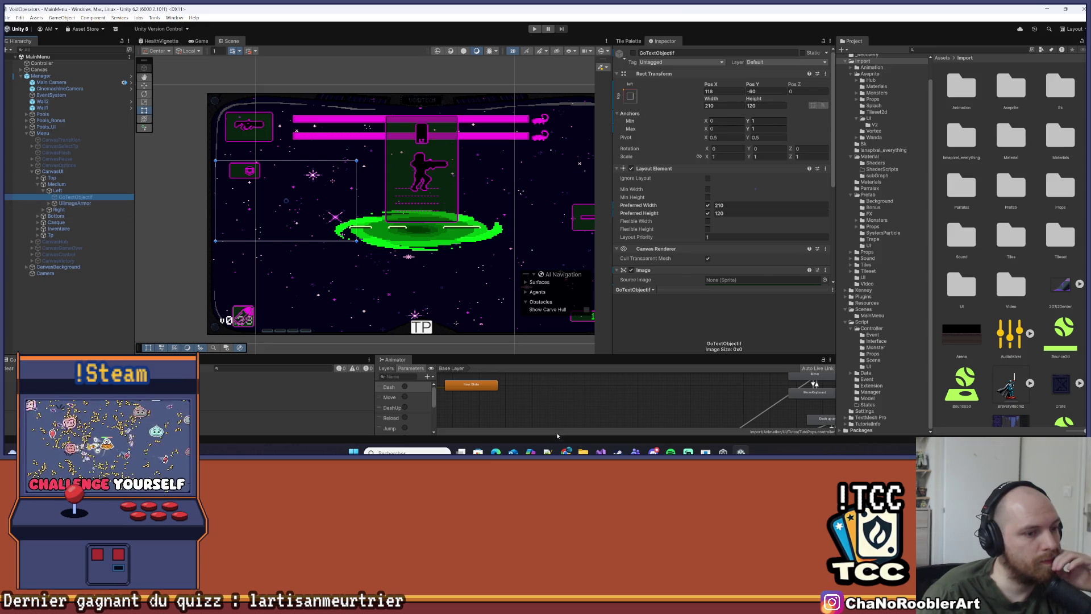
key(alt+Tab)
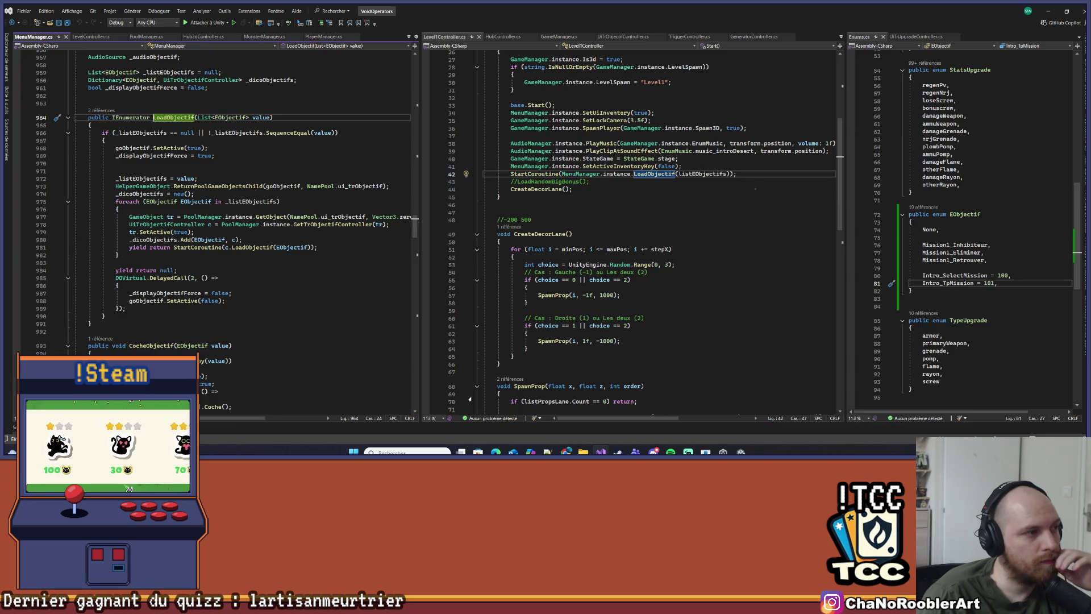
Widen the MenuManager.cs pane, check the ReturnPoolGameObjectsChild call on line 973, then minimize Visual Studio
drag(419, 198, 528, 206)
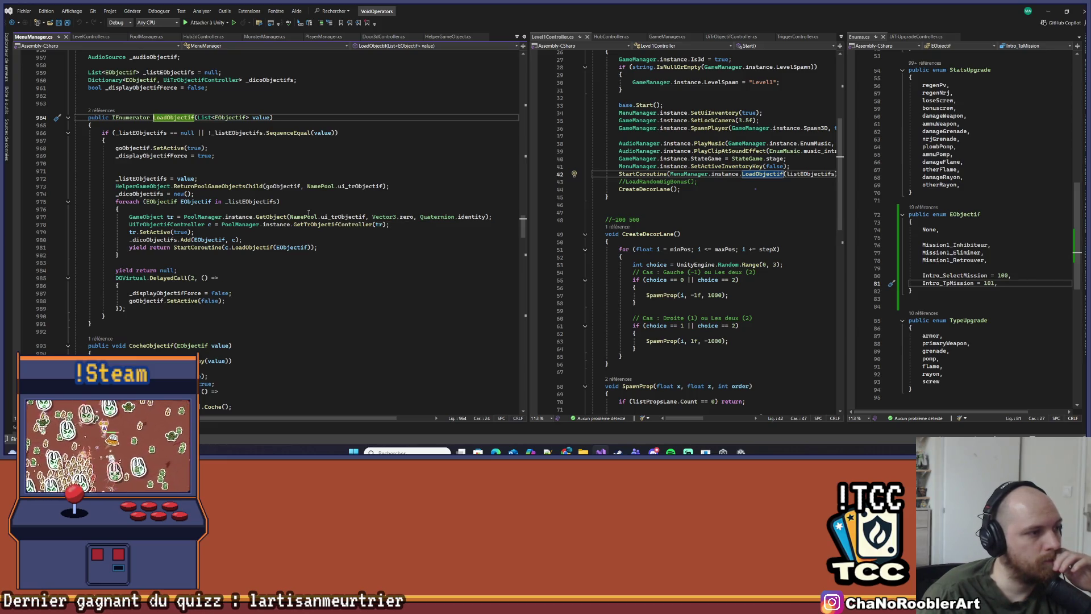
scroll(236, 233, up, 3)
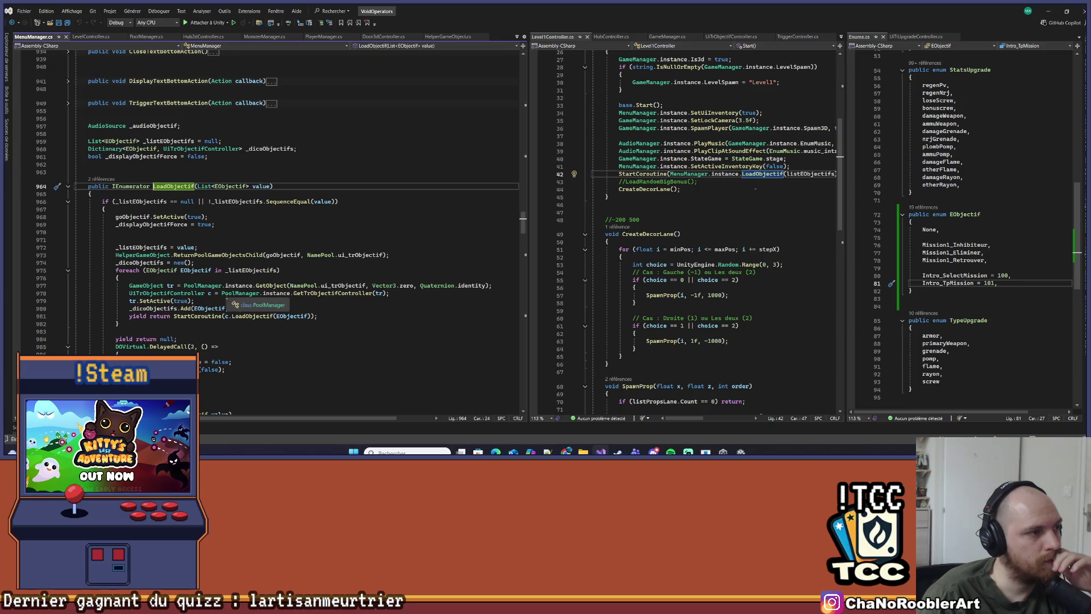
click(254, 255)
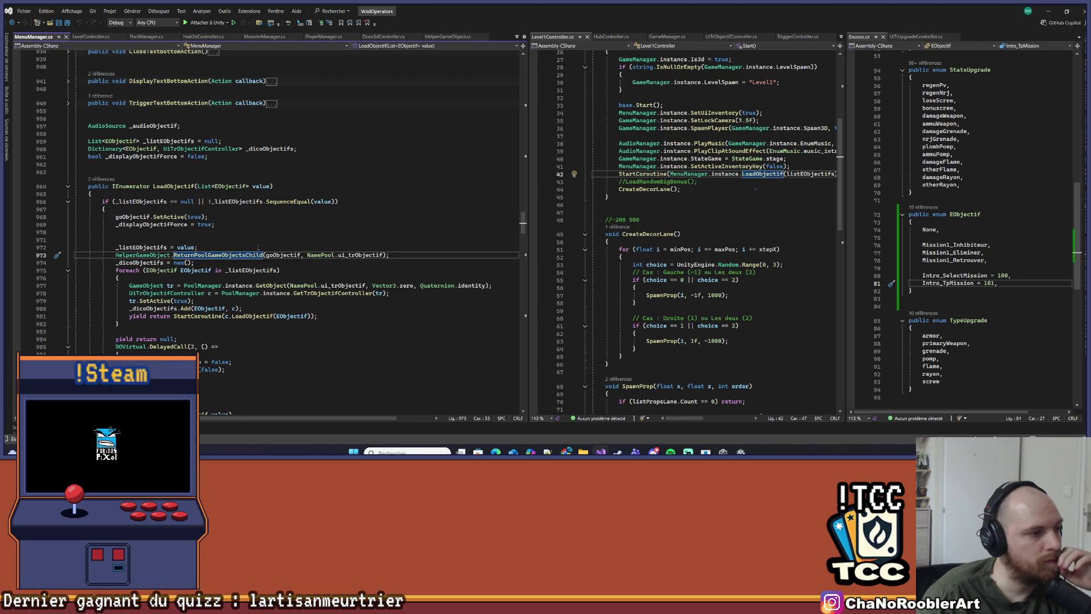
click(1047, 11)
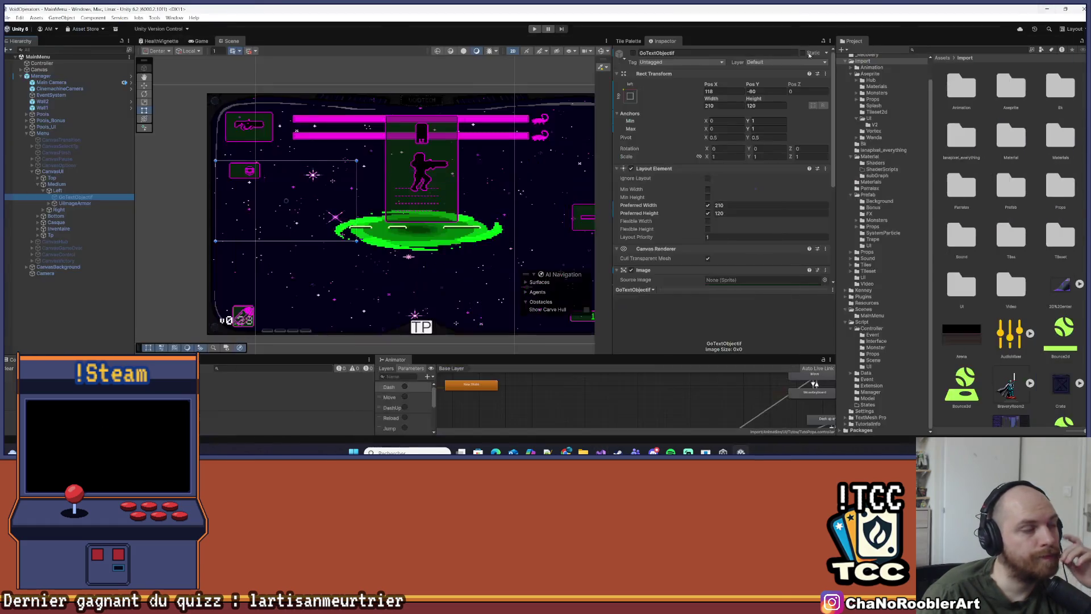
Start play mode, continue the saved game into the hub, and toggle GoTextObjectif off and back on
click(12, 15)
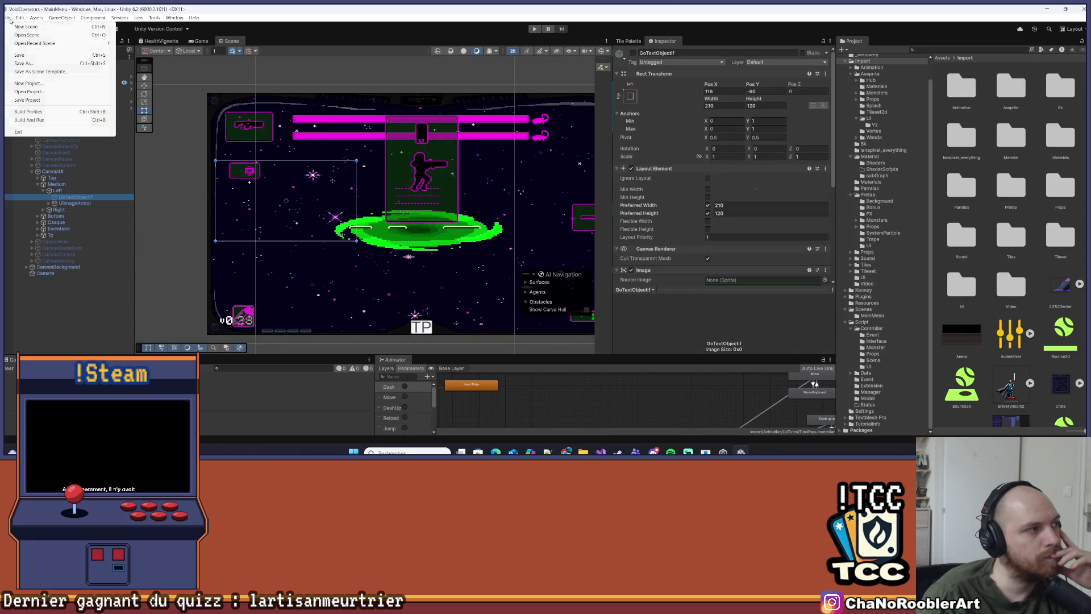
click(539, 29)
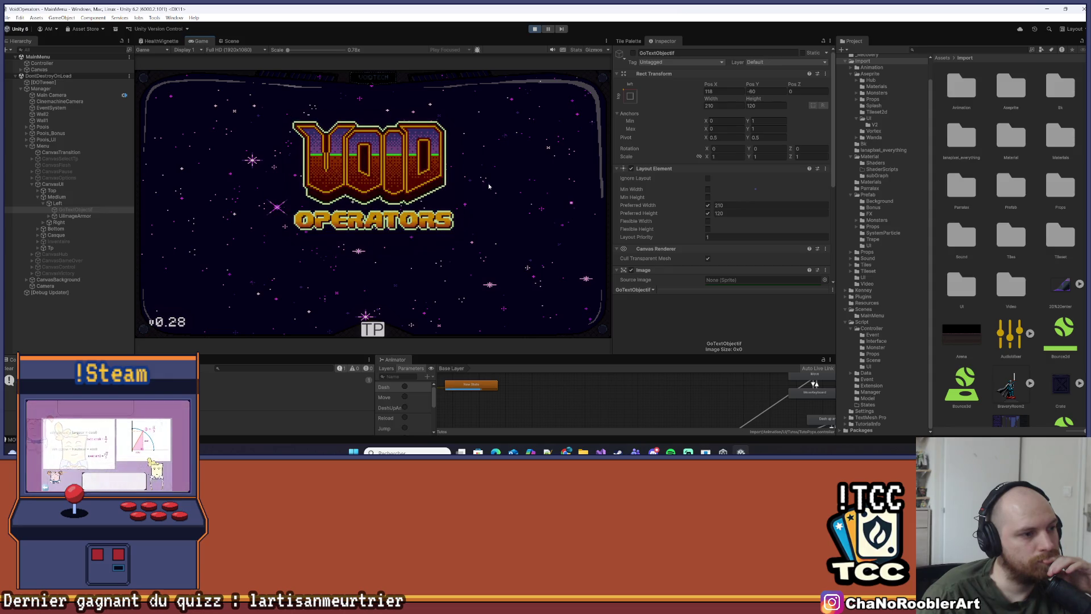
key(space)
click(352, 158)
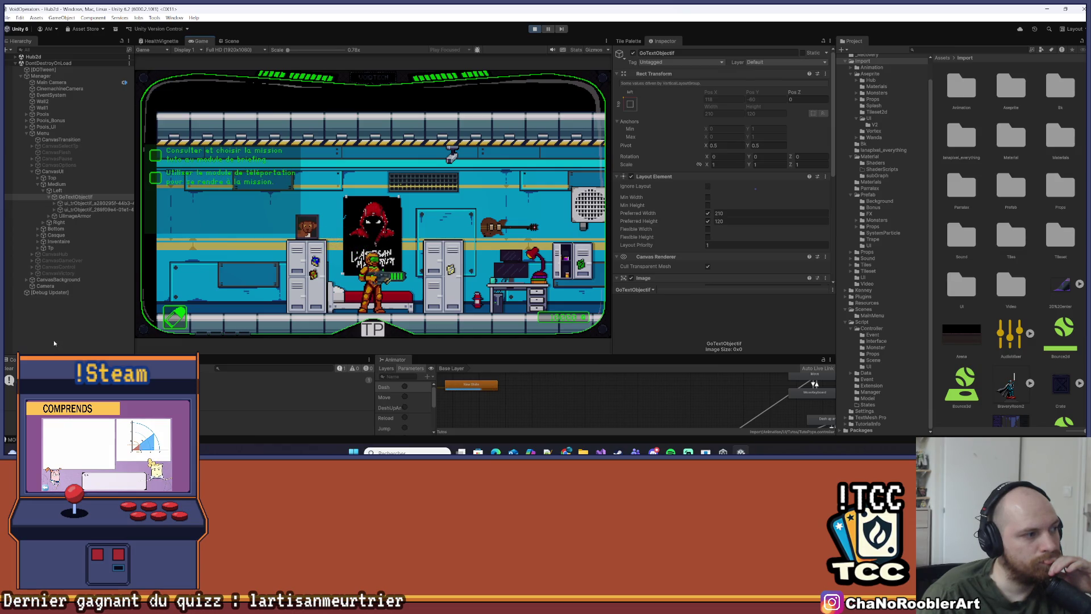
key(alt+shift+a)
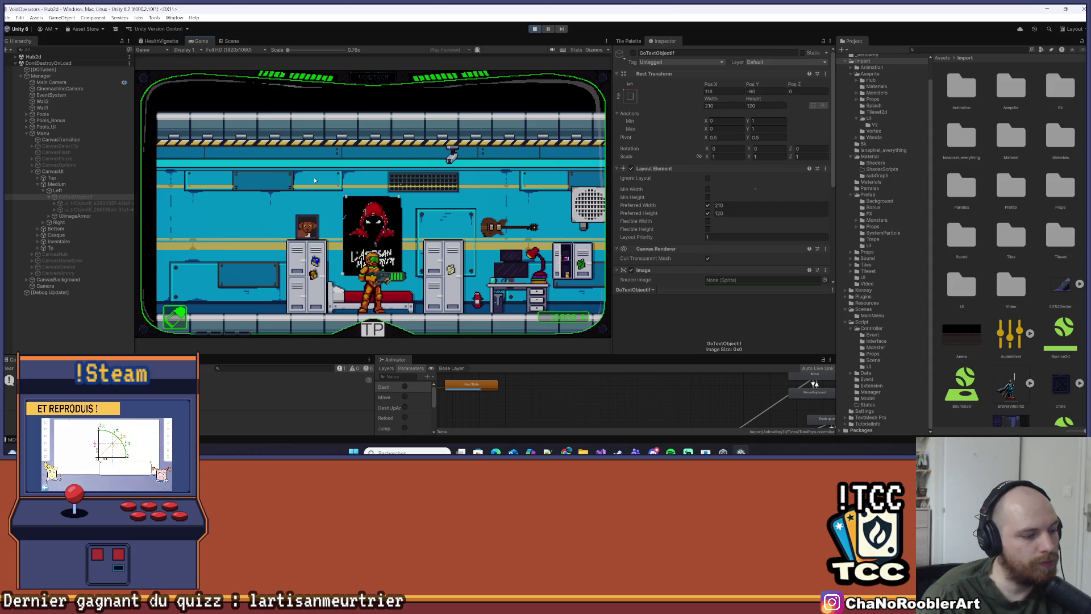
key(alt+shift+a)
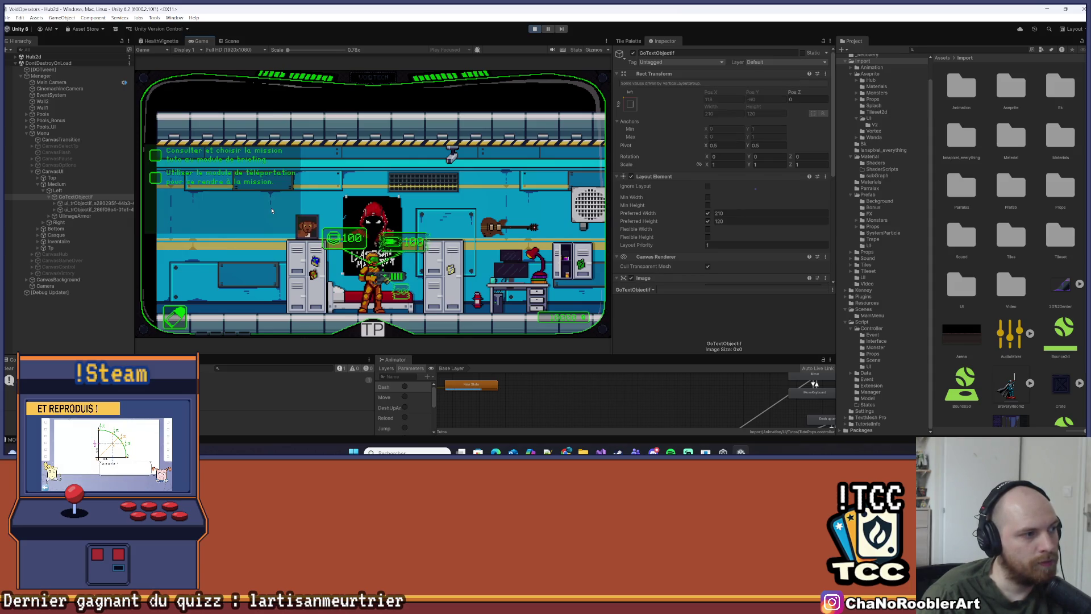
With GoTextObjectif briefly hidden, set its Child Alignment to Middle Left and reactivate it
key(alt+shift+a)
scroll(698, 226, down, 6)
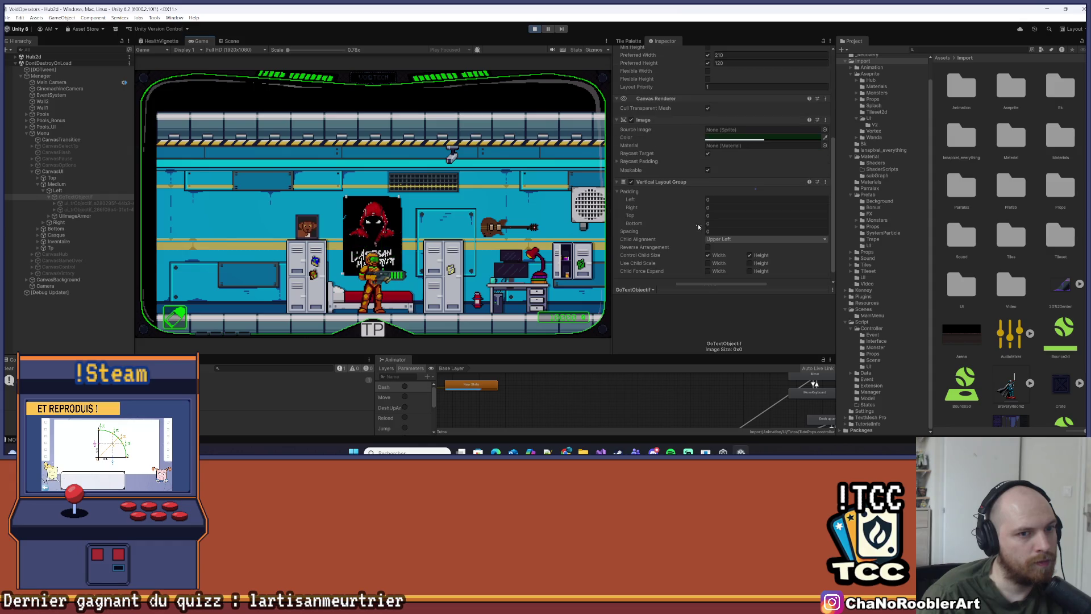
click(725, 236)
click(739, 273)
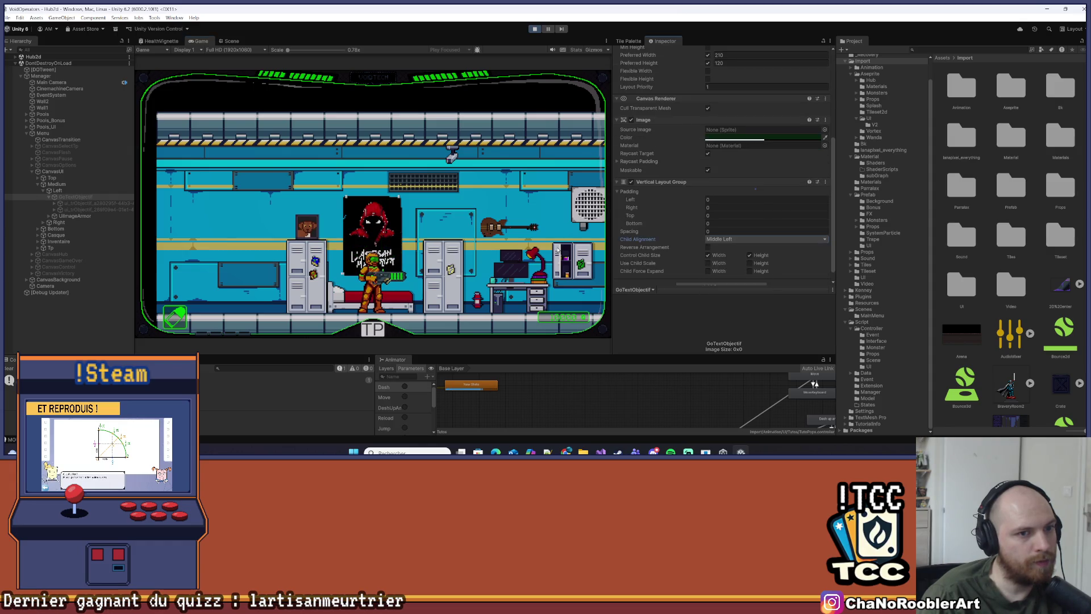
key(alt+shift+a)
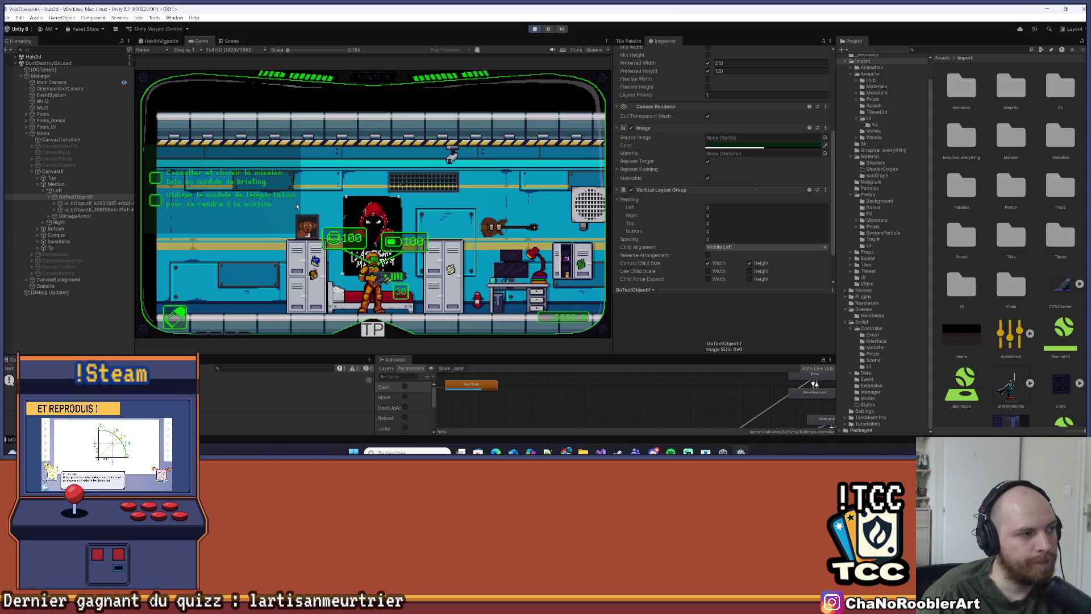
Walk the player right to the green tank, where the objective panel disappears
key(d)
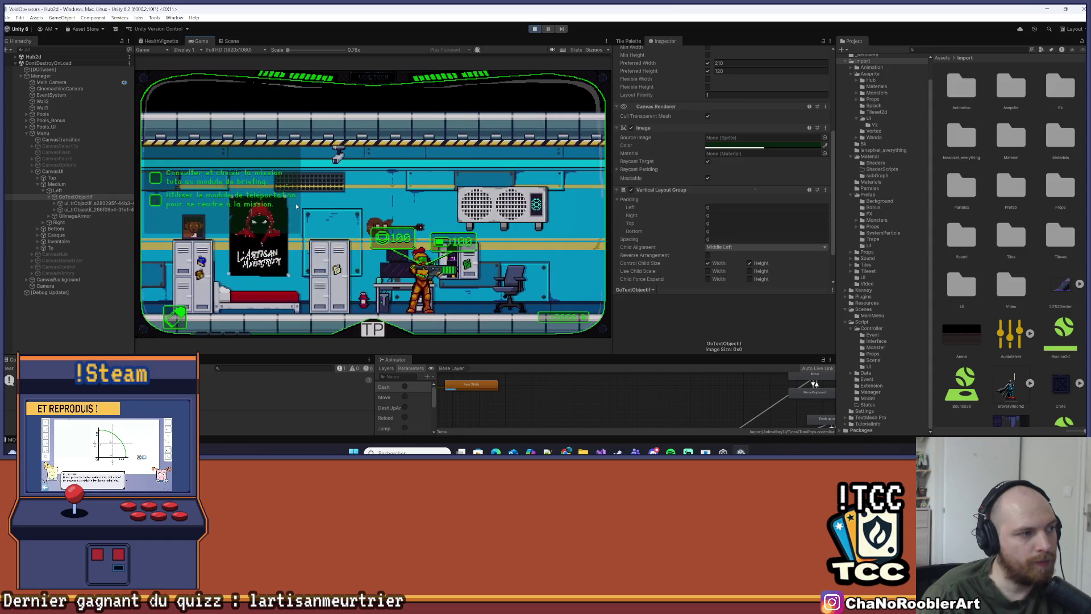
key(d)
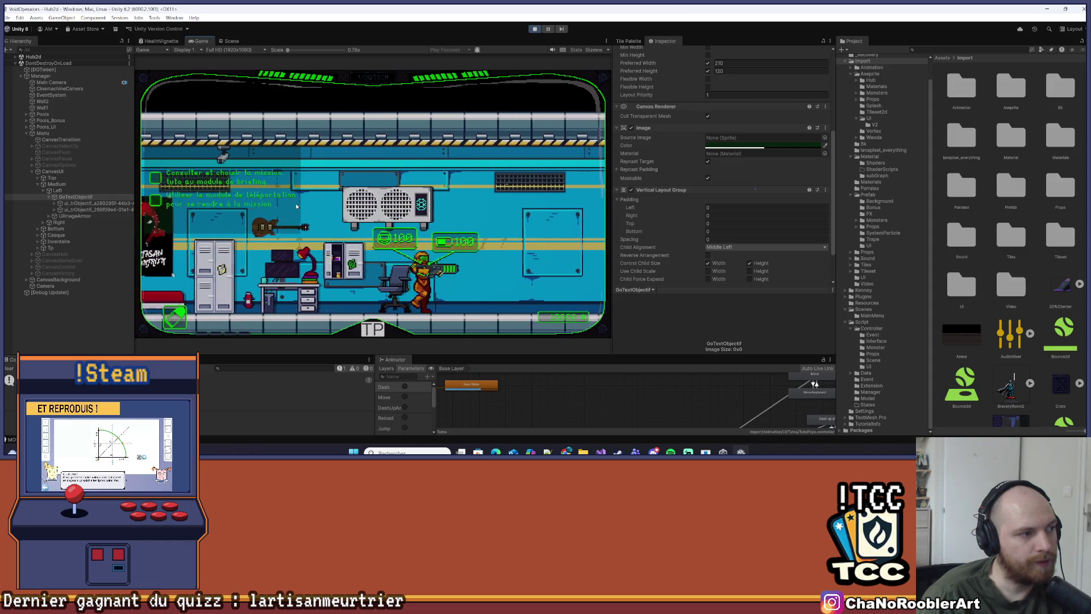
key(d)
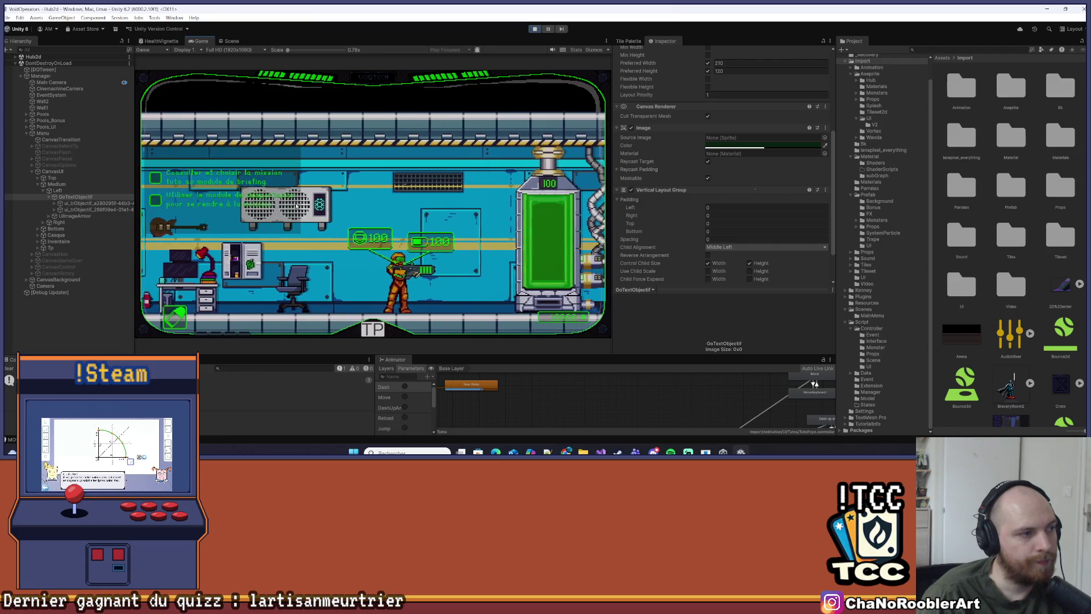
key(d)
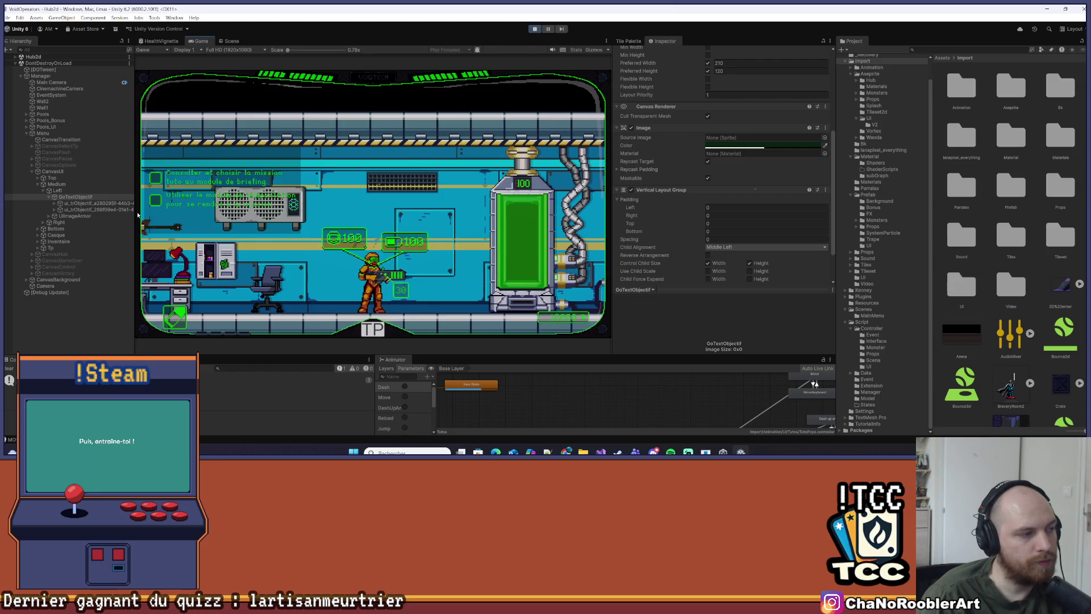
key(d)
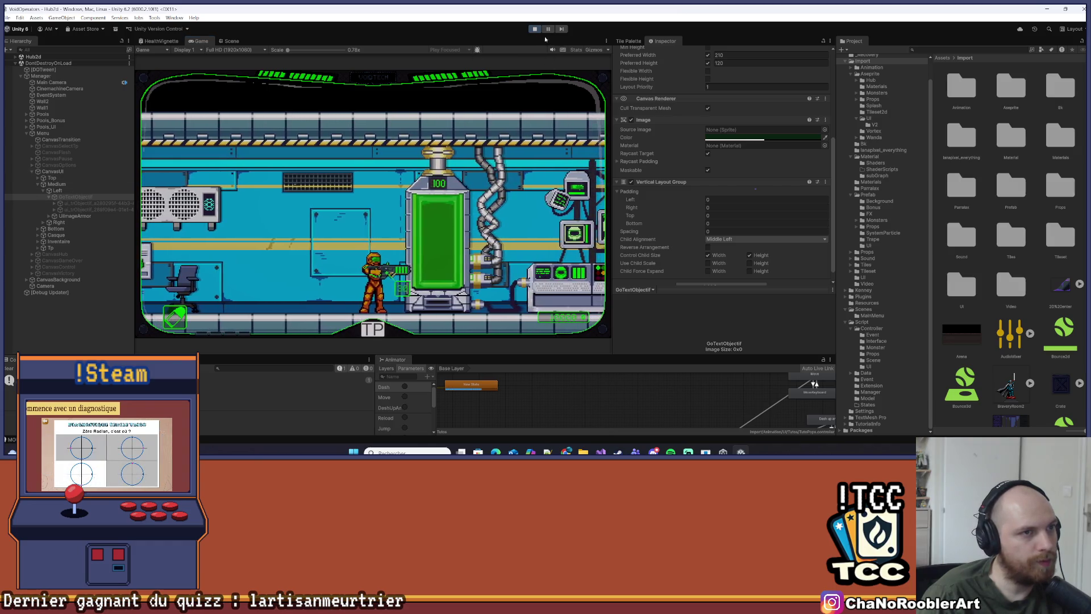
Stop play mode keeping its changes, then set GoTextObjectif's Child Alignment to Middle Center
click(535, 29)
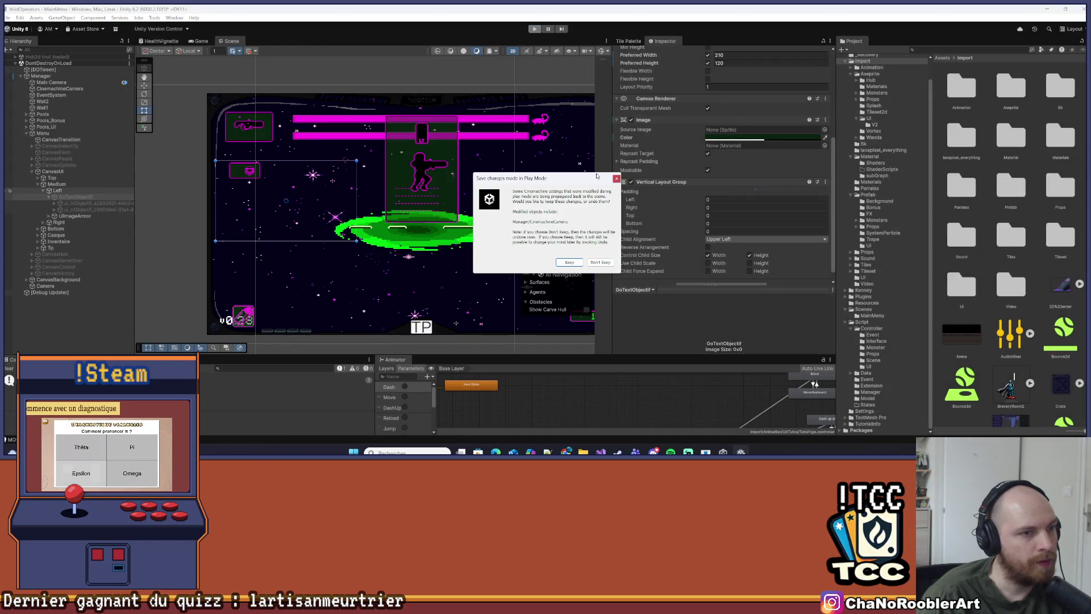
click(569, 262)
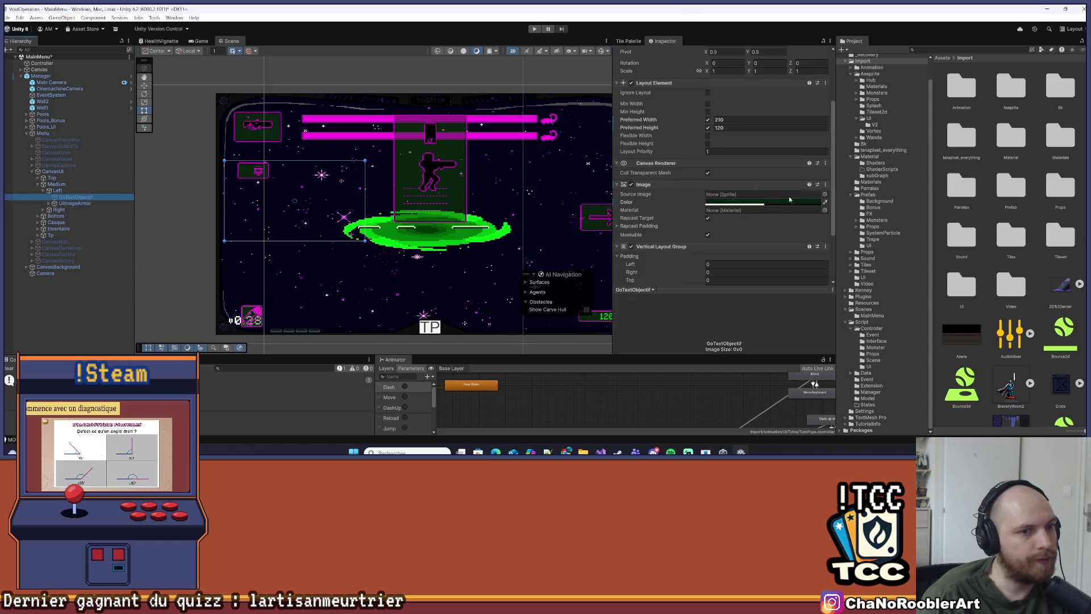
scroll(789, 199, down, 3)
click(730, 228)
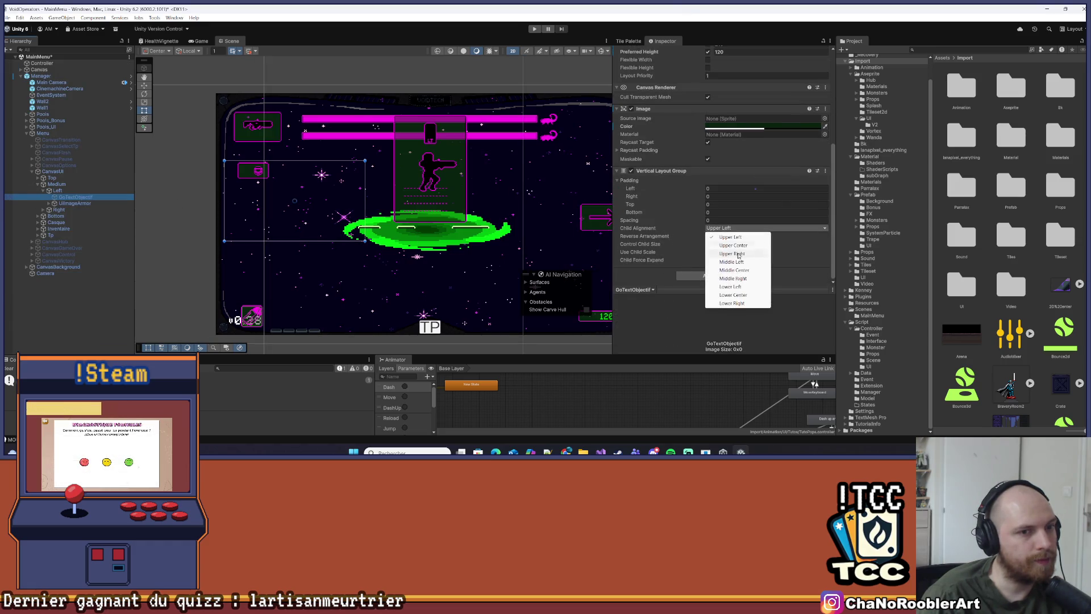
click(751, 271)
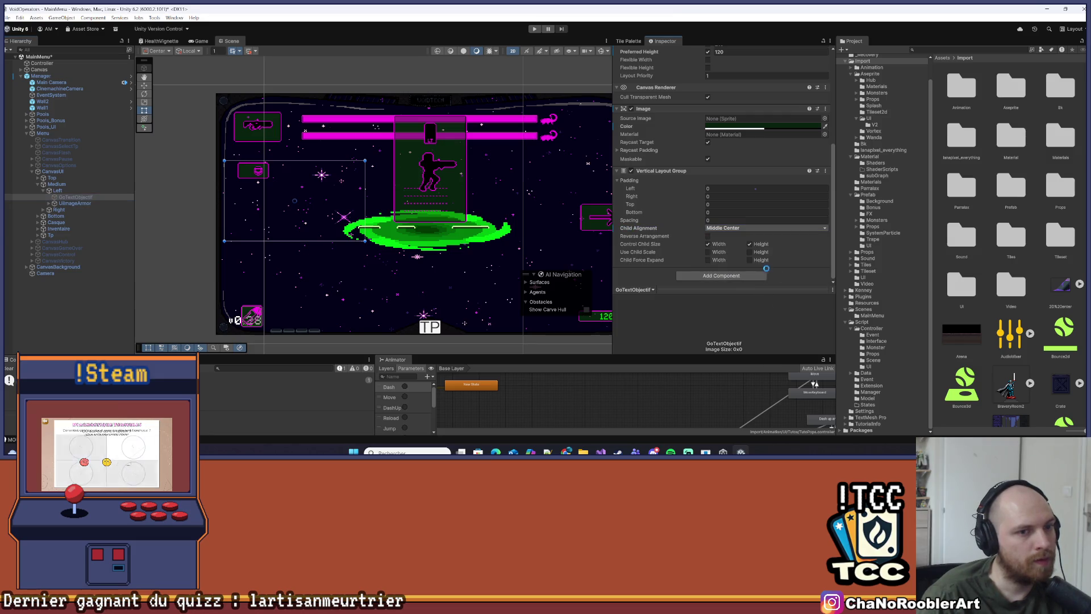
key(alt+Tab)
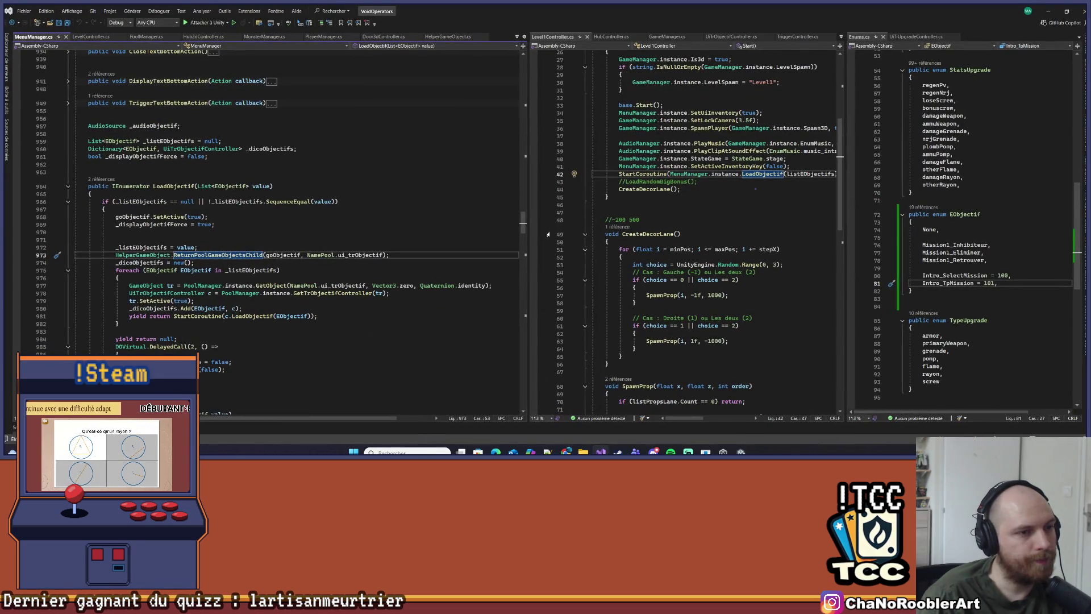
Resize the middle and MenuManager code panes, browse the script list and LoadObjectif tooltip, then return to Unity
drag(448, 207, 349, 219)
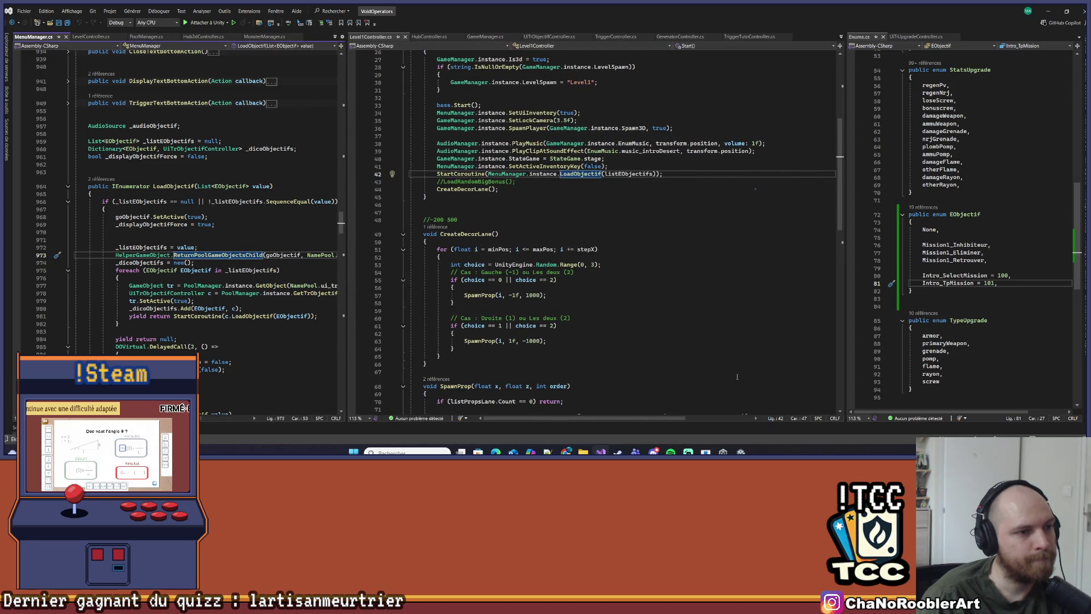
key(alt+Tab)
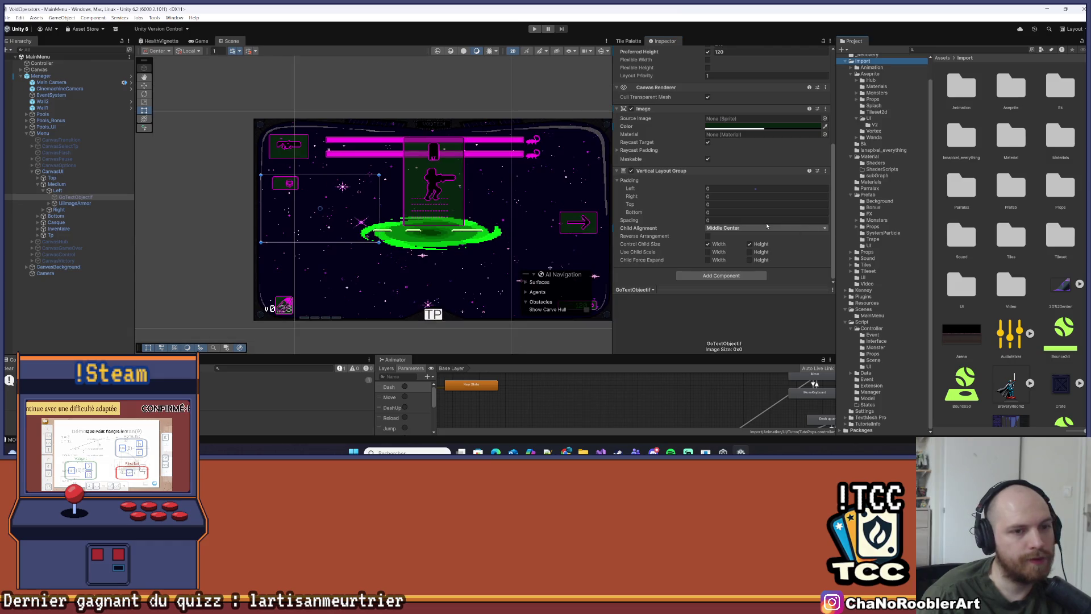
key(alt+Tab)
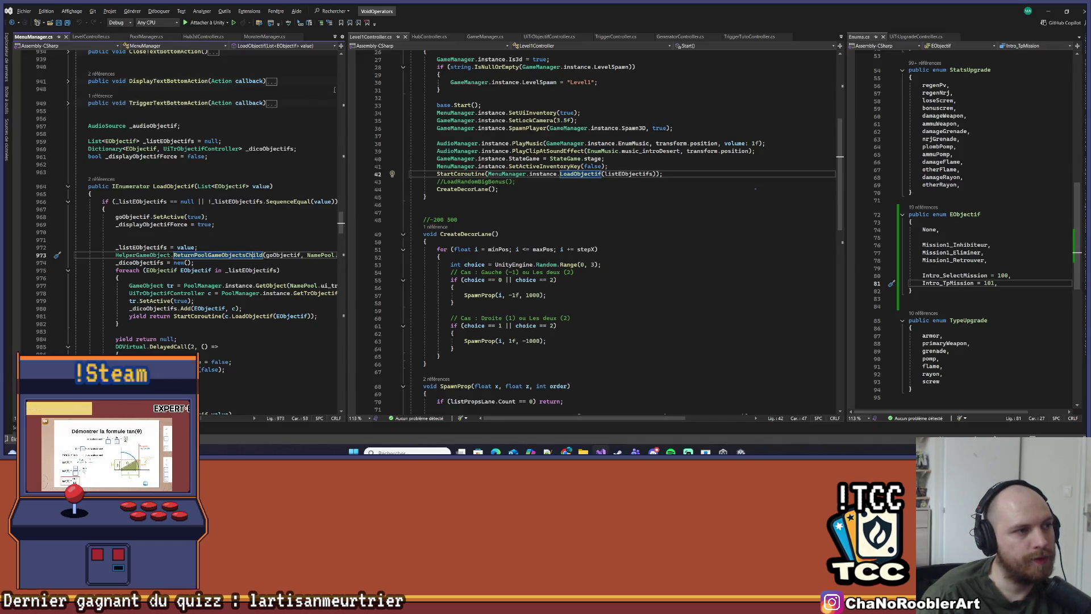
drag(345, 83, 408, 84)
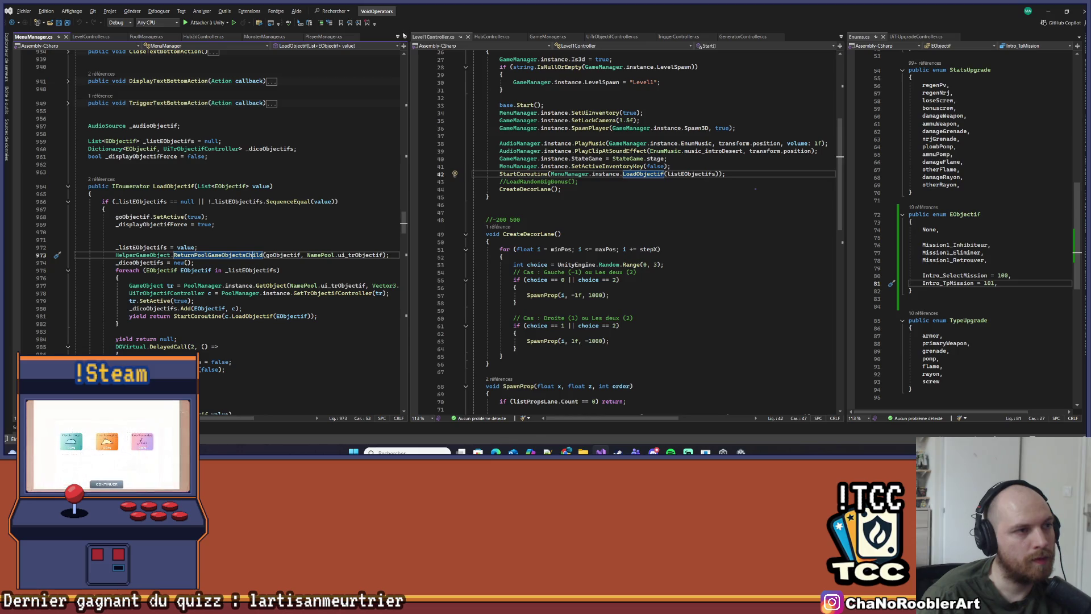
click(399, 37)
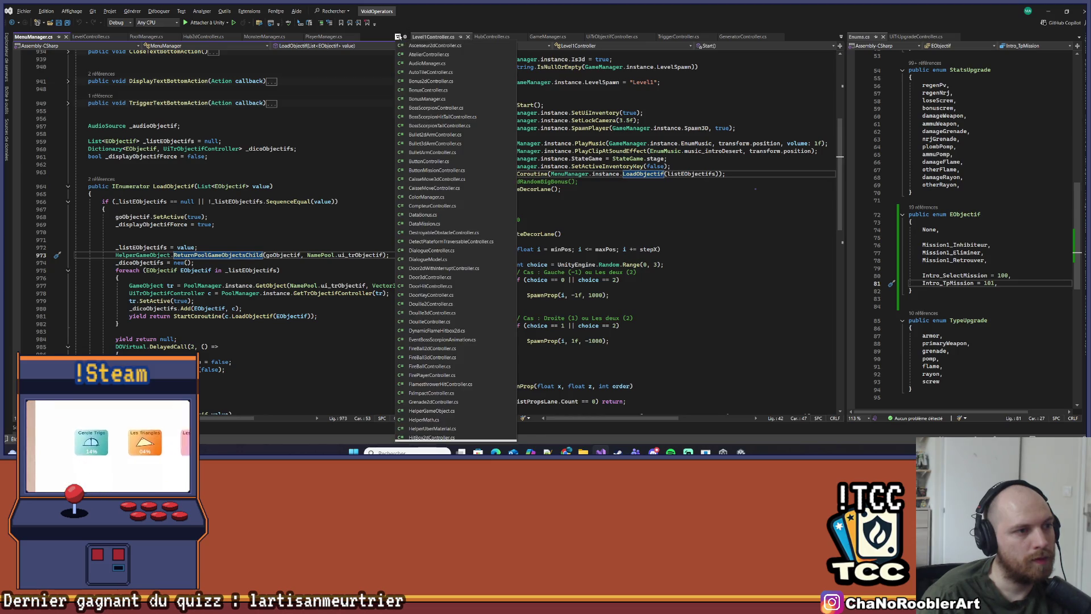
click(325, 136)
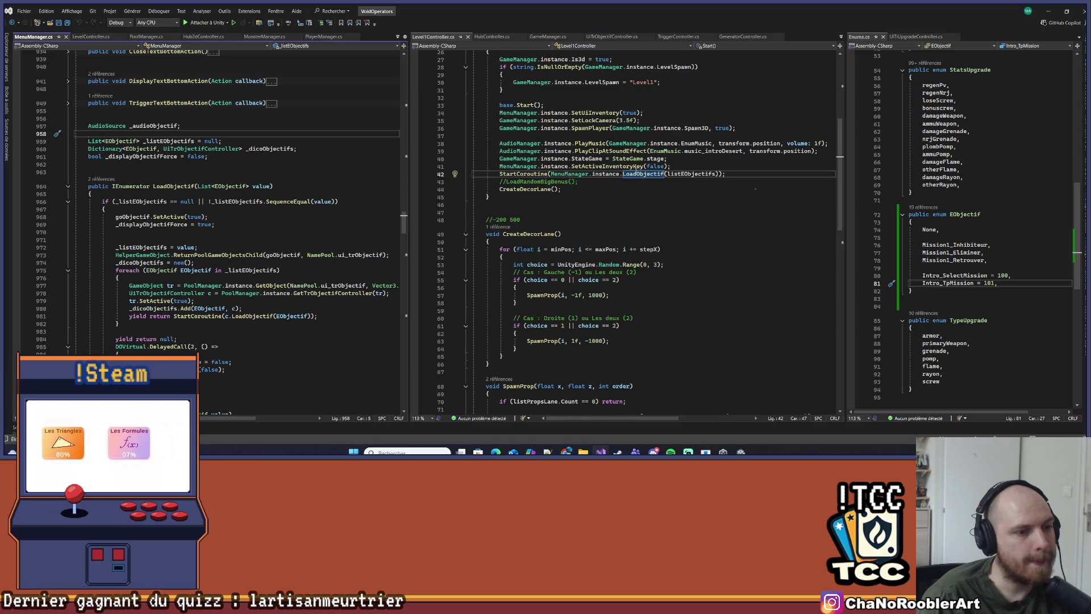
scroll(755, 189, down, 3)
scroll(755, 189, up, 4)
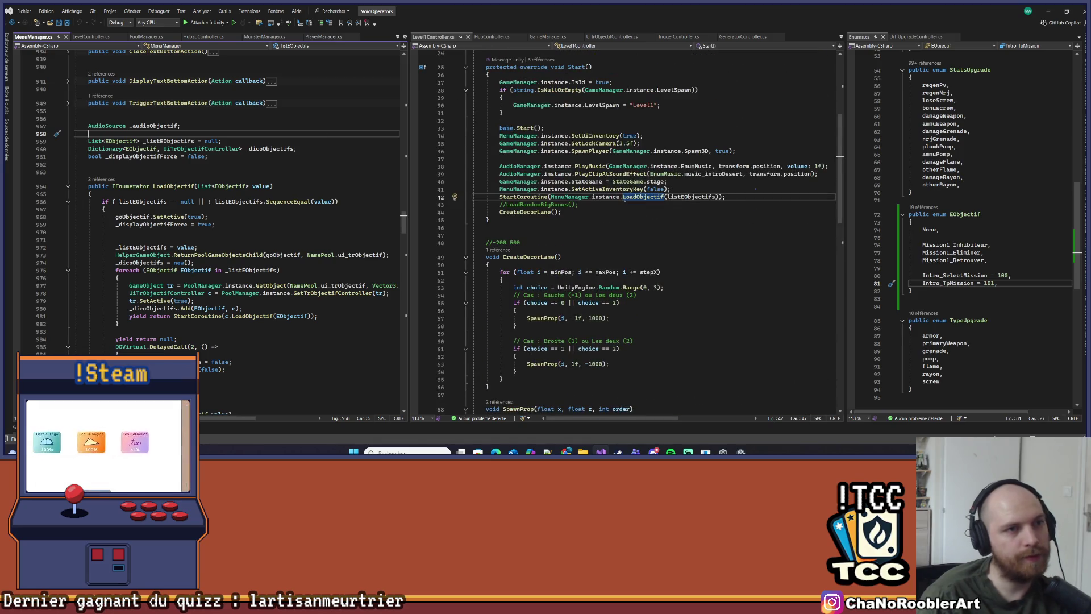
mouse_move(637, 197)
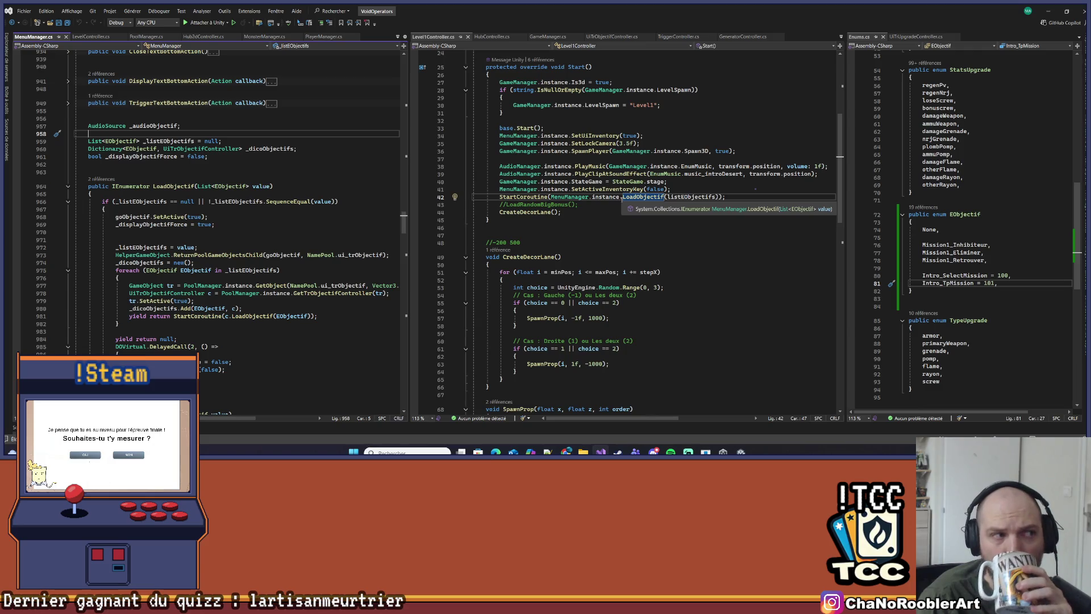
key(alt+Tab)
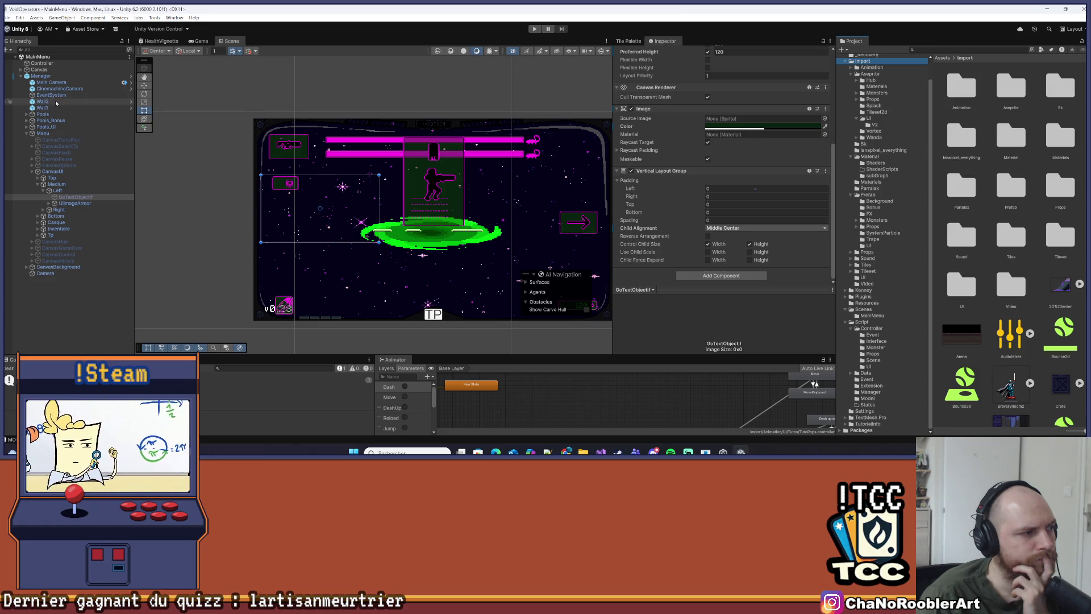
Expand CanvasHub, PanelMissions, Layout and Right in the Hierarchy, checking Right's layout
click(32, 241)
click(37, 248)
click(43, 262)
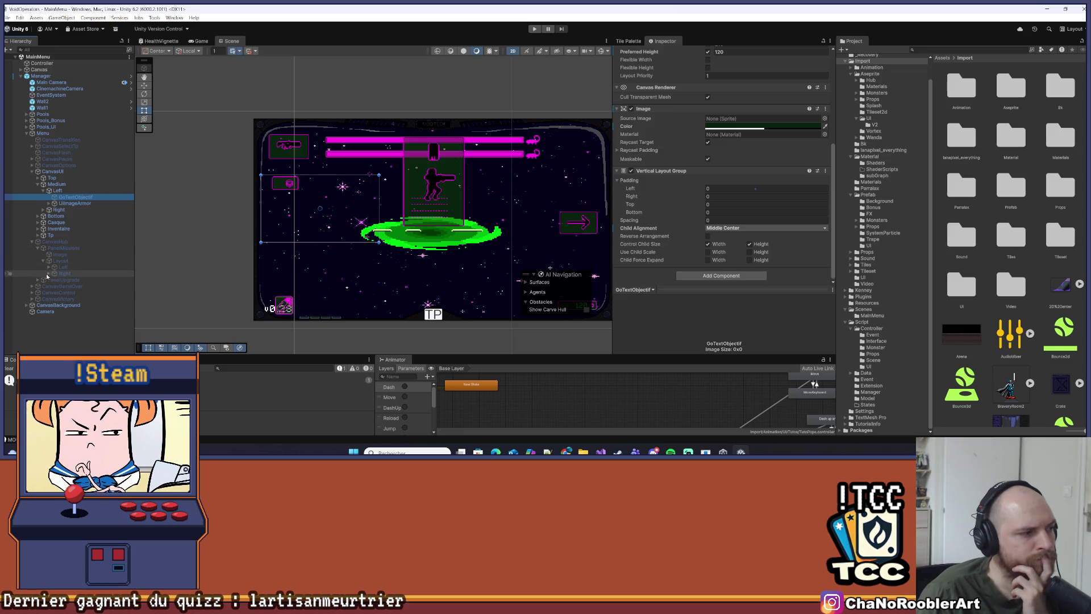
click(57, 273)
click(49, 273)
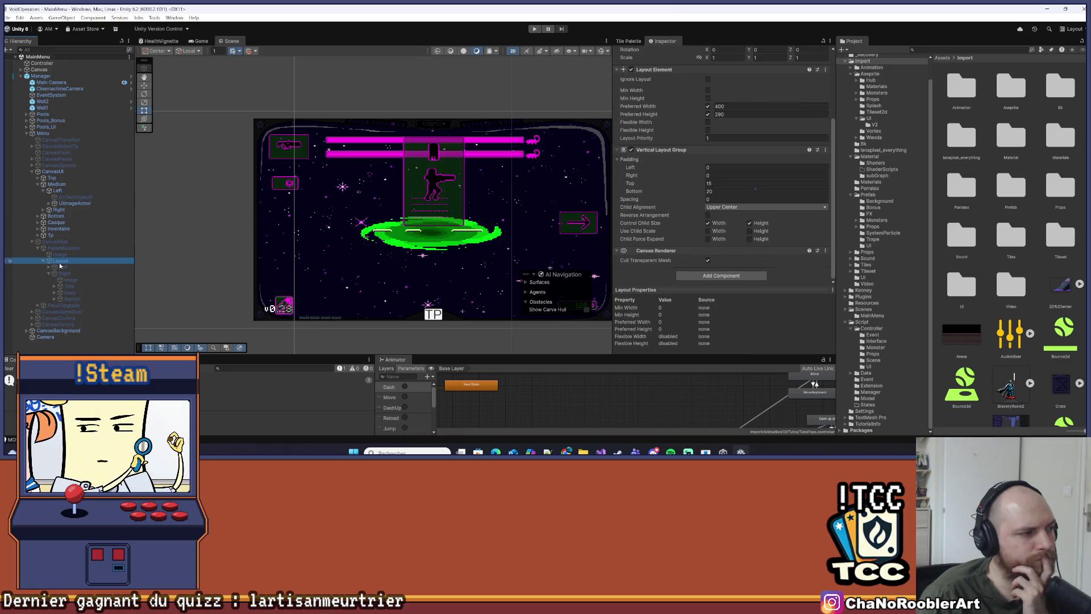
Inspect CanvasHub, Layout and PanelMissions, then open PanelMissions' UiPanelMissionsController script
click(598, 86)
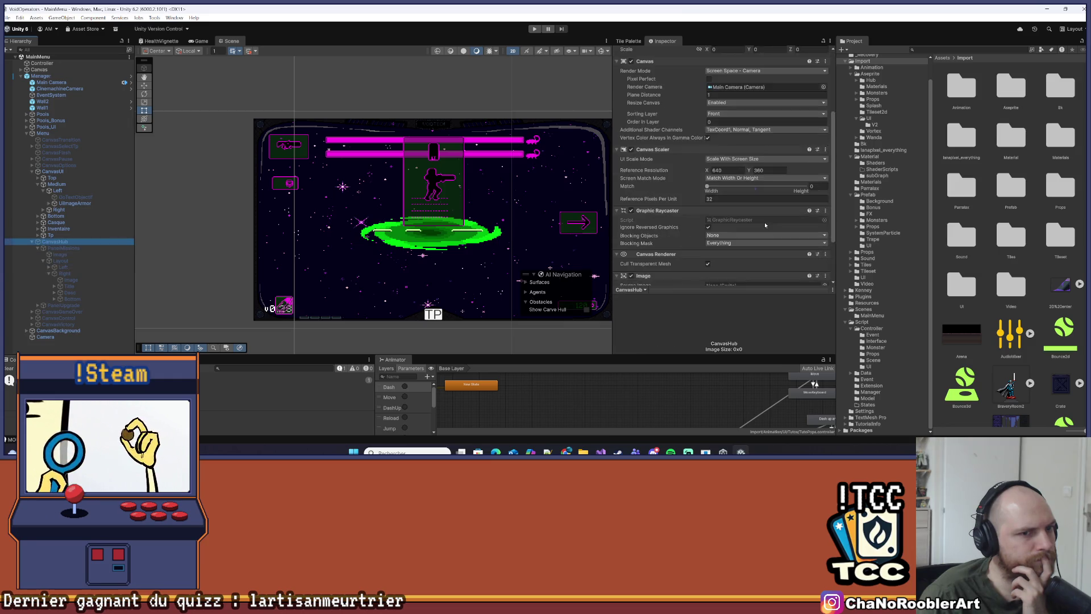
scroll(765, 222, down, 5)
click(61, 260)
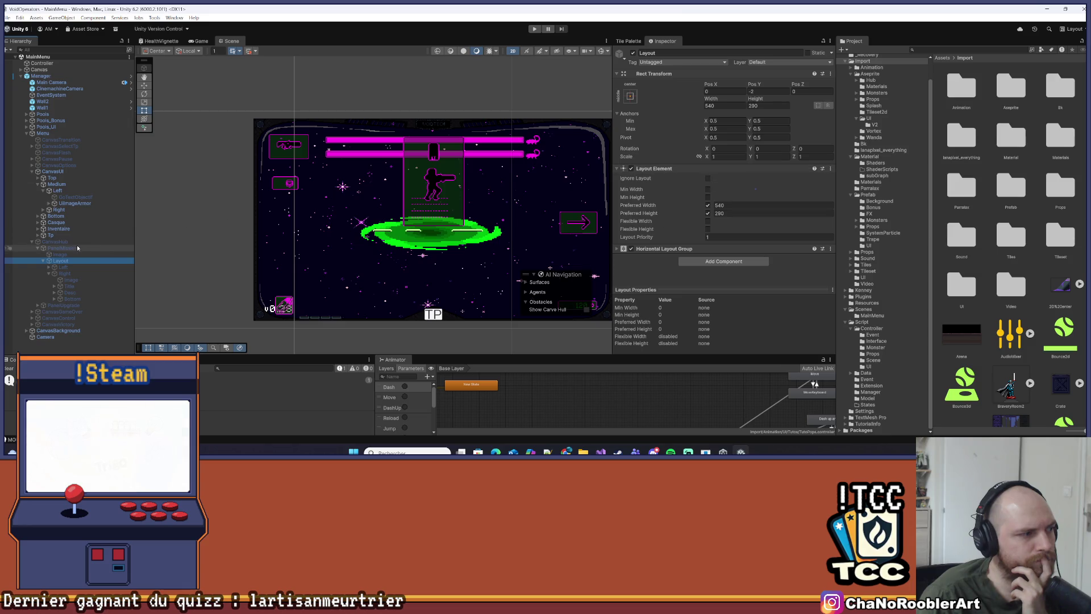
click(76, 248)
click(715, 200)
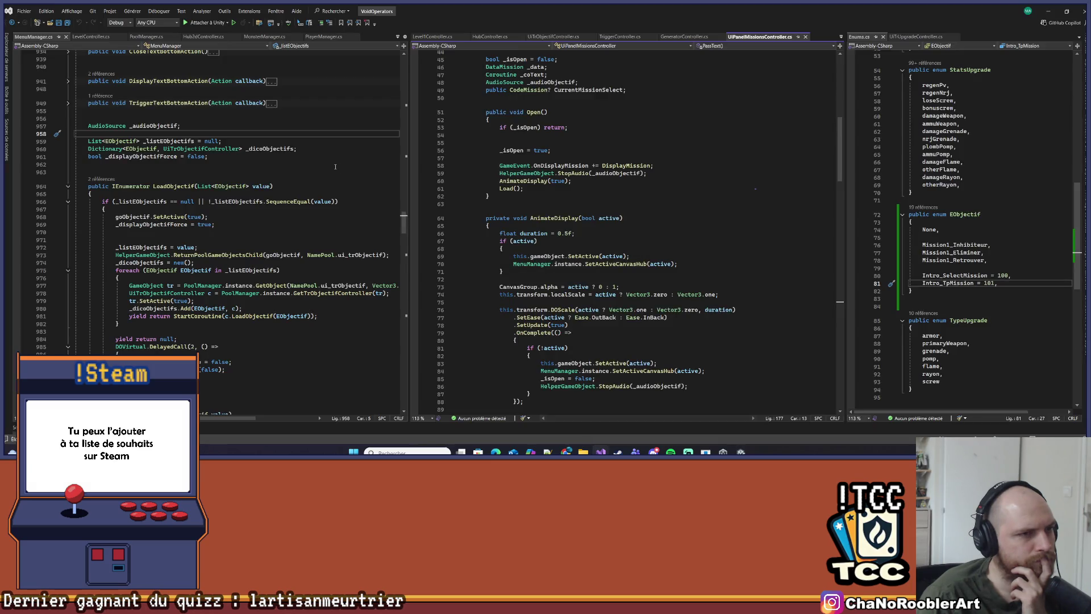
Jump from UIPanelMissionsController's SelectMission call to its method definition
scroll(630, 154, down, 13)
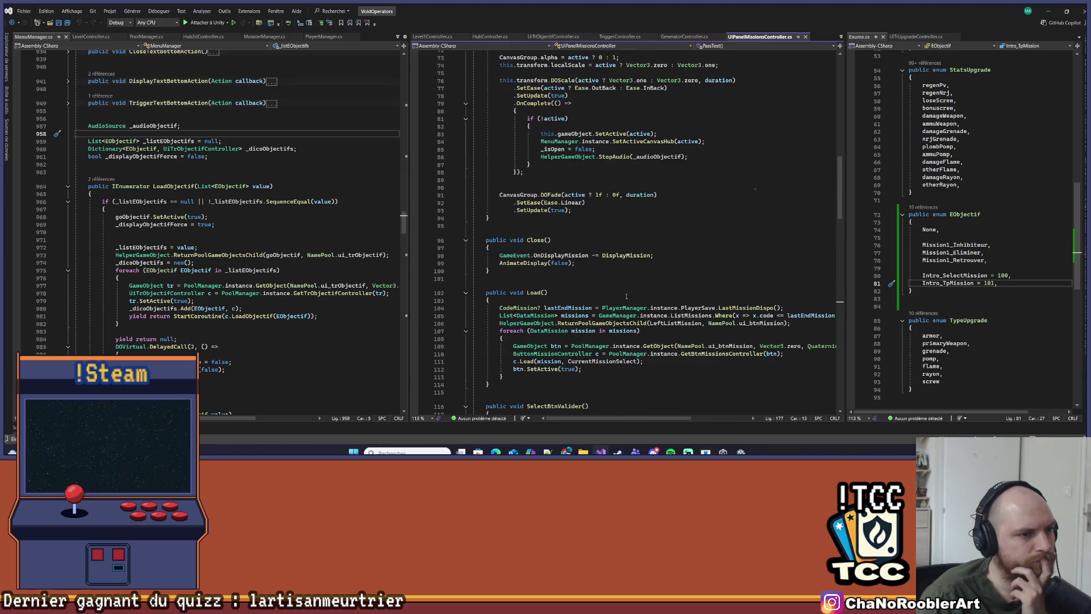
scroll(619, 296, down, 4)
scroll(615, 296, down, 6)
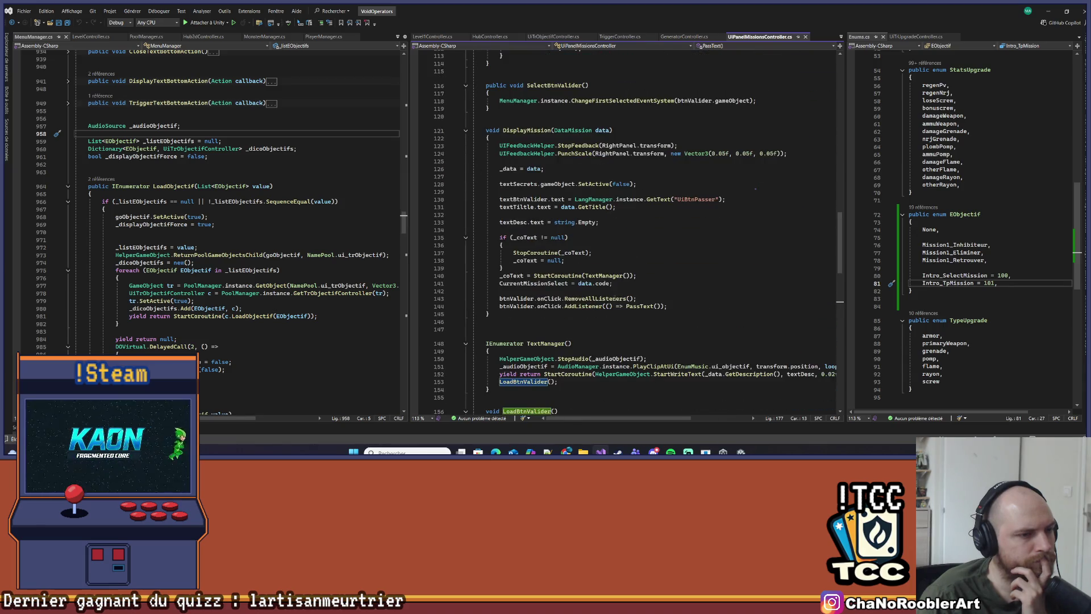
scroll(616, 298, down, 6)
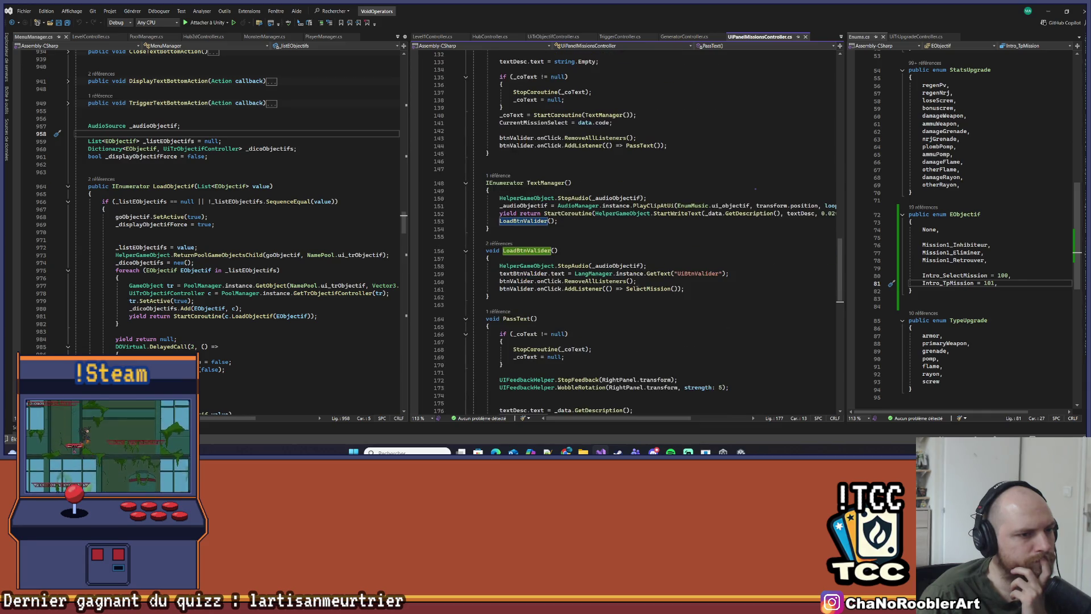
right_click(641, 289)
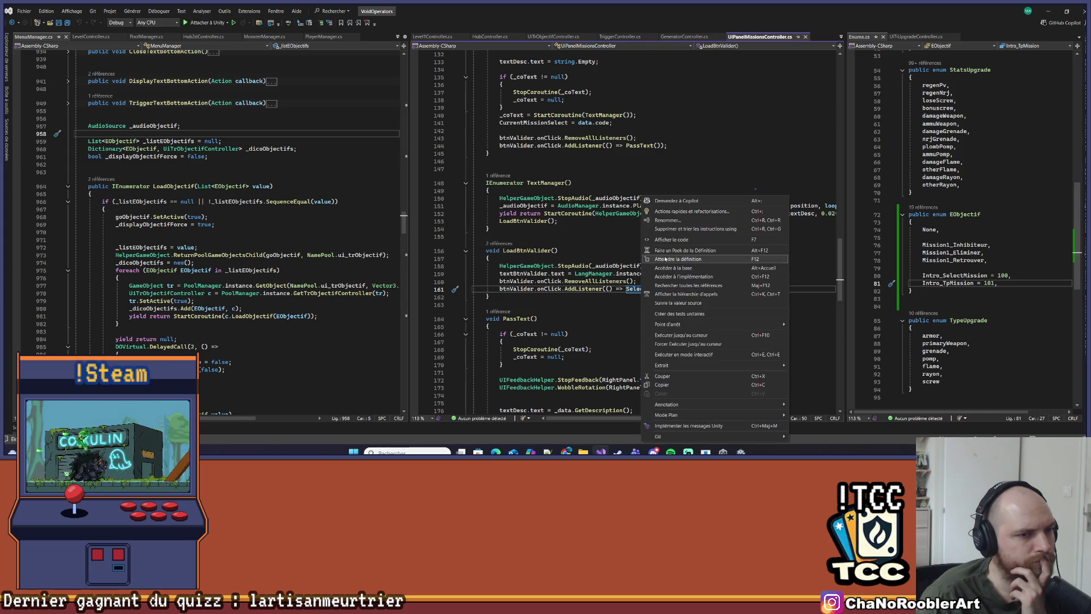
click(665, 259)
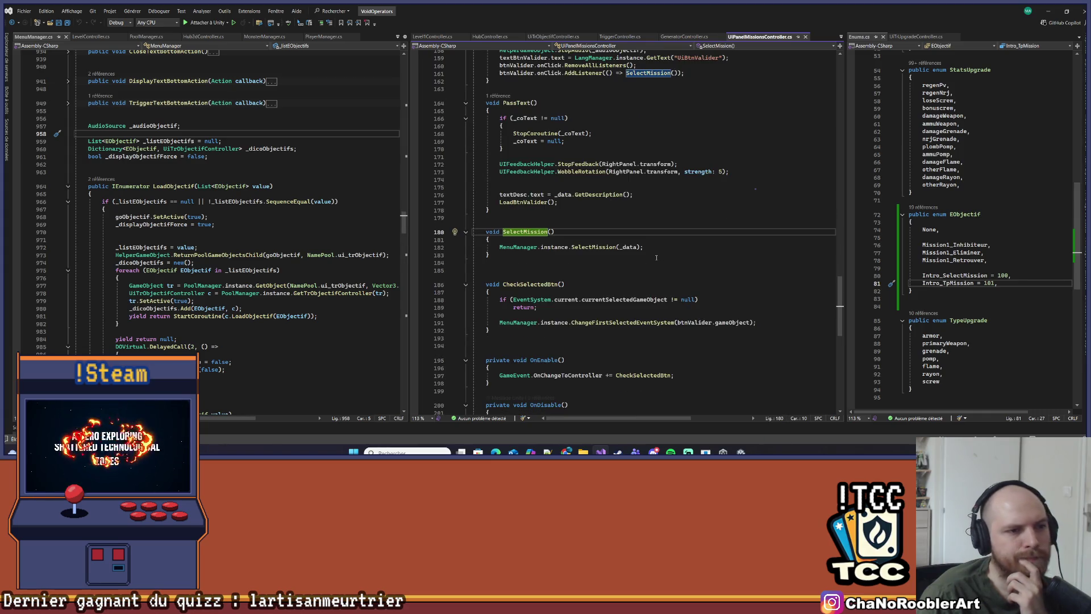
Follow MenuManager.instance.SelectMission to MenuManager's SelectMission(DataMission data) definition
right_click(598, 246)
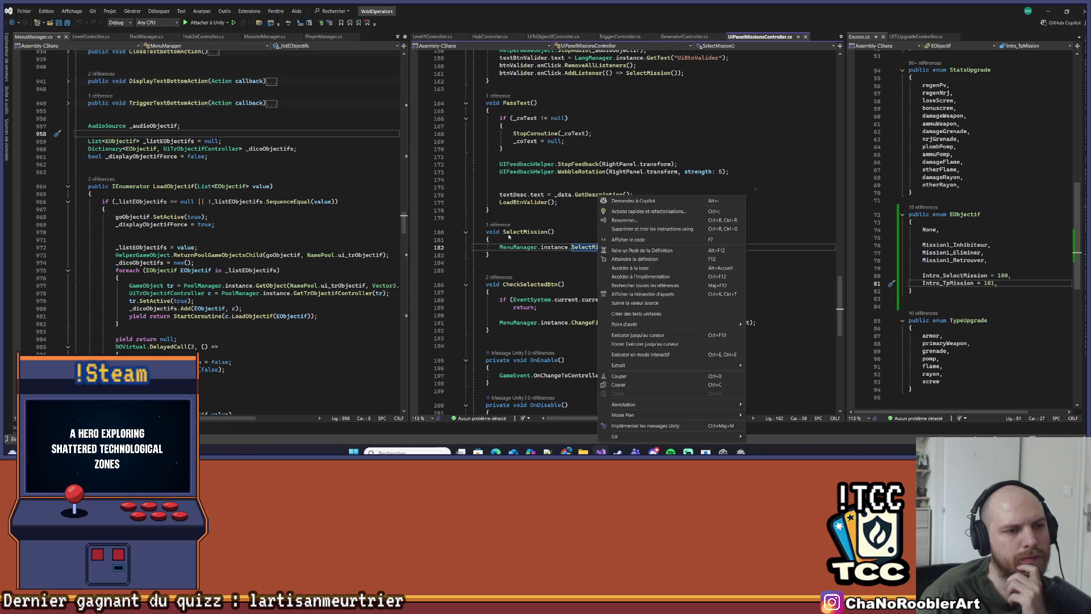
key(Escape)
key(ctrl+minus)
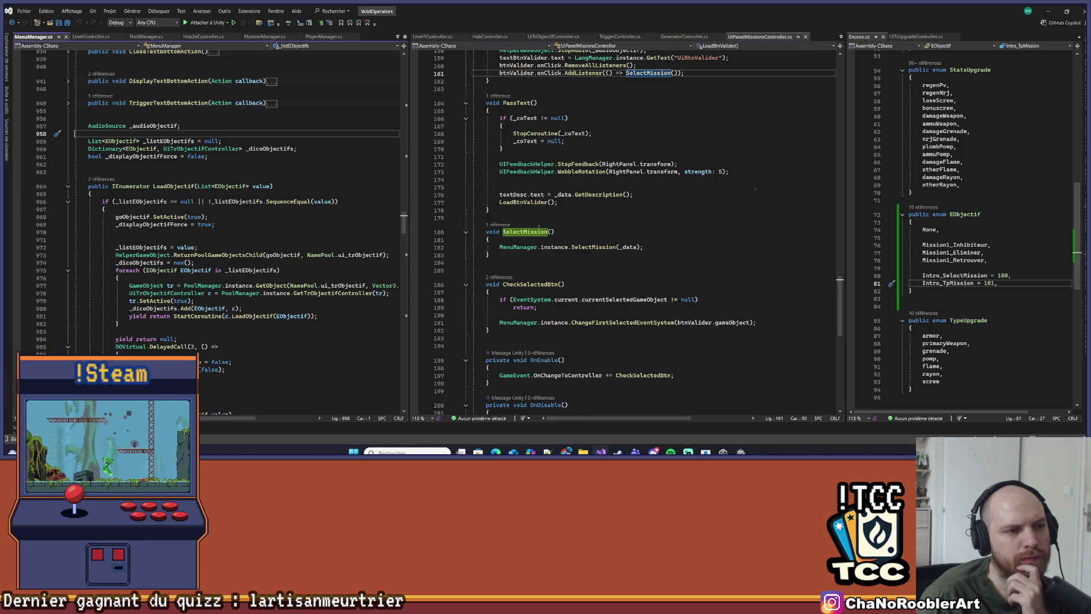
scroll(536, 248, up, 3)
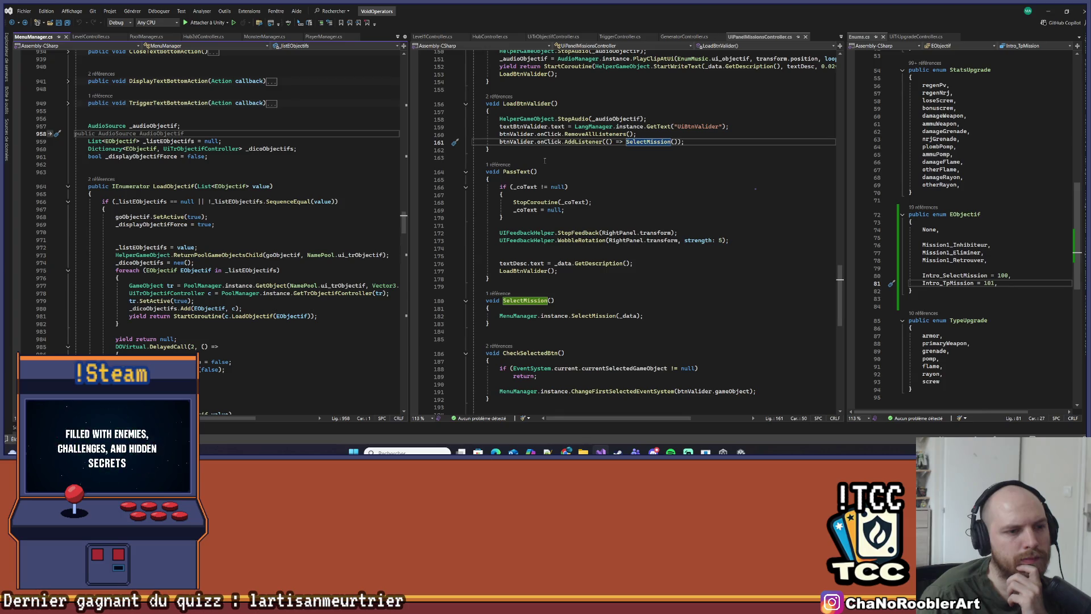
right_click(595, 317)
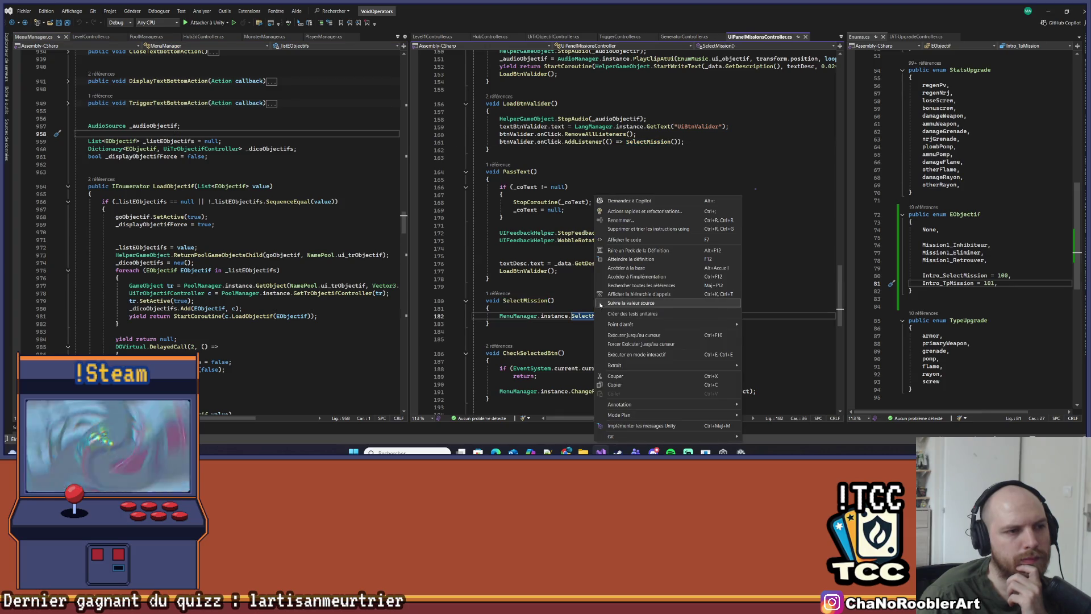
click(634, 263)
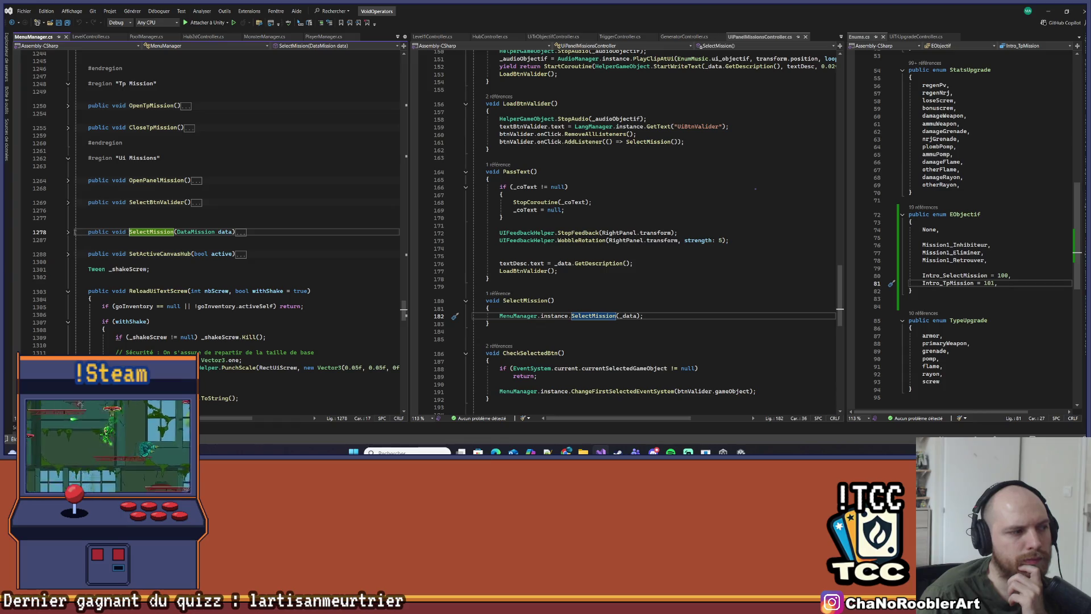
Expand MenuManager.SelectMission and go to the DataMission class definition
click(69, 233)
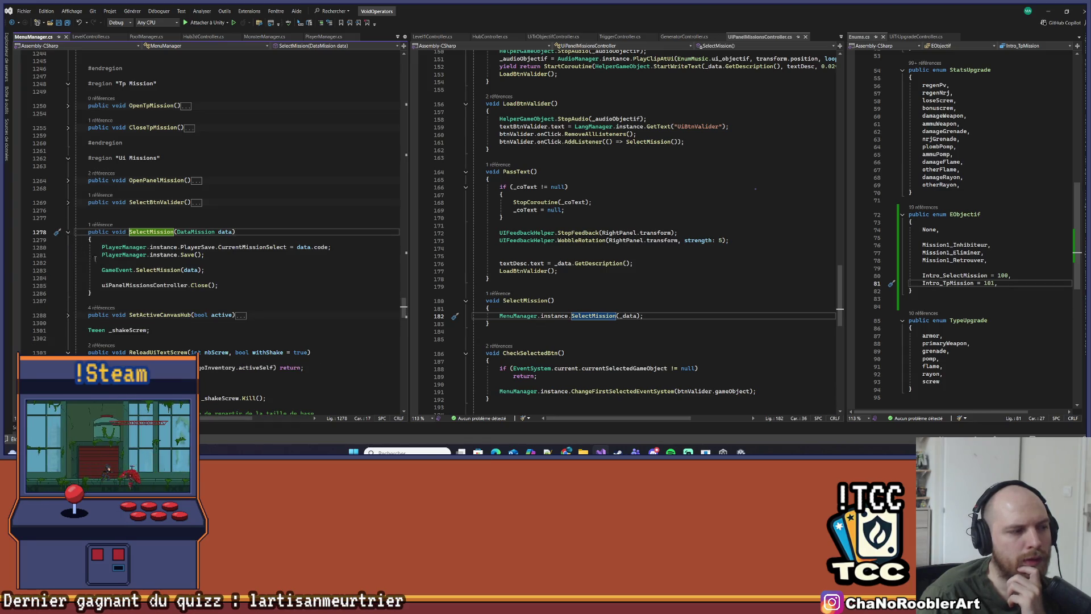
drag(102, 270, 244, 272)
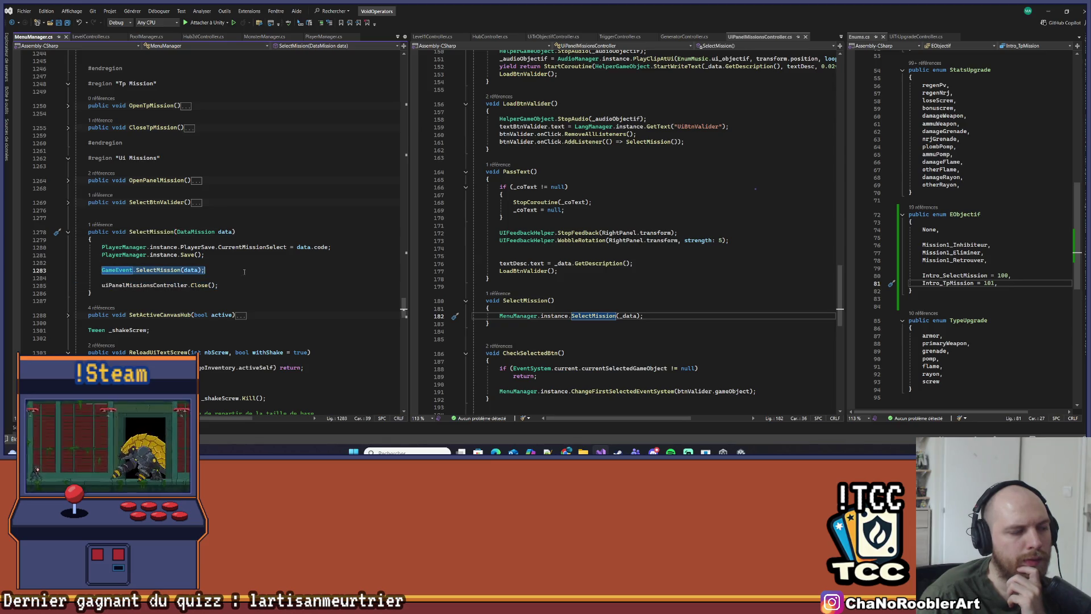
click(239, 270)
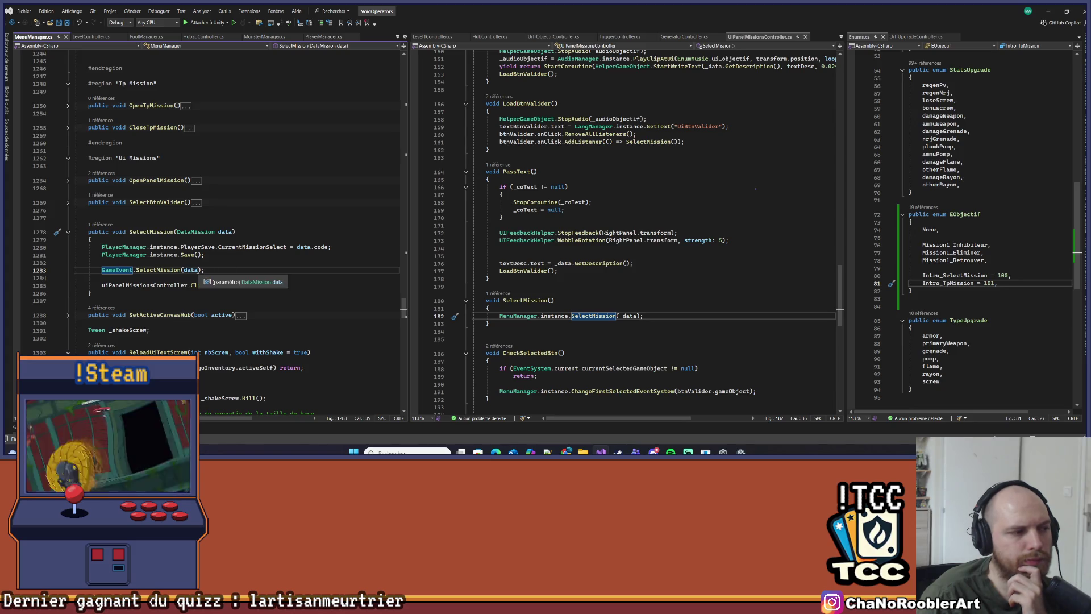
right_click(187, 231)
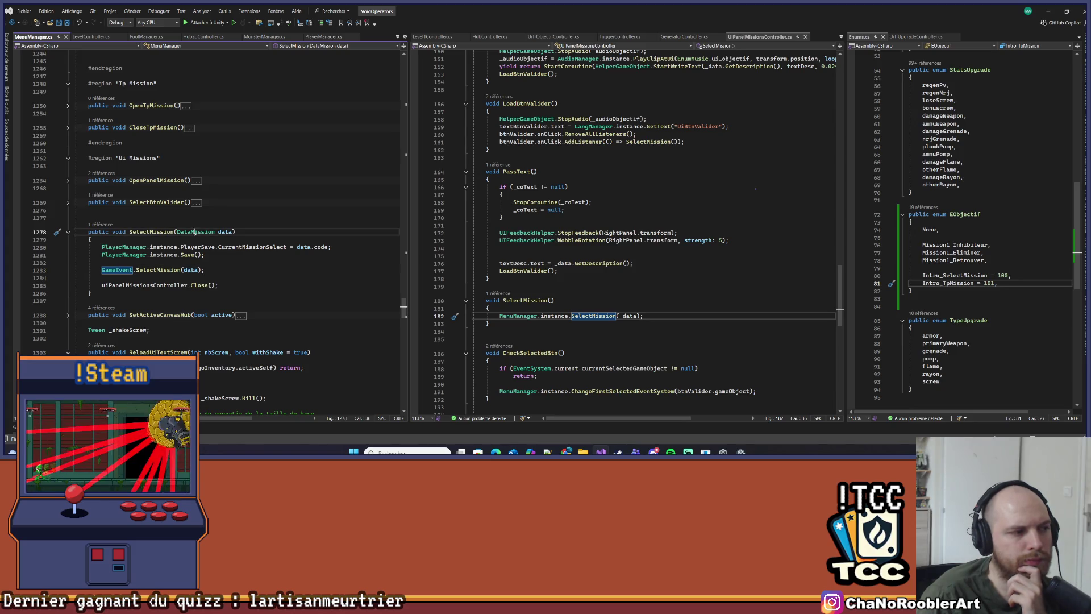
click(218, 259)
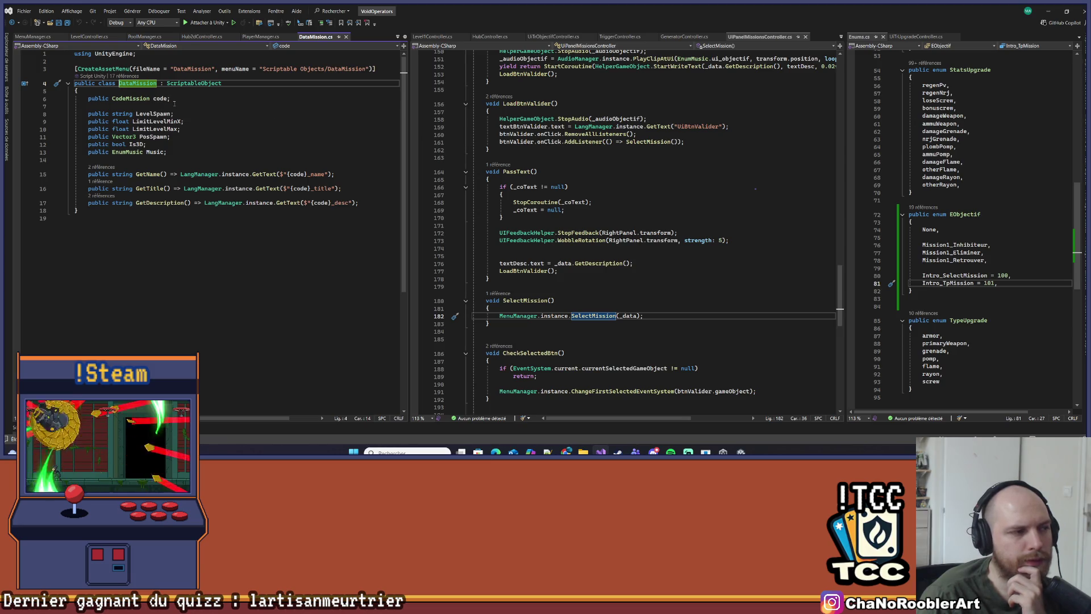
Open the CodeMission enum definition, then navigate back twice with Ctrl+- to Hub2dController
right_click(136, 101)
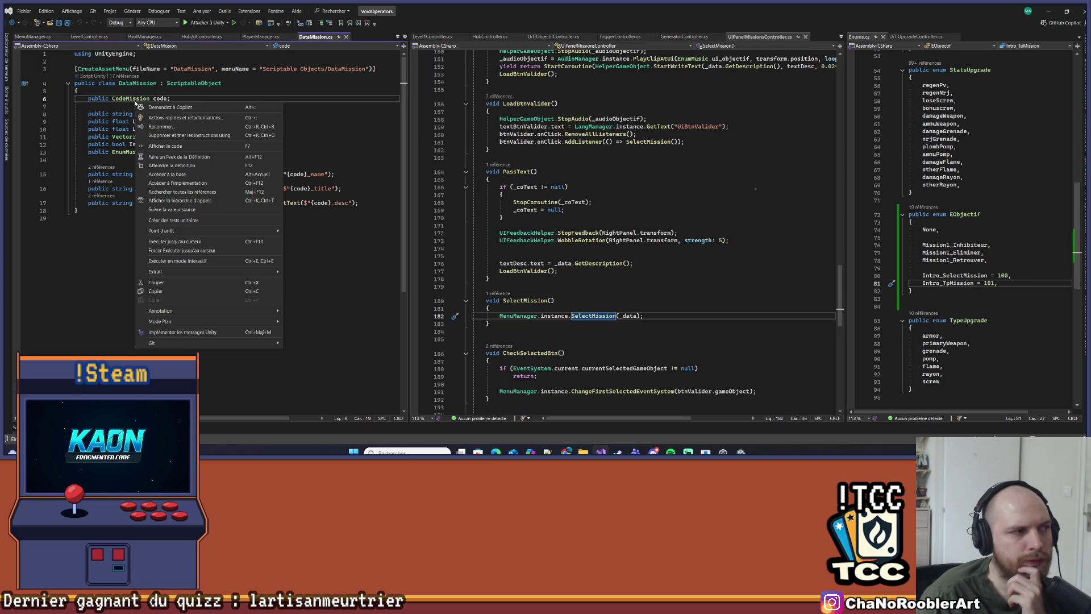
click(152, 172)
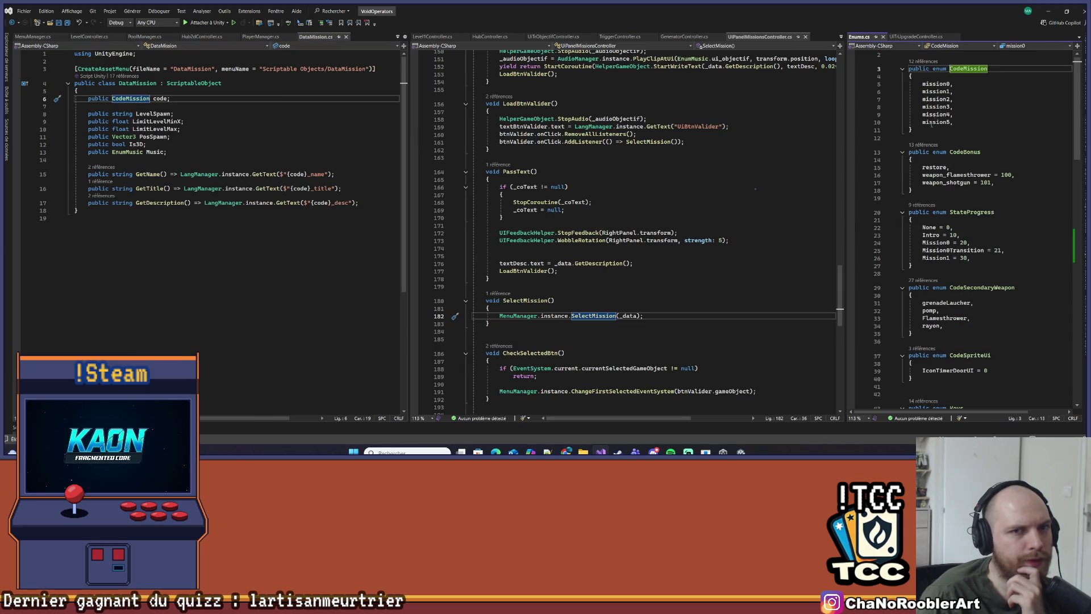
click(954, 85)
click(302, 197)
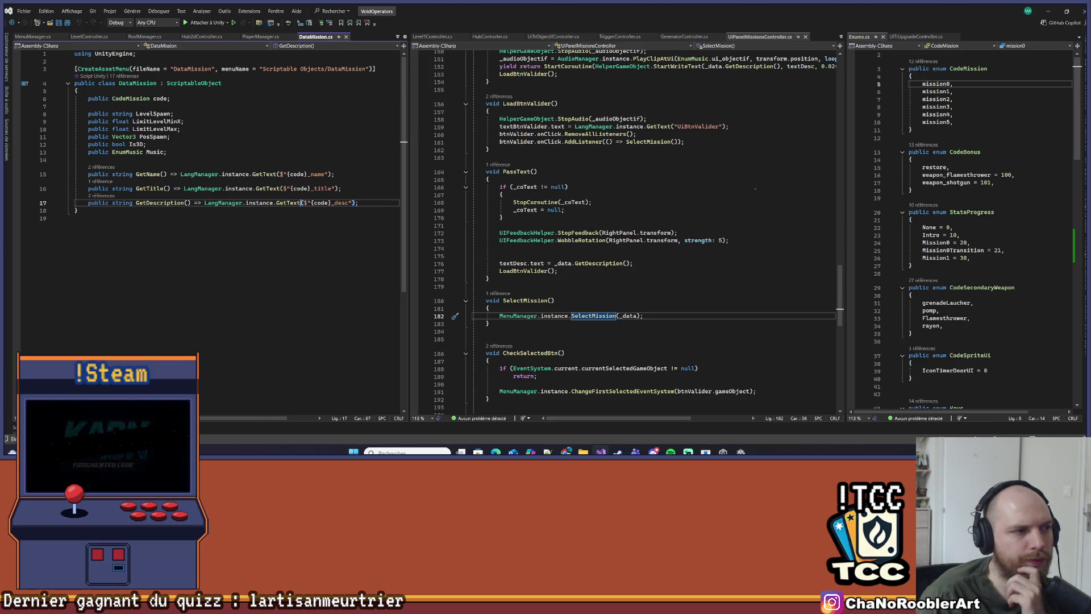
key(ctrl+minus)
key(ctrl+minus)
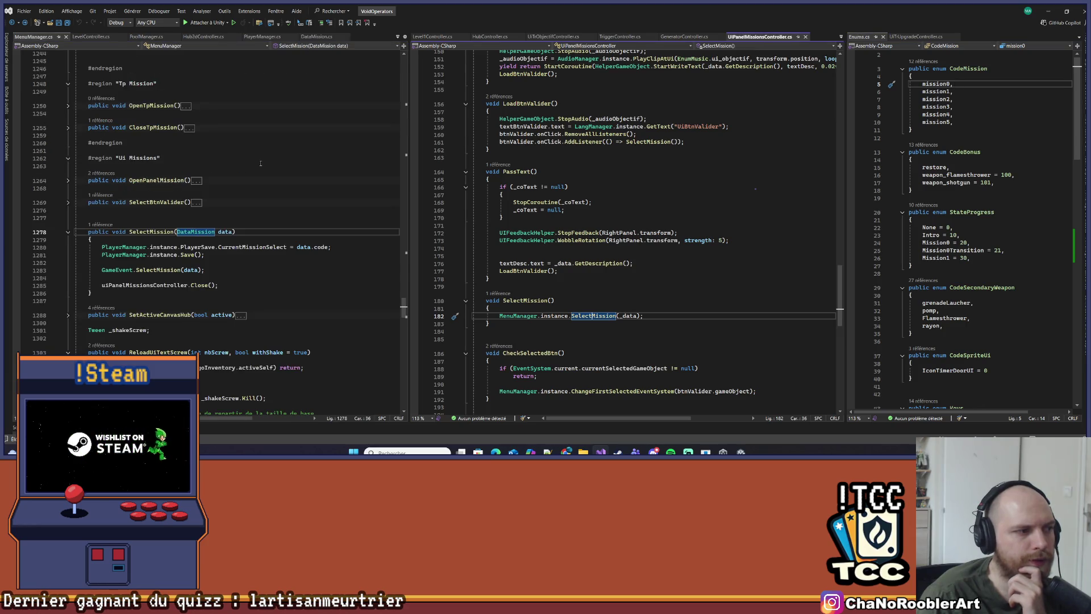
key(ctrl+minus)
key(ctrl+minus)
key(ctrl+minus)
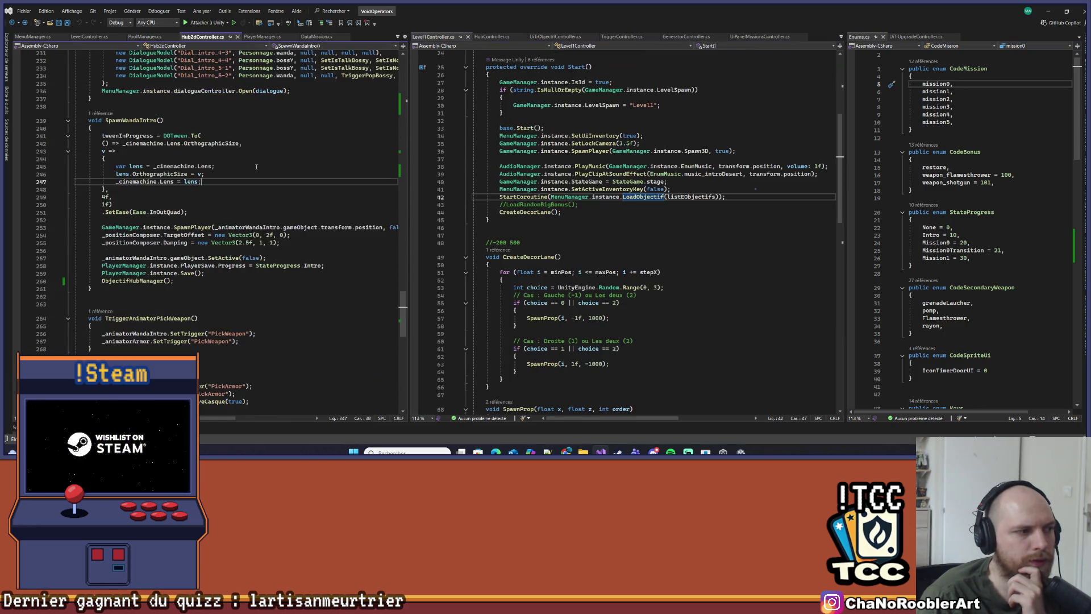
Delete the empty line after LoadHubManager() in Hub2dController.cs
scroll(213, 185, up, 2)
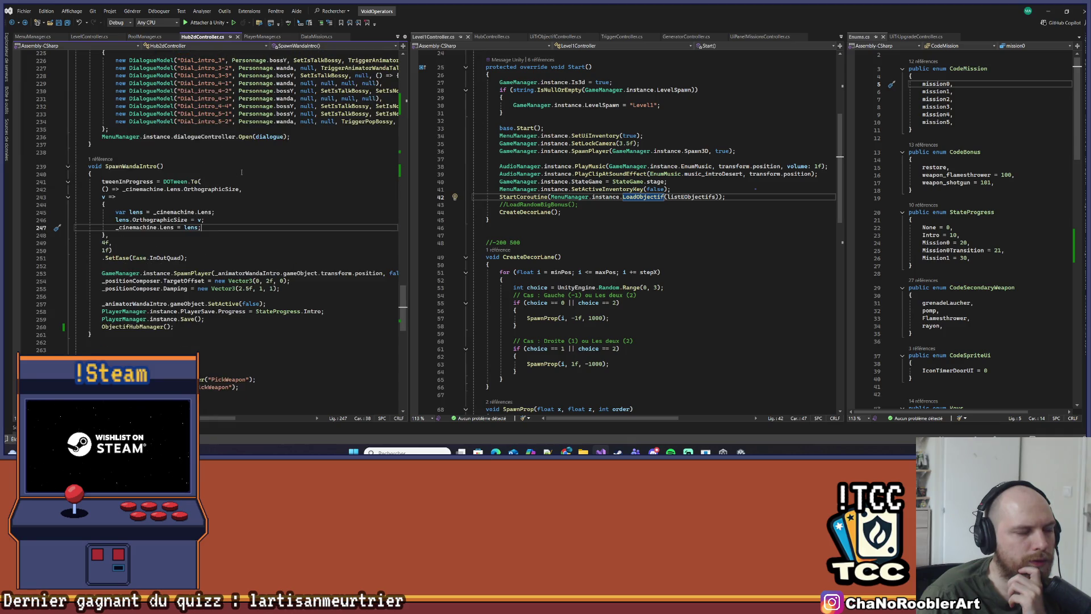
drag(411, 175, 461, 177)
scroll(343, 208, up, 20)
scroll(343, 207, up, 20)
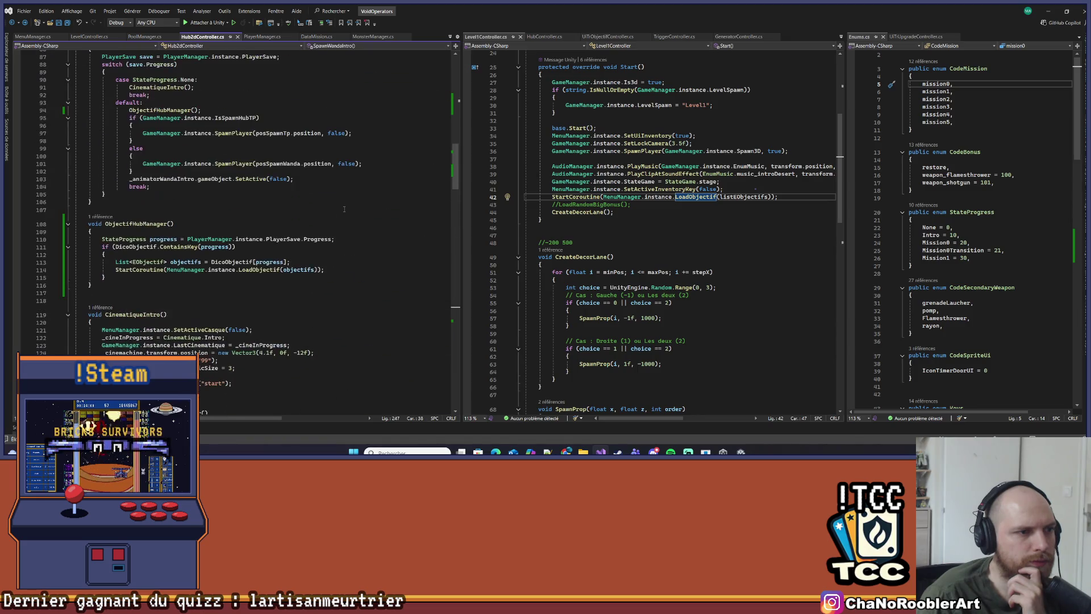
drag(74, 223, 92, 285)
scroll(131, 238, up, 12)
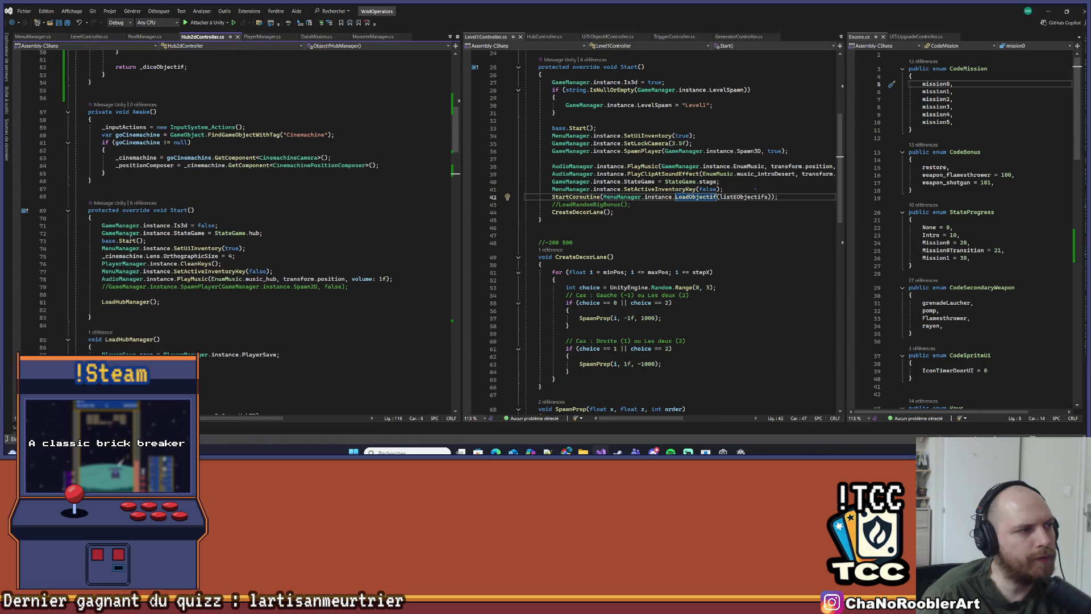
click(102, 311)
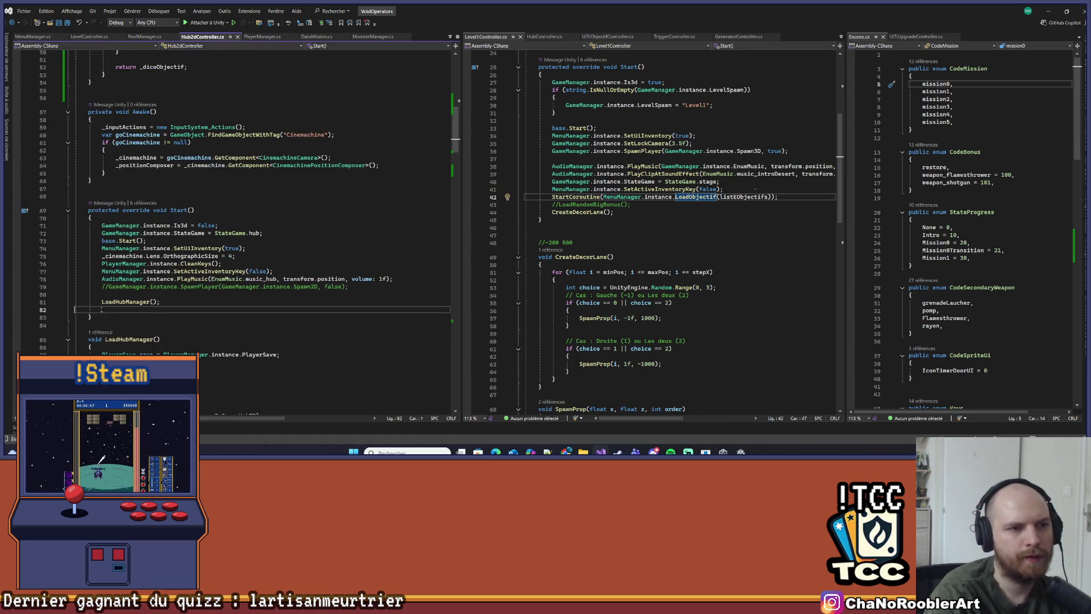
key(BackSpace)
Fold the DicoObjectif property and the Awake method to tidy the view
scroll(652, 234, up, 2)
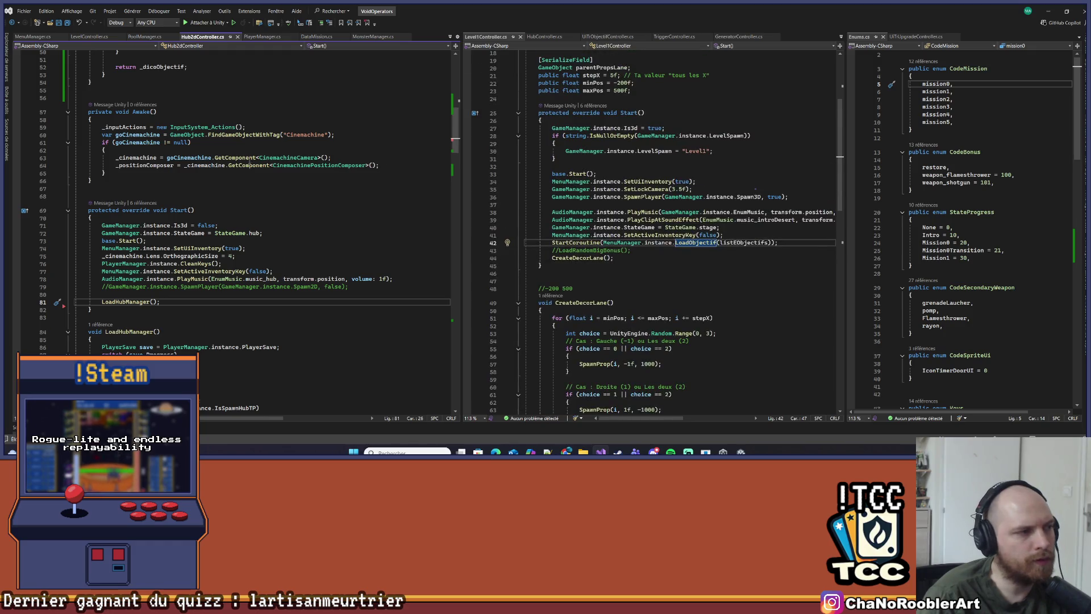
scroll(207, 165, up, 9)
scroll(218, 165, up, 3)
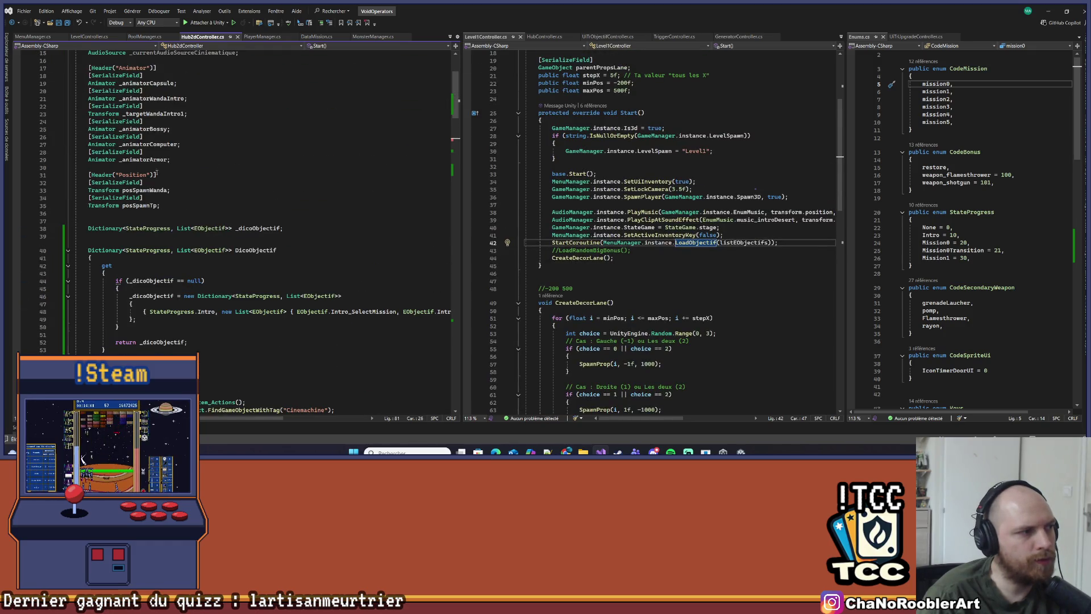
click(68, 250)
scroll(116, 222, down, 4)
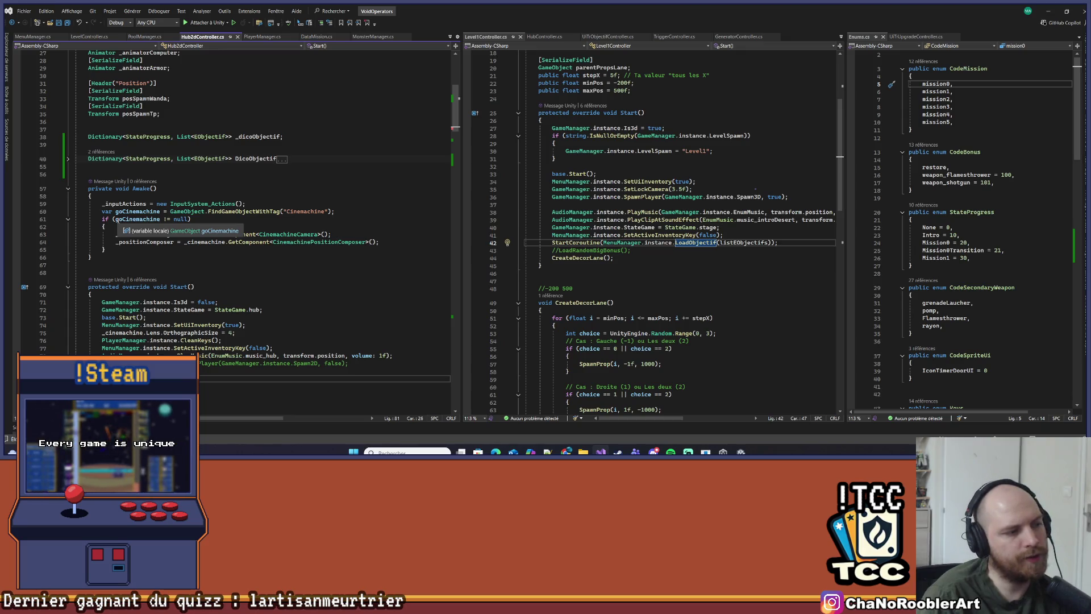
scroll(229, 257, down, 1)
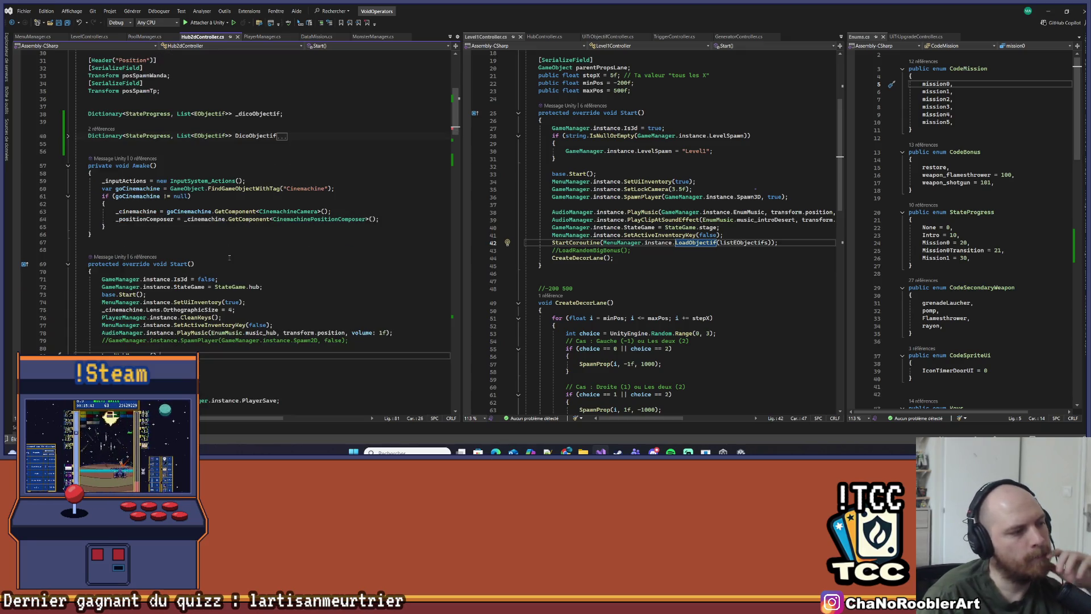
click(68, 165)
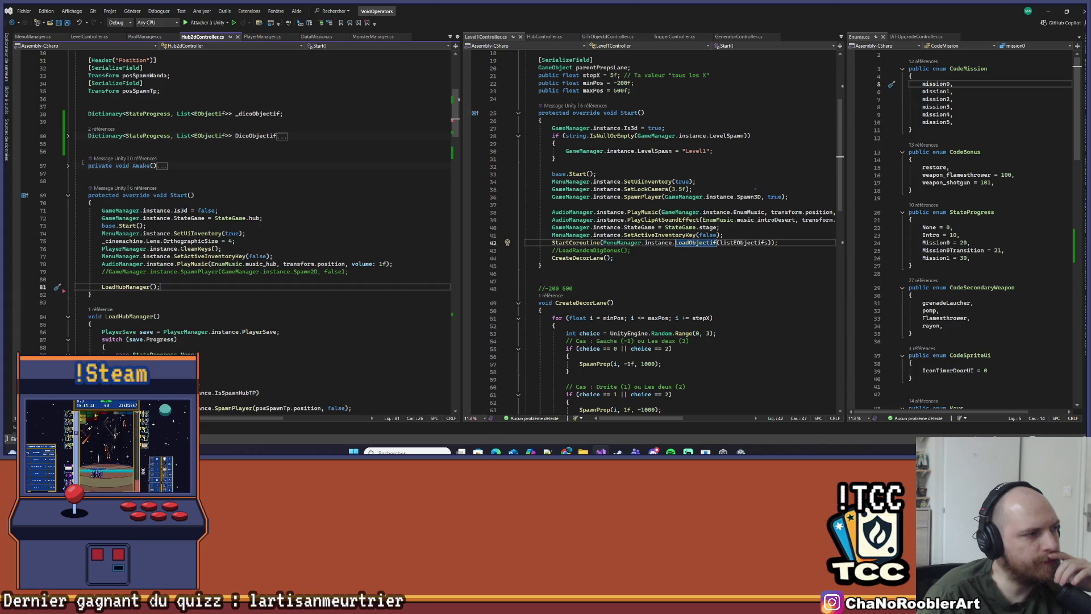
scroll(291, 290, down, 16)
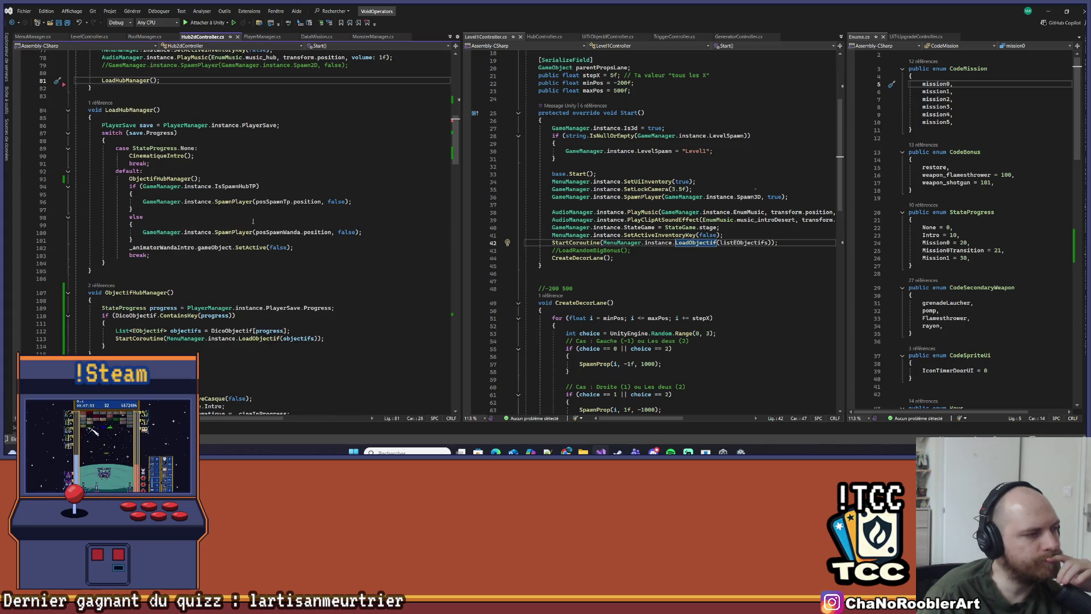
scroll(241, 223, down, 18)
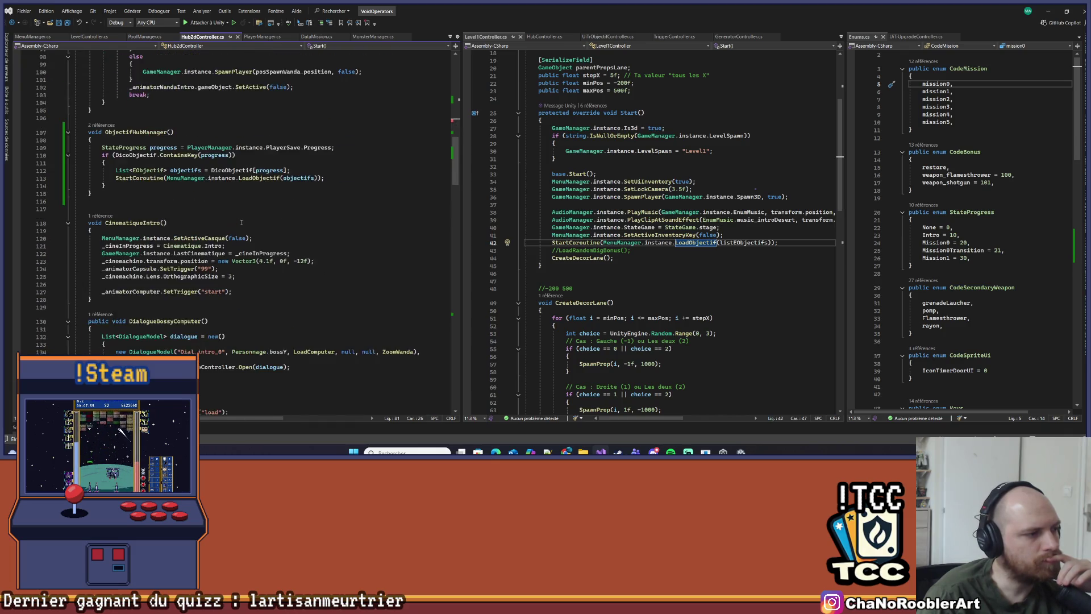
scroll(241, 222, down, 20)
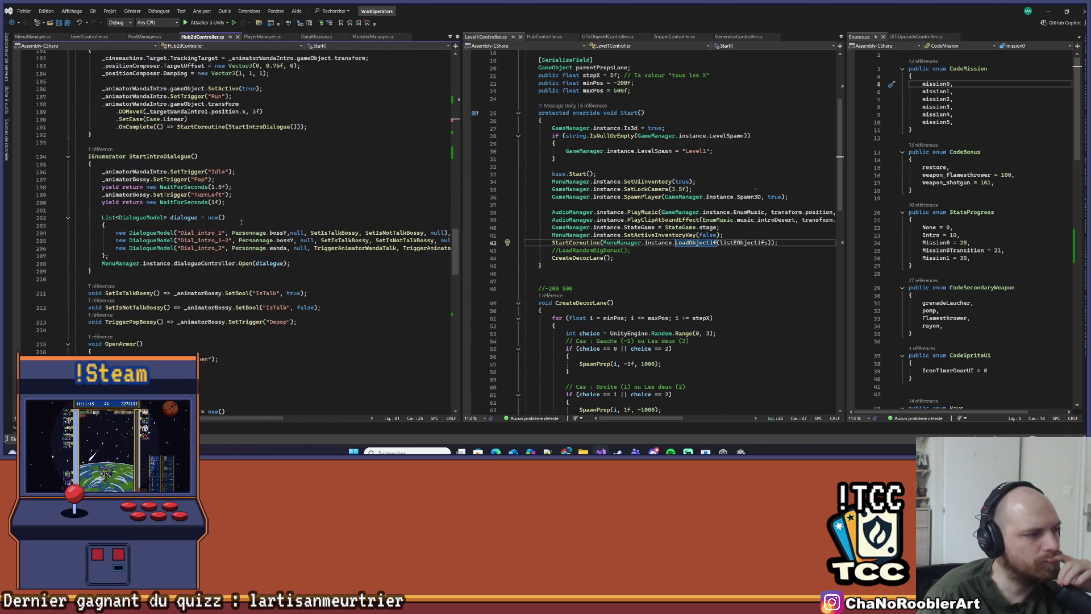
scroll(238, 223, down, 20)
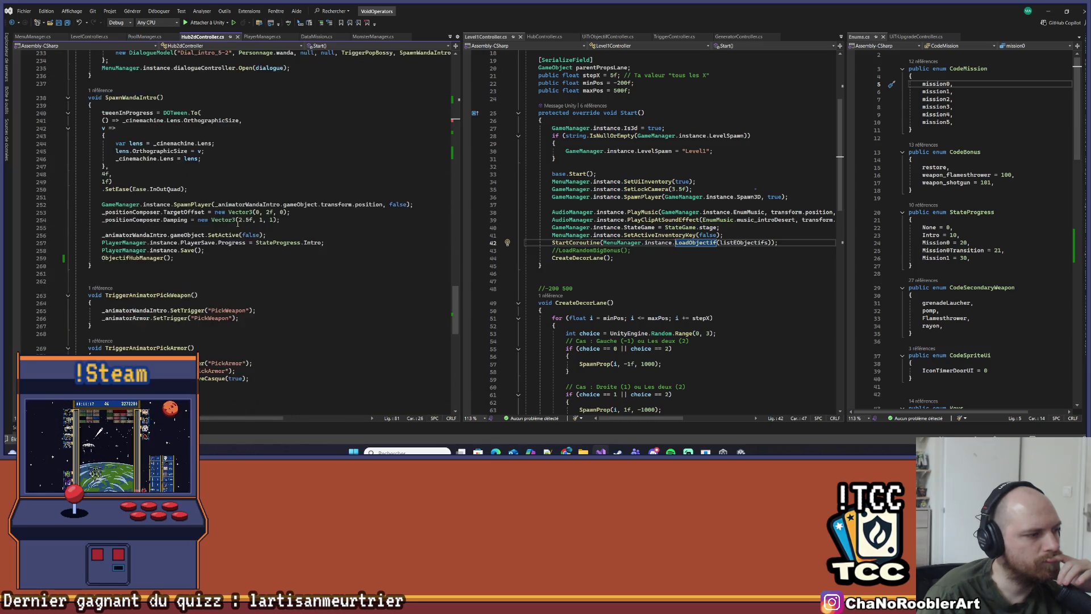
scroll(233, 225, up, 20)
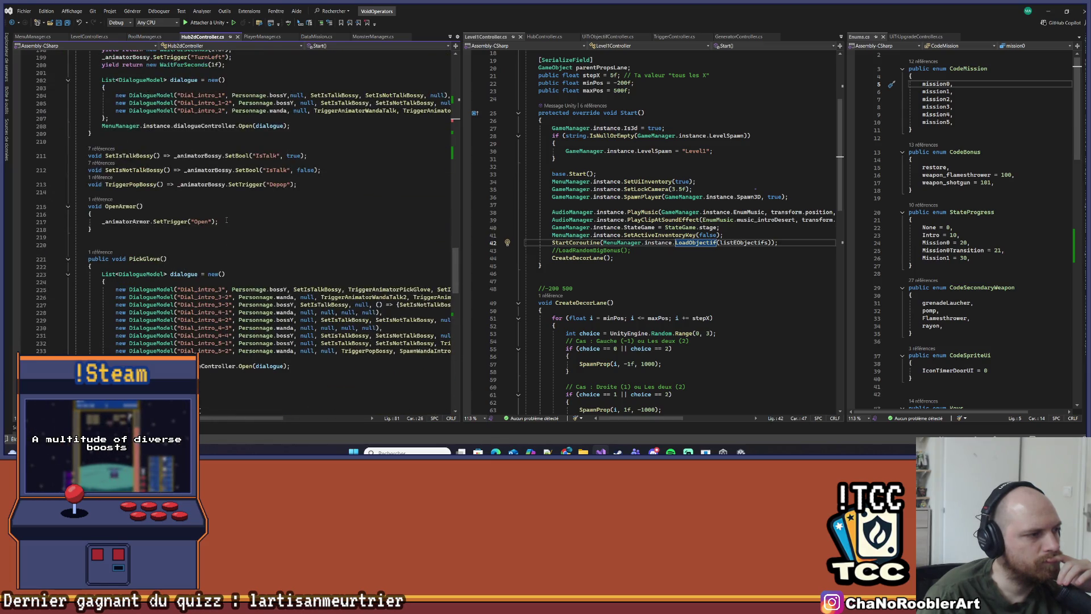
scroll(227, 218, up, 16)
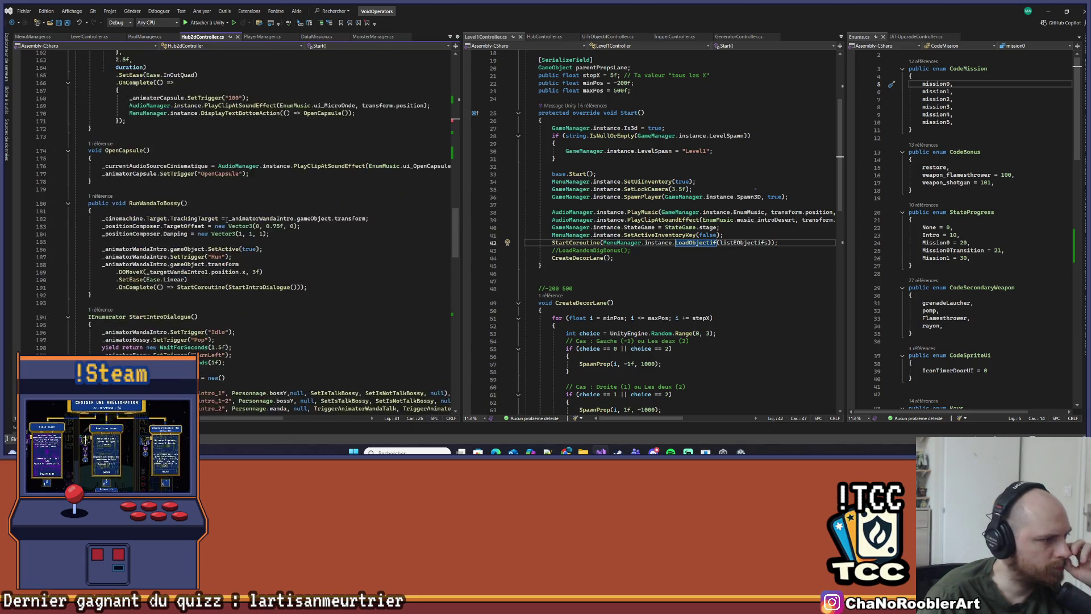
scroll(227, 220, up, 20)
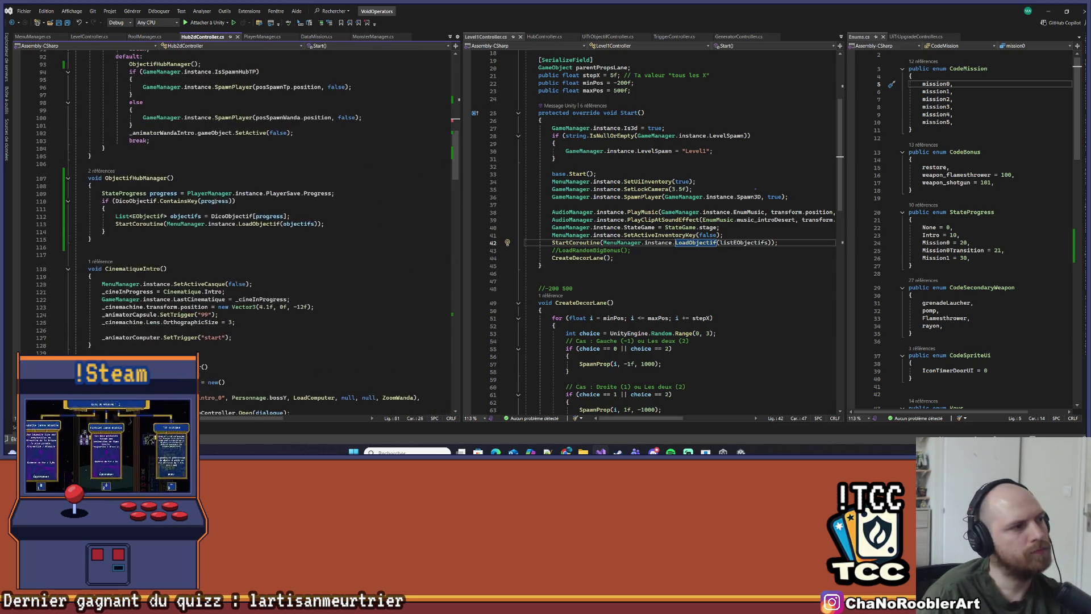
scroll(233, 227, up, 6)
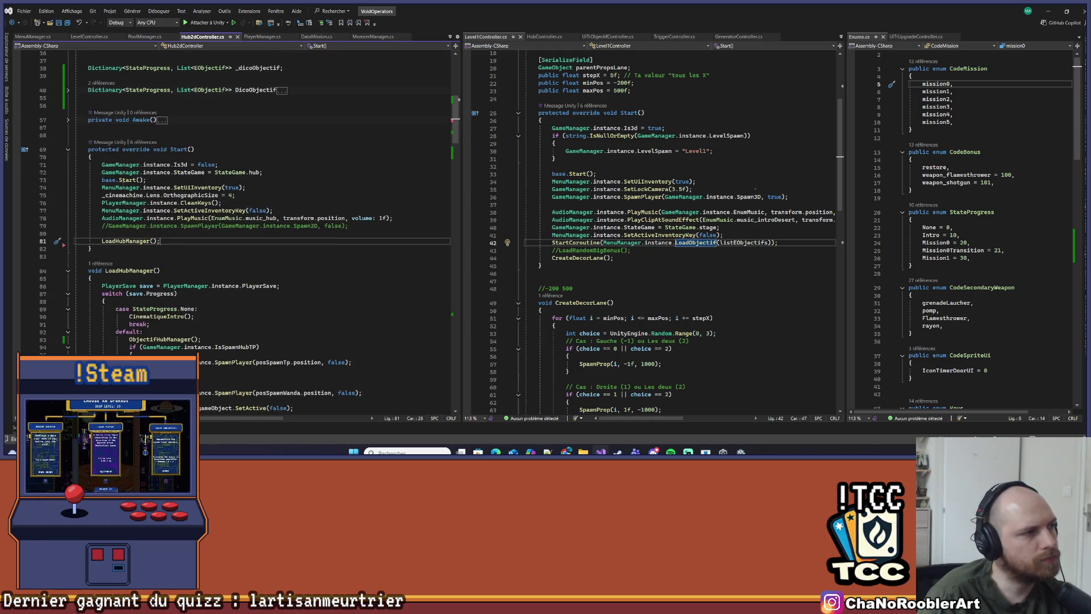
Generate an empty OnEnable() stub after Start() via IntelliSense from 'OnEn'
click(134, 248)
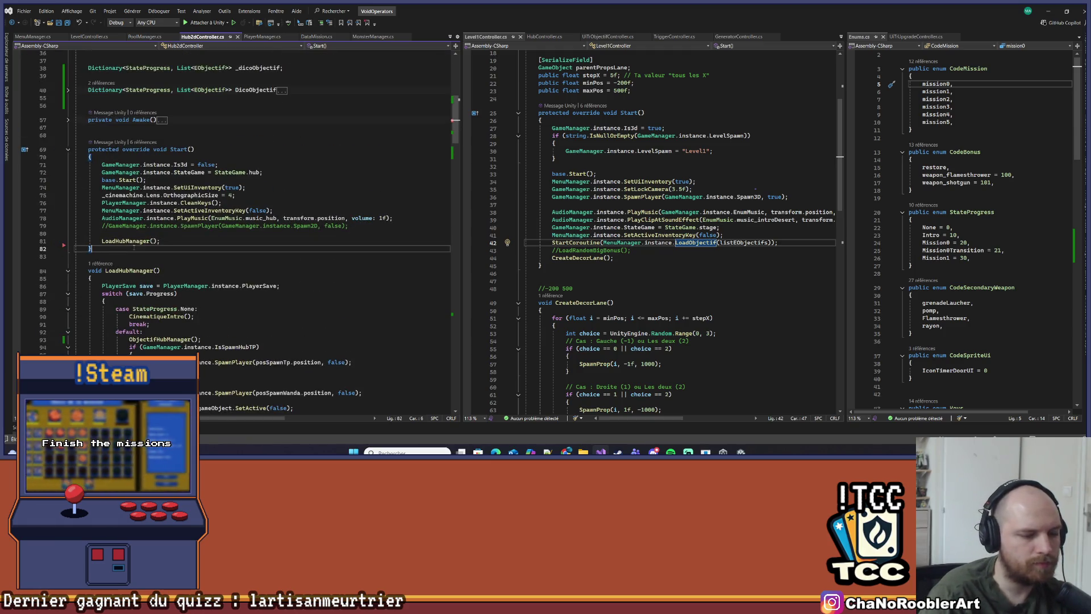
key(Return)
key(Return)
text(OnEn)
key(Tab)
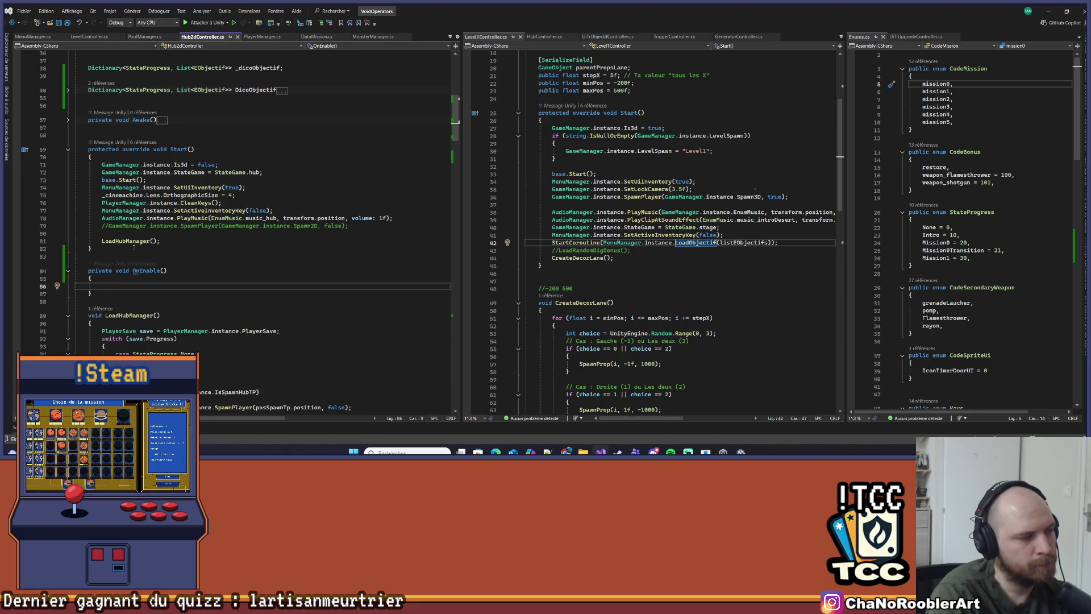
In OnEnable, subscribe with GameEvent.OnSelectMission += UpdateObjectif;
text(Gam)
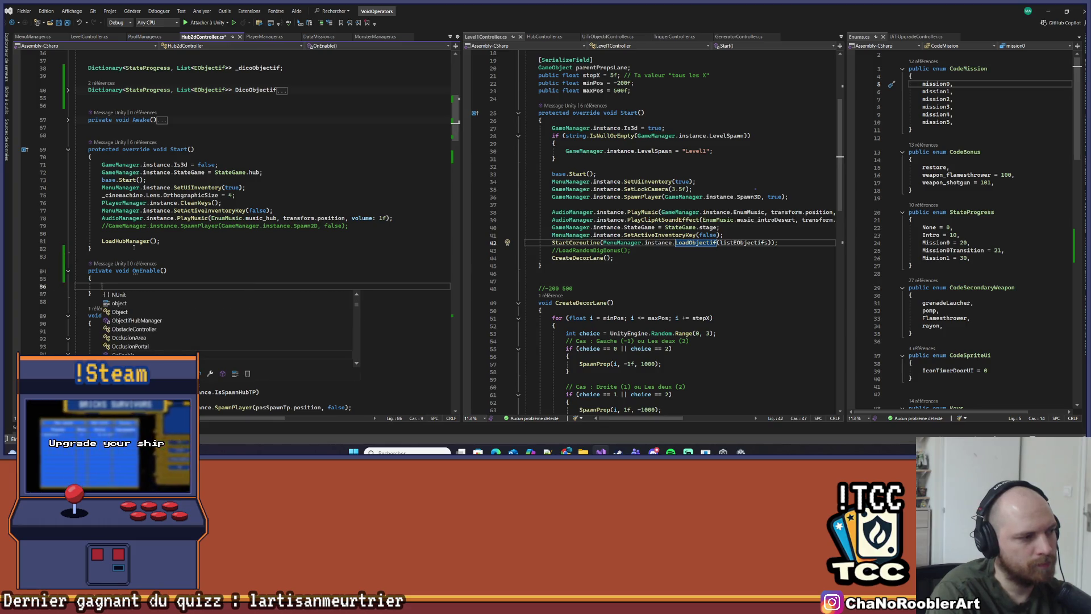
key(Tab)
text(.OnS)
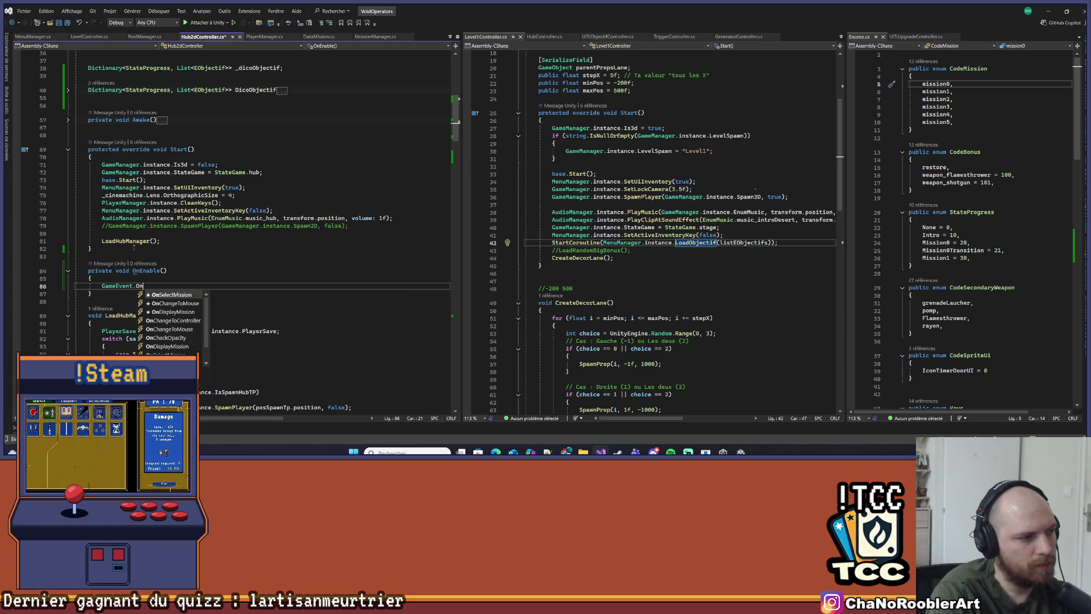
key(Tab)
text(+= )
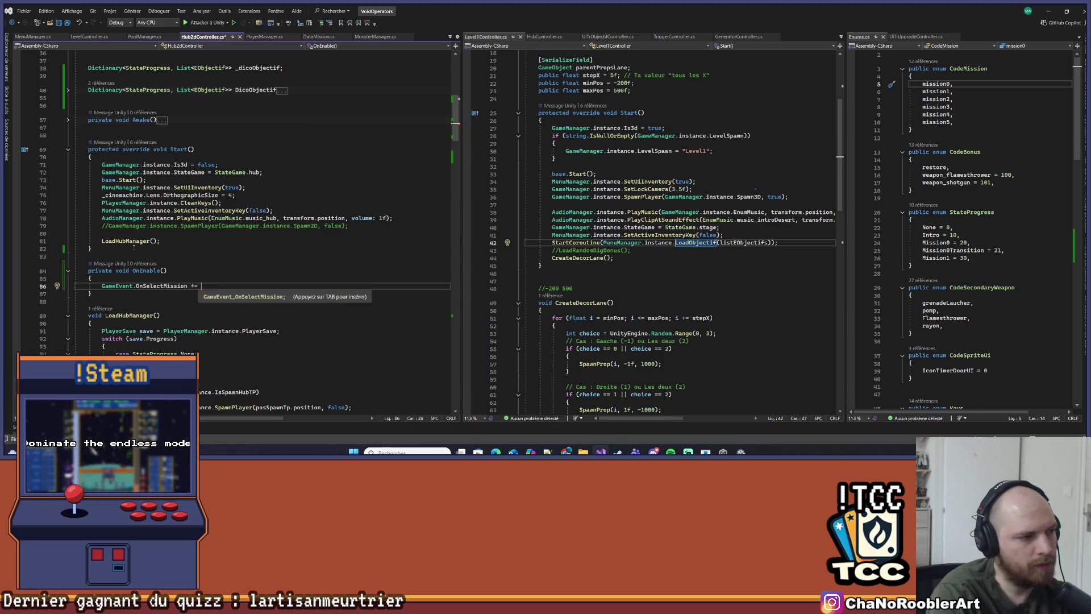
text(UpdateObjectif)
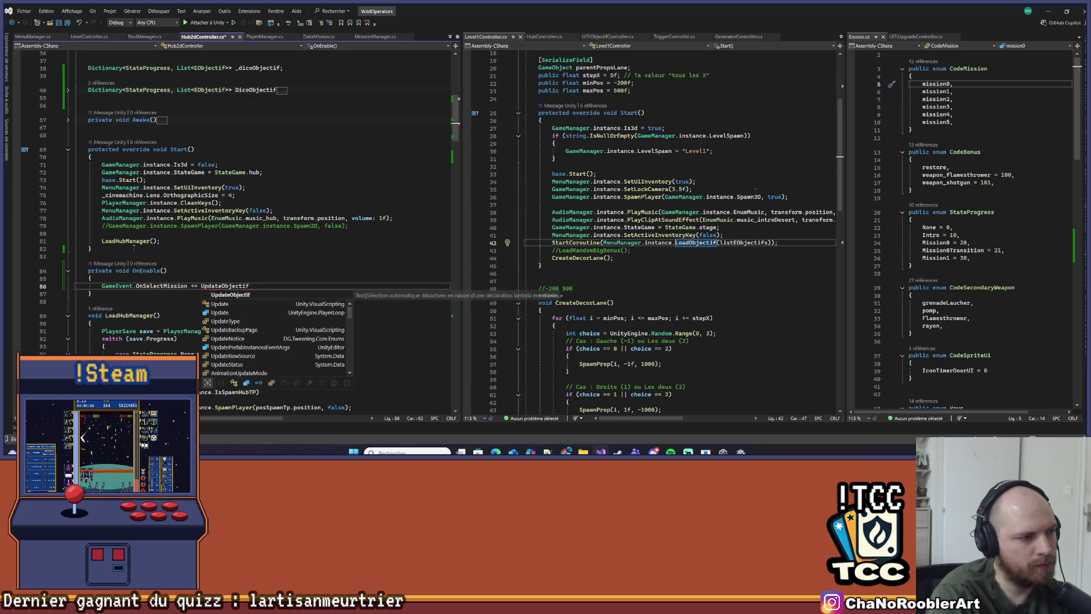
text(()
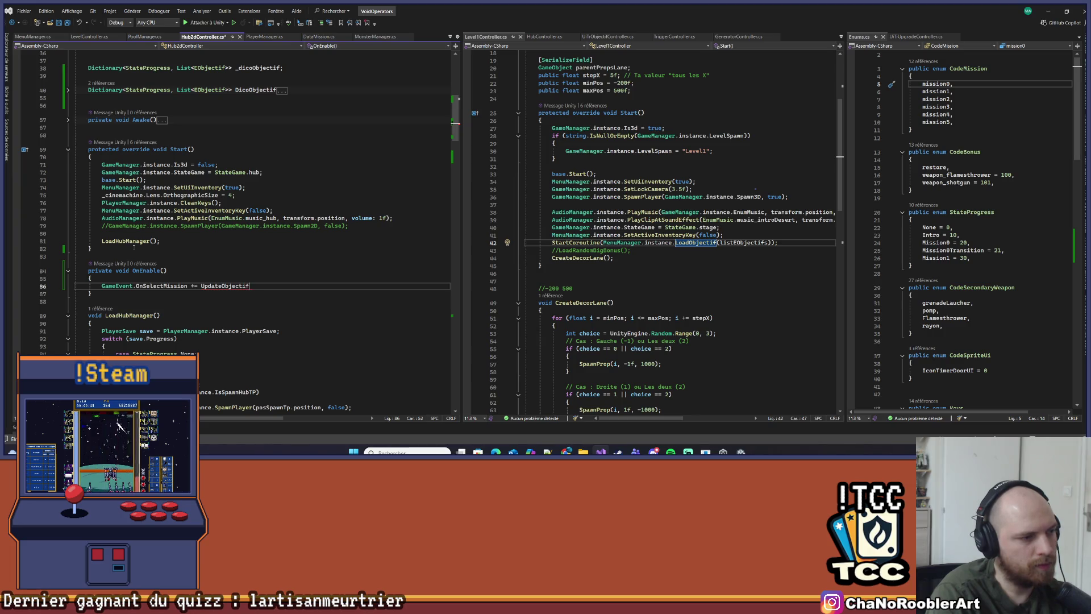
key(Down)
Add OnDisable() with GameEvent.OnSelectMission -= UpdateObjectif; and save the script
key(Return)
key(Return)
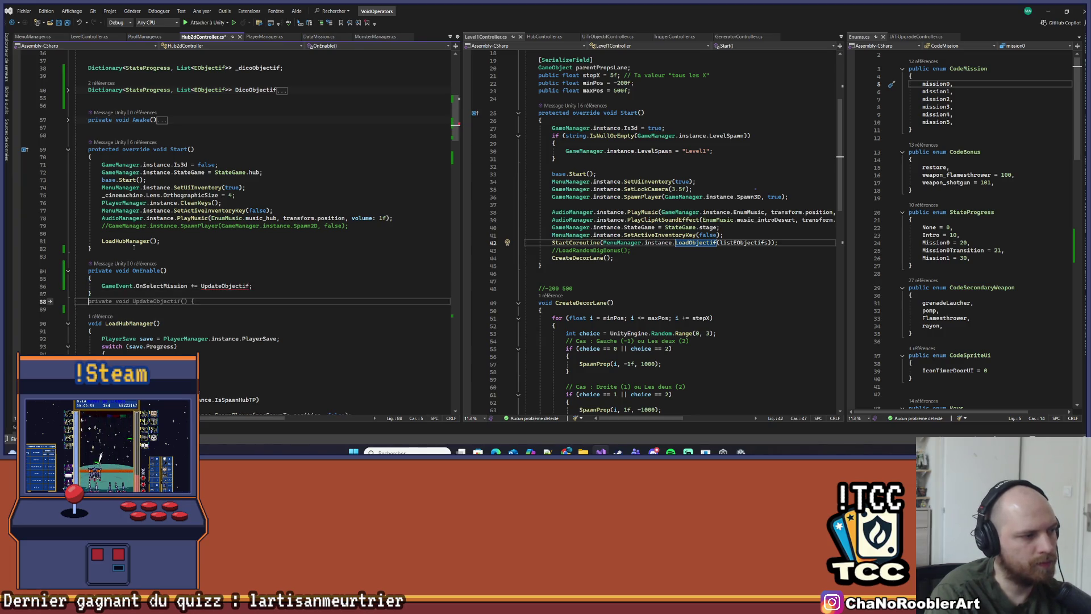
text(disa)
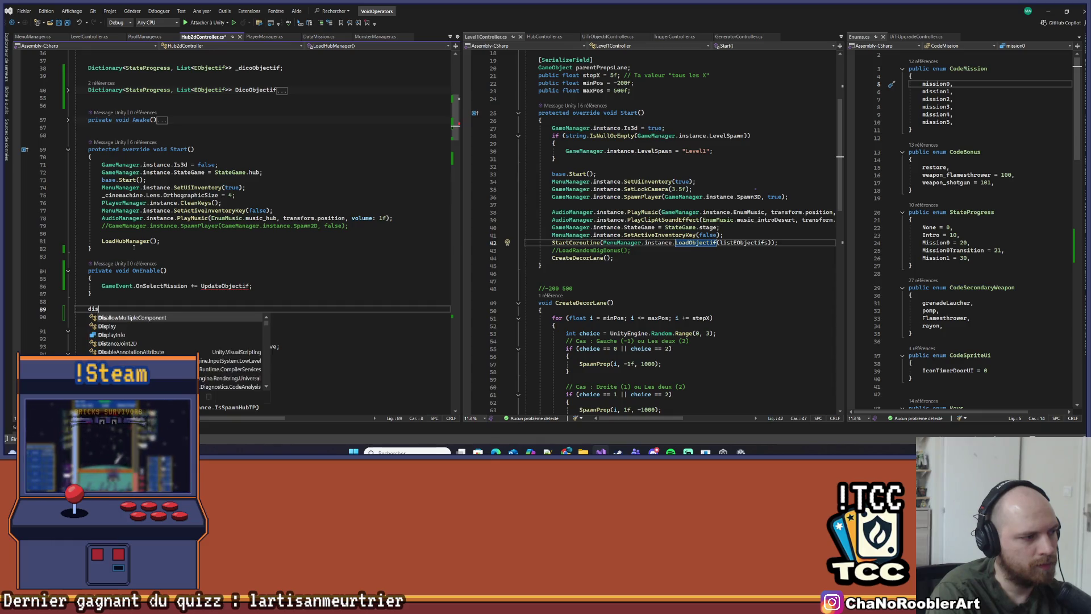
key(Down)
key(Down)
key(Down)
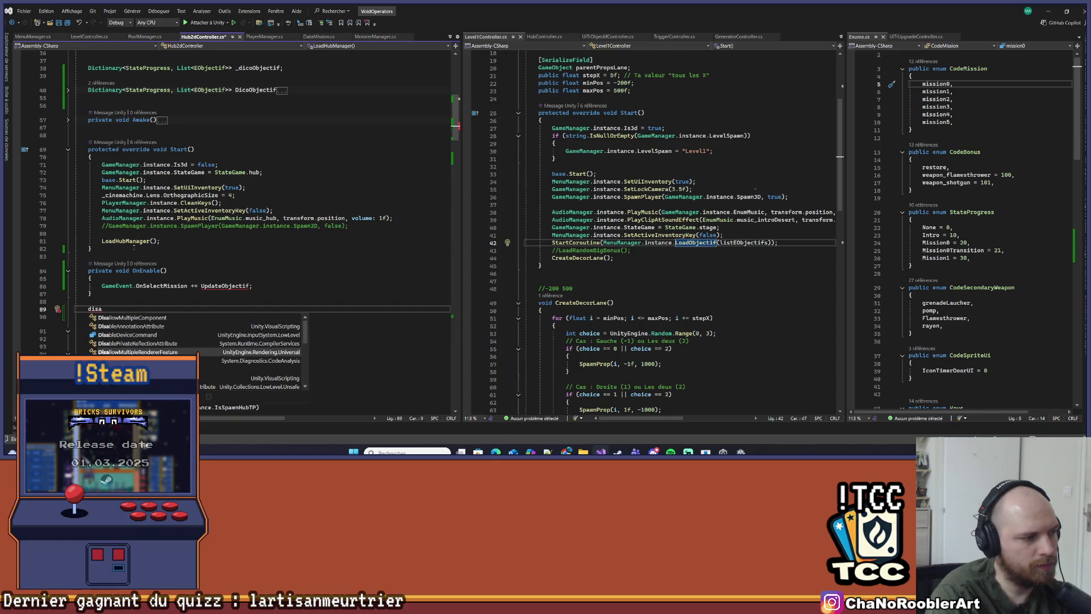
key(Return)
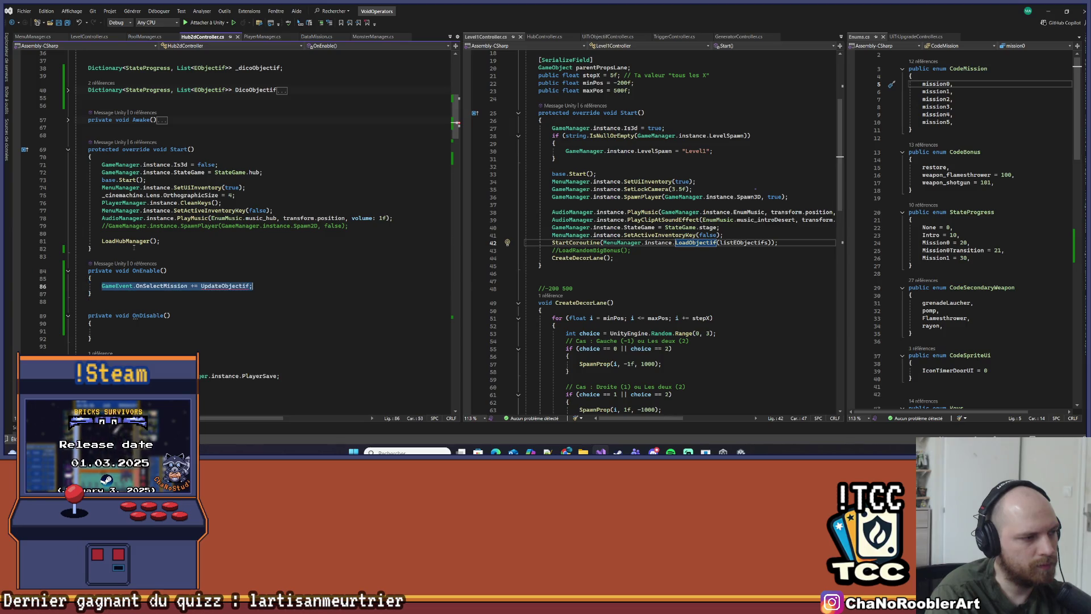
key(Down)
key(Tab)
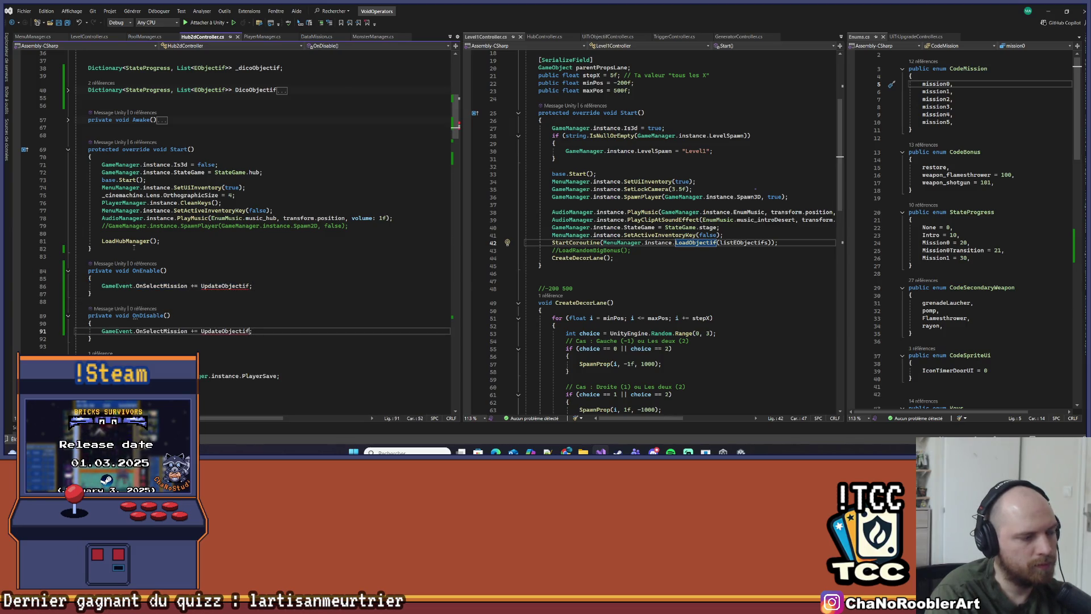
click(170, 331)
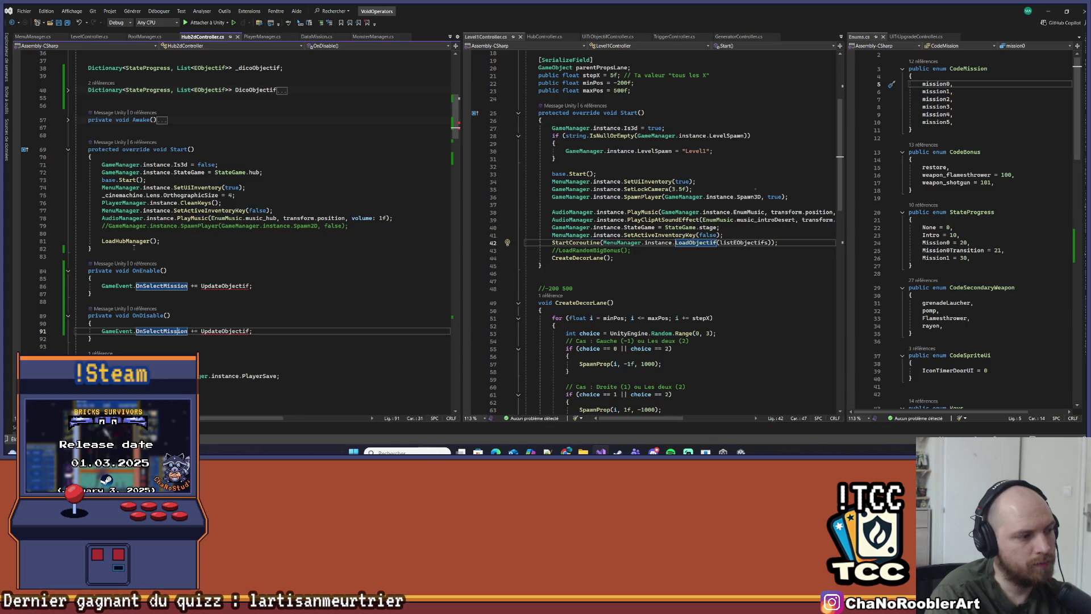
key(ctrl+Right)
key(Delete)
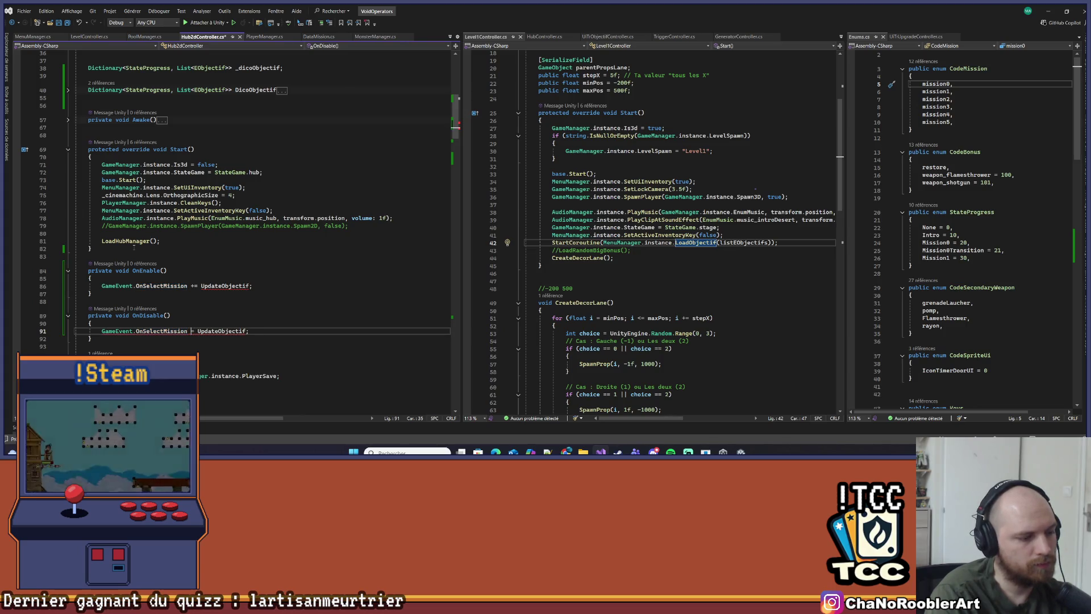
text(-)
key(ctrl+s)
scroll(233, 218, down, 3)
Below ObjectifHubManager(), declare void UpdateObjectif(DataMission data) with an opening brace
click(232, 217)
key(End)
scroll(170, 256, down, 13)
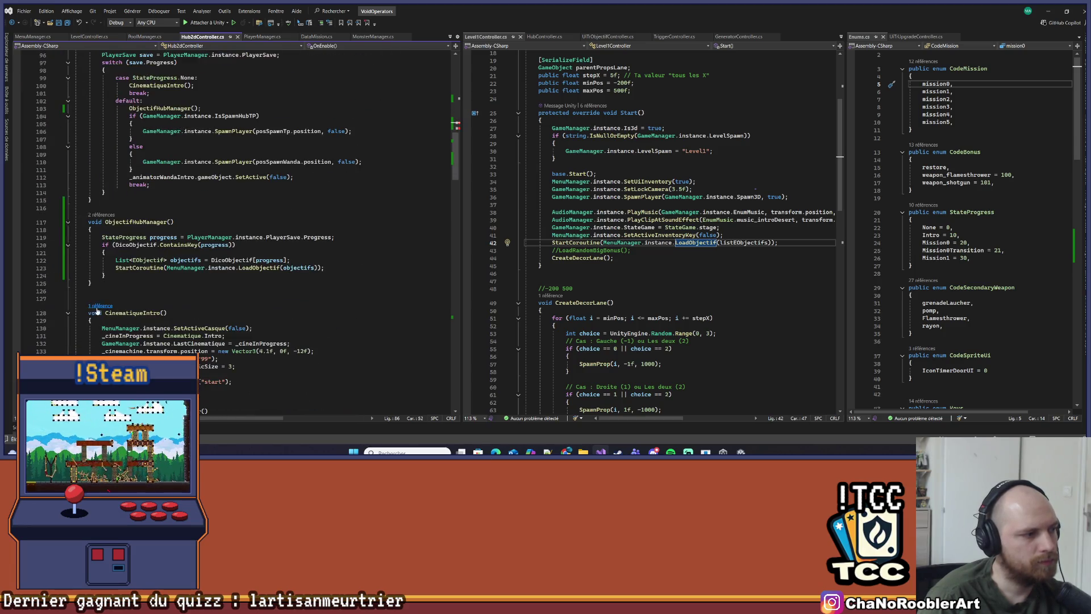
click(130, 225)
key(Return)
key(BackSpace)
key(Return)
text(void UpdateObjectif)
text((Mission)
key(BackSpace)
key(BackSpace)
key(BackSpace)
key(BackSpace)
text(Data)
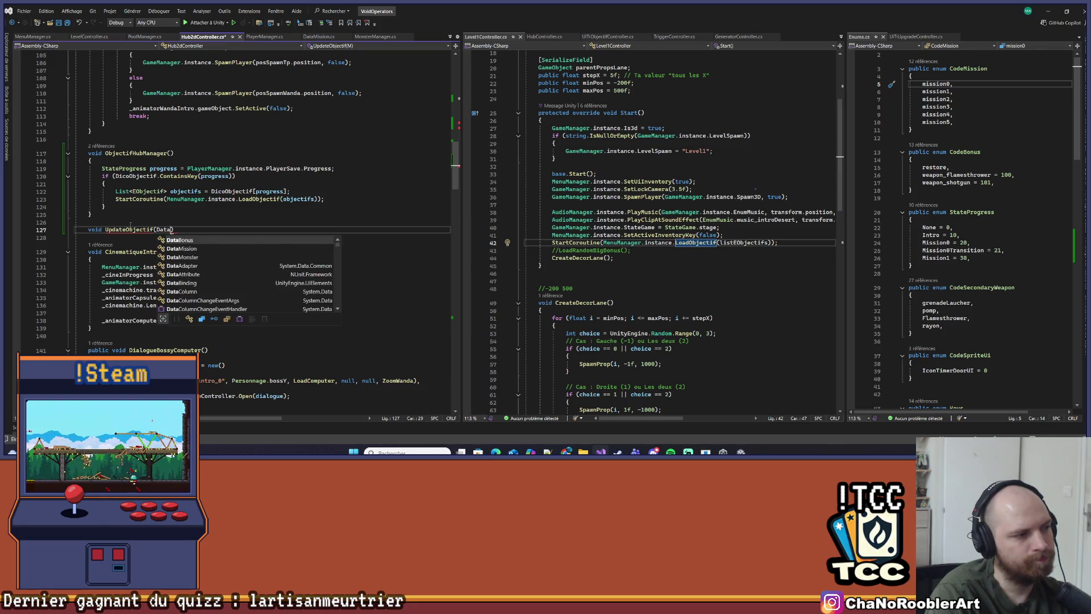
text(Mission data))
key(Return)
text({)
key(Return)
Start UpdateObjectif's body with switch(data.code == CodeMission.mission0
key(ctrl+minus)
key(ctrl+minus)
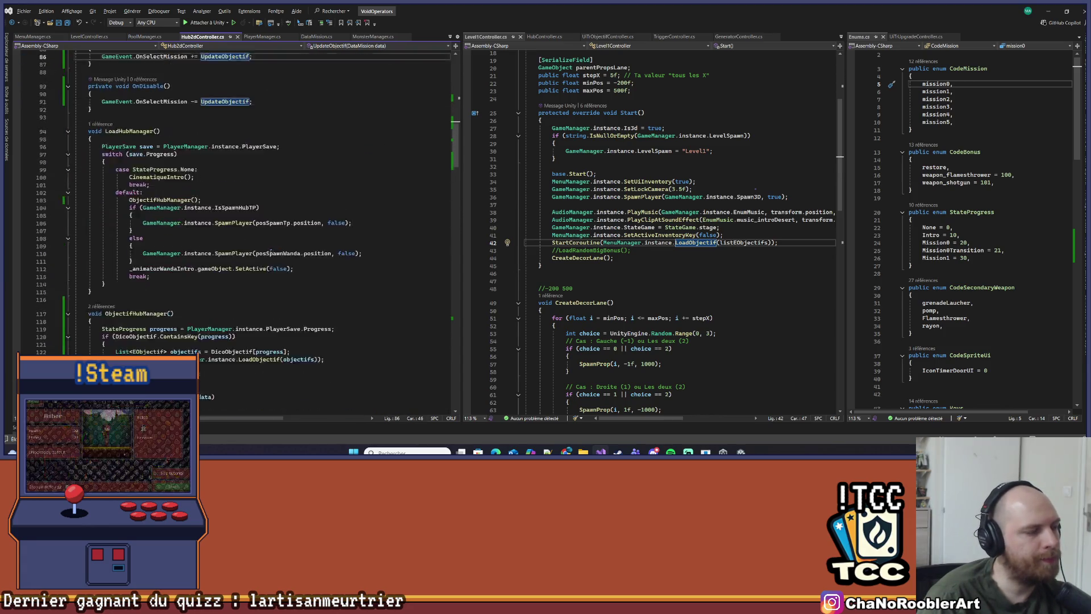
scroll(274, 250, down, 5)
click(119, 274)
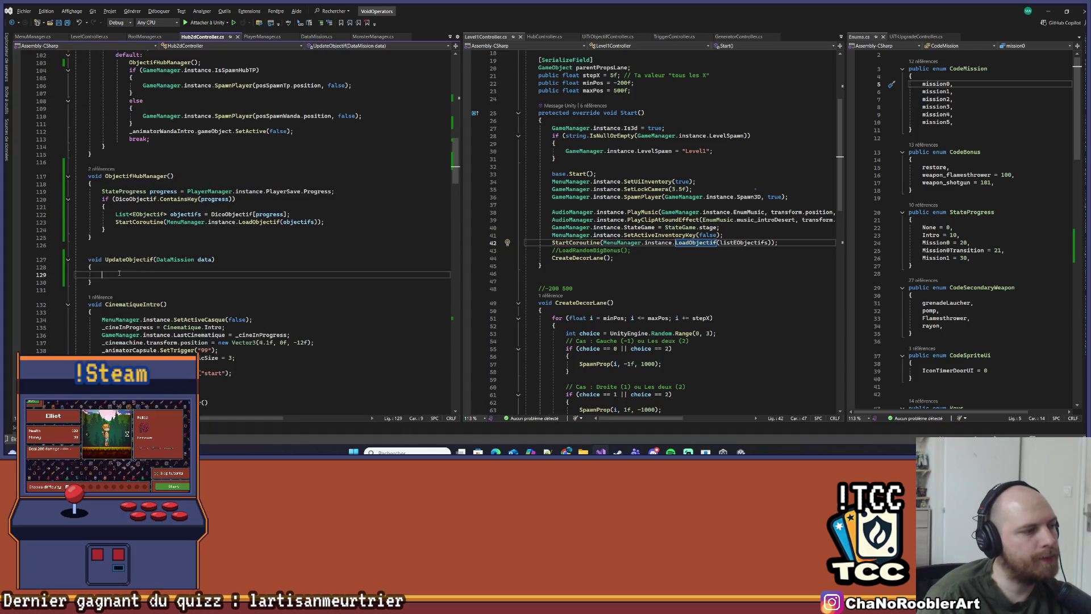
scroll(119, 273, down, 3)
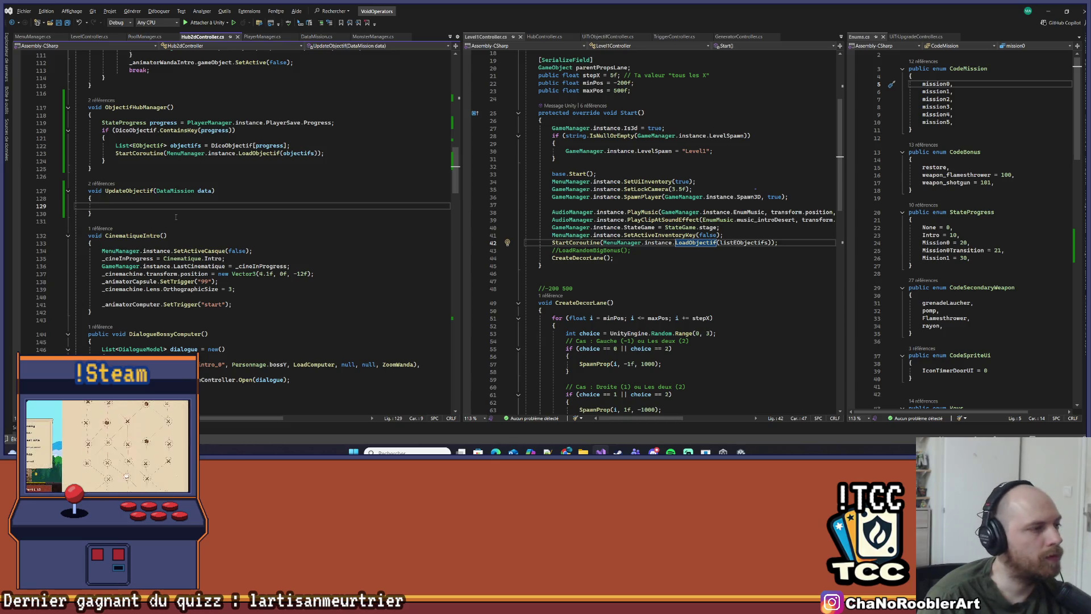
scroll(175, 216, up, 1)
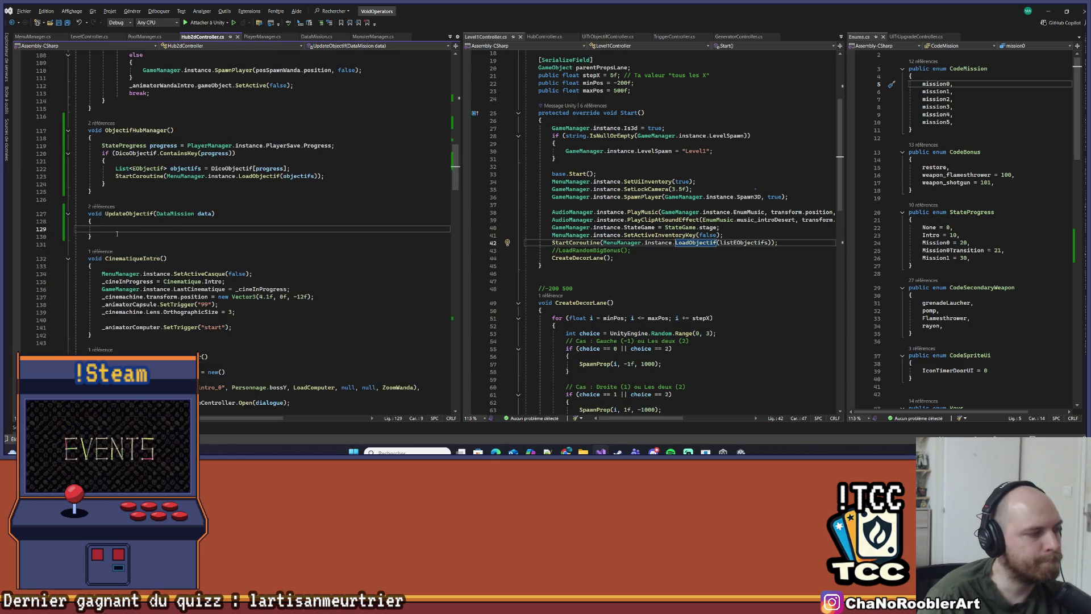
scroll(141, 229, up, 1)
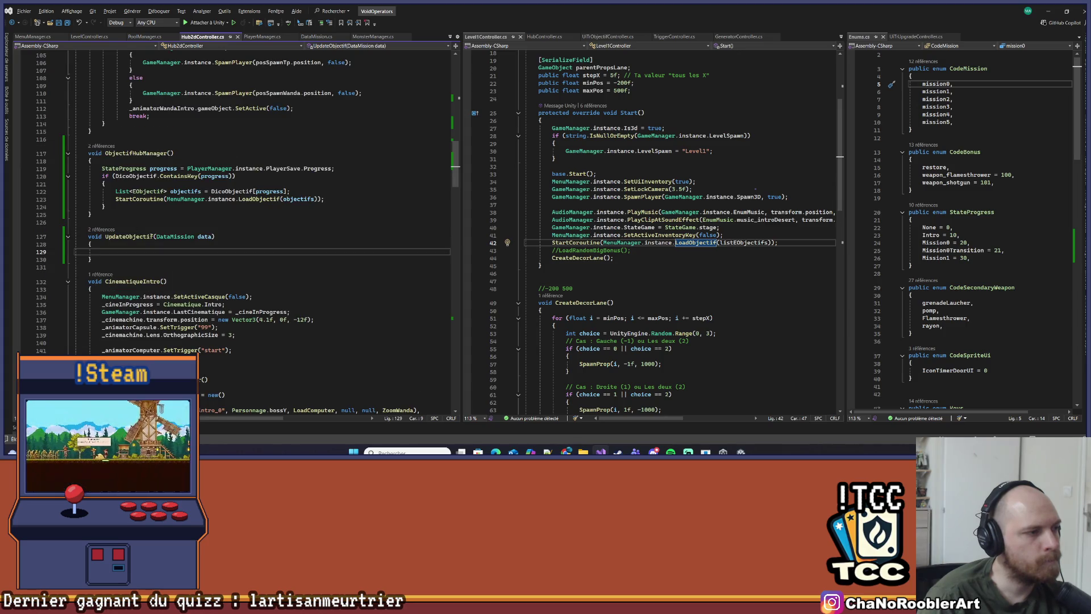
text(switch(data)
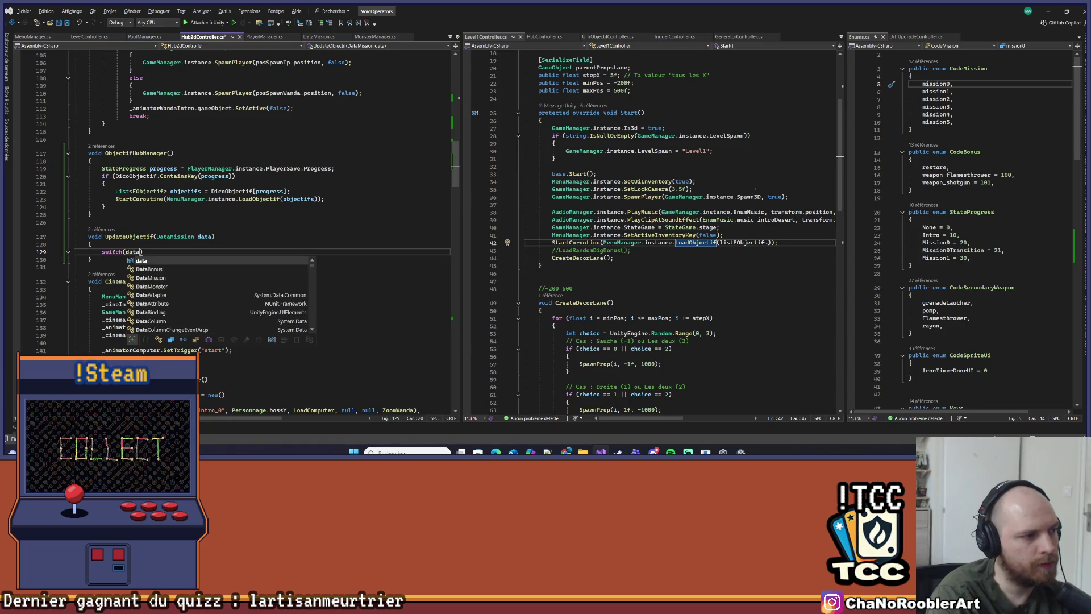
text(.code == CodeMission.mi)
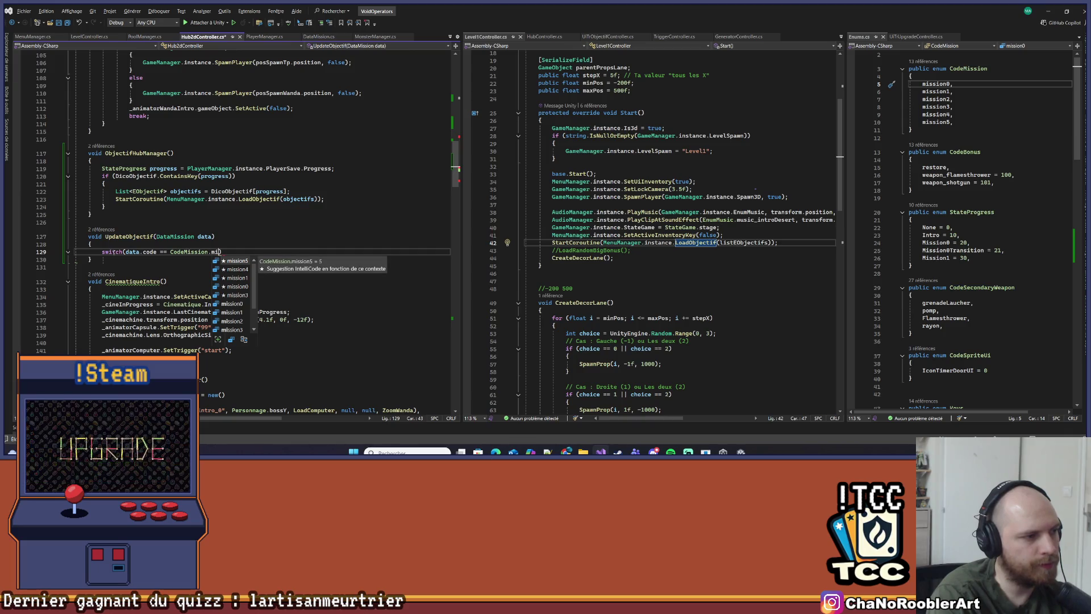
text(ssion0)
Close the switch condition and open the switch body block
key(Tab)
text())
key(Return)
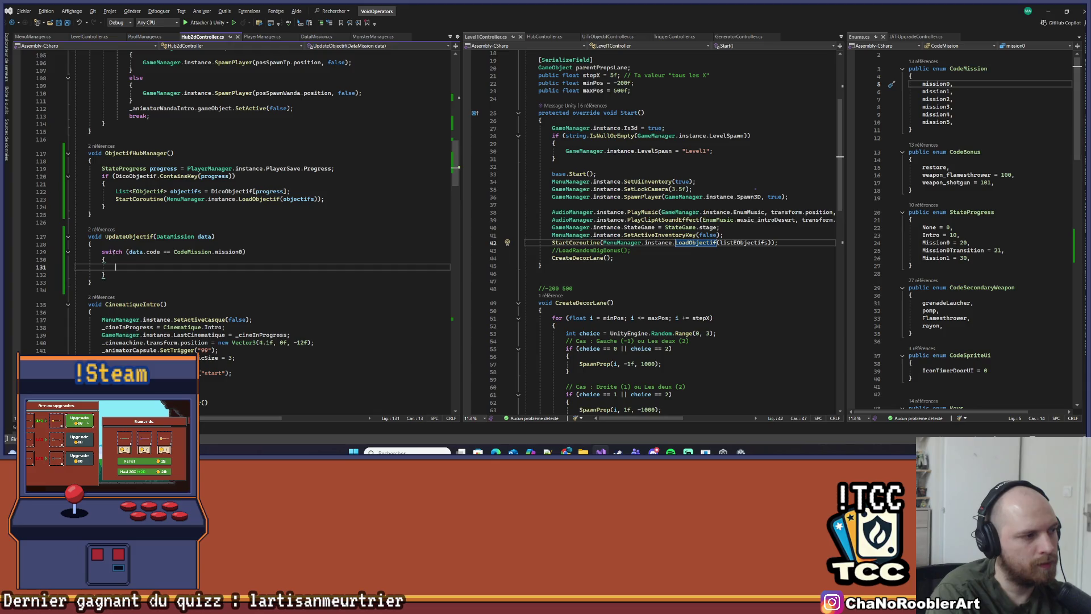
key(ctrl+z)
key(ctrl+z)
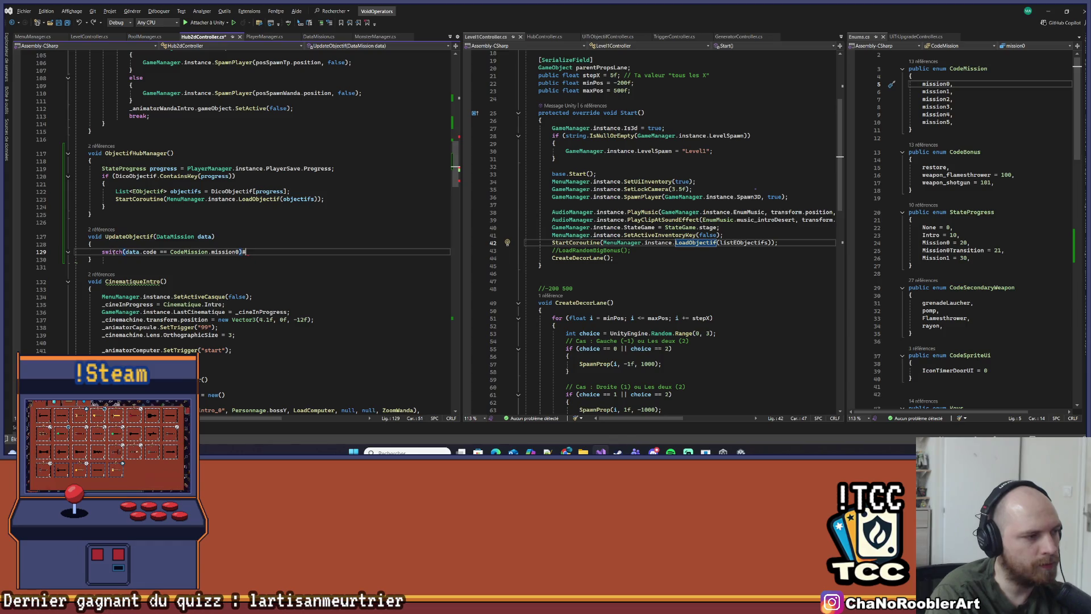
text({)
key(Return)
Add a case CodeMission.mission0: ending with break;
text(case CeodeM)
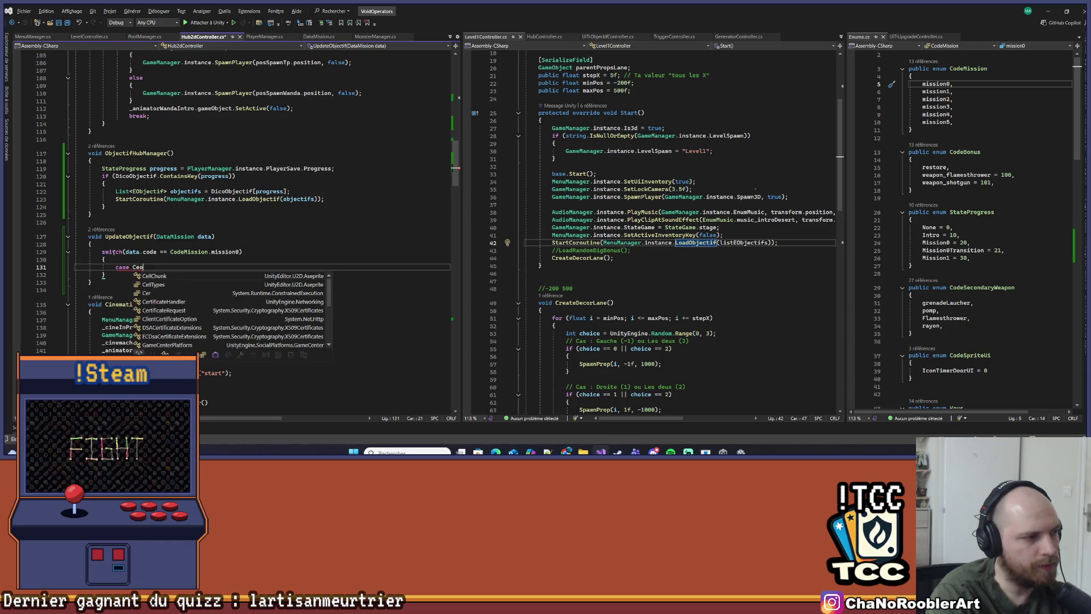
key(Tab)
text(.)
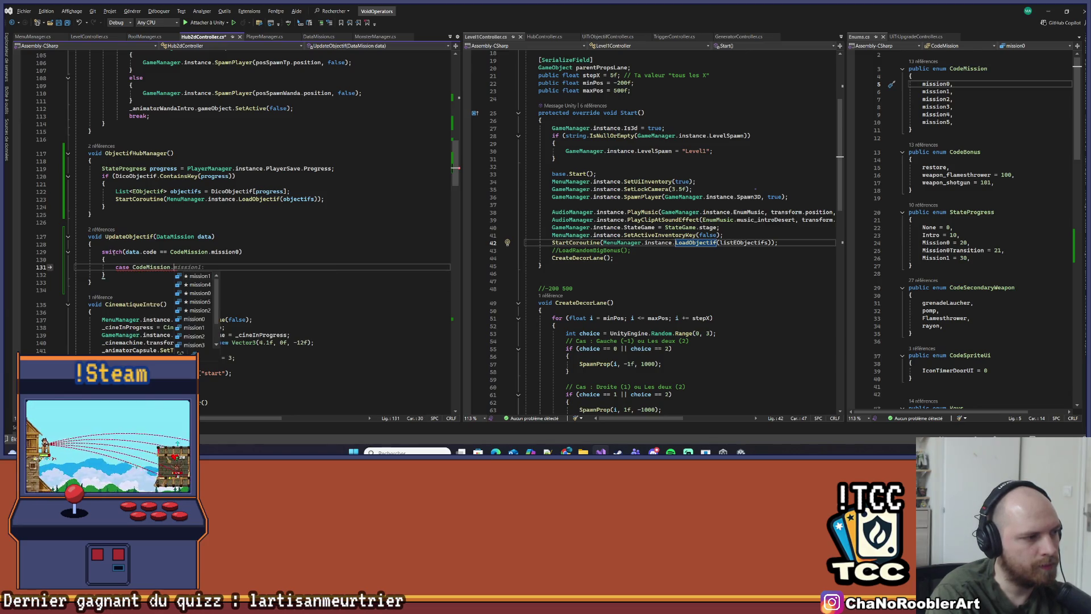
text(mission)
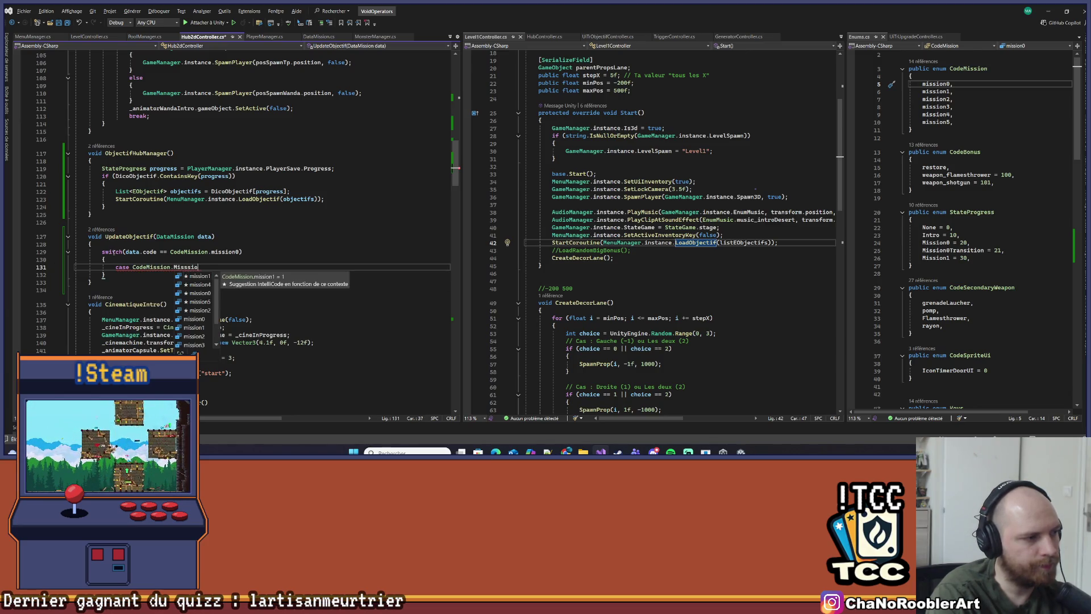
text(0:)
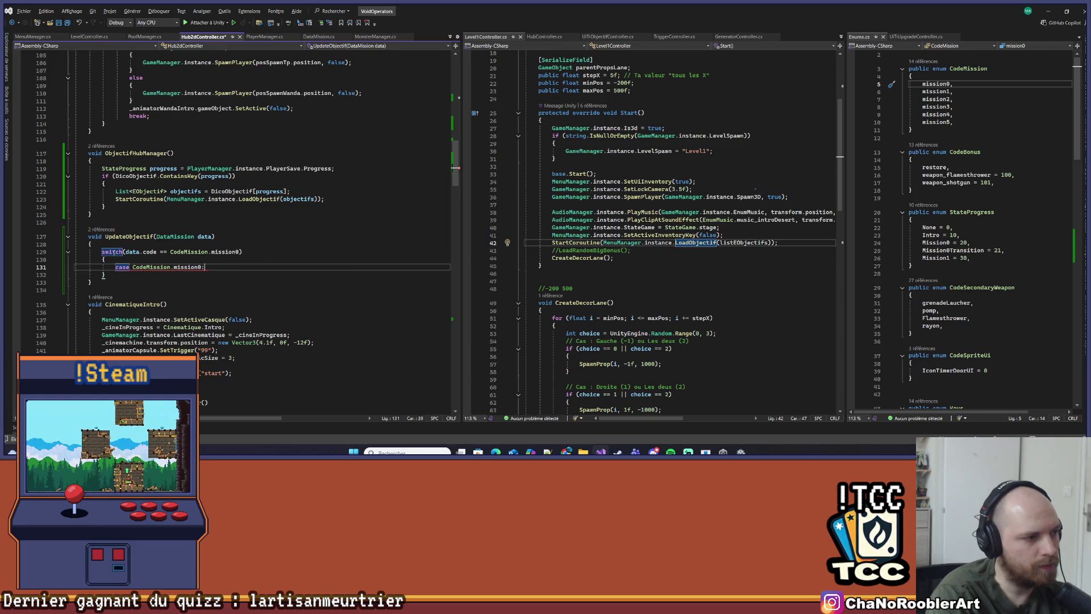
key(Return)
text(break;)
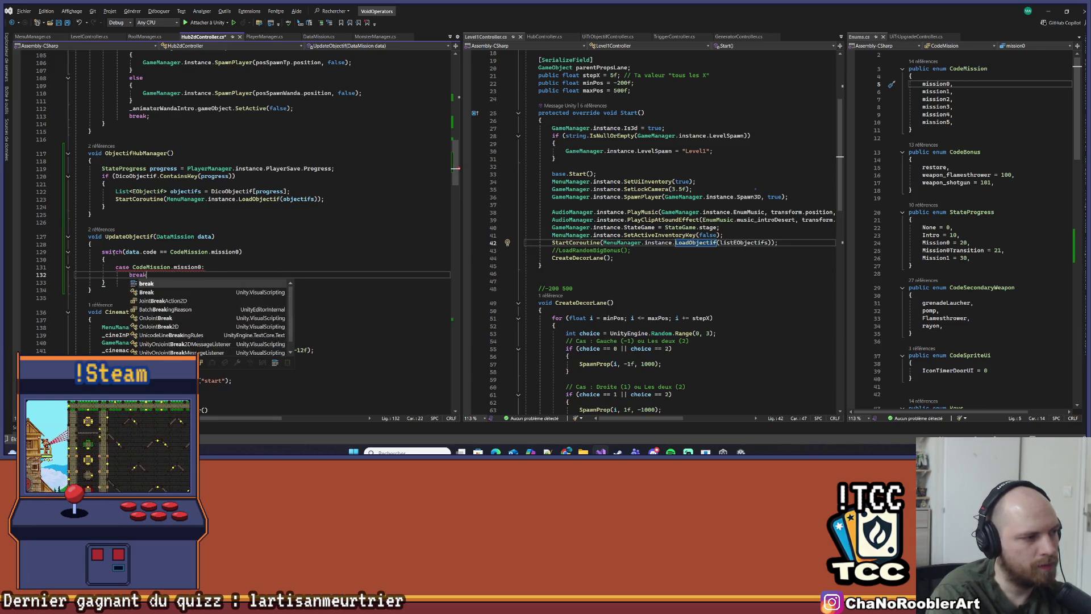
Delete the leftover comparison so the switch uses data.code, and add an empty line in the case
key(Up)
key(Up)
key(Up)
key(shift+End)
key(Delete)
key(Down)
key(Down)
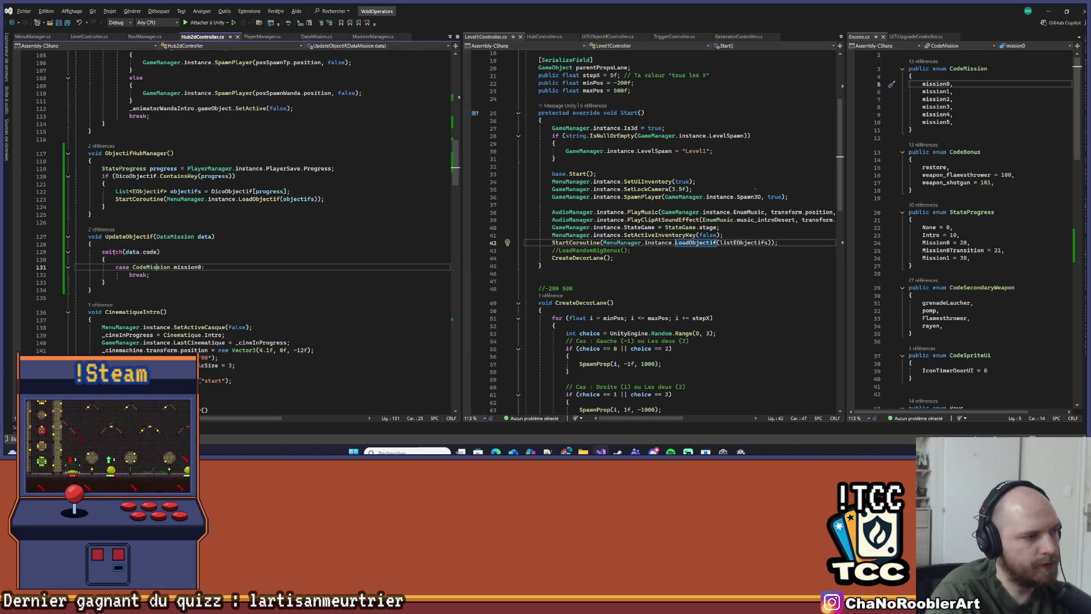
key(End)
key(Return)
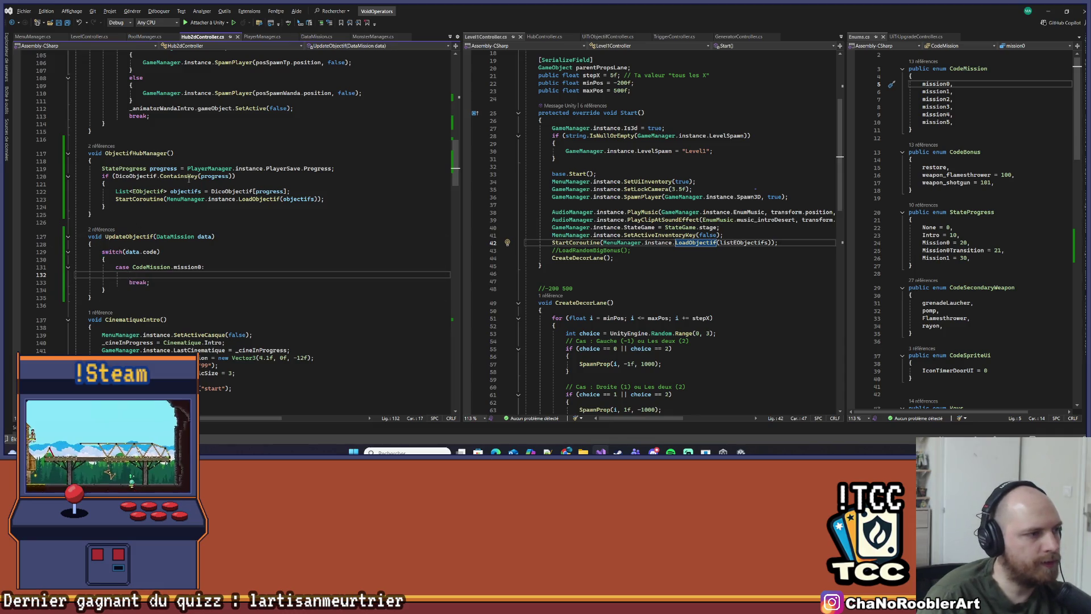
drag(165, 199, 322, 200)
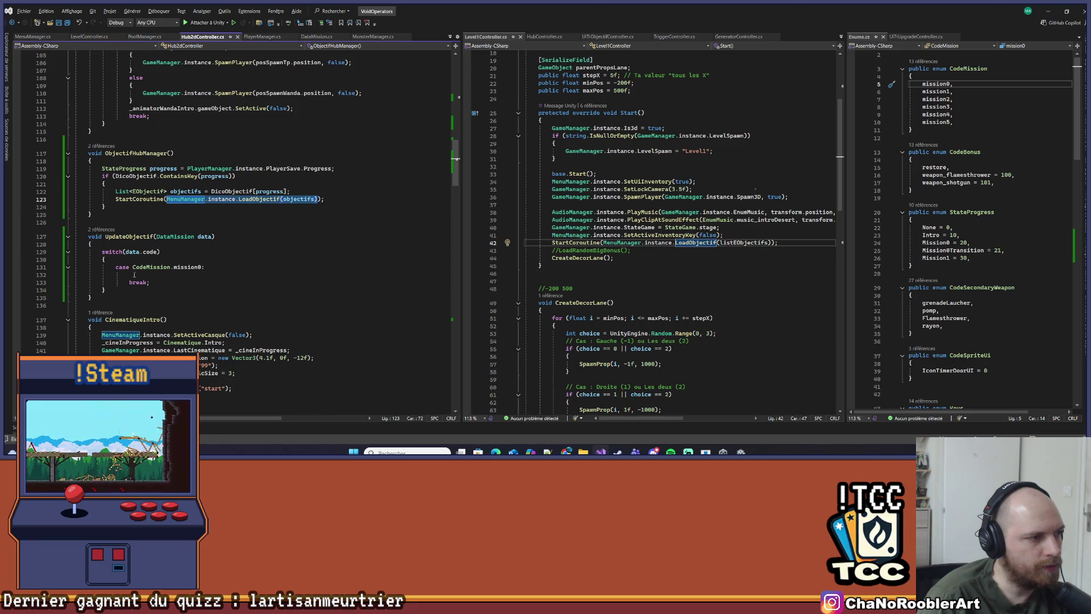
In the mission0 case, call MenuManager.instance.CocheObjectif(EObjectif.Intro_SelectMission)
key(ctrl+c)
click(135, 274)
key(ctrl+v)
double_click(223, 275)
text(C)
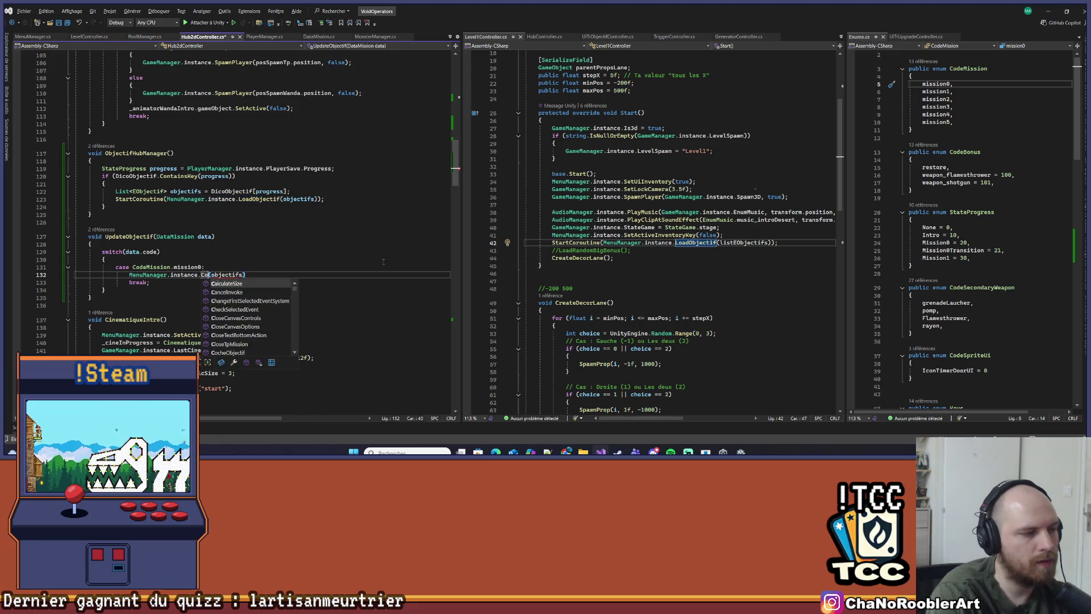
key(BackSpace)
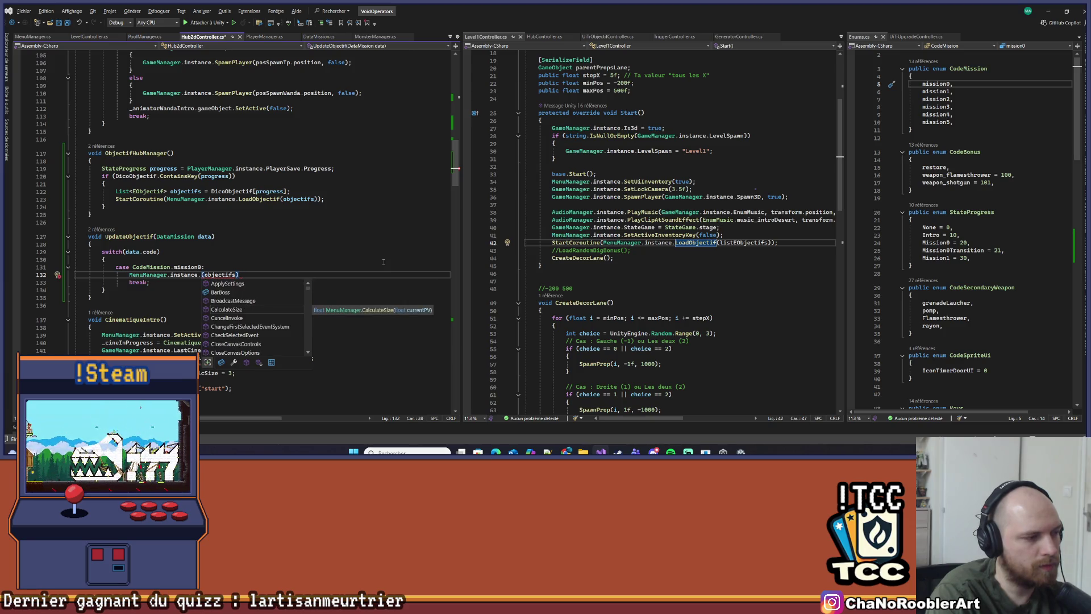
text(Co)
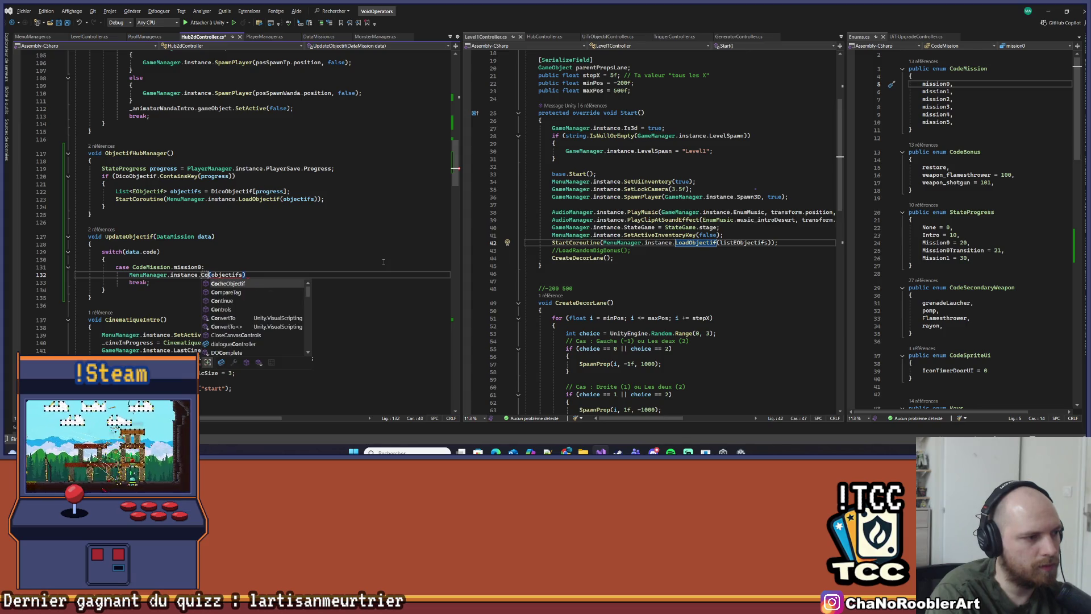
key(Tab)
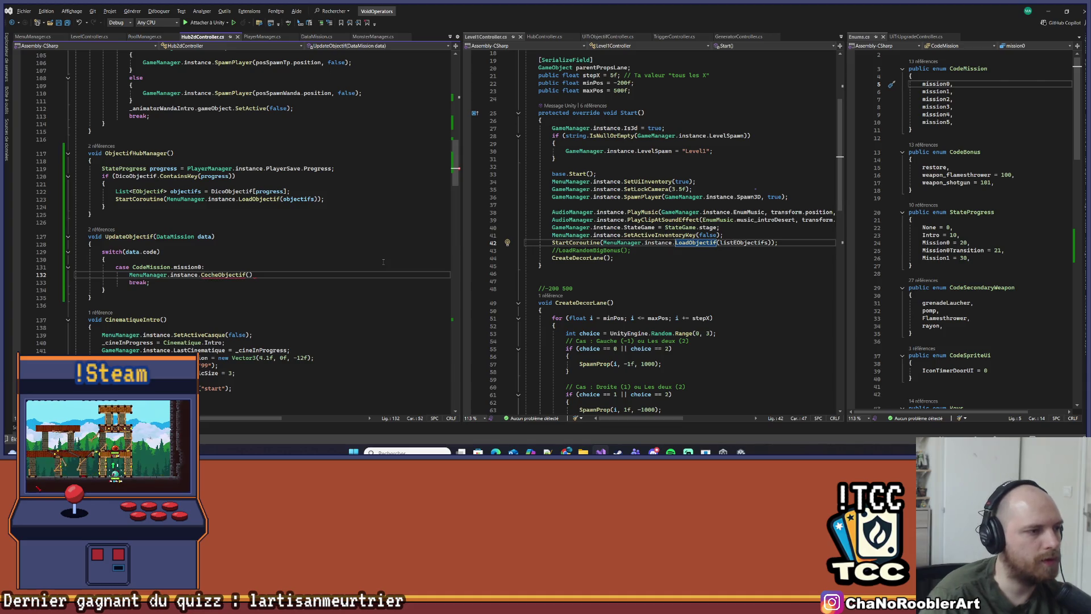
text(E0)
text(bjectif.)
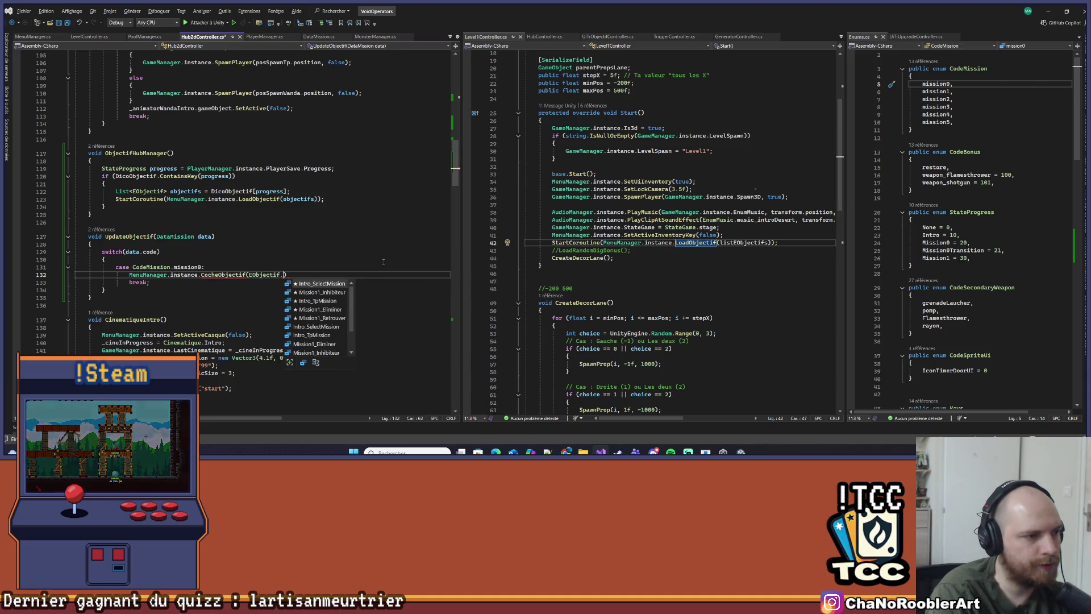
key(Down)
key(Tab)
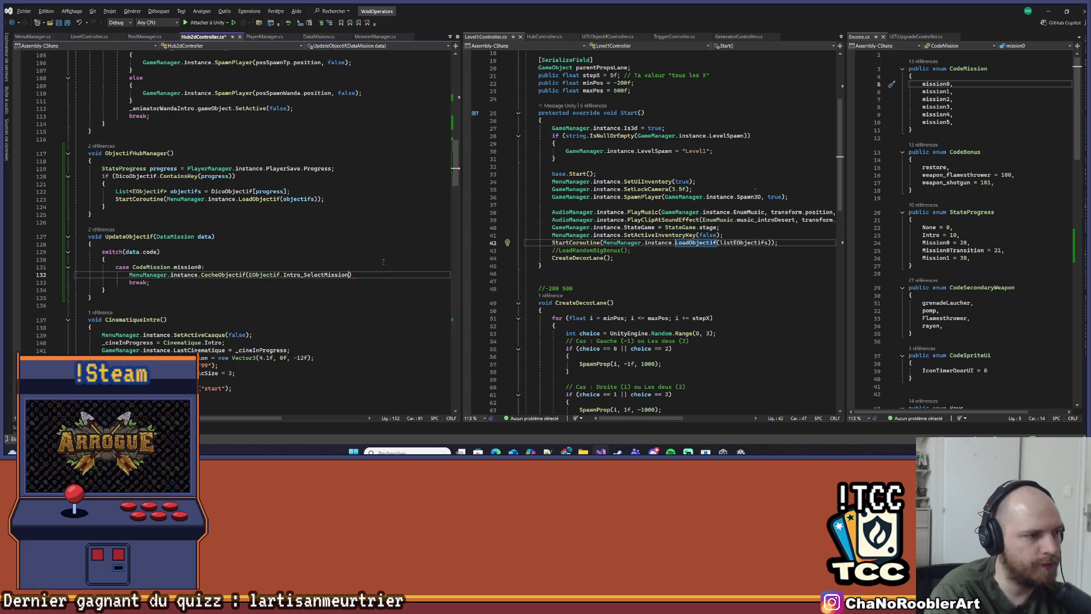
Save Hub2dController.cs and review the finished UpdateObjectif method
key(ctrl+s)
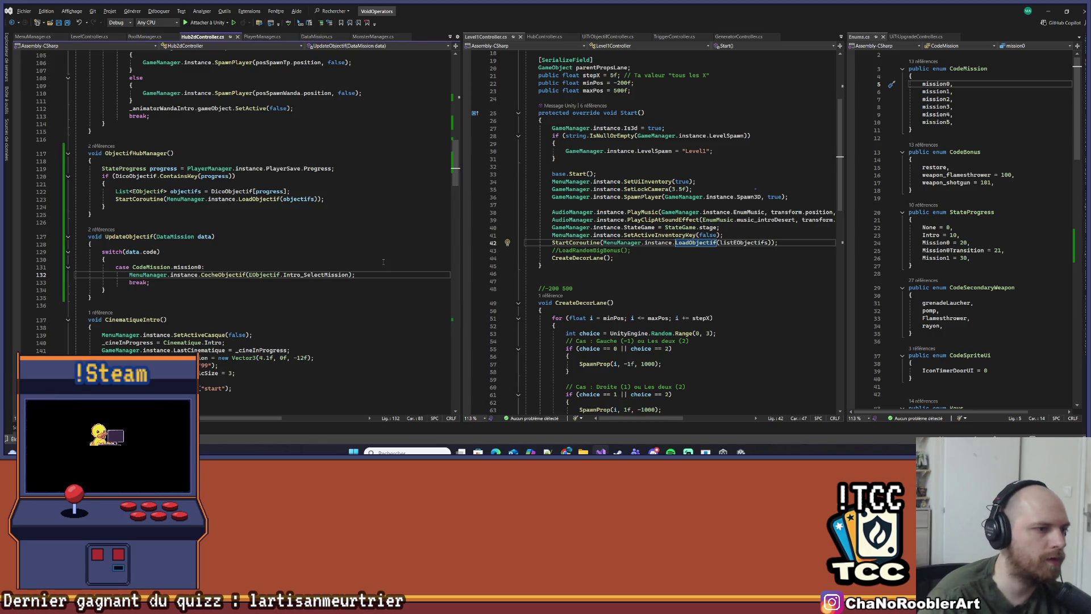
click(224, 298)
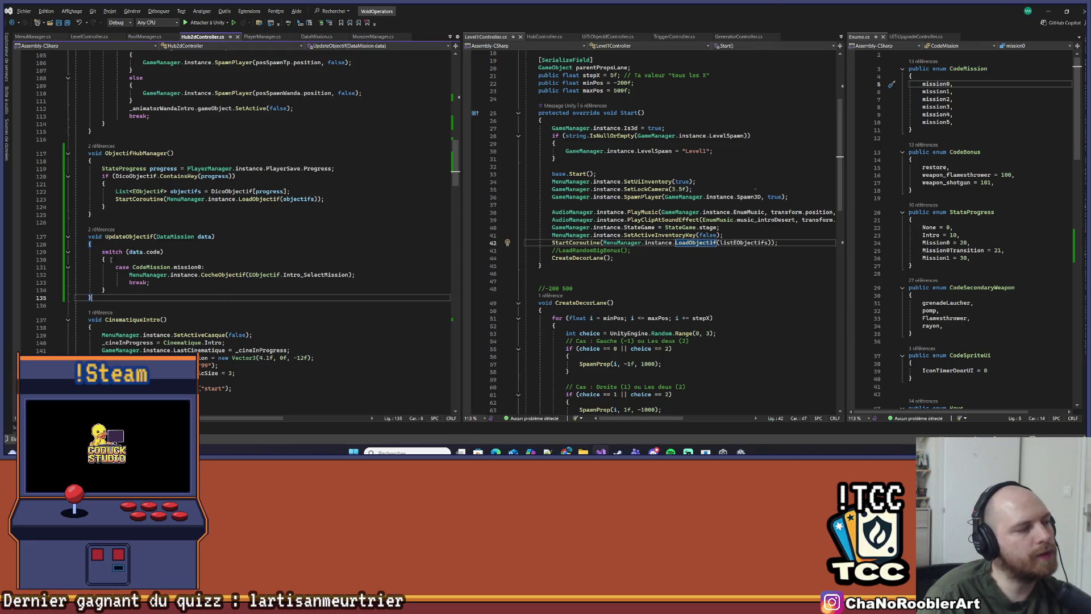
drag(94, 242, 113, 292)
click(116, 291)
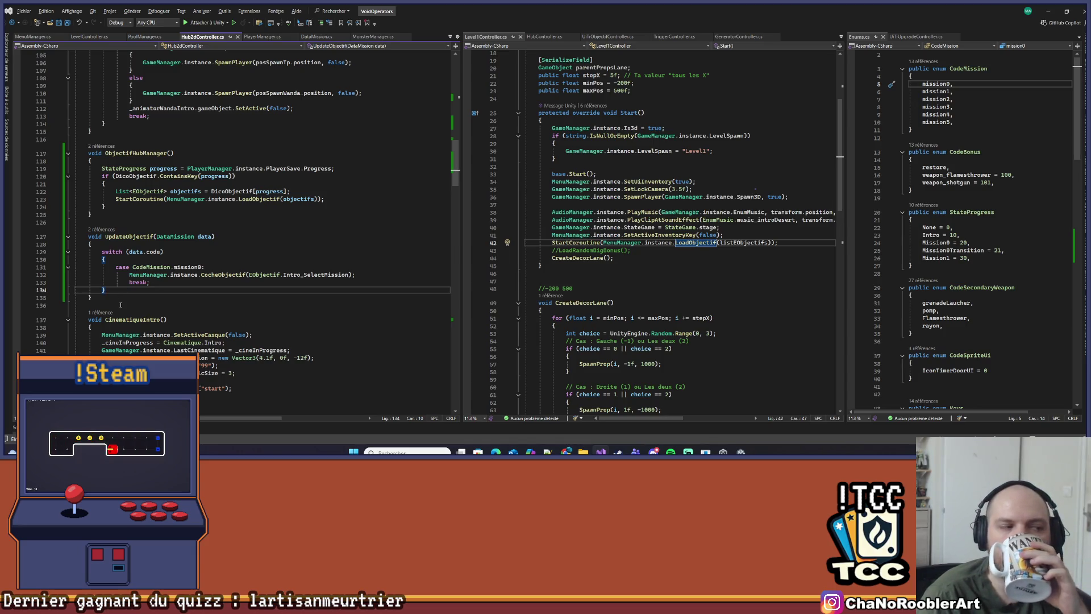
click(122, 295)
click(120, 291)
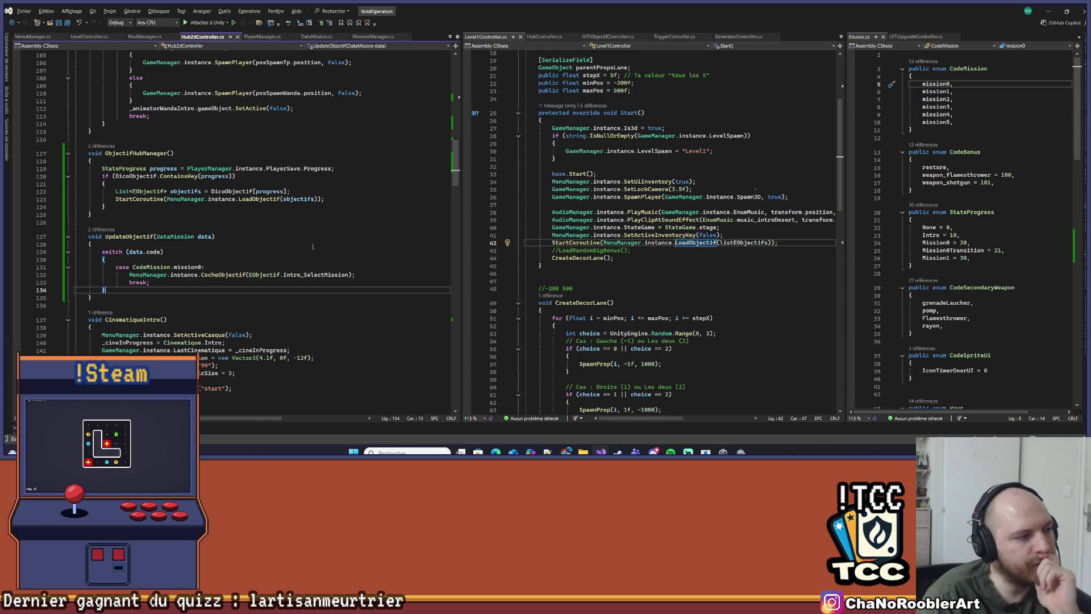
scroll(313, 246, down, 5)
scroll(313, 247, up, 4)
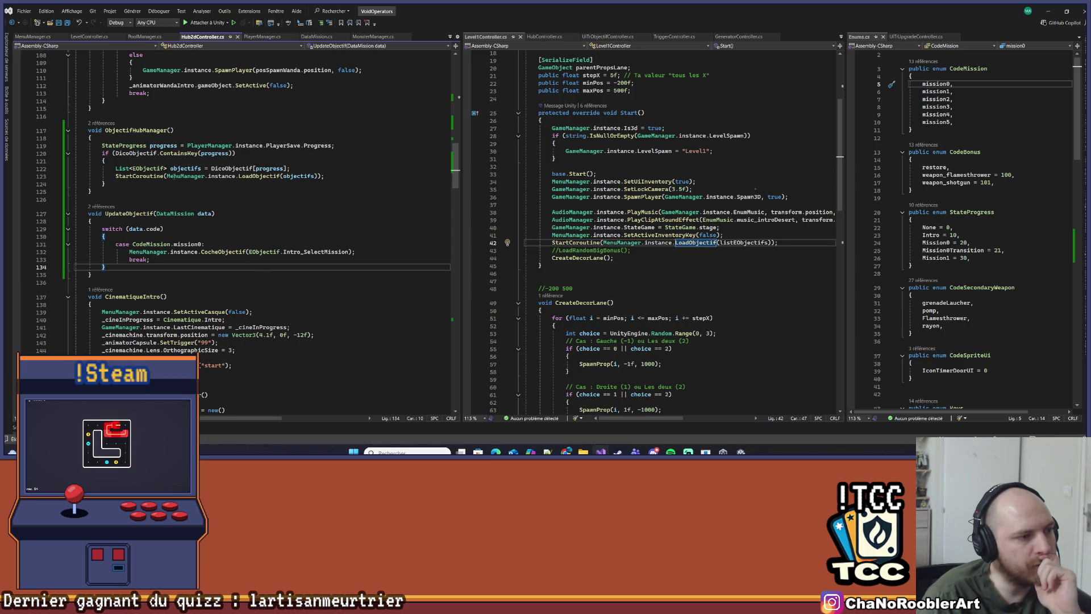
scroll(172, 176, up, 2)
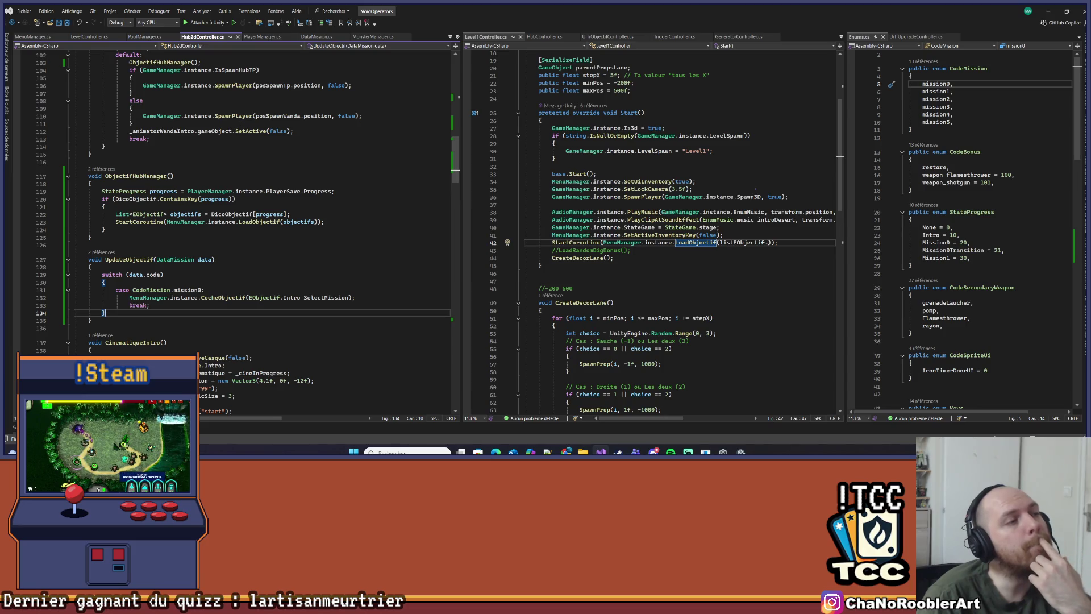
click(50, 24)
Open HubTpController.cs from the Controller folder and widen its middle pane
scroll(236, 293, down, 5)
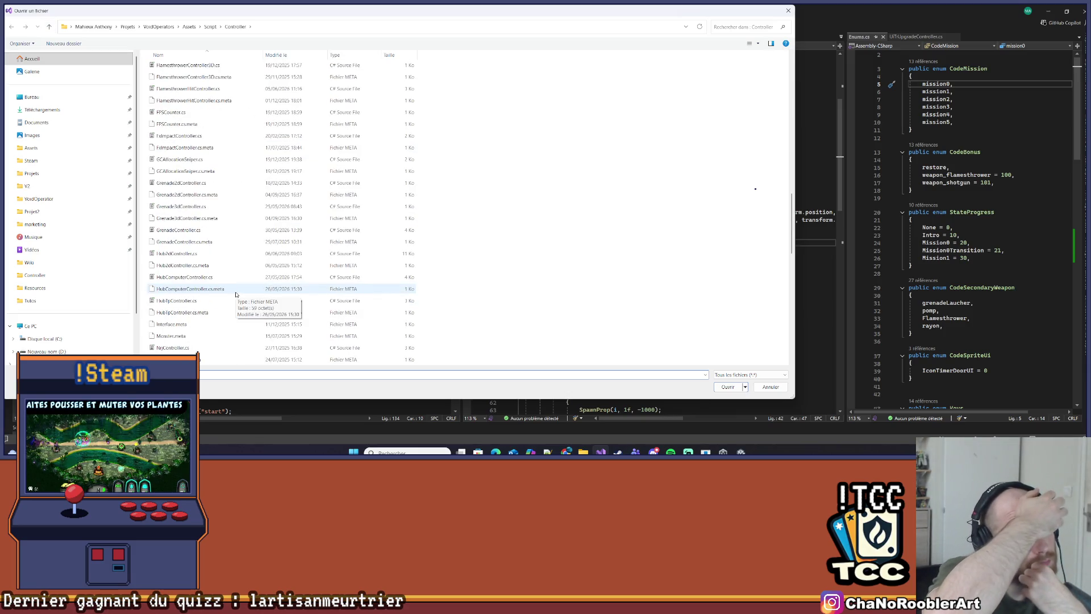
double_click(227, 301)
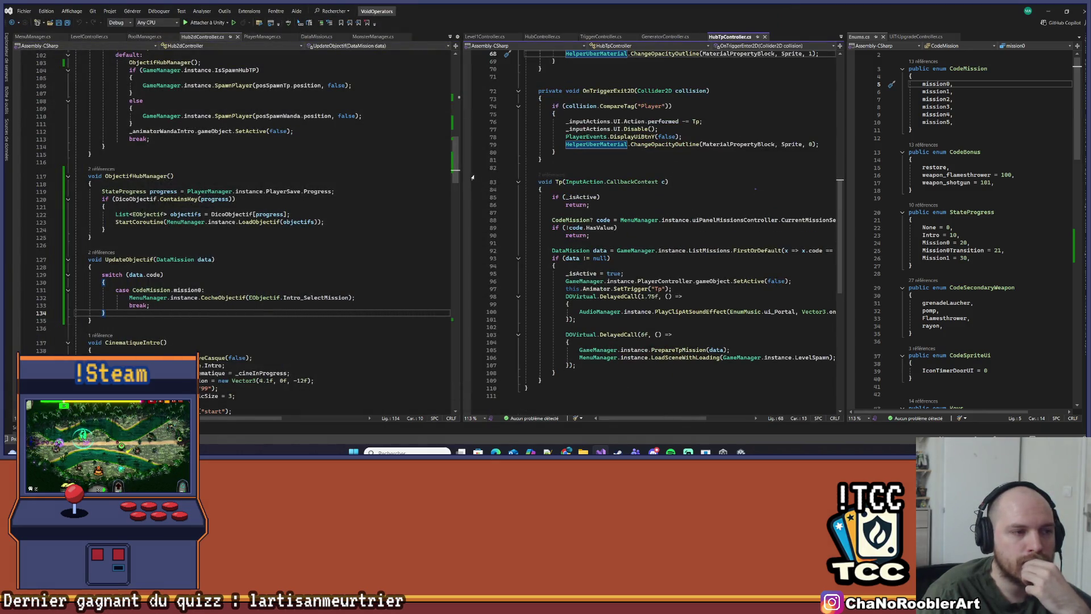
drag(461, 166, 365, 167)
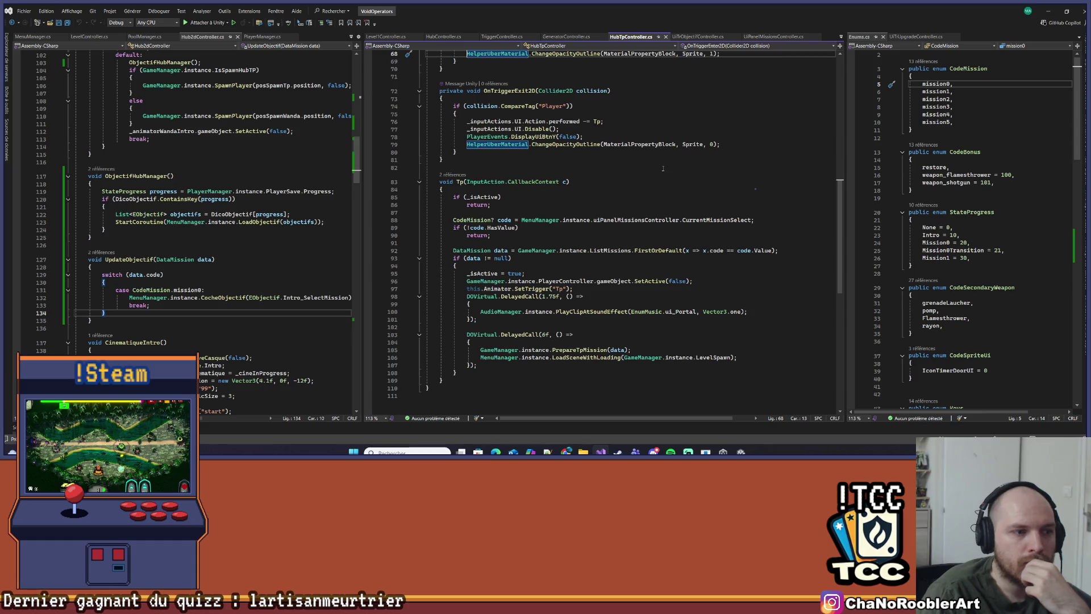
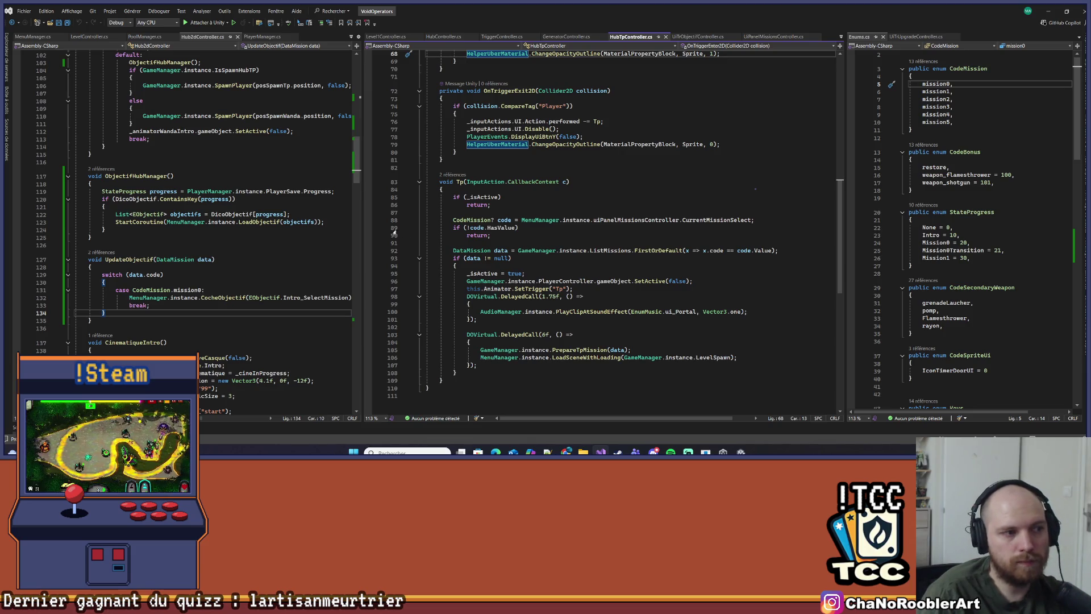
Review the Tp method in HubTpController.cs, from the SetTrigger("Tp") line to the MenuManager call
drag(368, 213, 405, 213)
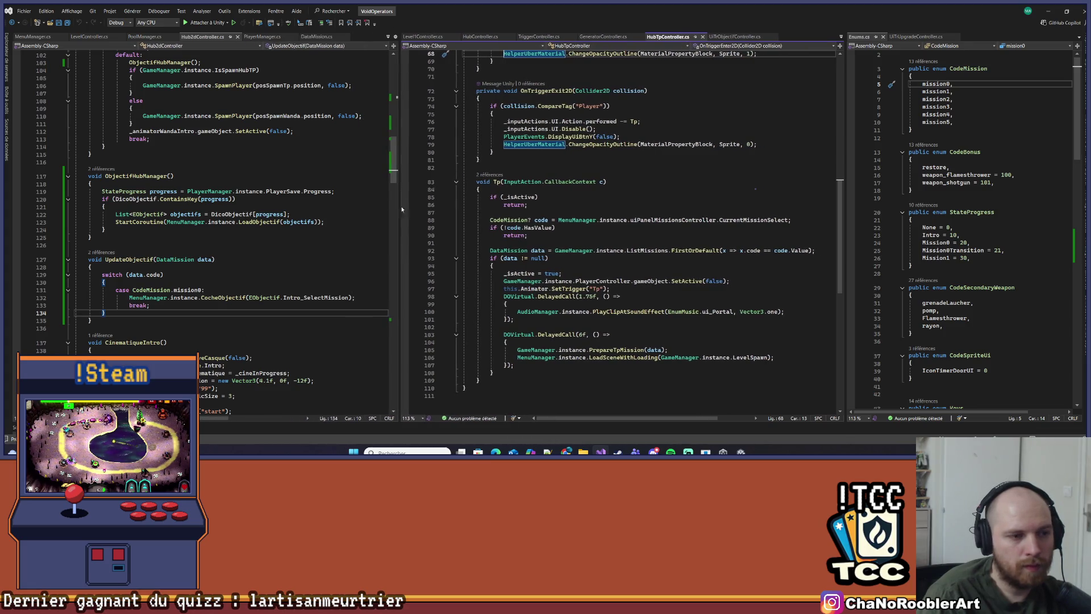
scroll(620, 227, down, 2)
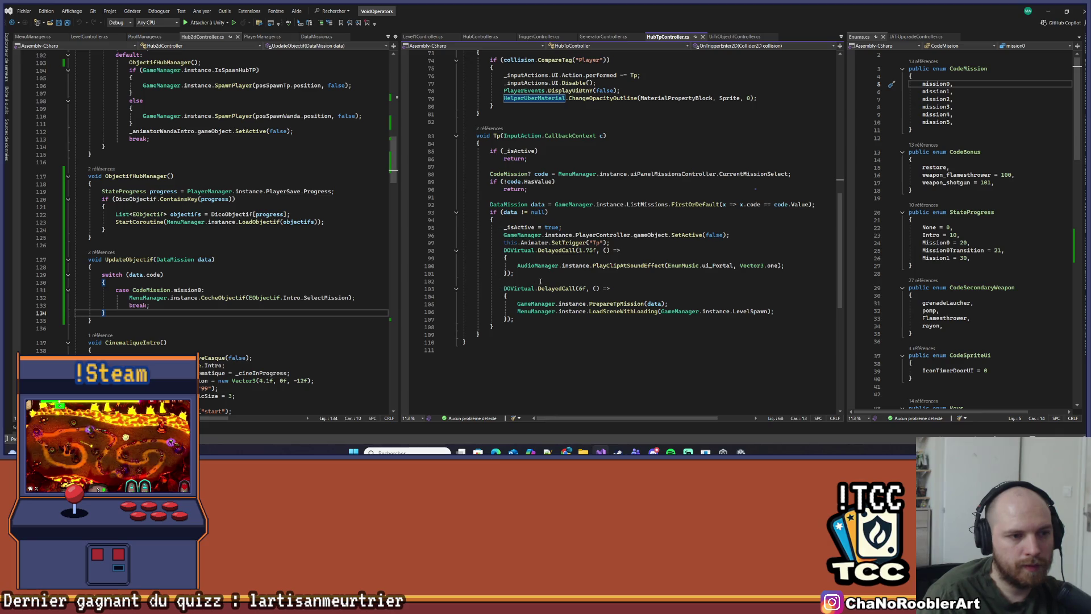
drag(504, 243, 609, 242)
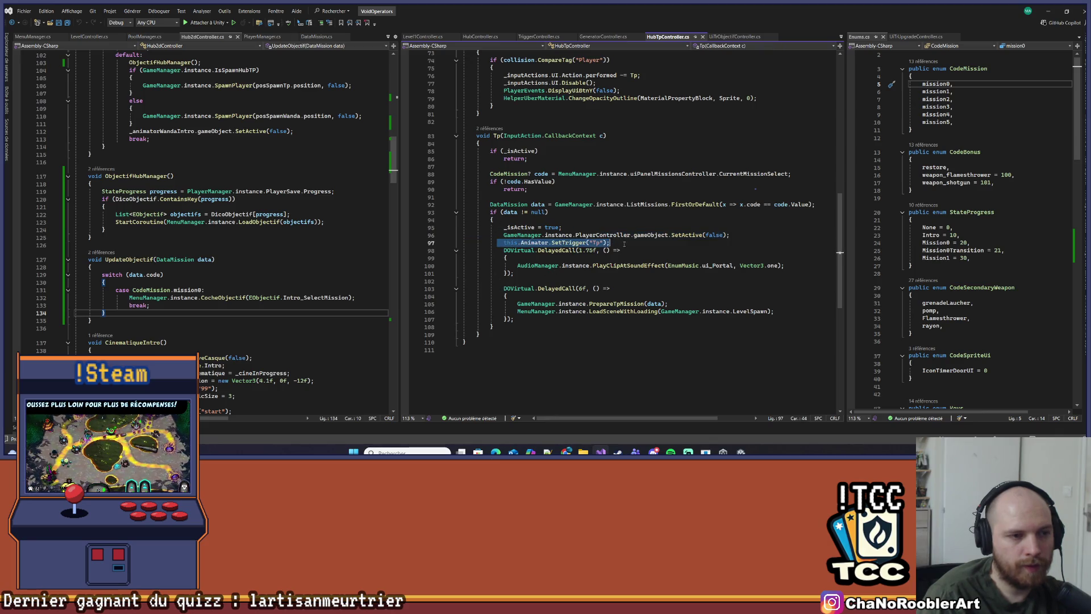
click(590, 265)
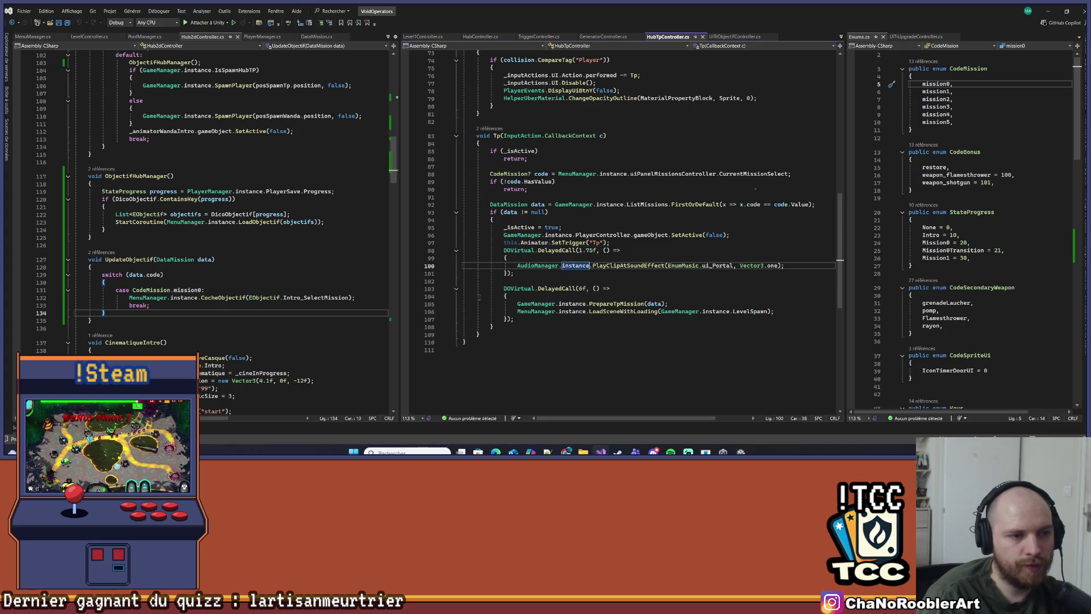
click(531, 311)
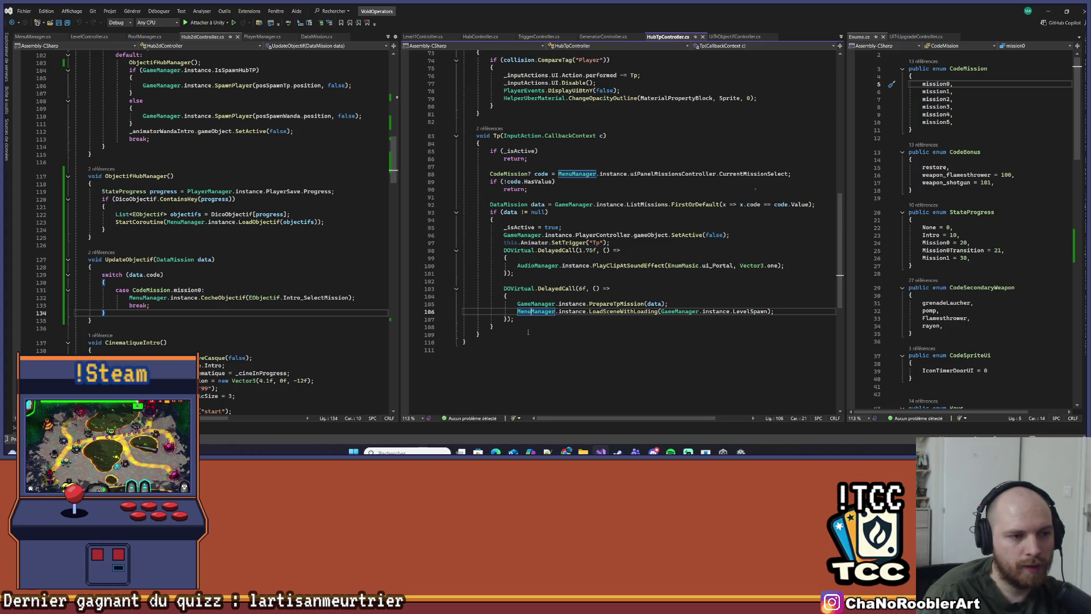
click(526, 325)
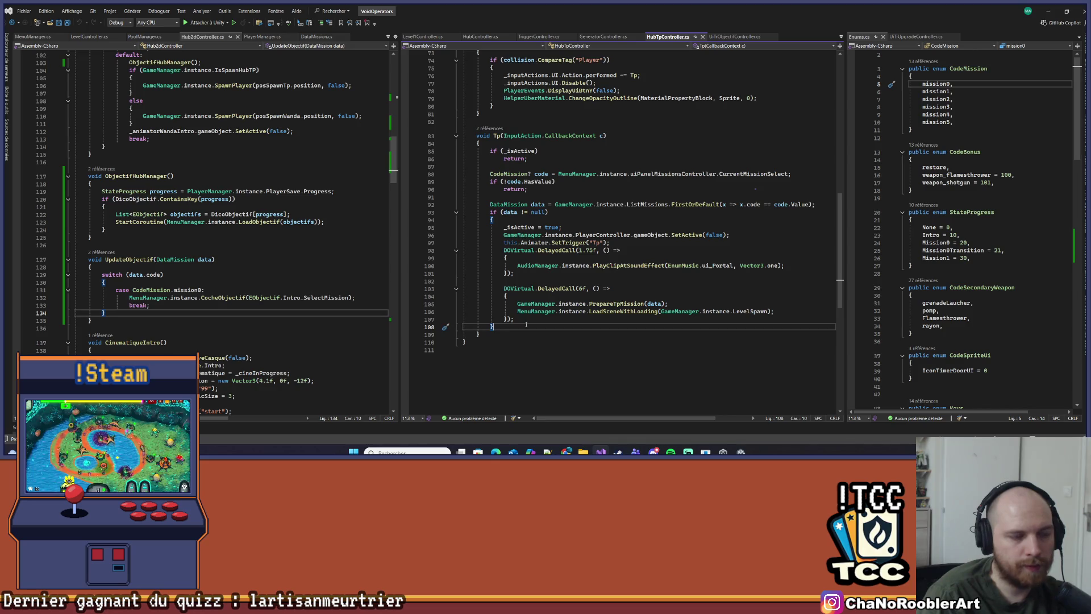
Insert an empty line above the first DOVirtual.DelayedCall and begin typing CheckObj
click(501, 251)
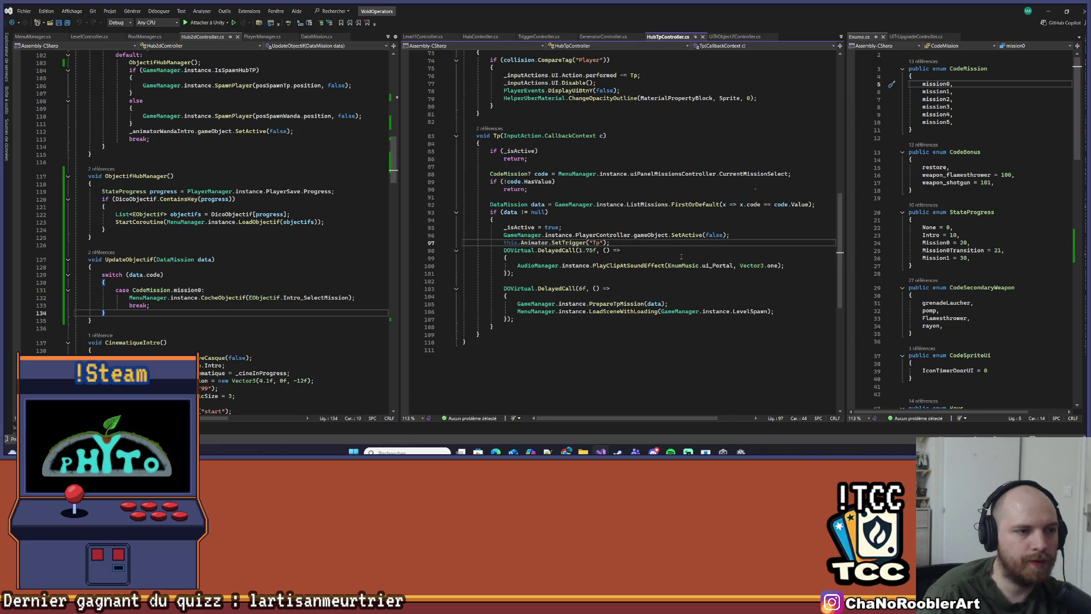
key(ctrl+Return)
text(Ch)
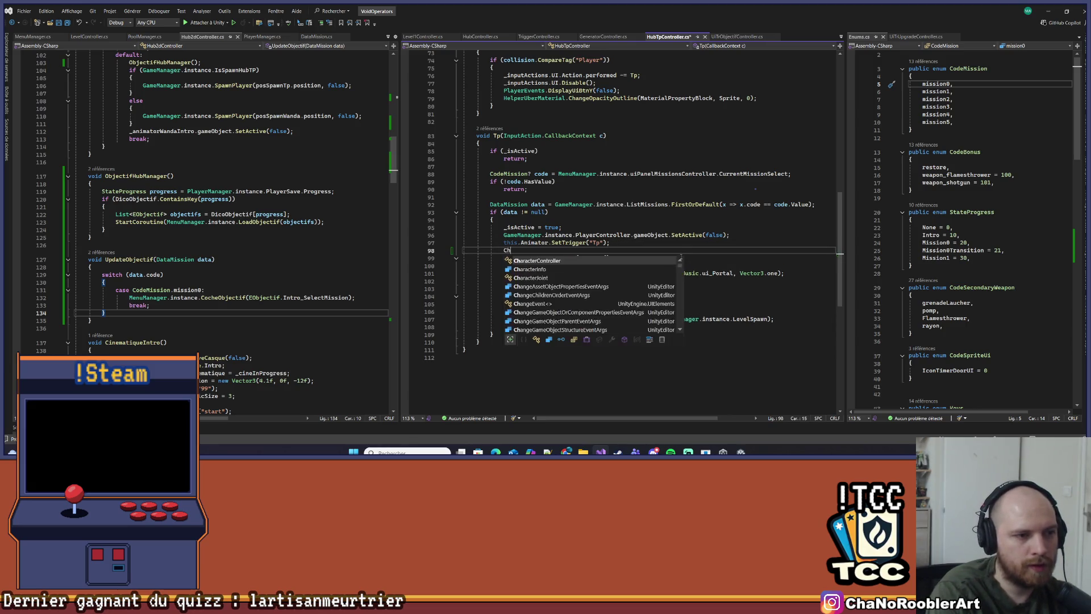
text(eckObj)
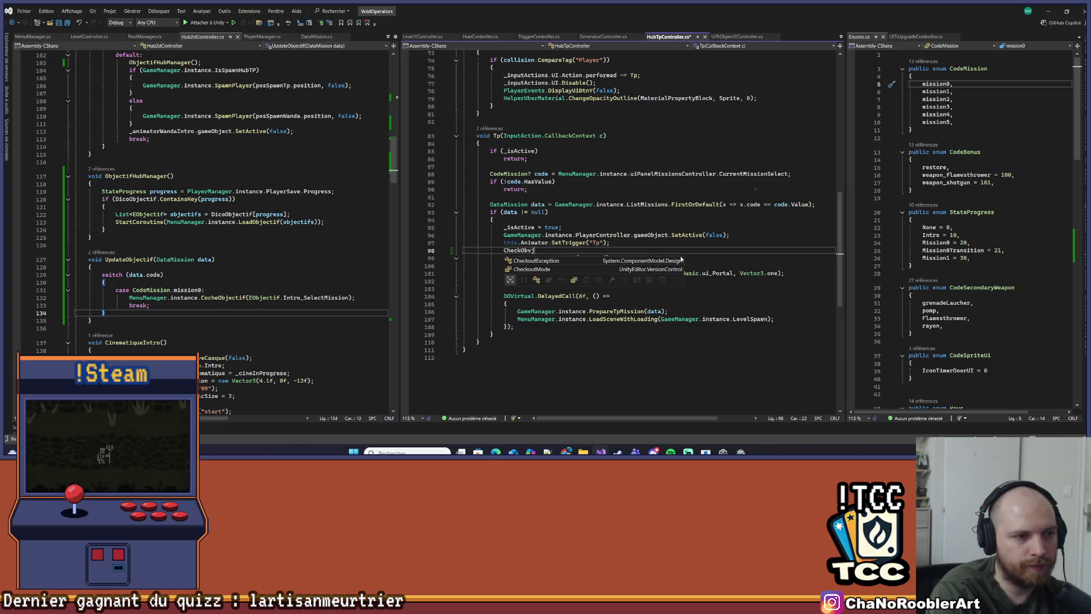
Complete the CheckObjectifTp(); call right after the Tp animator trigger
text(ectifTp)
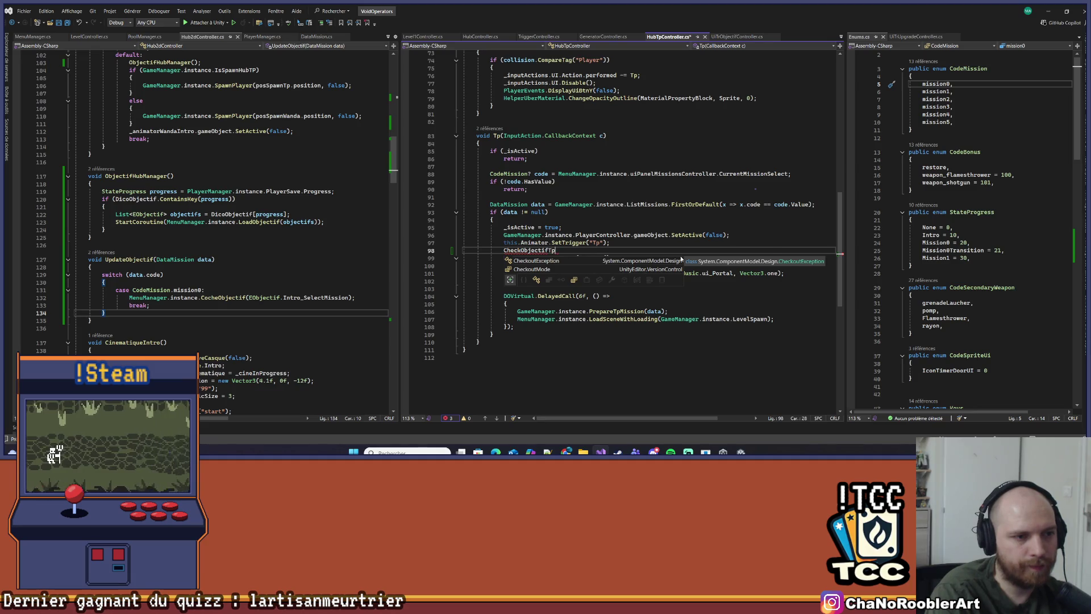
text(();)
key(Down)
key(Down)
key(Down)
key(Home)
Declare a new void CheckObjectifTp() method below Tp with an open body
key(Down)
key(Down)
key(End)
key(Return)
key(Return)
text(void CheckObjectifTp();)
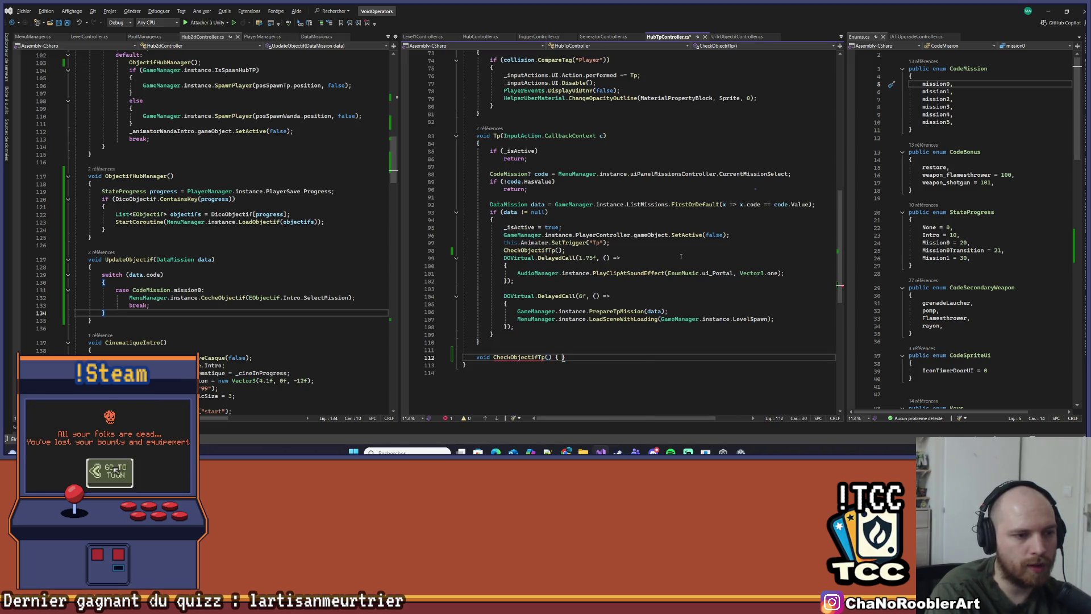
key(Return)
scroll(170, 227, down, 5)
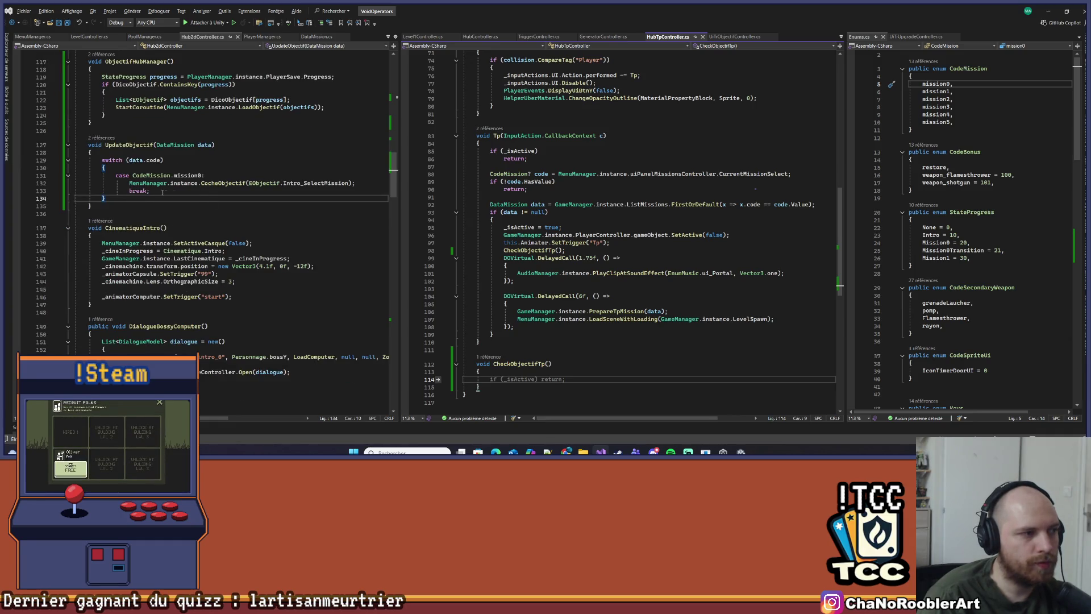
Copy the CocheObjectif call into CheckObjectifTp, change its argument to EObjectif.Intro_TpMission, and save
drag(129, 183, 362, 185)
key(ctrl+c)
click(647, 378)
key(ctrl+v)
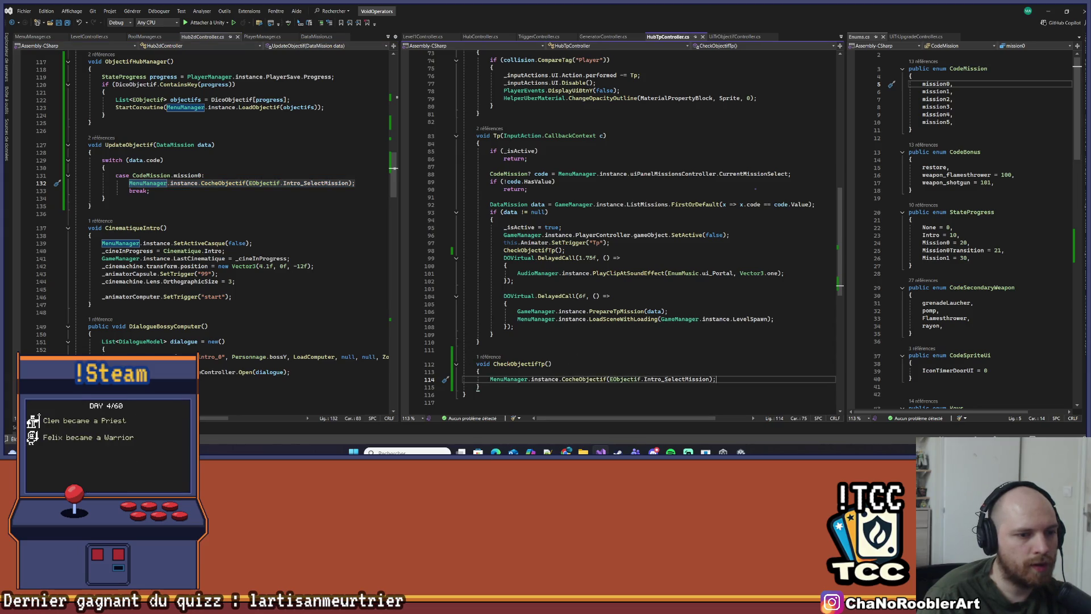
double_click(664, 379)
text(Intro_Tp)
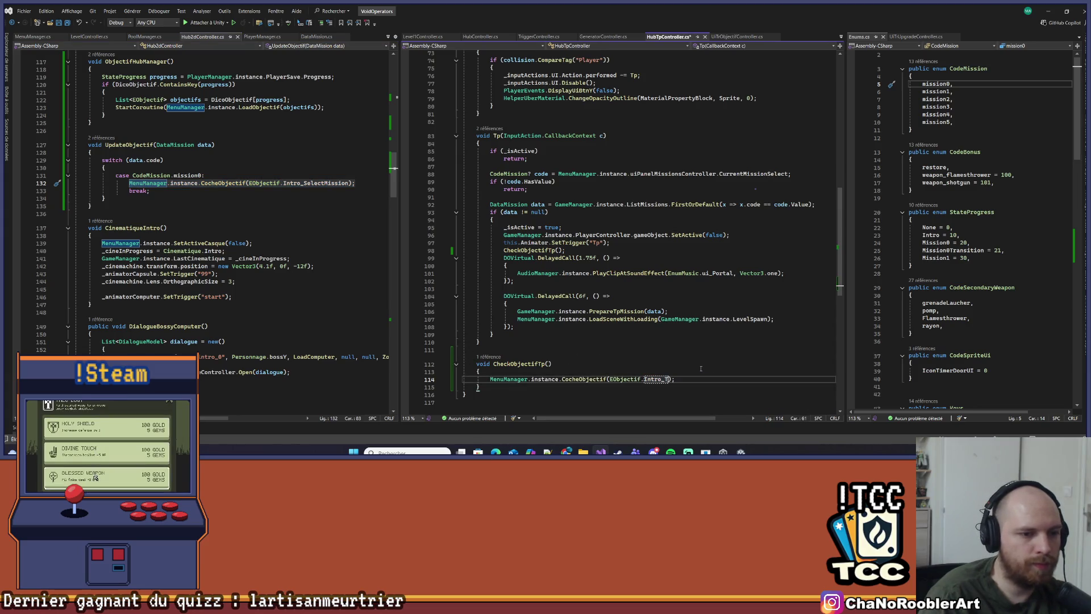
text(Mission)
key(ctrl+s)
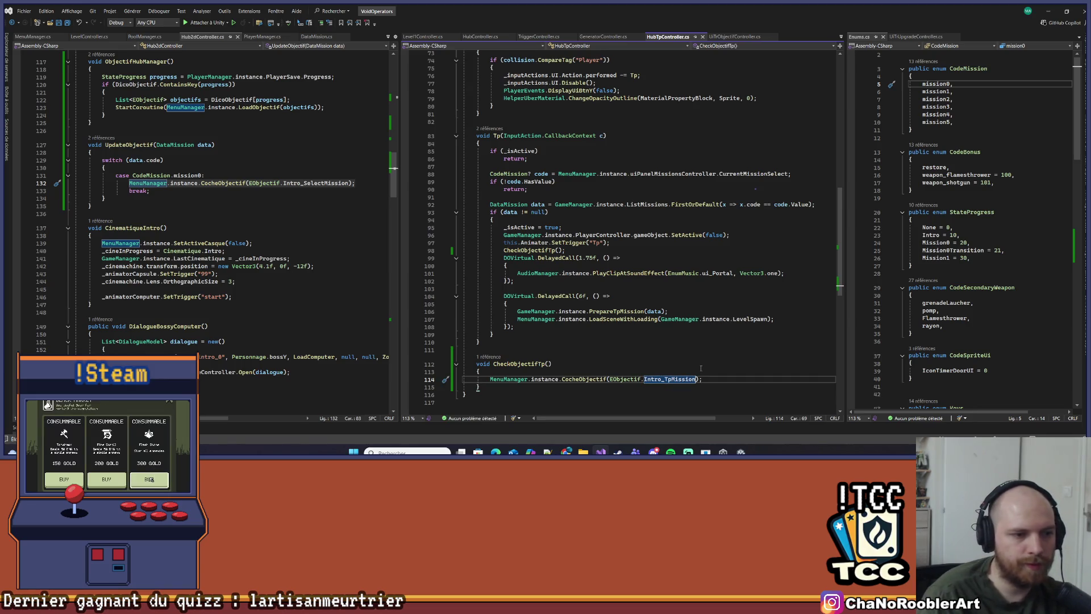
Inspect the CocheObjectif definition and its key check, then return to Hub2dController
scroll(626, 357, down, 2)
click(627, 357)
click(593, 334)
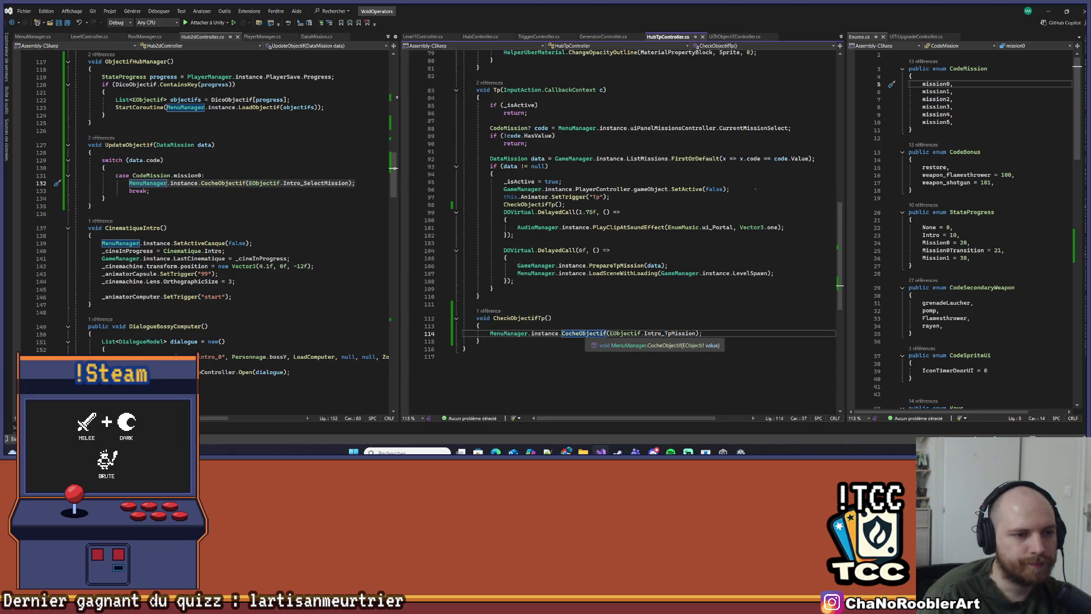
key(F12)
click(213, 254)
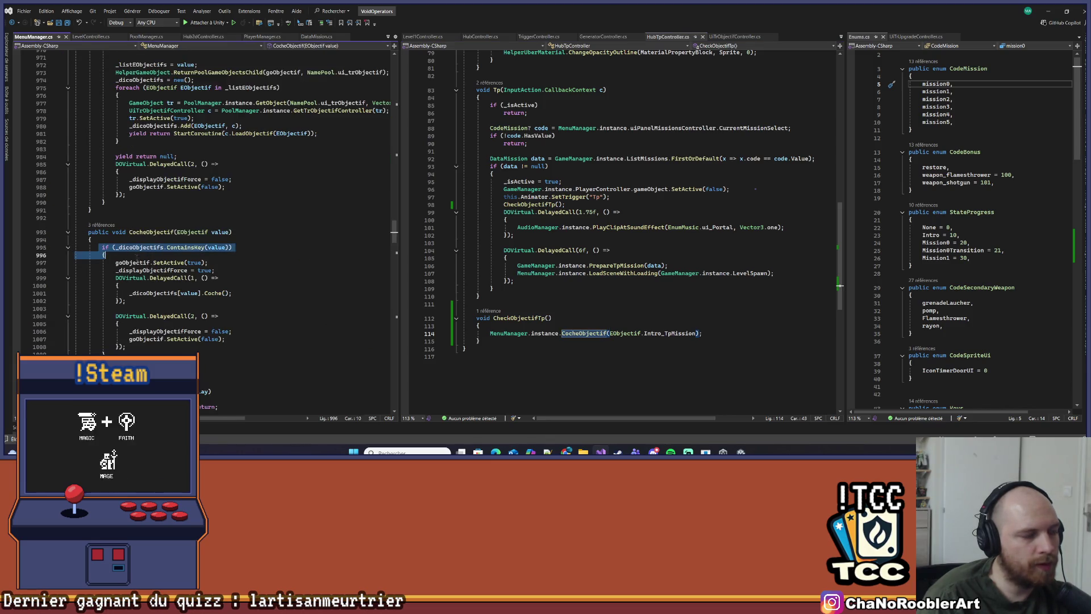
click(683, 334)
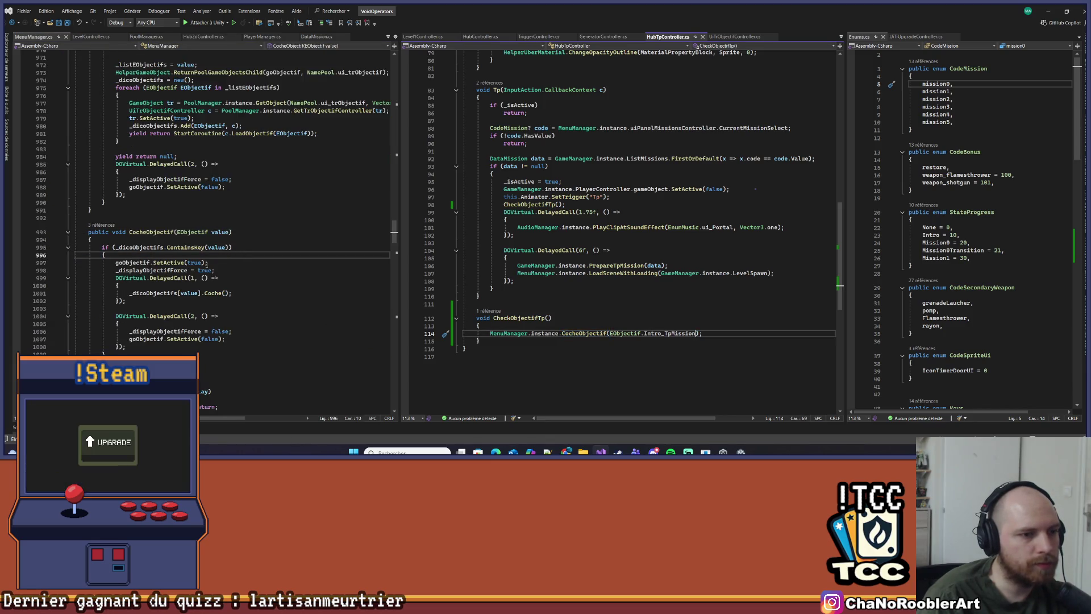
Look over the CheckObjectifTp and ObjectifHubManager code, then minimize Visual Studio
click(203, 37)
click(727, 331)
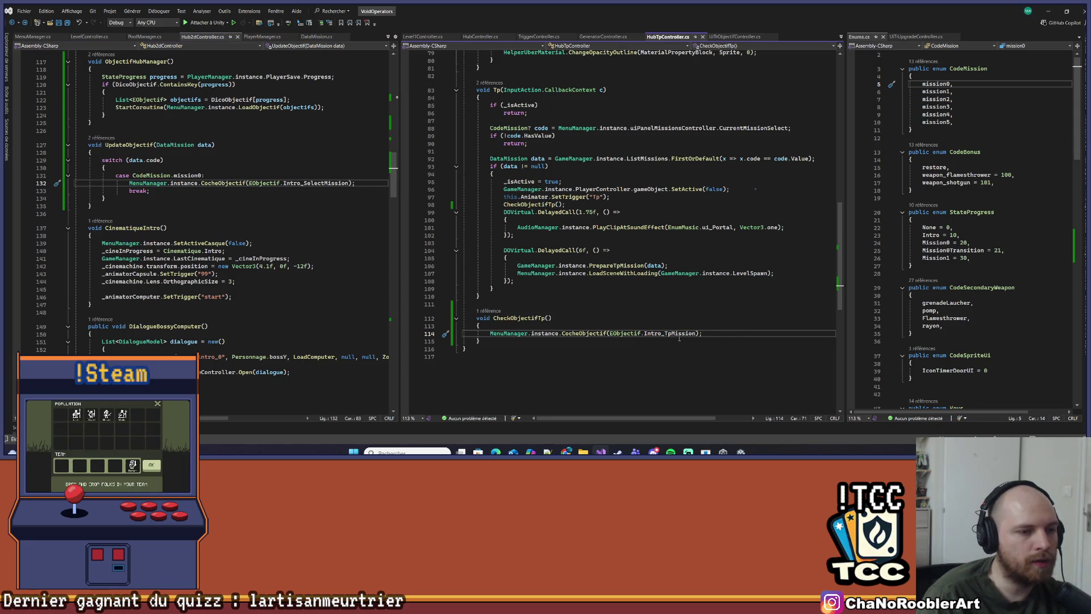
scroll(592, 320, up, 2)
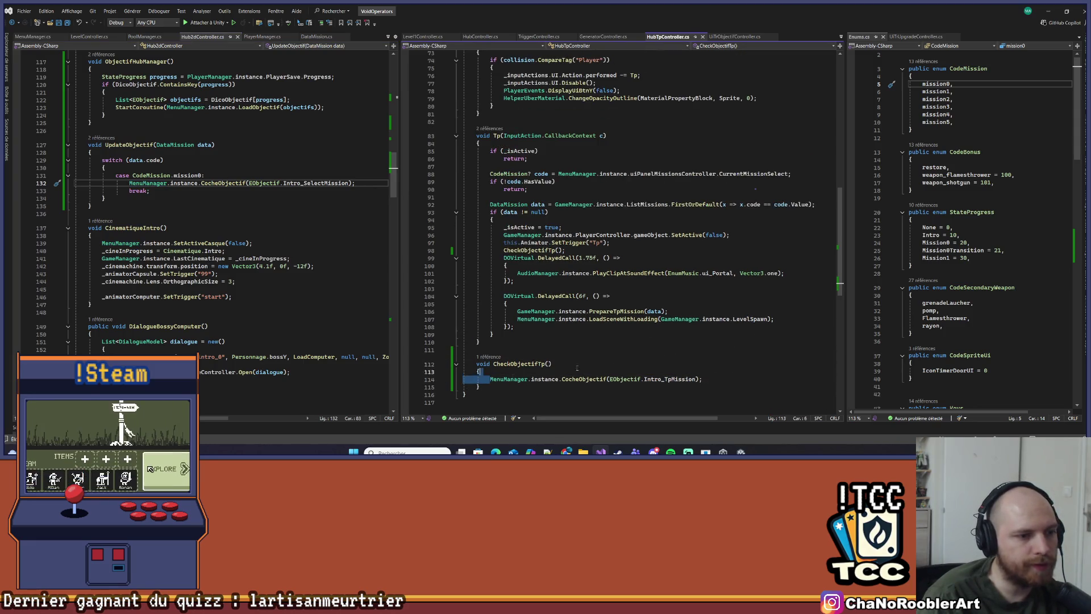
click(710, 371)
scroll(231, 268, up, 3)
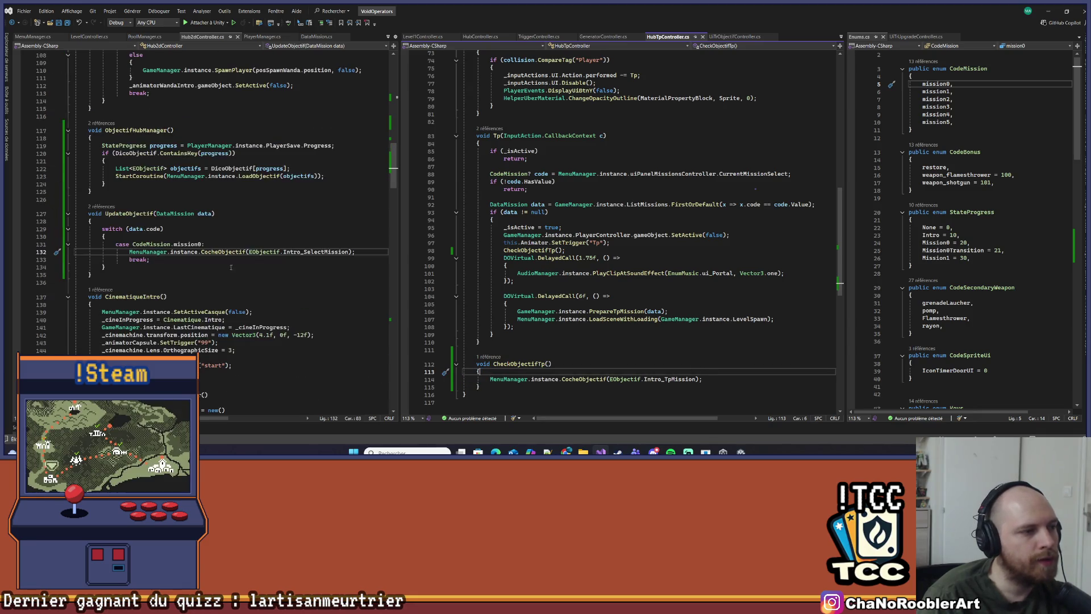
click(102, 182)
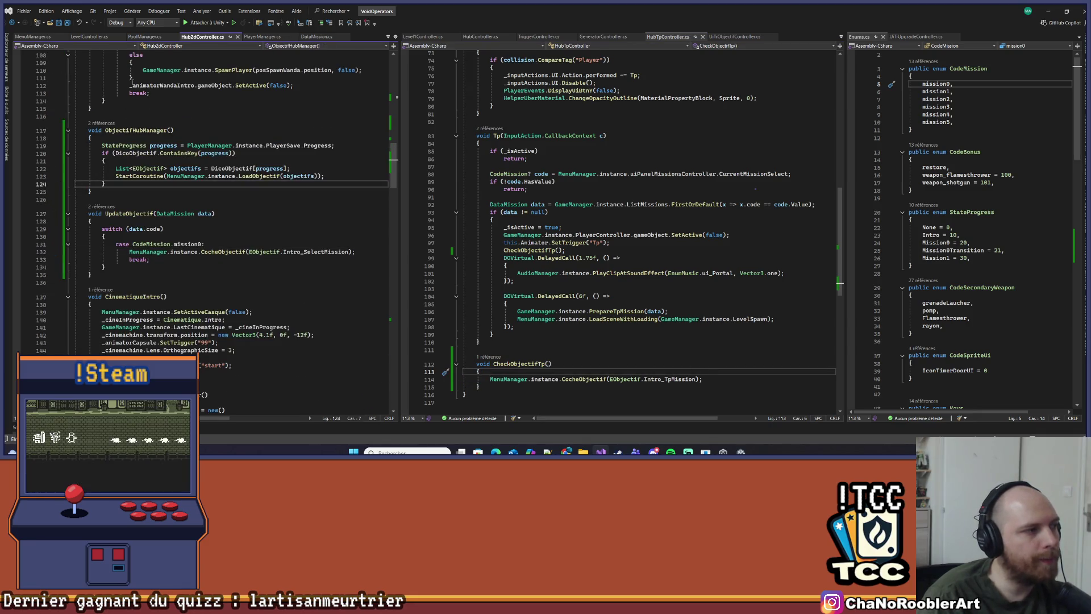
click(1047, 11)
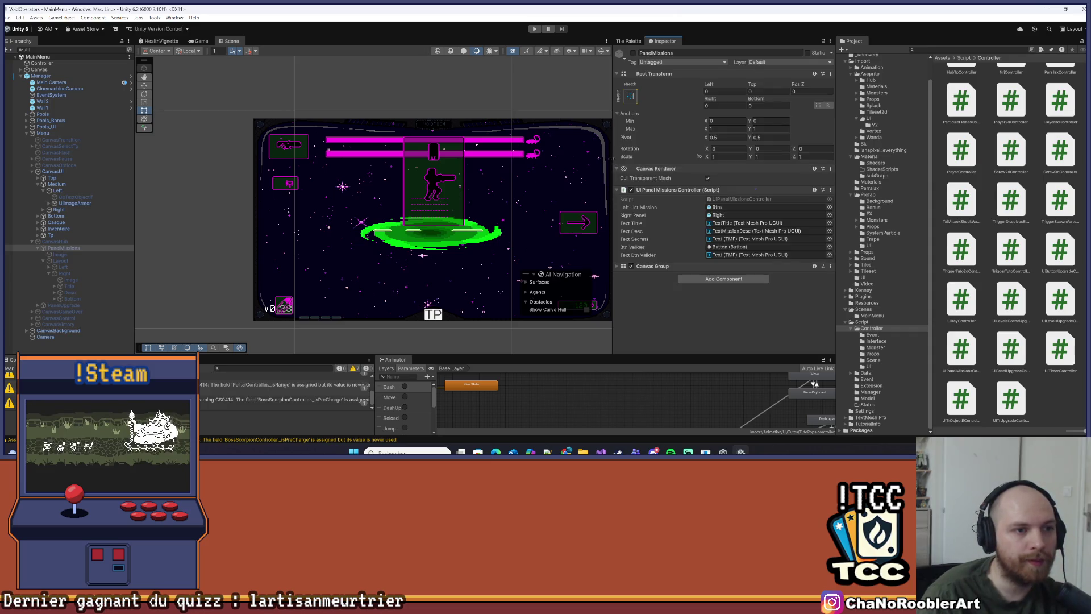
Clear the Console, deselect PanelMissions, enter Play mode and continue the saved game
drag(612, 200, 717, 200)
click(9, 368)
click(175, 307)
click(535, 29)
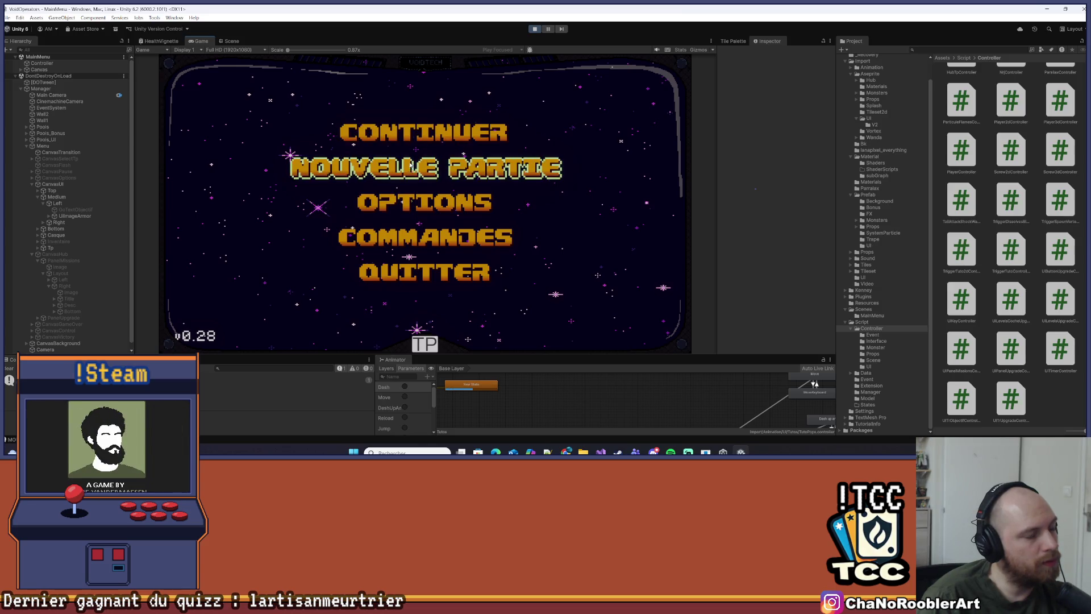
click(411, 132)
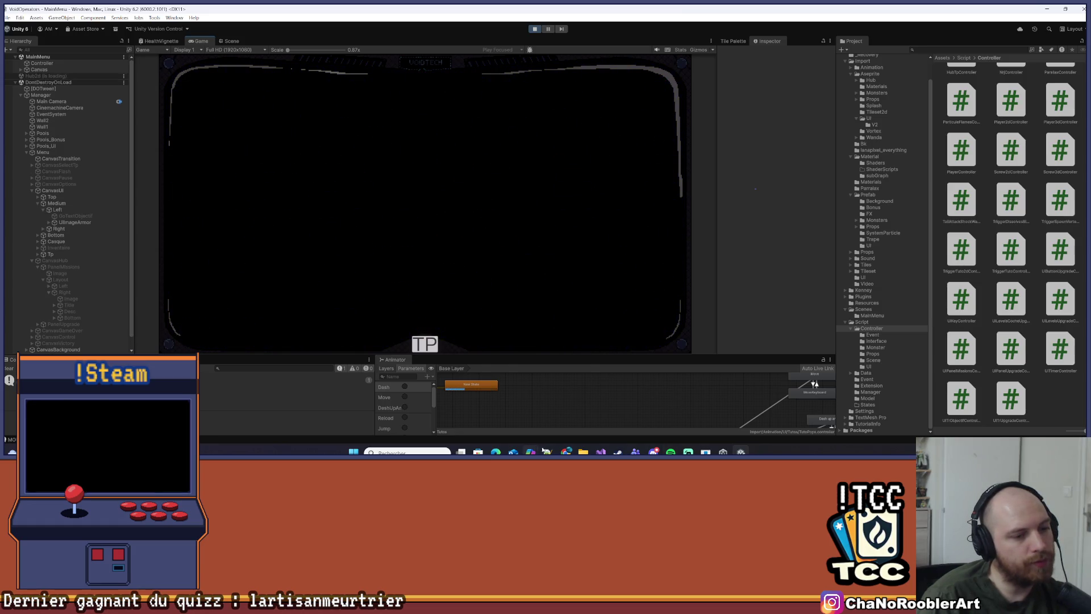
Walk the character to the machine console, open the Tuto mission panel, skip its text and close it
key(d)
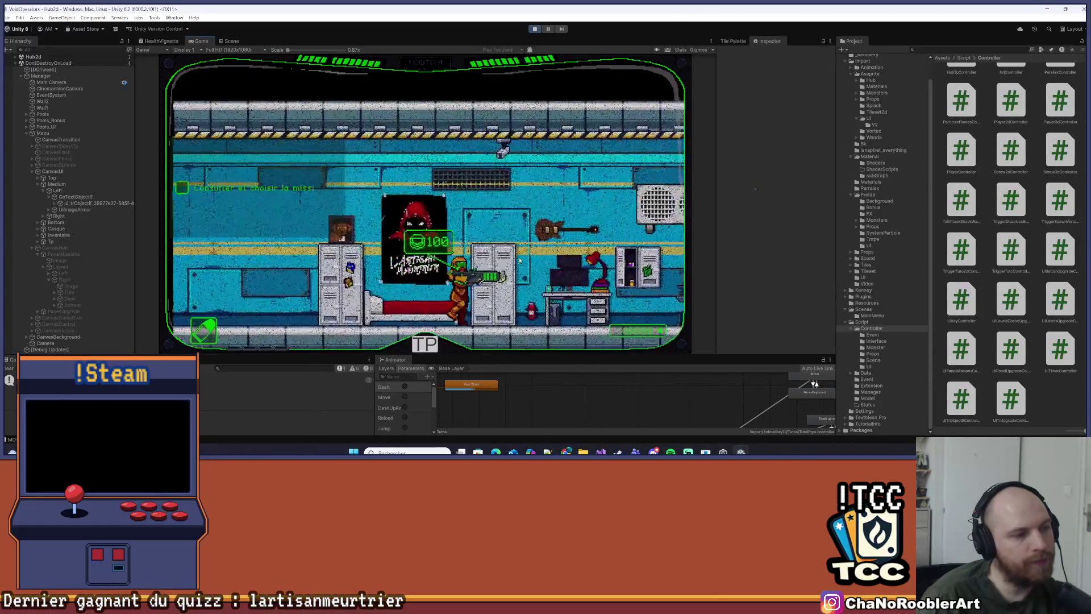
key(d)
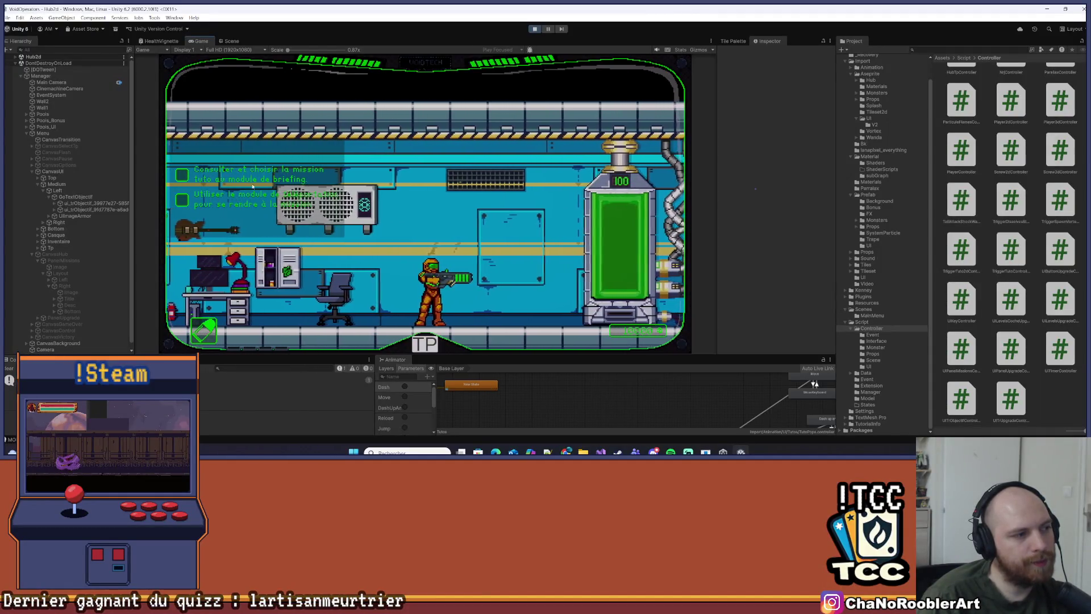
key(d)
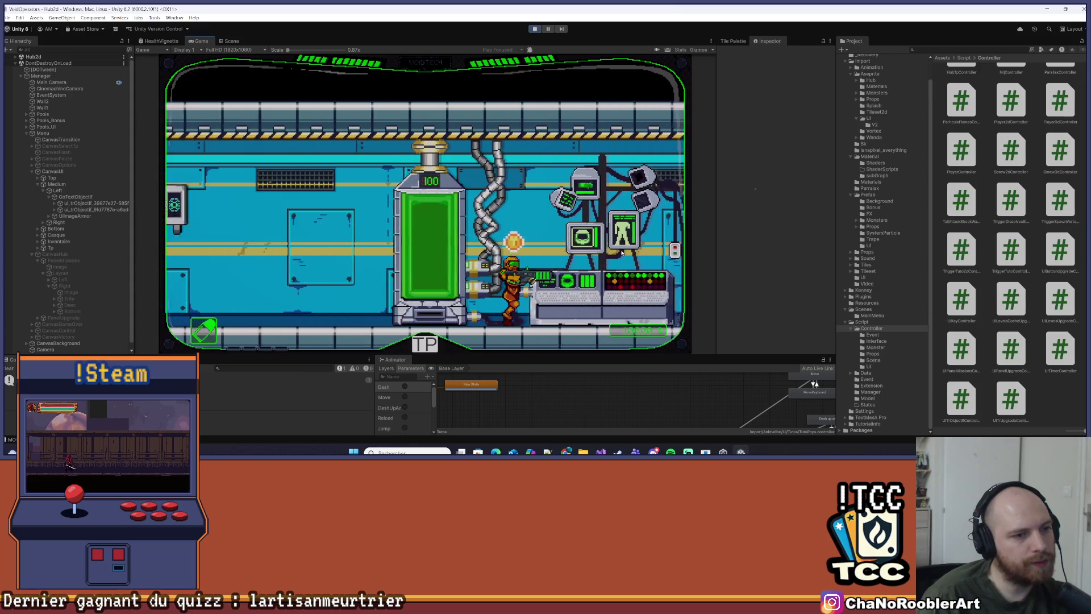
key(d)
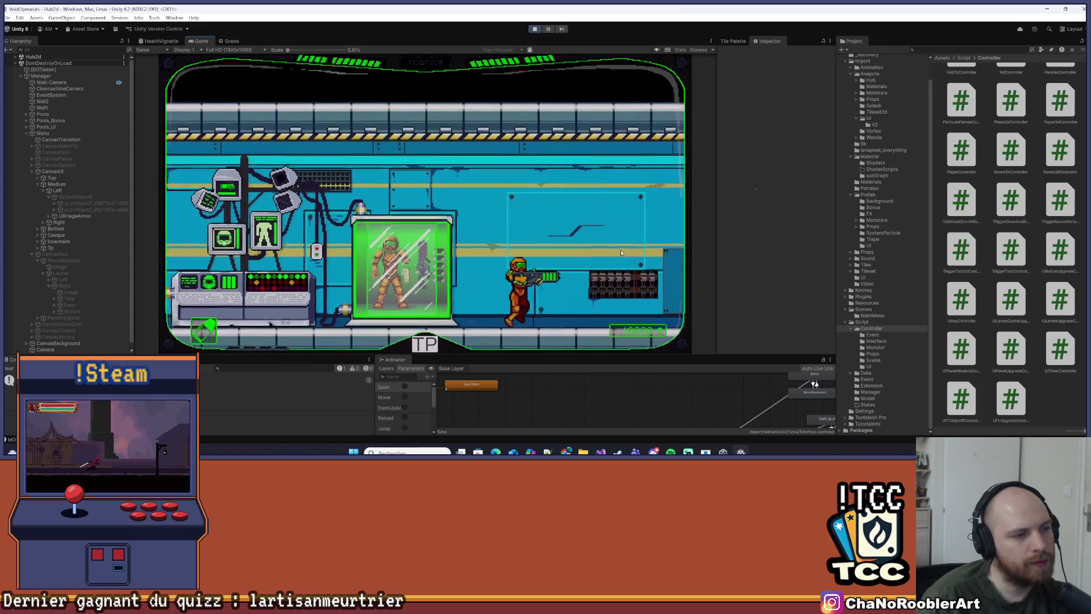
key(d)
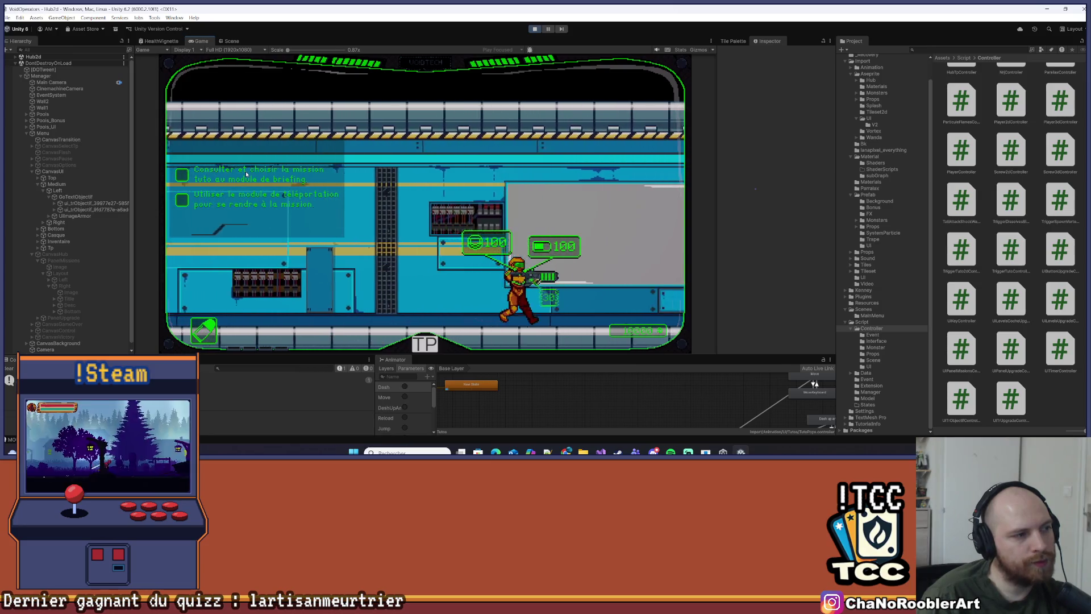
key(d)
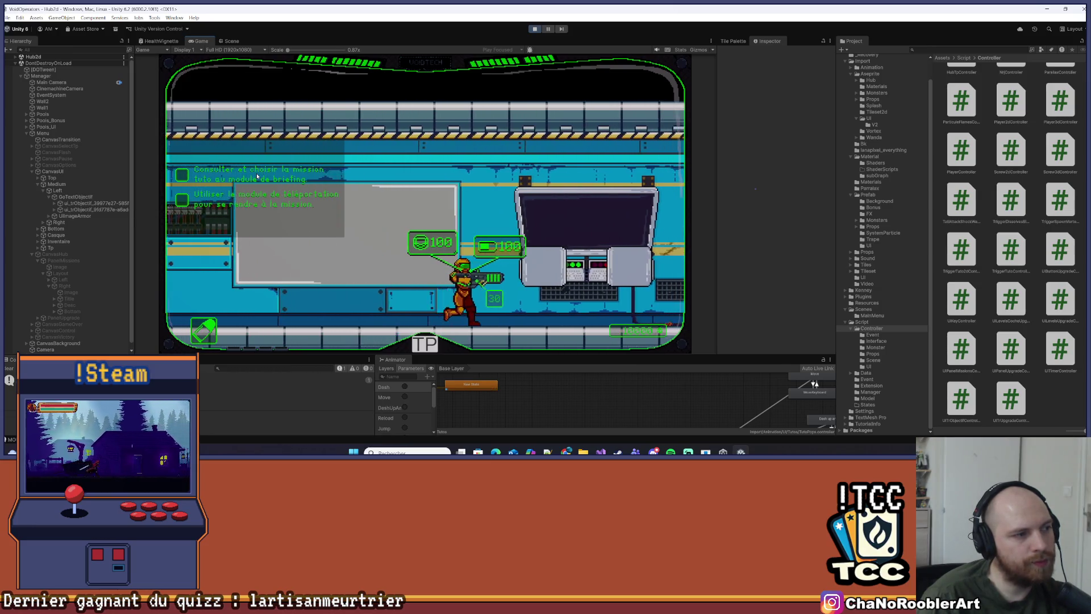
key(d)
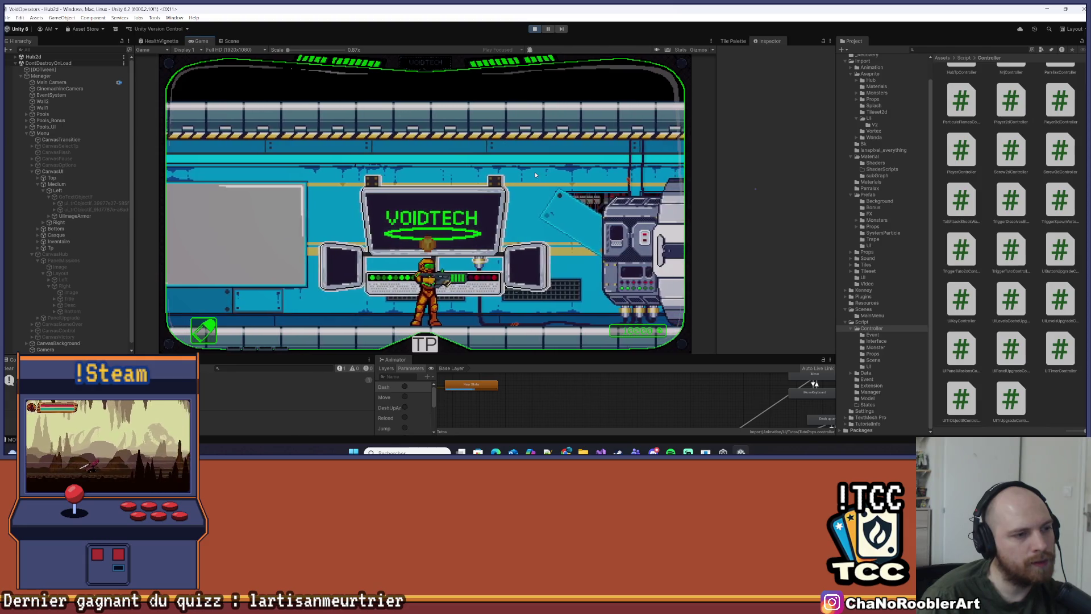
key(e)
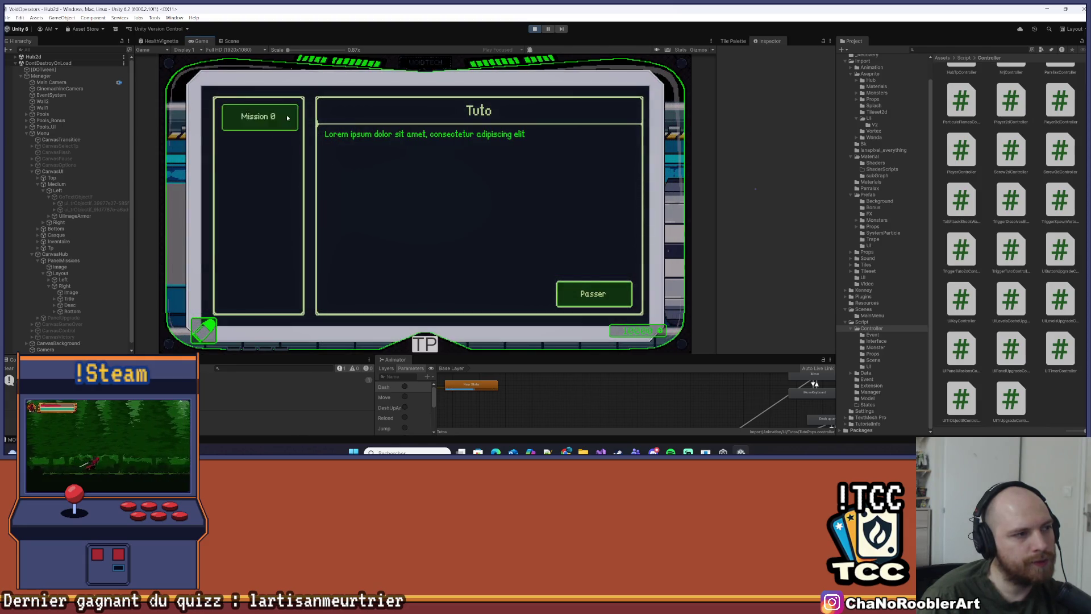
click(613, 301)
click(613, 300)
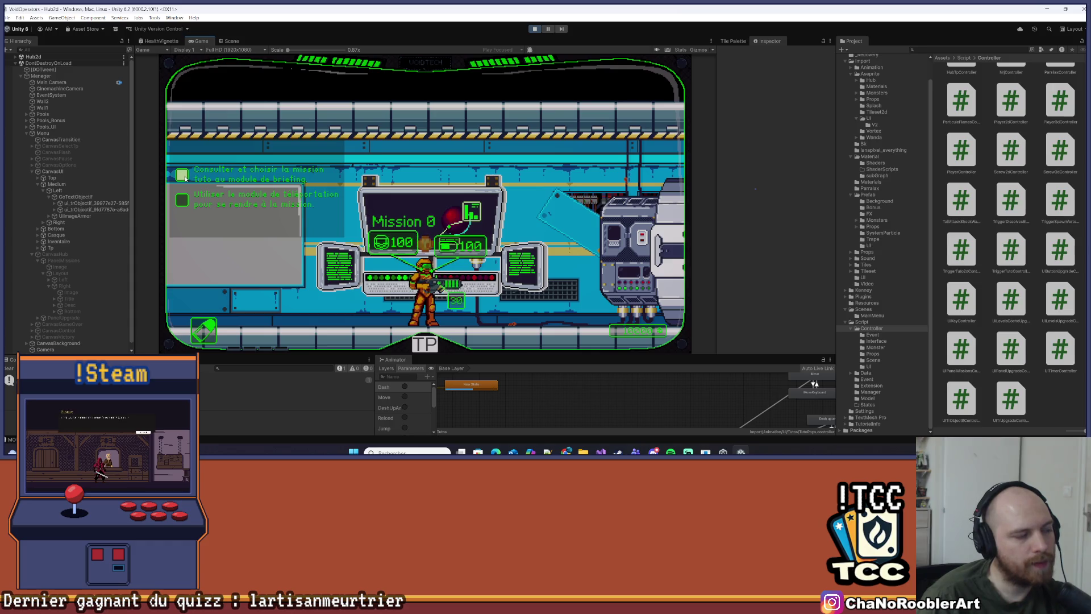
Run the player to the teleporter, then stop Play mode
key(d)
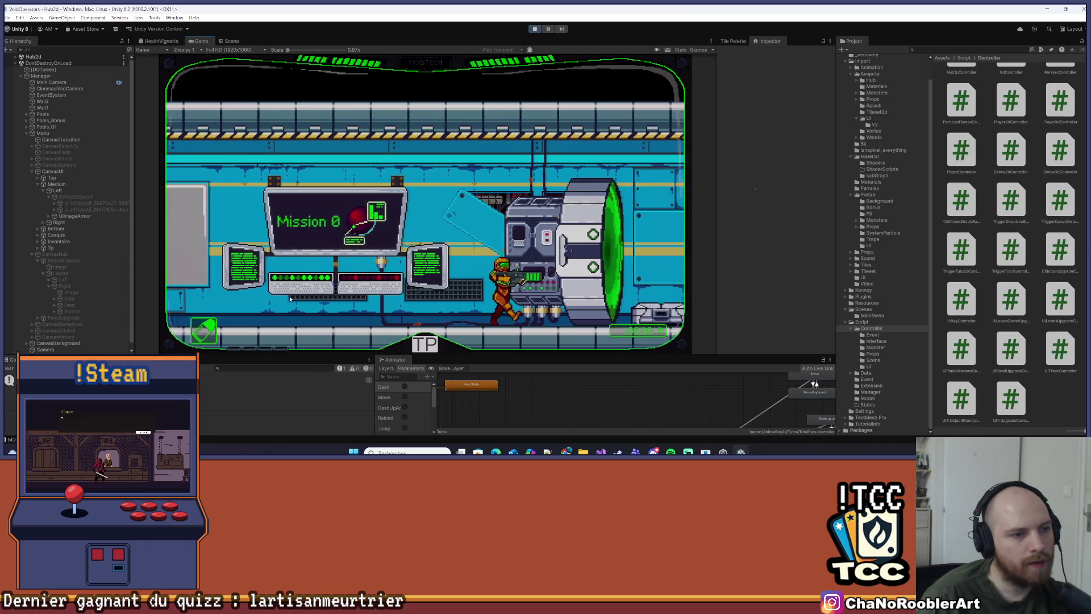
key(d)
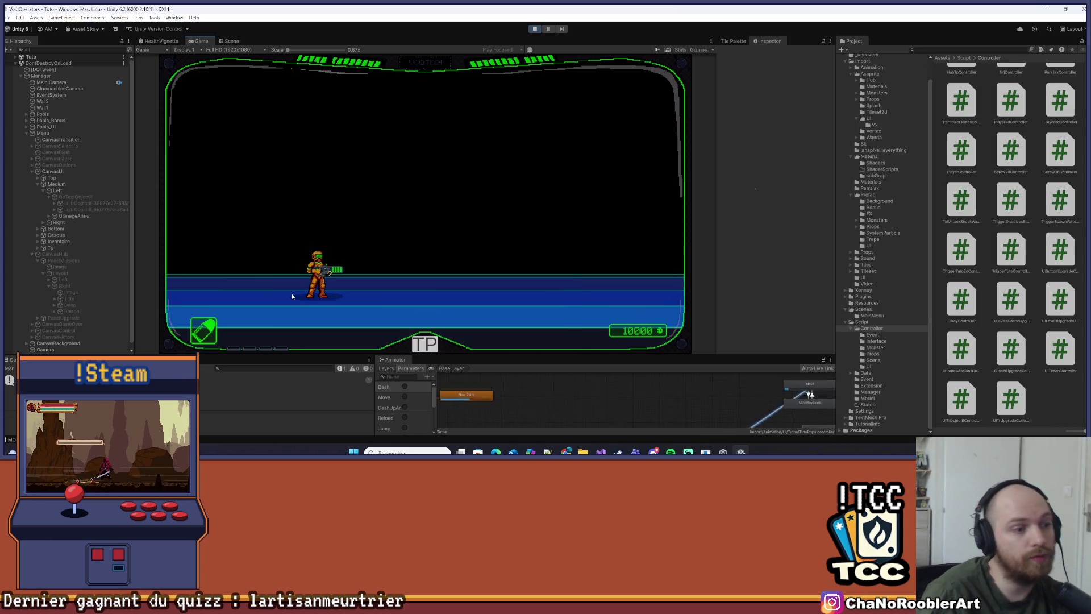
click(535, 31)
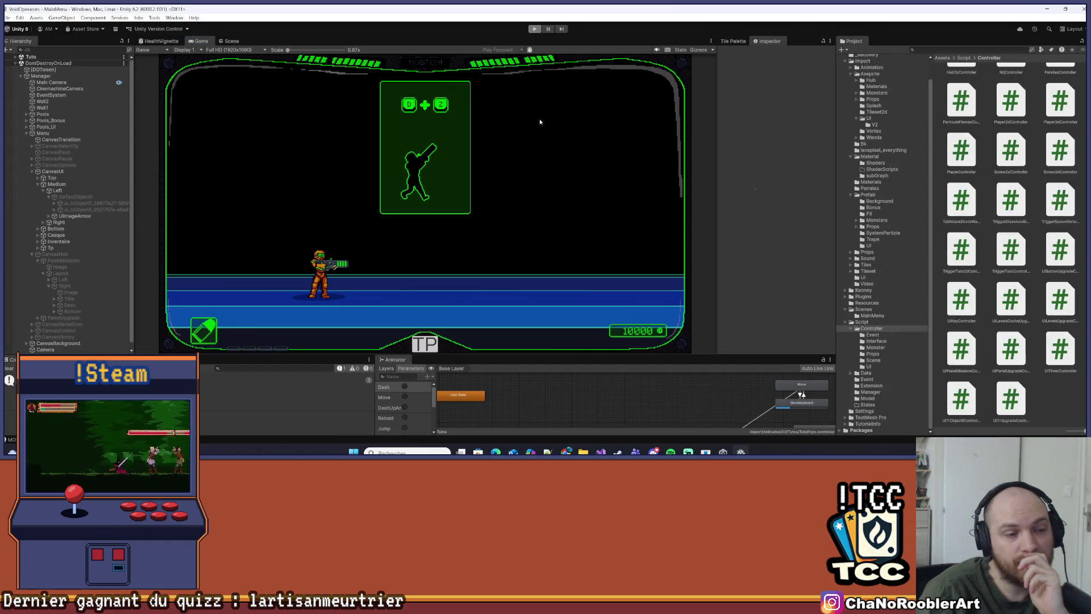
click(13, 27)
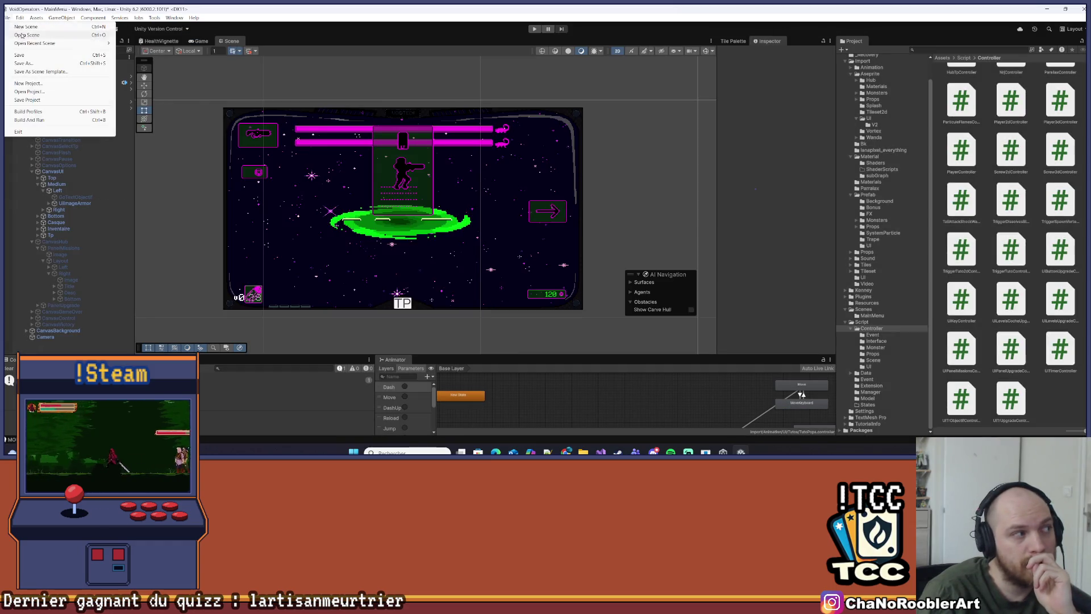
click(590, 418)
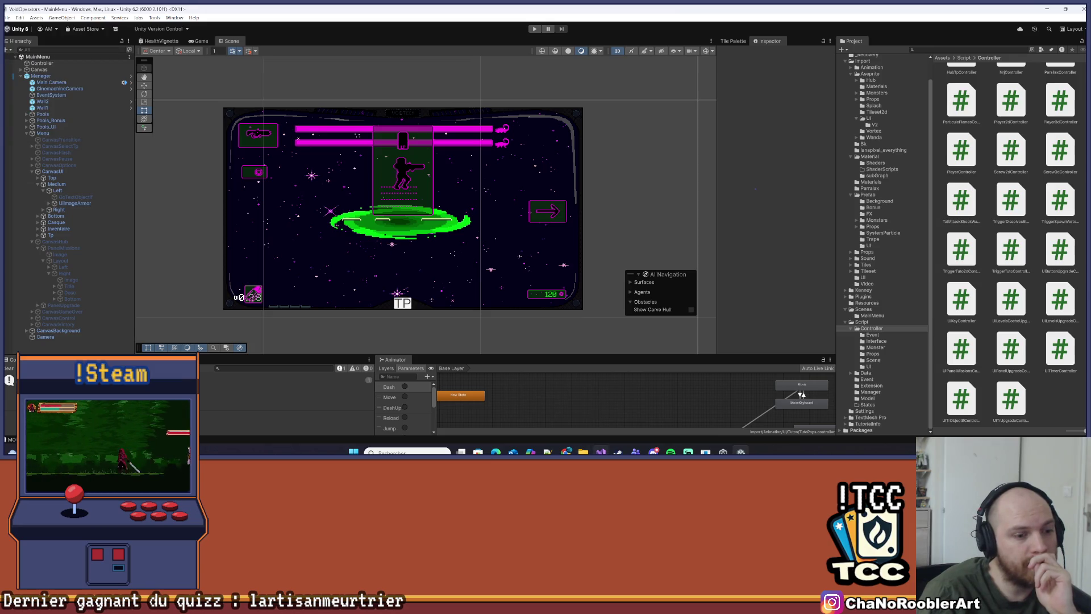
click(551, 449)
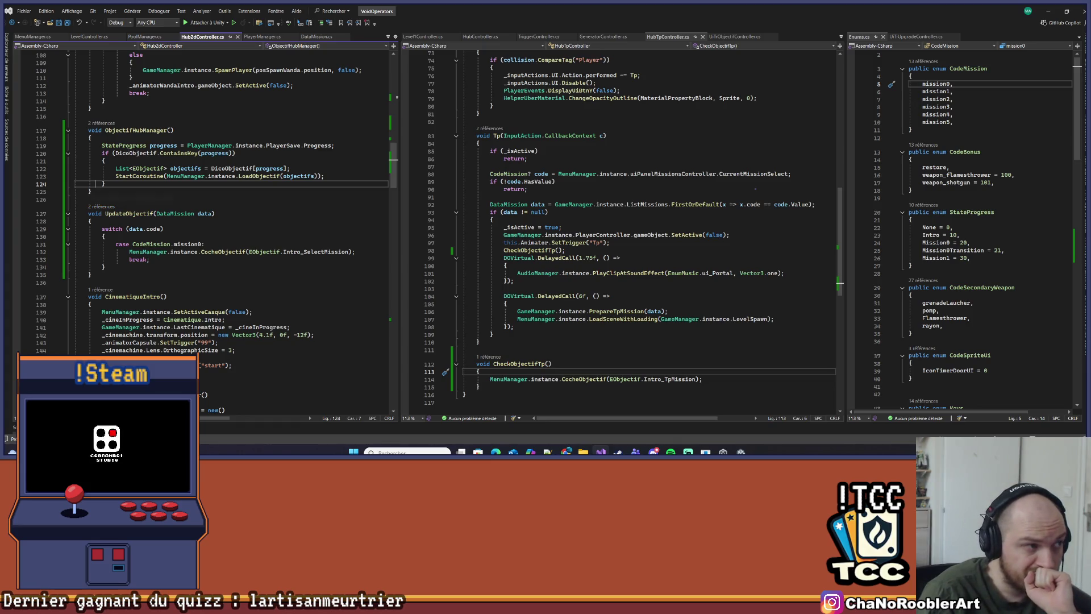
In CocheObjectif, change the tick delay from 1 to 0.5f and the hide delay from 2 to 3, then save MenuManager.cs
right_click(575, 379)
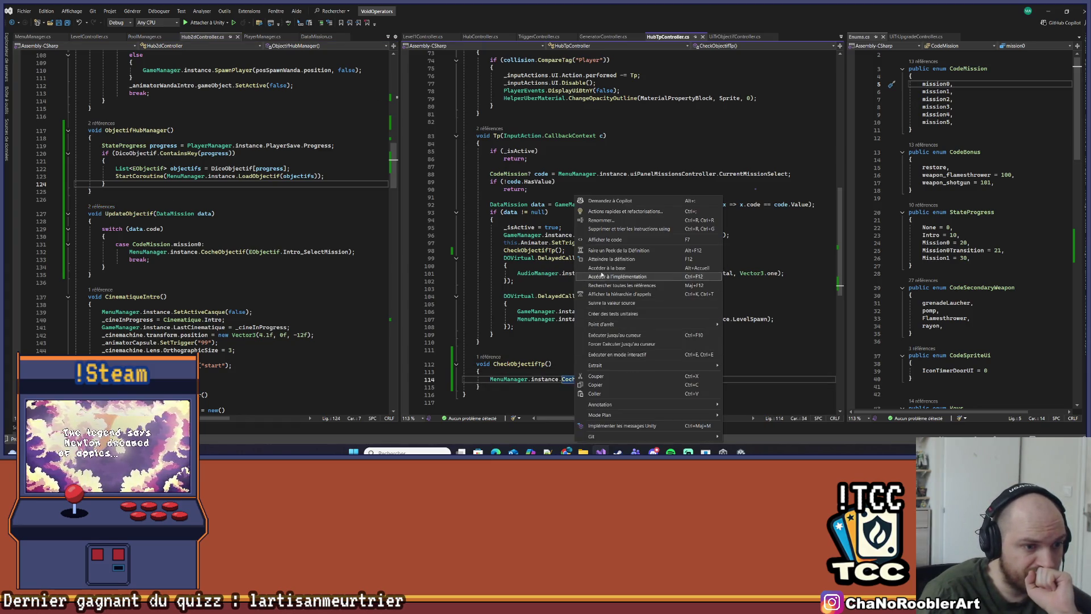
click(602, 263)
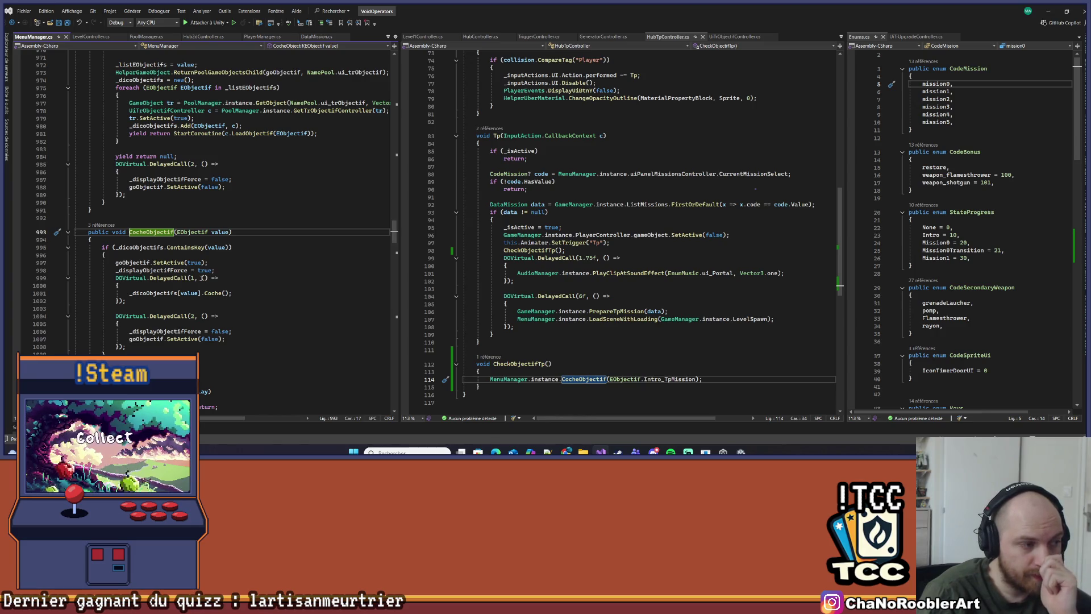
click(194, 278)
key(BackSpace)
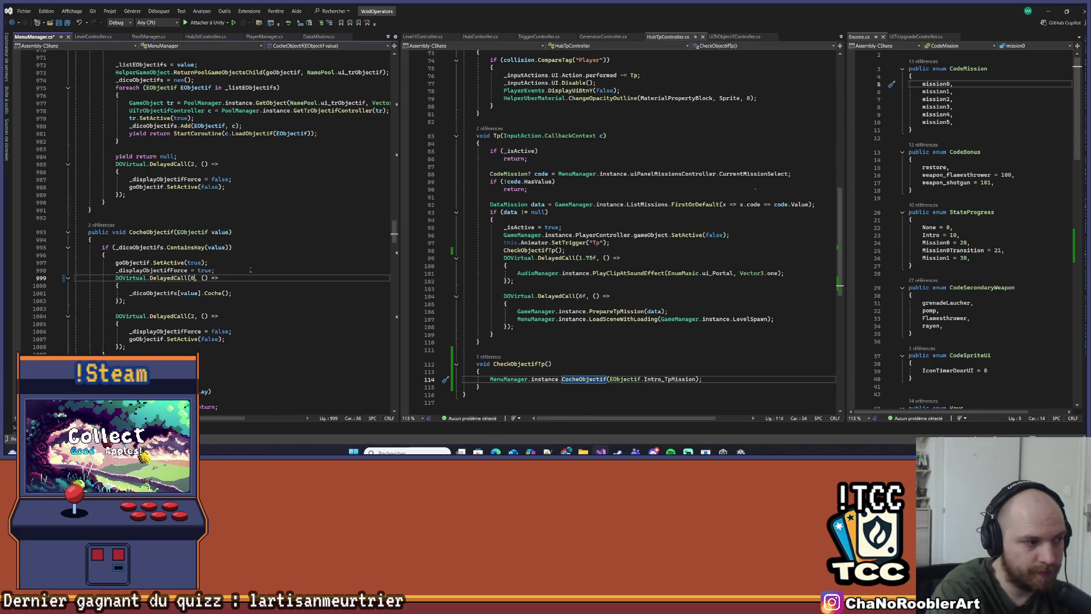
text(.5)
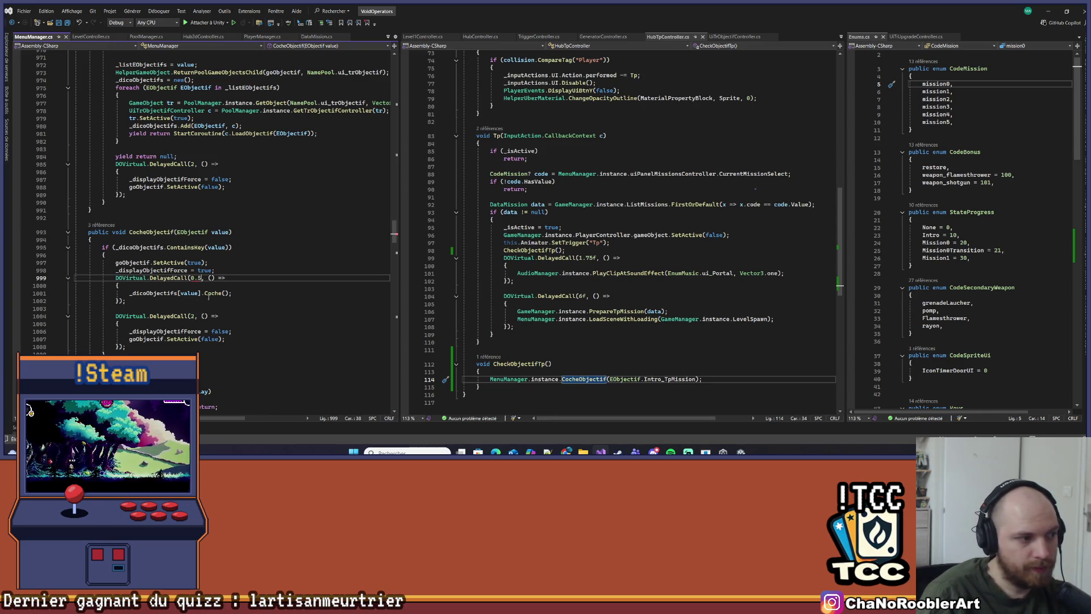
text(f)
double_click(192, 316)
text(3)
drag(194, 316, 203, 305)
key(ctrl+s)
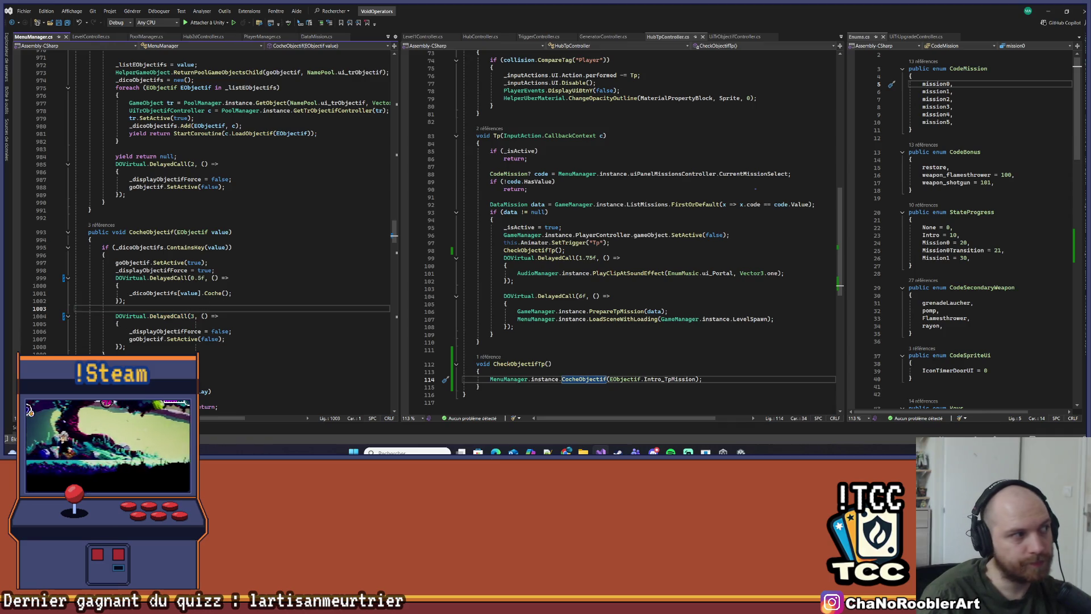
key(ctrl+Tab)
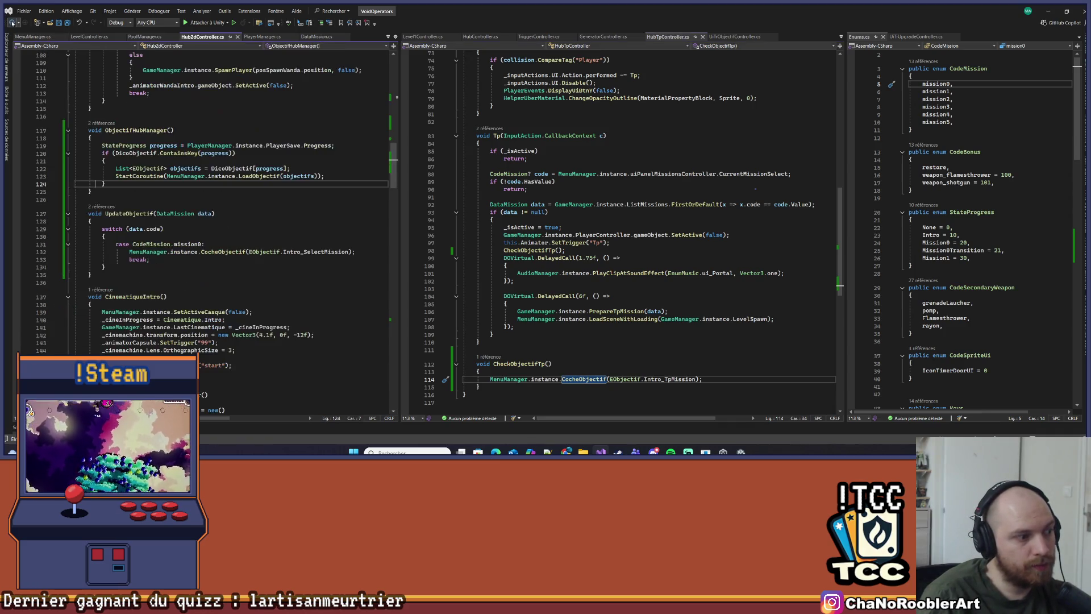
scroll(539, 245, down, 2)
key(Up)
drag(491, 334, 711, 336)
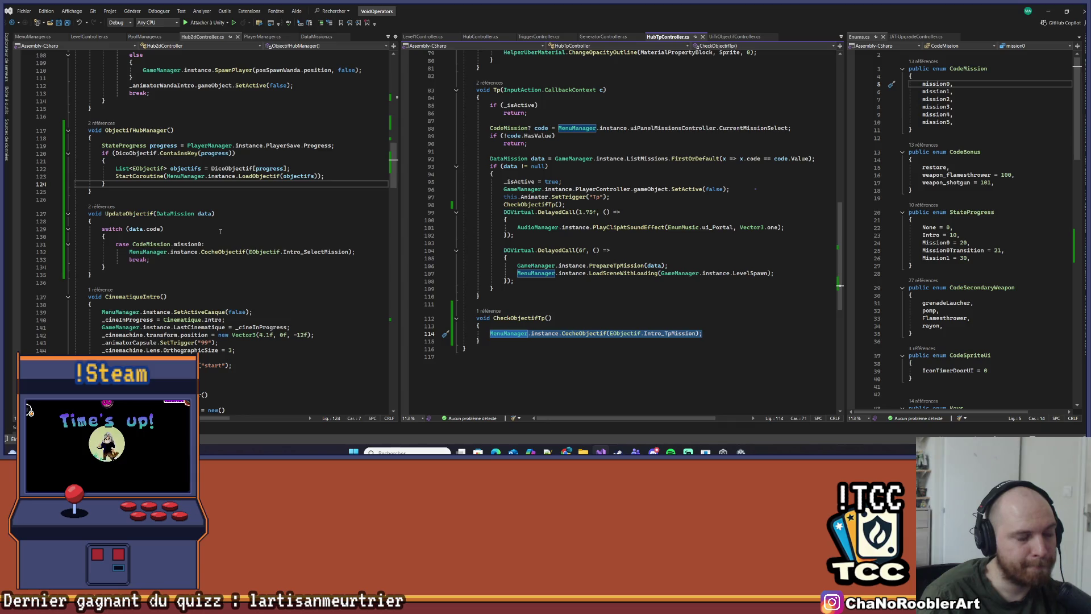
scroll(221, 231, up, 2)
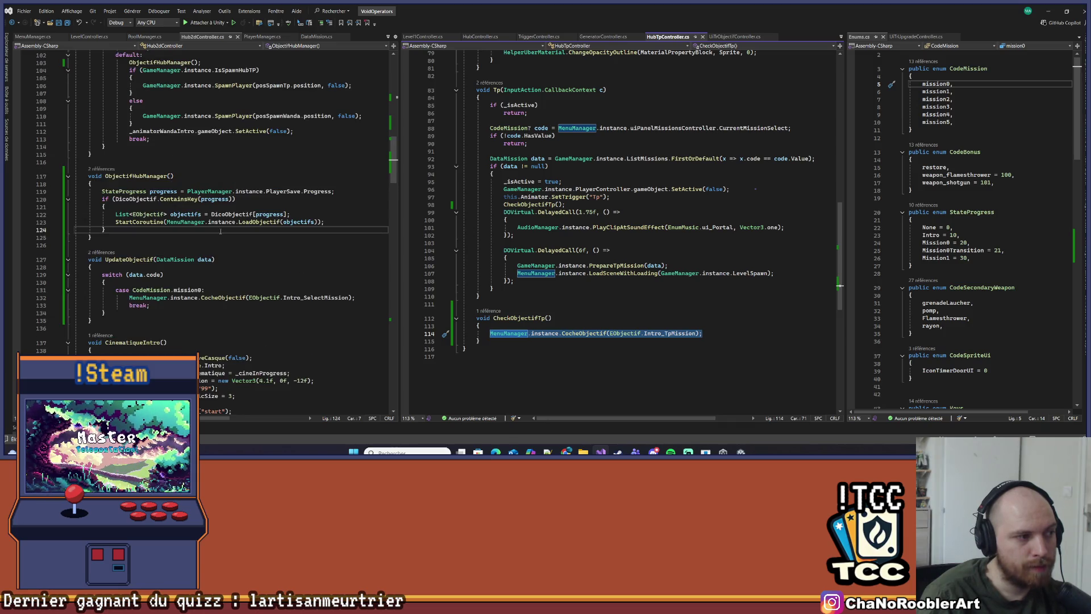
scroll(221, 231, up, 8)
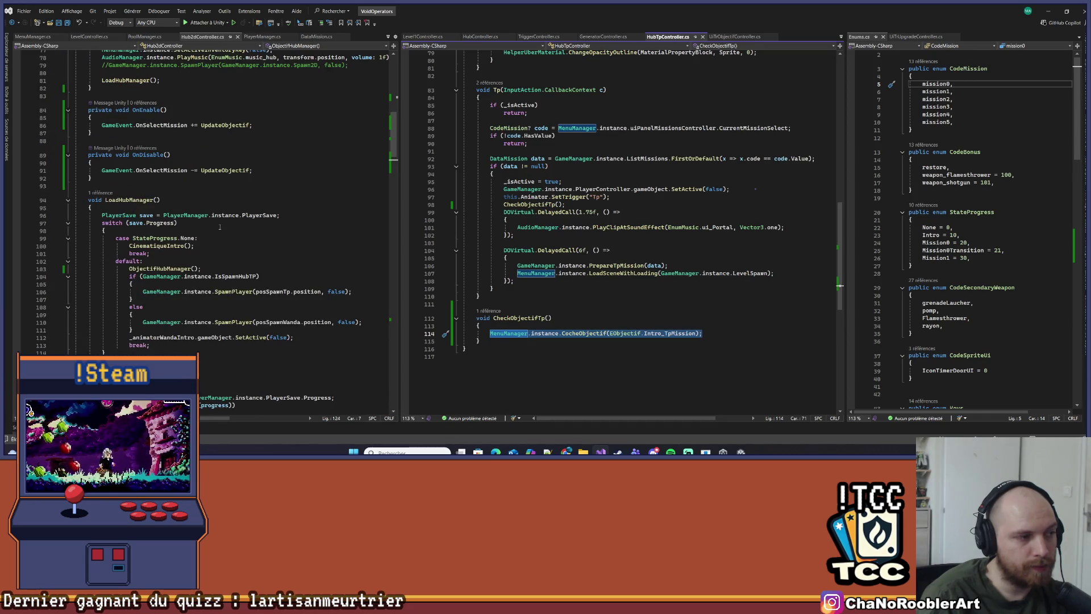
scroll(220, 228, down, 6)
click(487, 341)
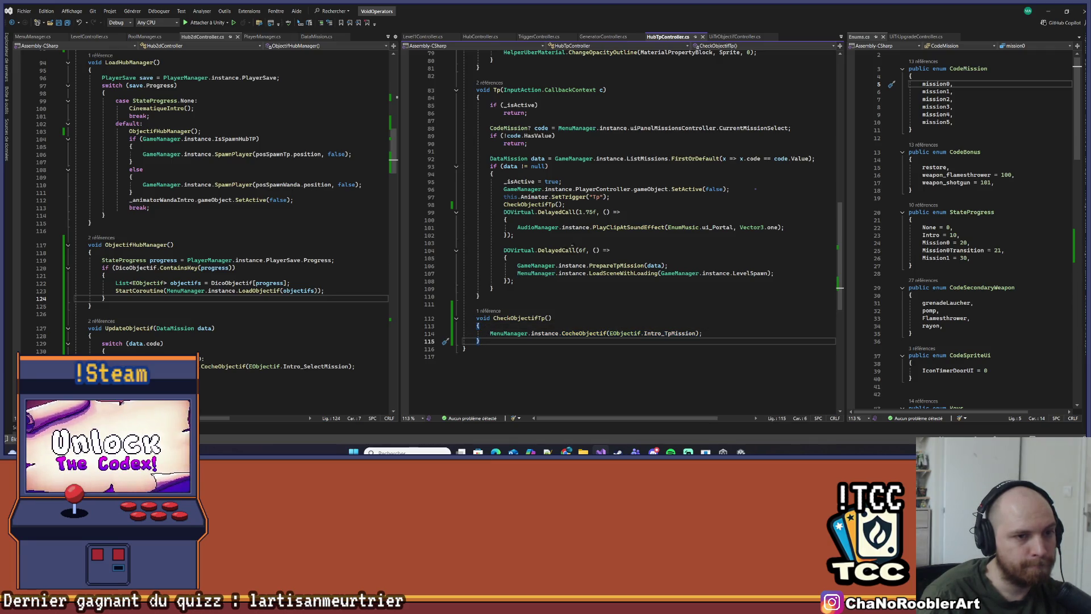
double_click(546, 205)
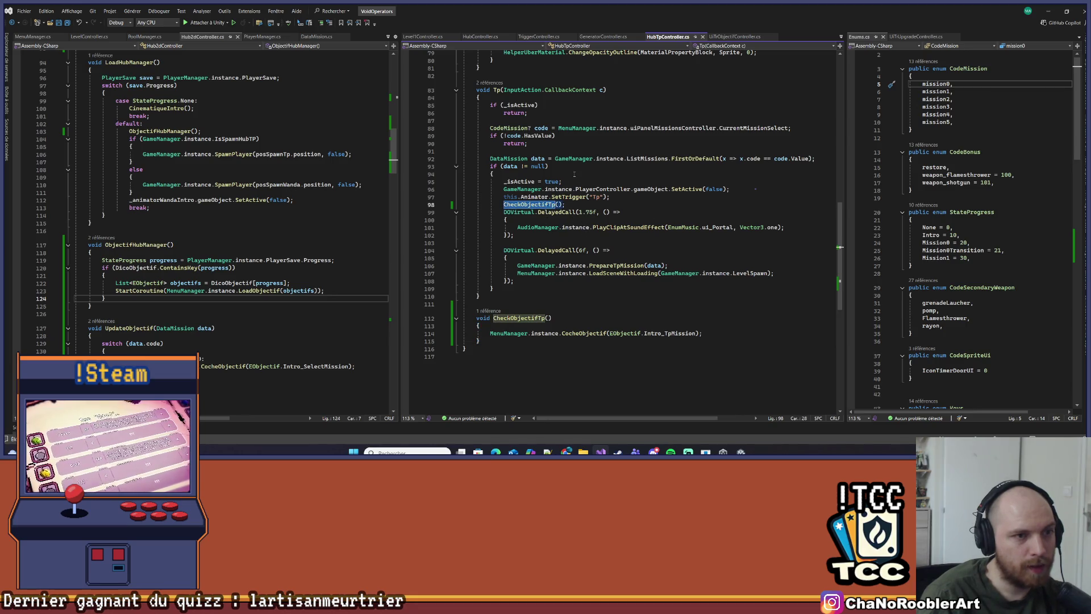
Give CheckObjectifTp a DataMission data parameter
click(557, 205)
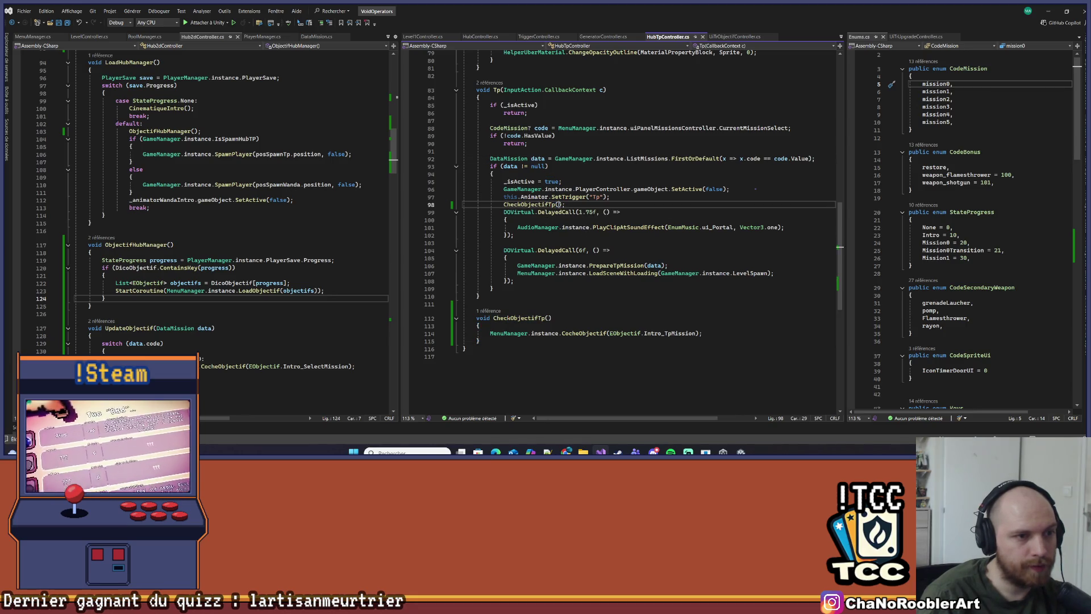
text(data)
drag(490, 159, 549, 159)
key(ctrl+c)
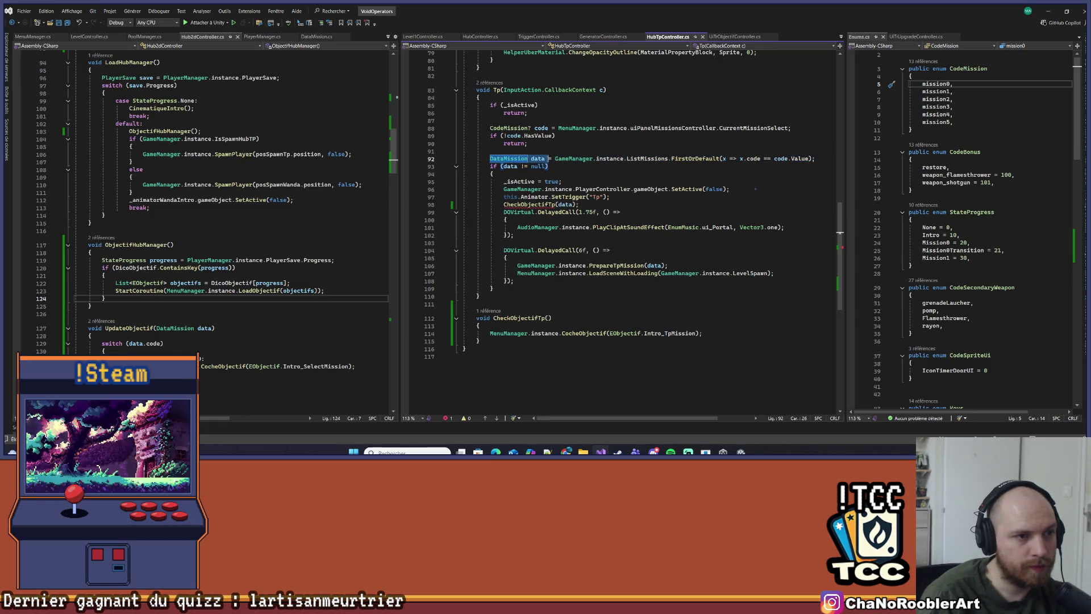
click(550, 317)
key(ctrl+v)
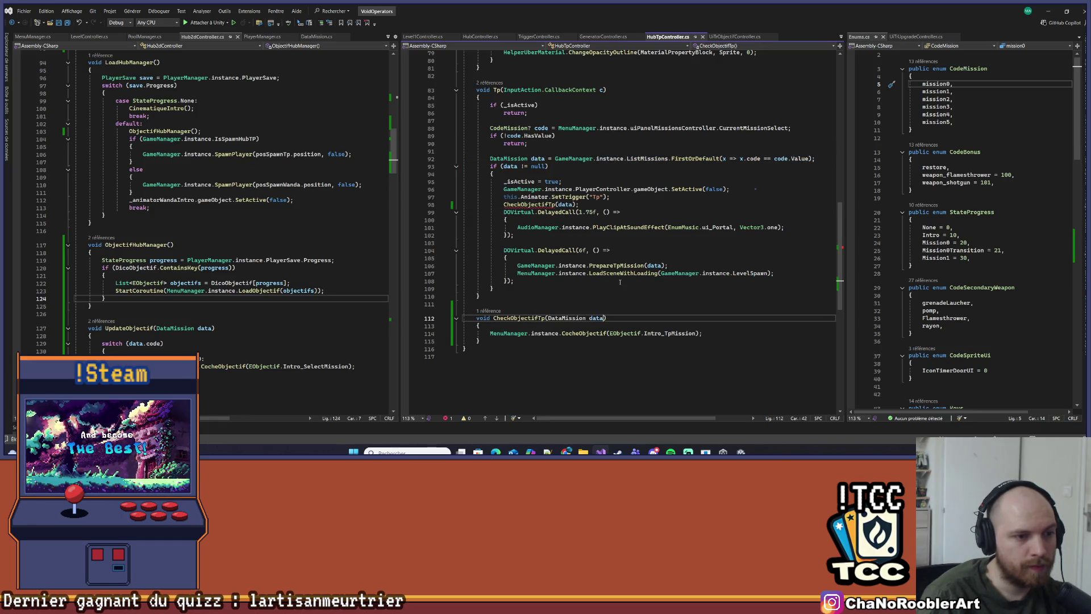
Paste the switch(data.code) block from UpdateObjectif into CheckObjectifTp and save HubTpController.cs
scroll(597, 286, down, 2)
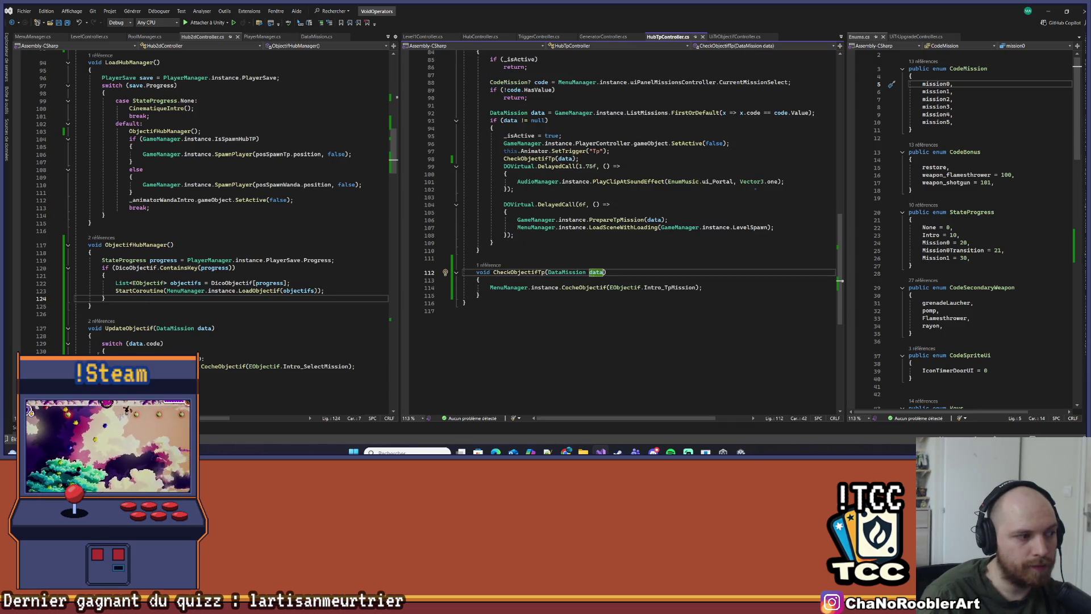
drag(94, 343, 105, 381)
click(500, 280)
key(Return)
text(switch (data.code) {     case CodeMission.mission0:         MenuManager.instance.CocheObjectif(EObjectif.Intro_SelectMission);         break; })
key(ctrl+s)
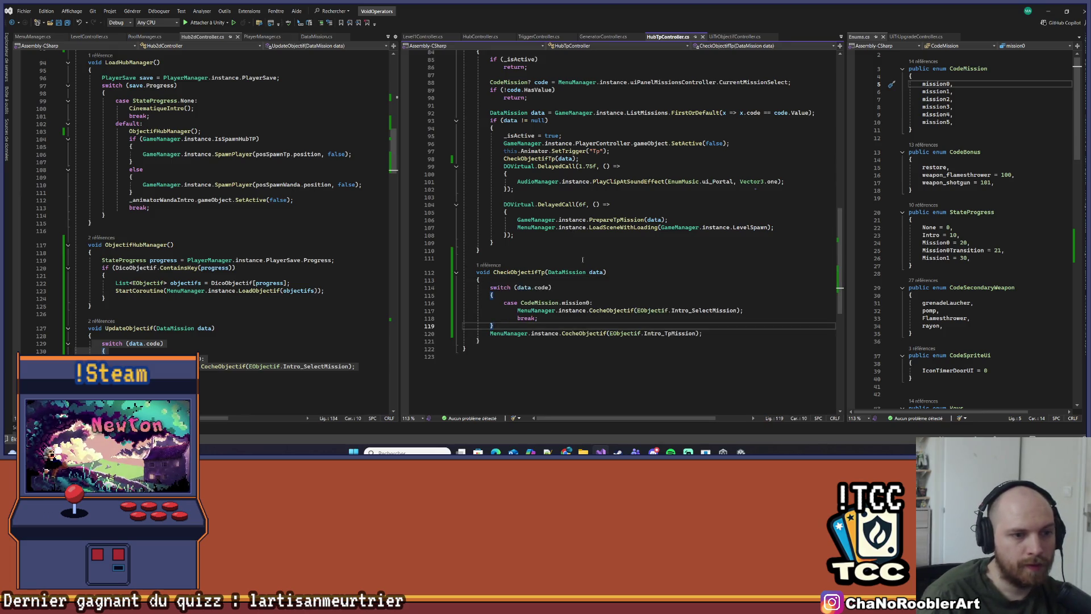
Move the Intro_TpMission call into the mission0 case, replacing Intro_SelectMission, and remove the leftover lines
drag(490, 334, 703, 333)
key(ctrl+x)
drag(517, 311, 742, 311)
key(ctrl+v)
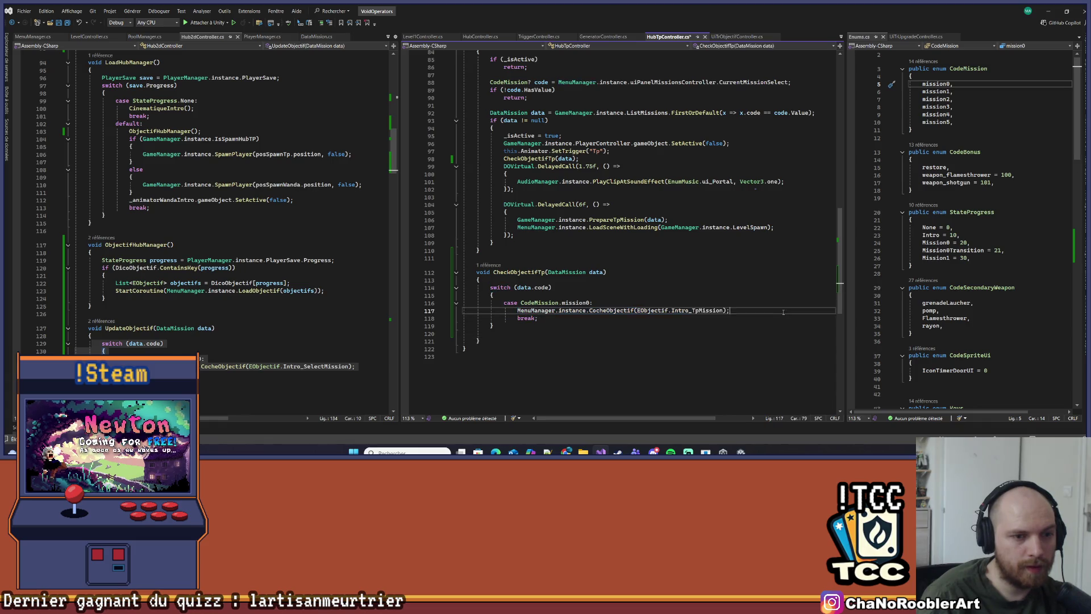
click(707, 331)
key(ctrl+x)
key(ctrl+minus)
key(ctrl+minus)
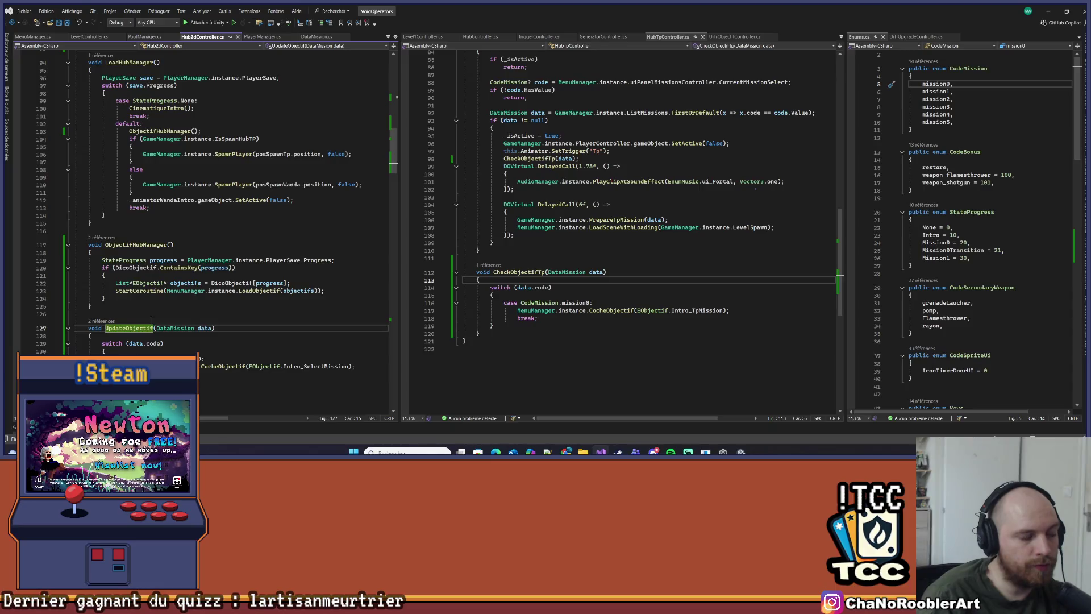
key(Down)
key(Down)
key(Down)
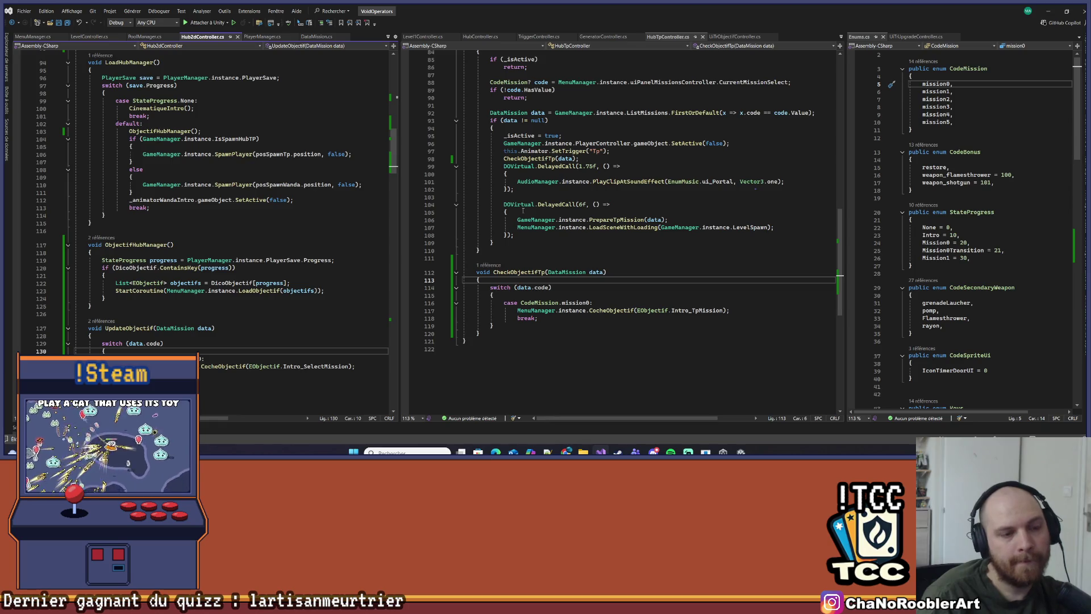
click(672, 310)
key(Up)
key(Up)
key(Up)
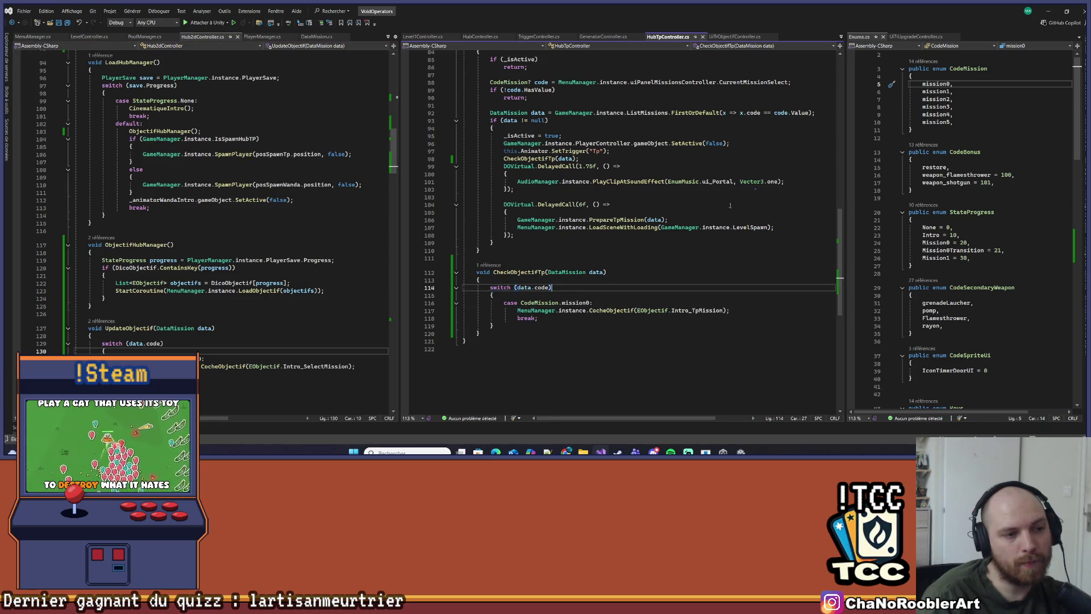
key(alt+Tab)
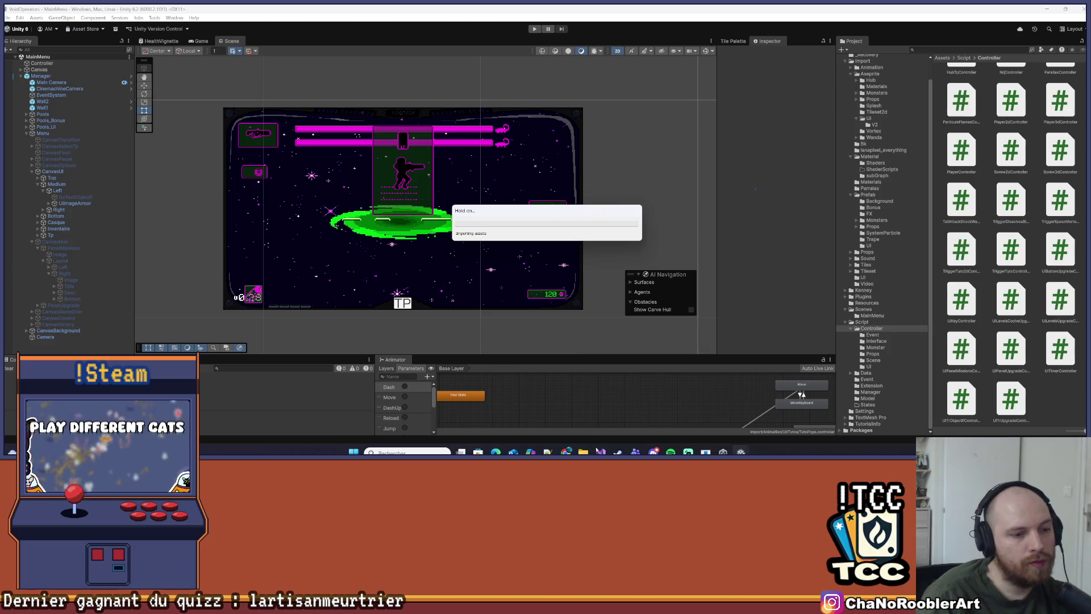
Cycle through the open windows and return to the Unity editor
key(alt+Tab)
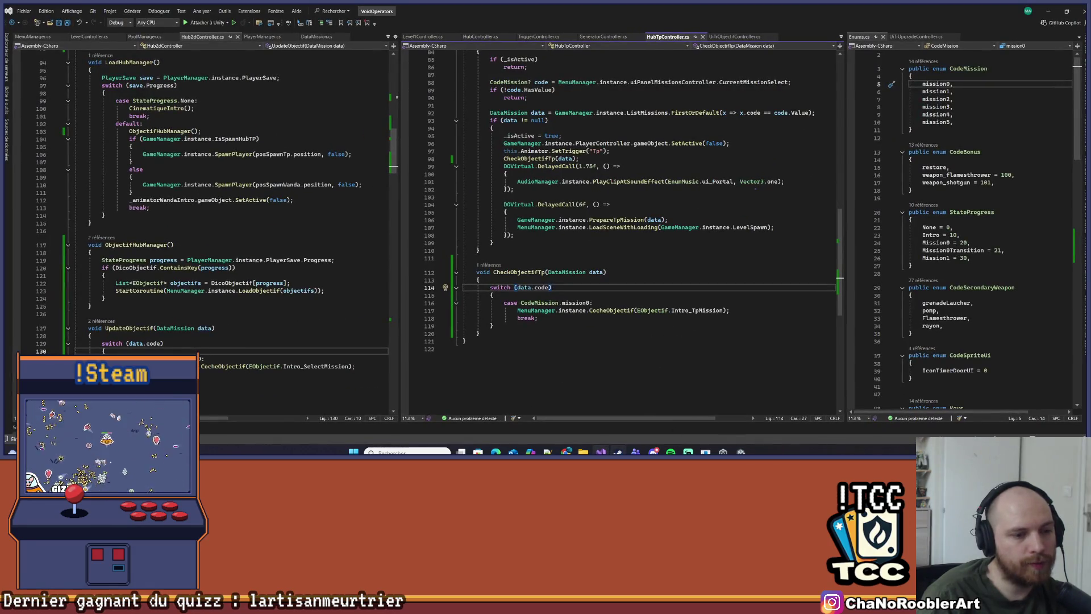
click(618, 451)
mouse_move(566, 452)
scroll(512, 262, down, 3)
scroll(511, 262, up, 5)
click(740, 452)
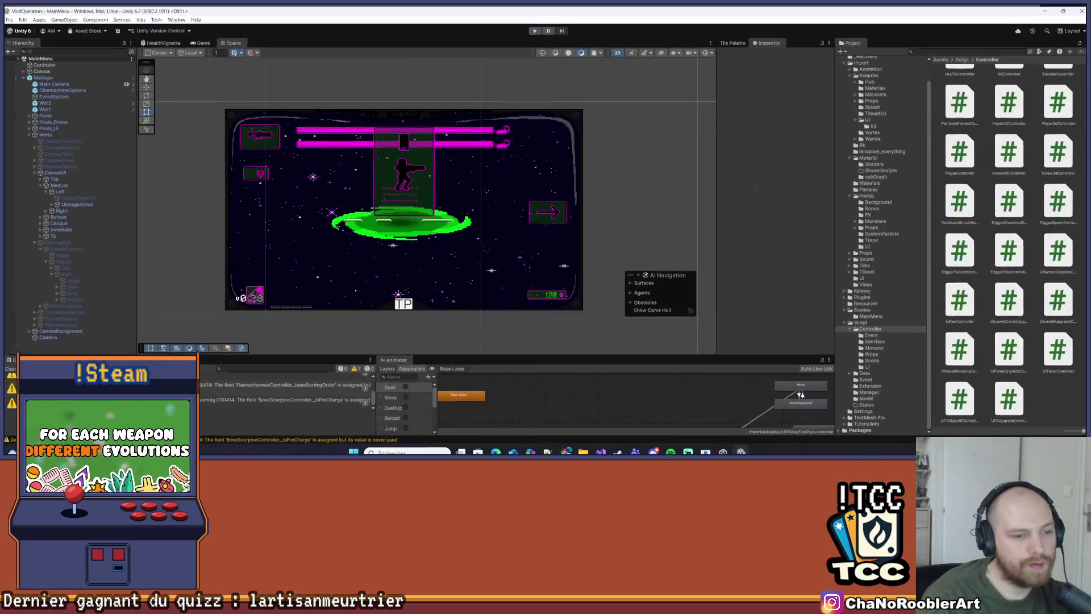
Clear the Unity Console warnings and bring the 'Story et level design' board forward
click(7, 368)
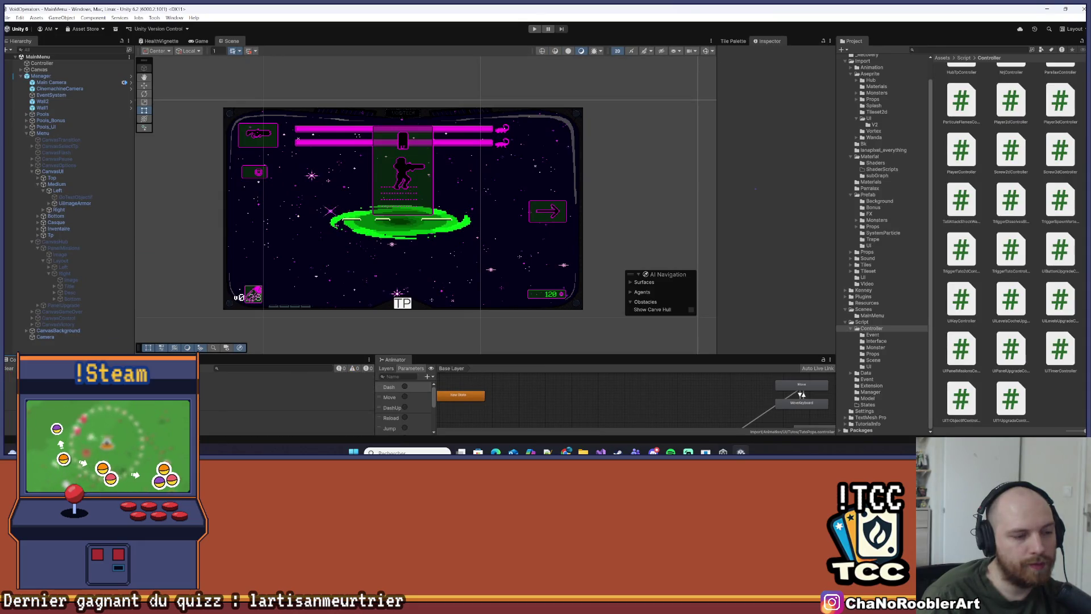
click(602, 451)
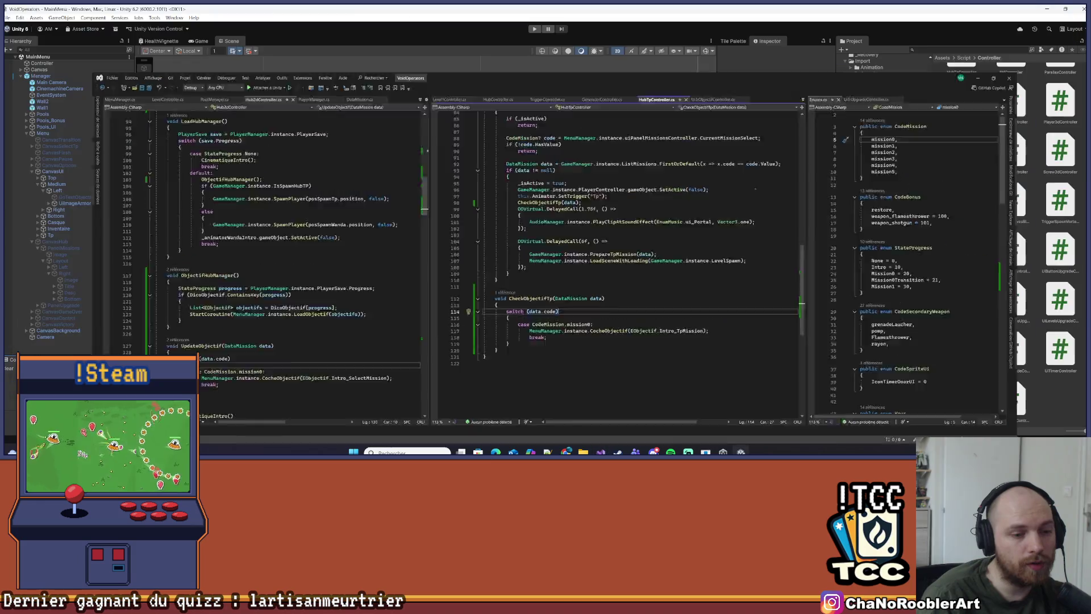
click(618, 450)
mouse_move(566, 452)
click(612, 426)
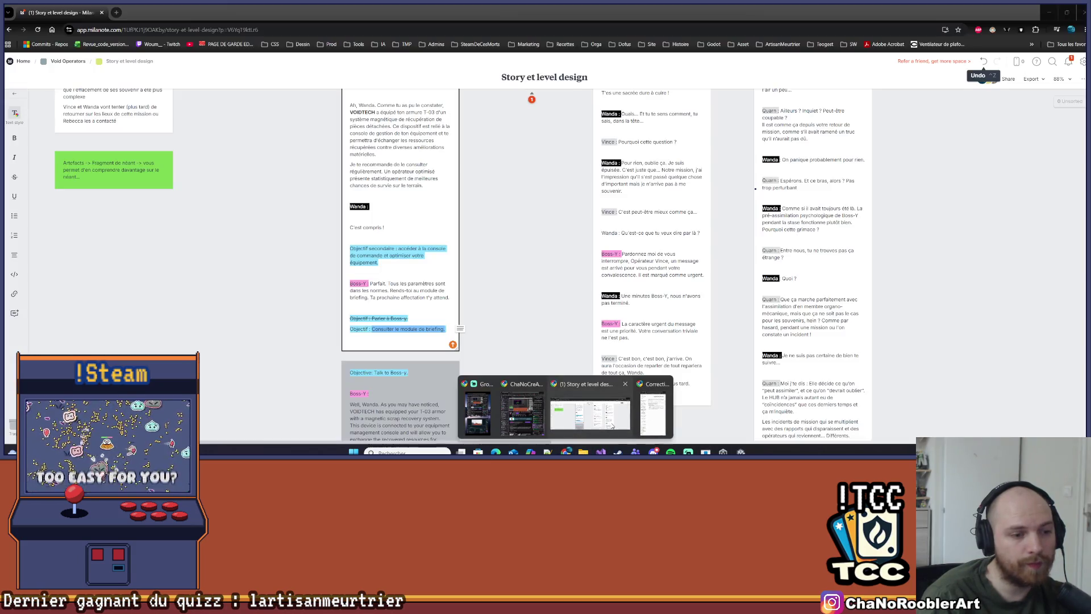
Open and close the English Yes entry in Translator Studio unchanged, then minimize the translator
scroll(431, 262, down, 1)
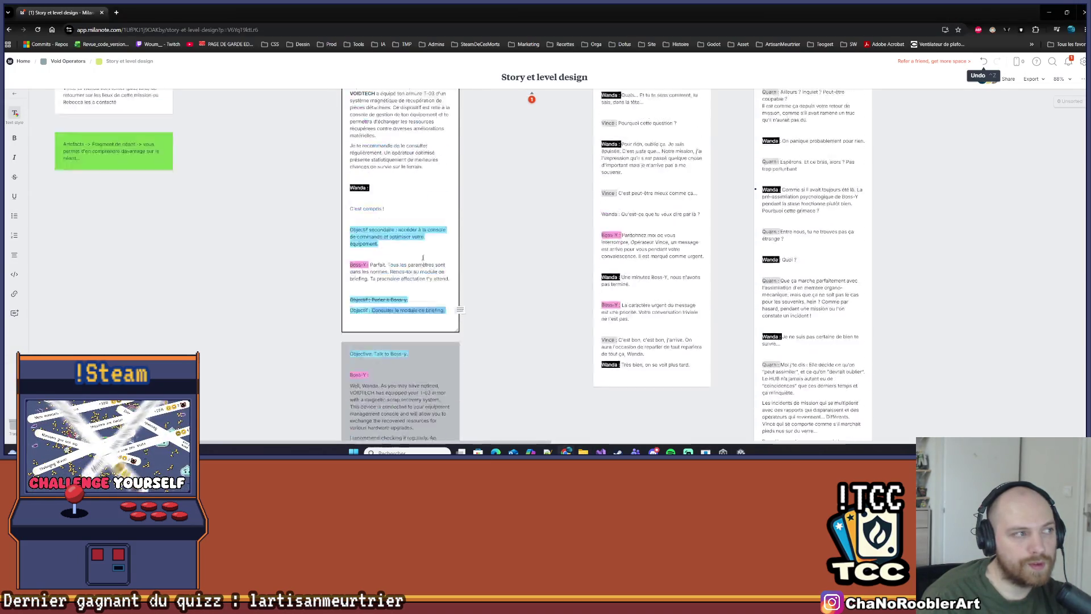
scroll(430, 262, up, 6)
key(alt+Tab)
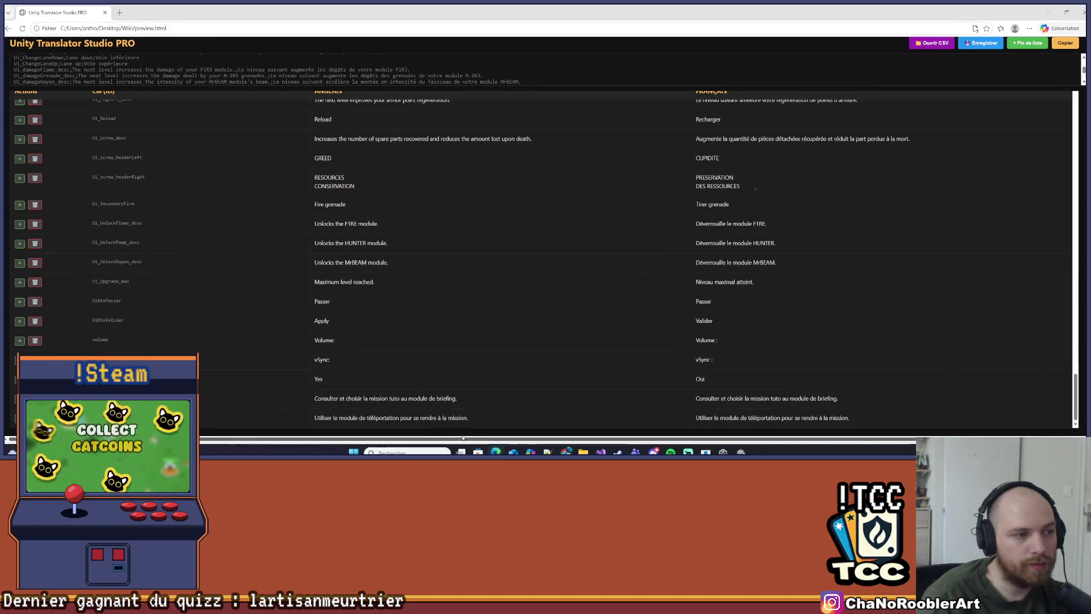
click(597, 386)
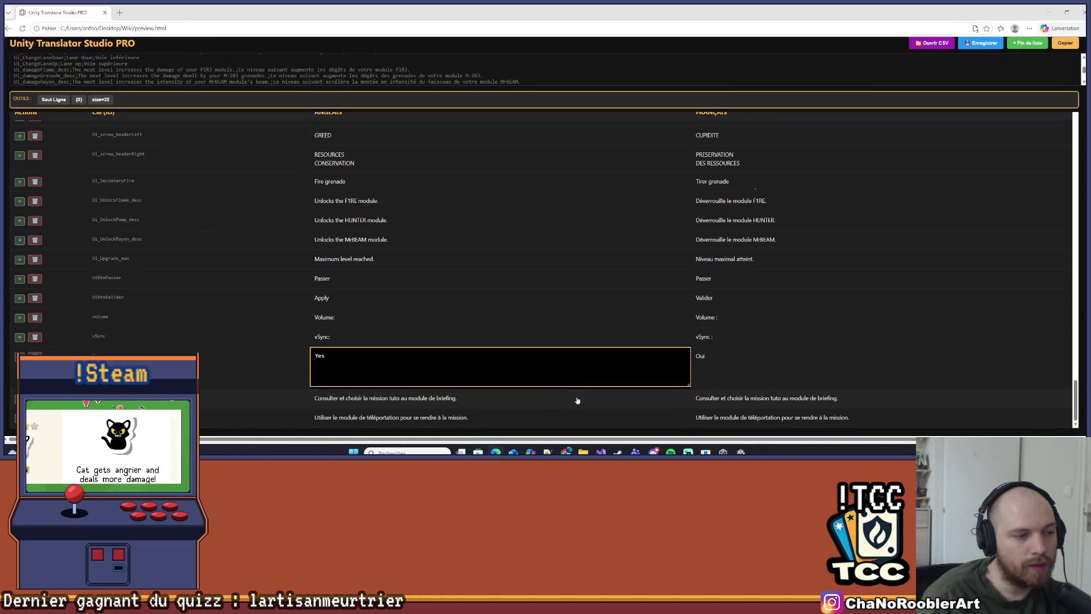
click(670, 405)
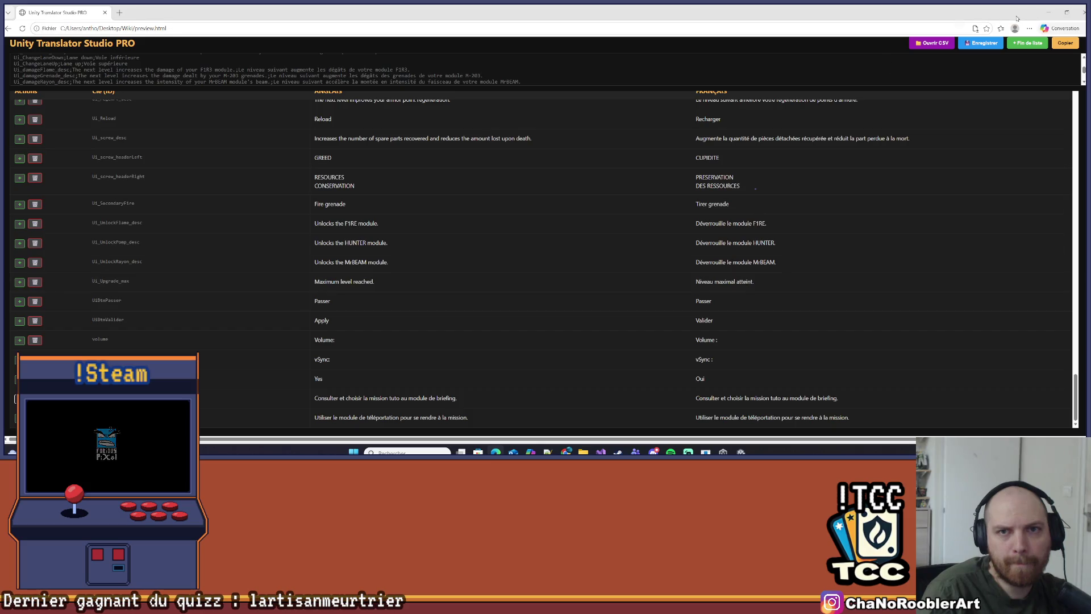
click(1048, 12)
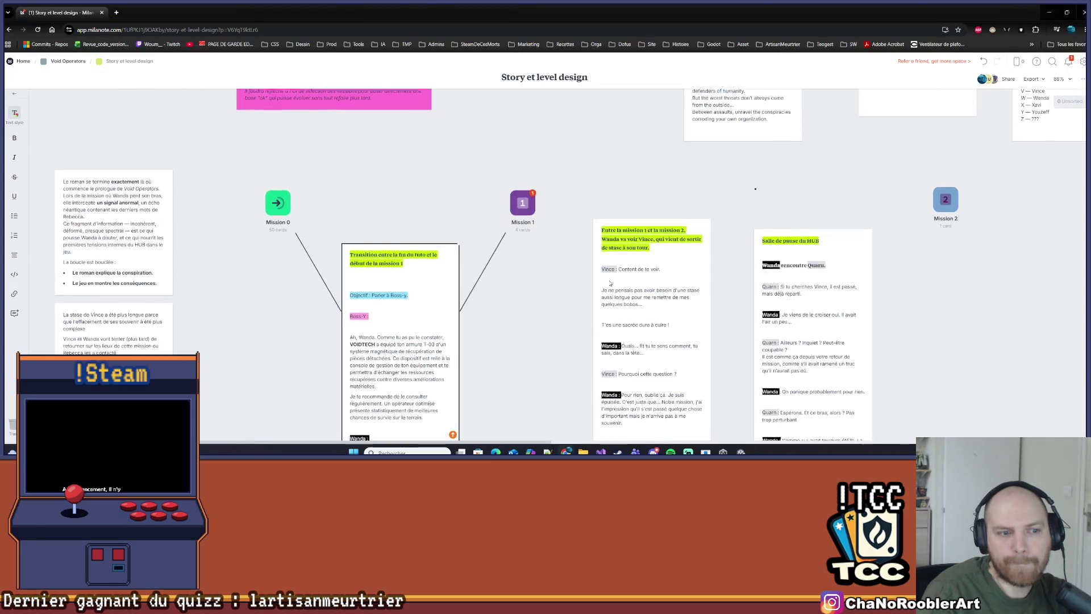
Scroll the Milanote board, select the 'Objectif : Parler à Boss-y.' line, then return to Visual Studio
scroll(534, 289, down, 2)
scroll(328, 229, up, 1)
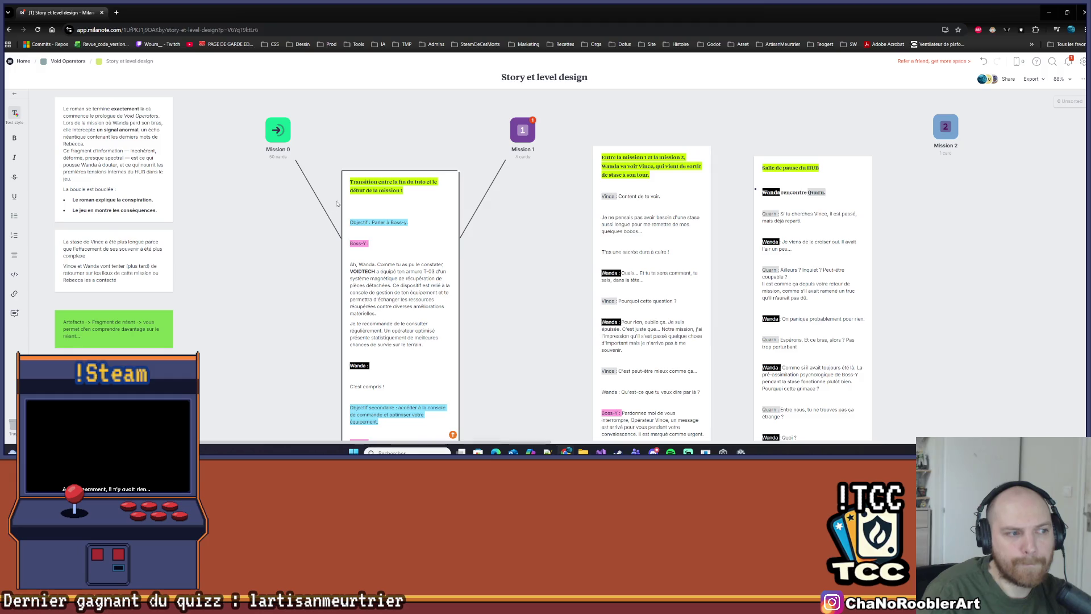
scroll(375, 201, down, 2)
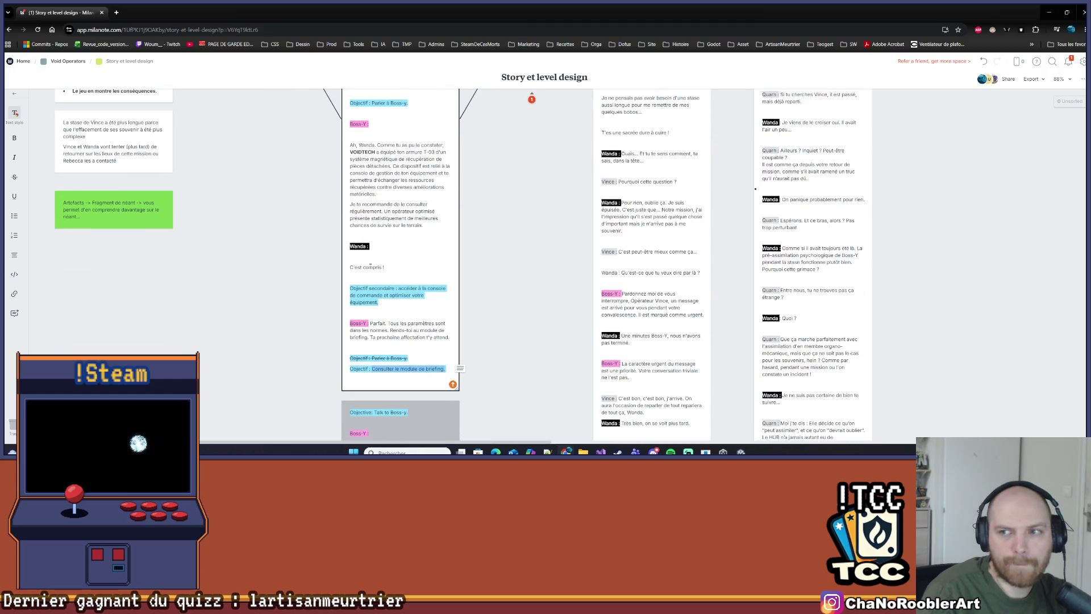
scroll(470, 279, up, 1)
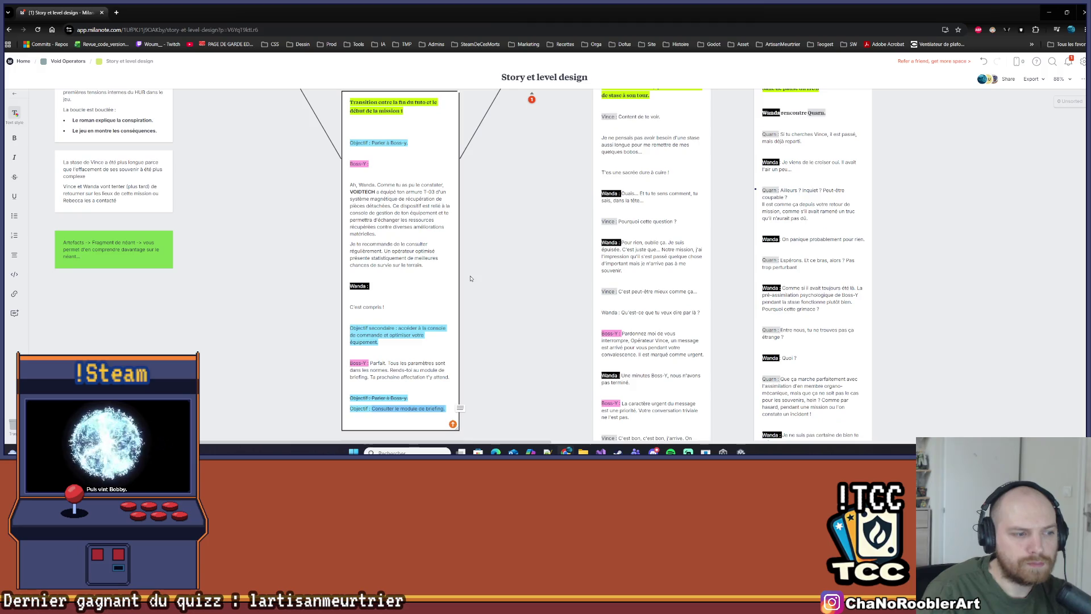
scroll(470, 277, up, 1)
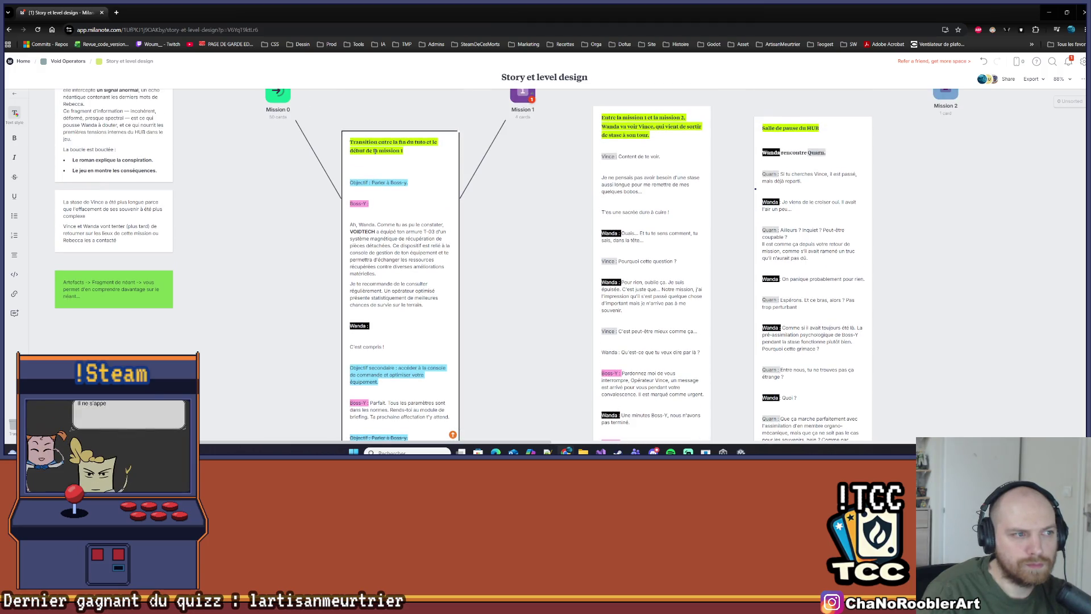
drag(349, 182, 405, 183)
scroll(392, 291, down, 1)
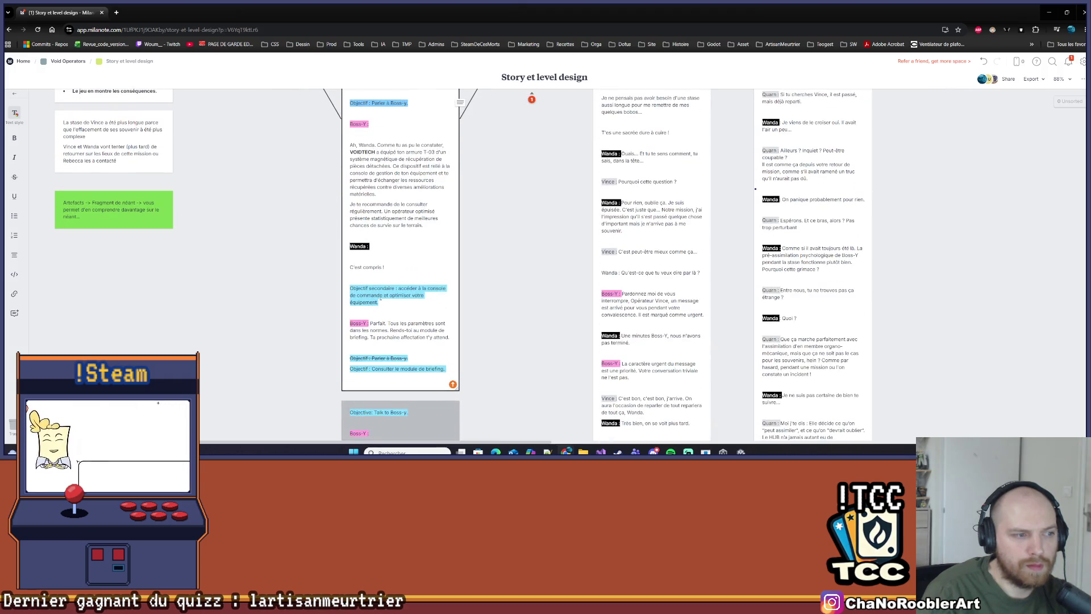
scroll(392, 292, up, 2)
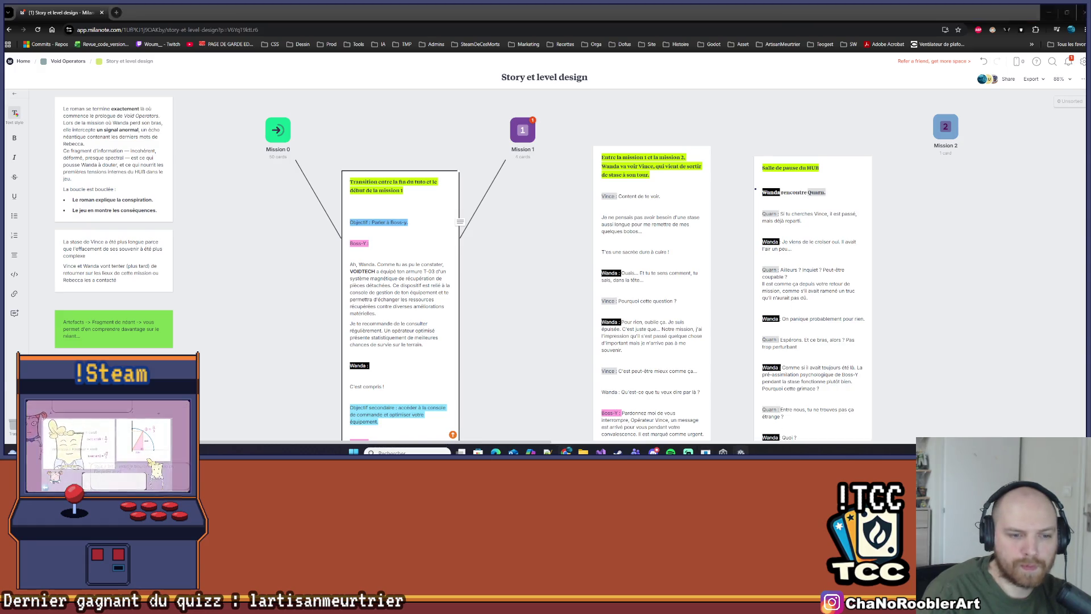
key(alt+Tab)
click(601, 451)
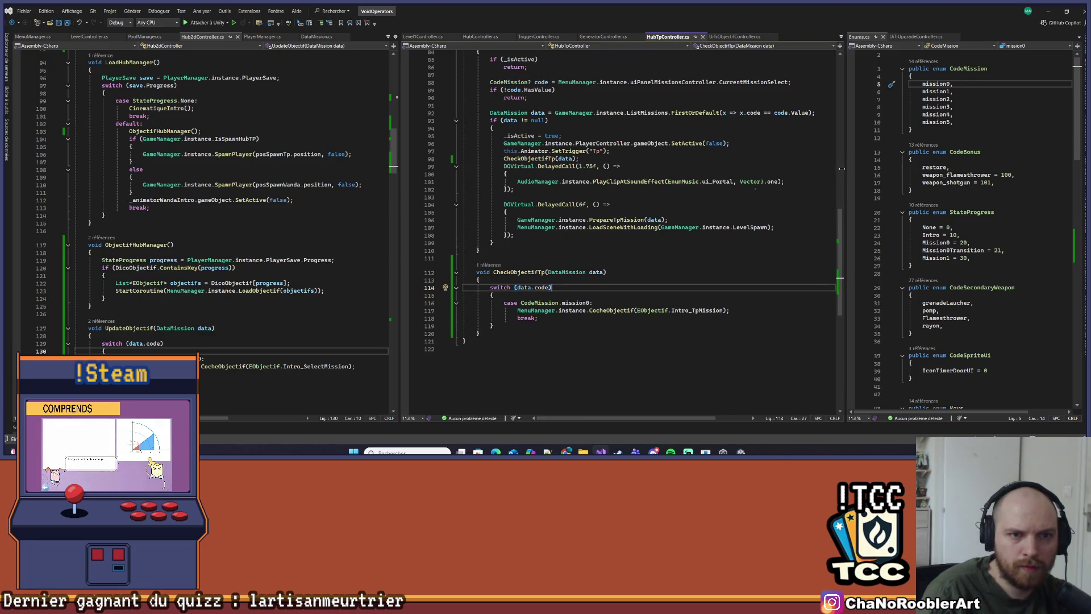
Find all references to StateProgress.Mission0 and open the one in TriggerTutoController.cs
drag(844, 165, 719, 165)
scroll(911, 277, down, 6)
scroll(911, 276, down, 12)
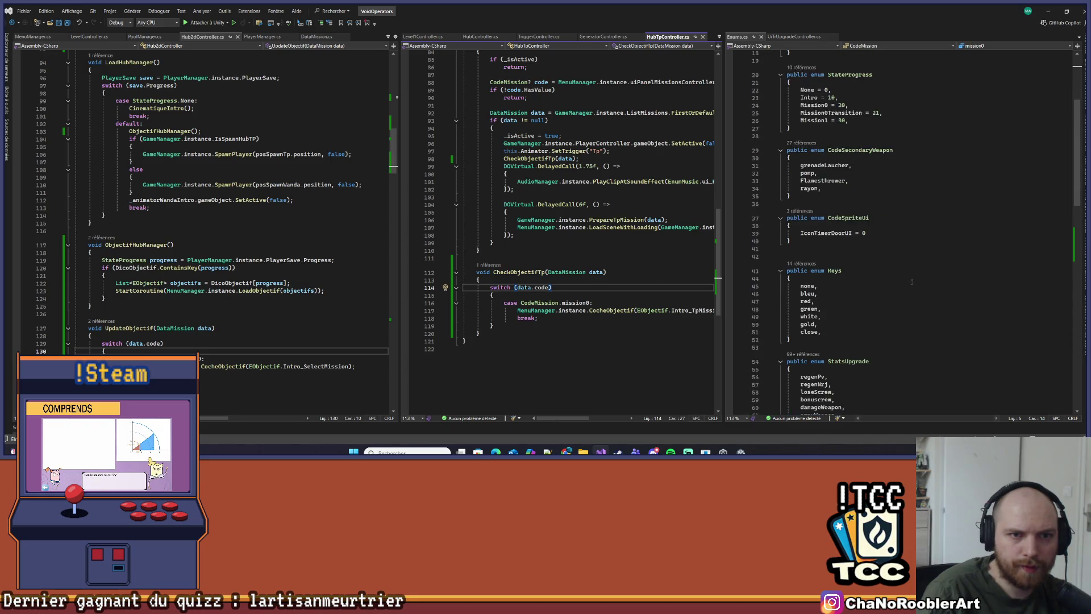
scroll(885, 303, up, 18)
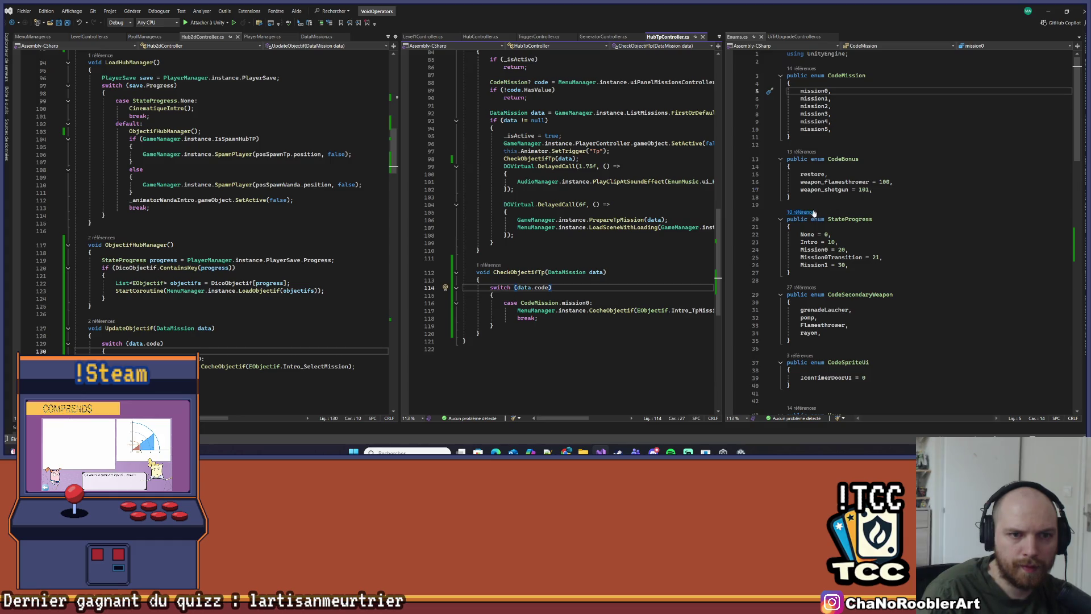
right_click(812, 249)
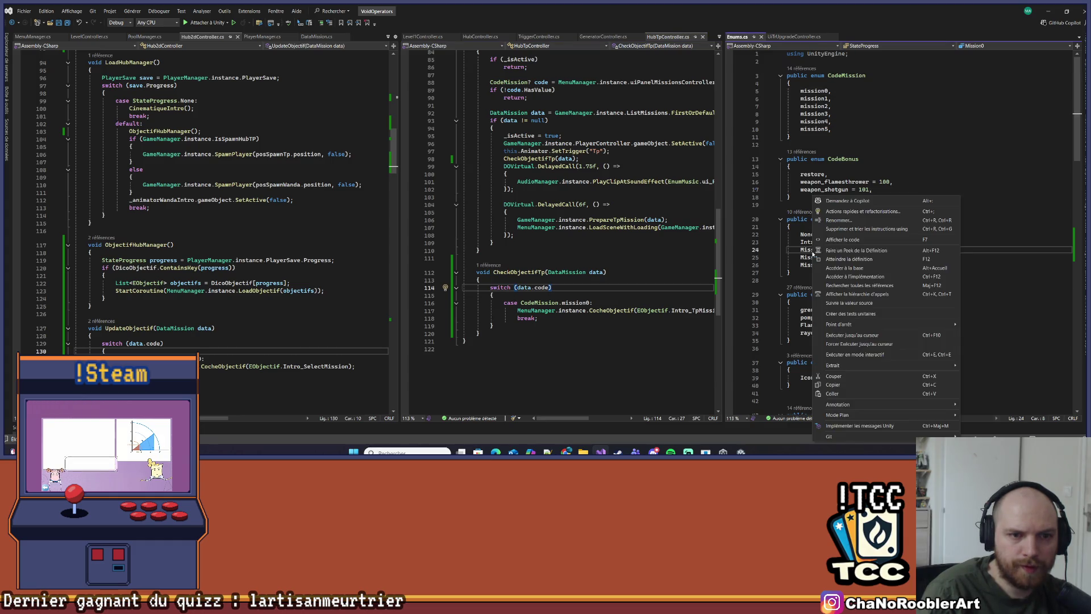
click(853, 285)
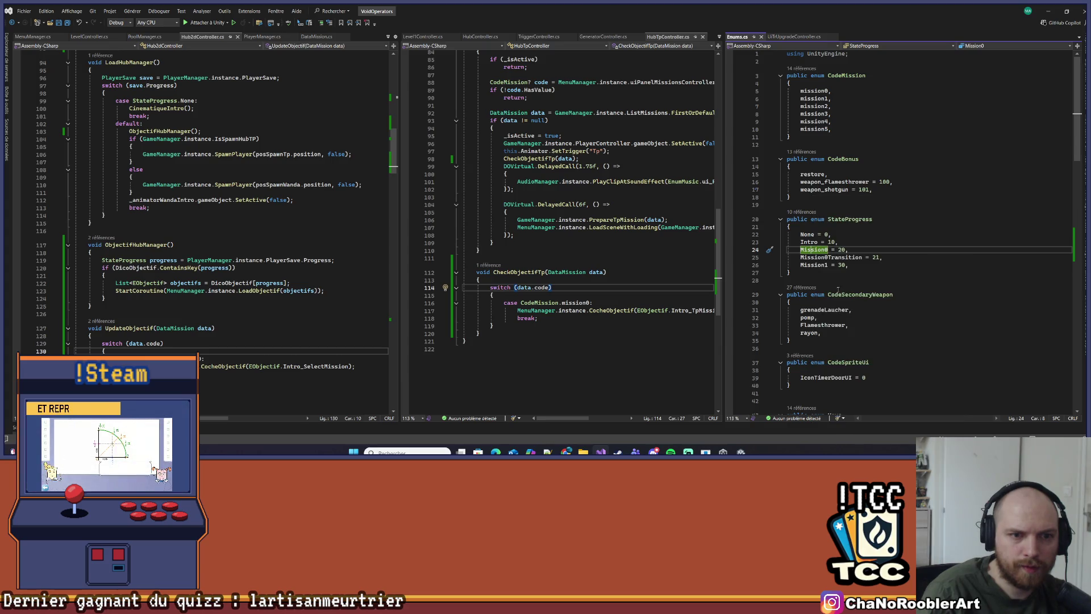
double_click(149, 292)
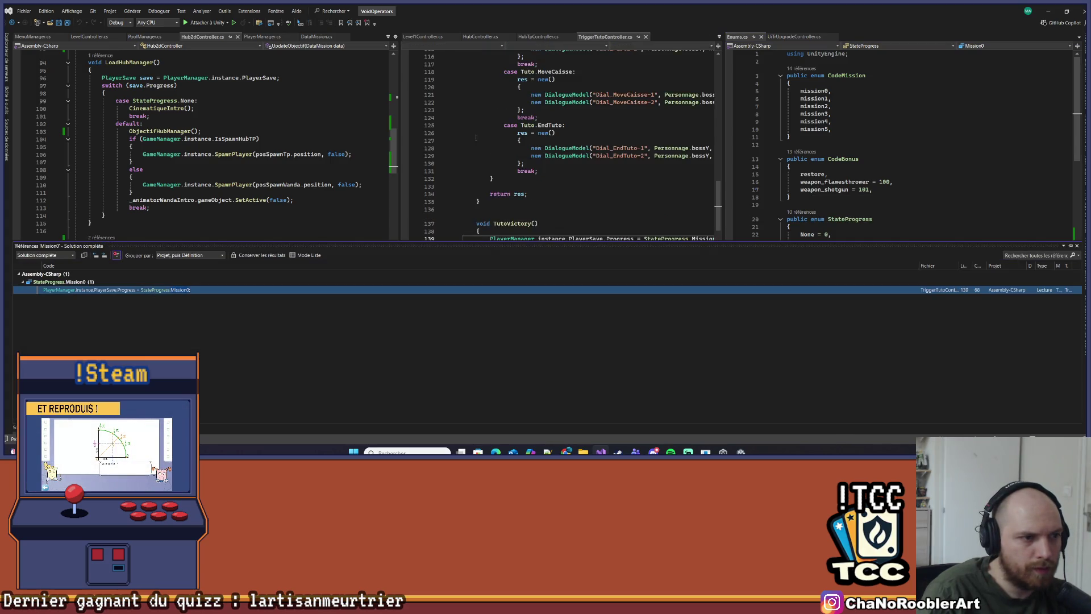
click(710, 133)
Widen the TriggerTutoController.cs and Hub2dController.cs panes, showing the TutoVictory progress line
drag(724, 134, 772, 148)
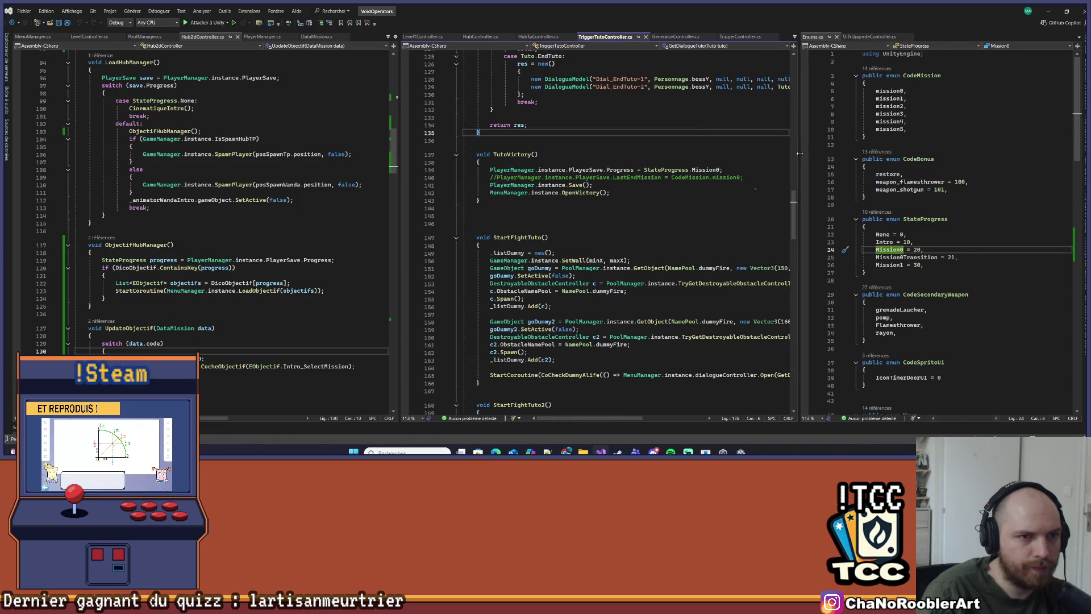
click(740, 169)
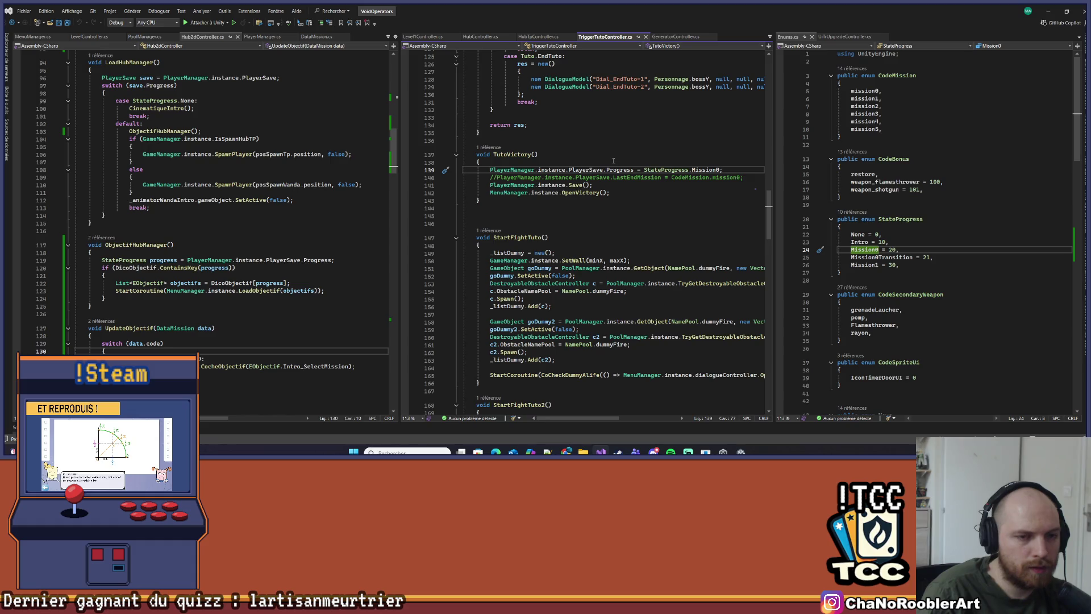
drag(400, 220, 458, 215)
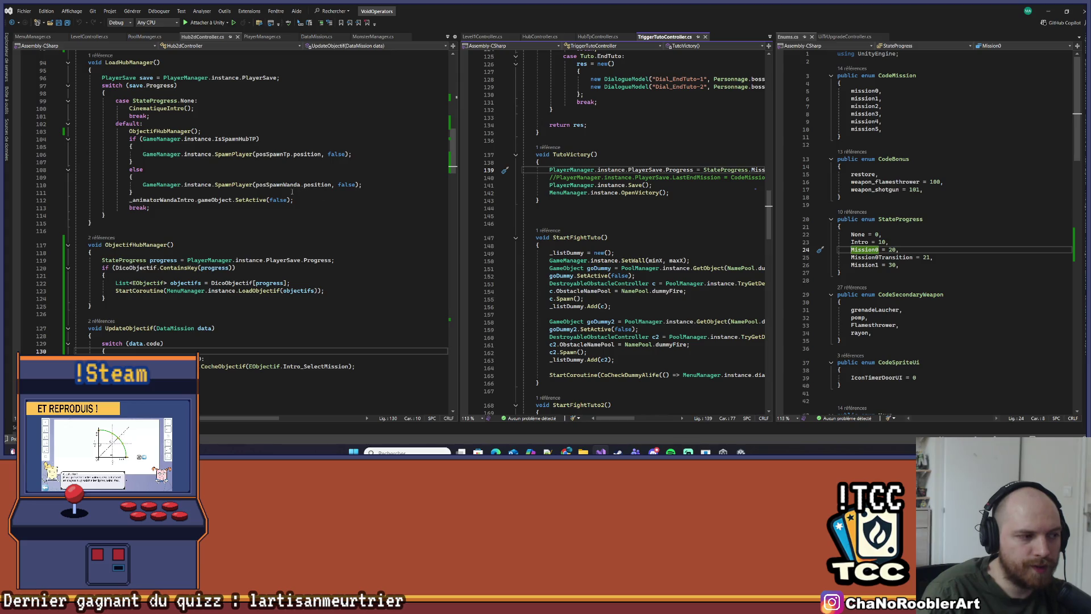
scroll(137, 217, up, 3)
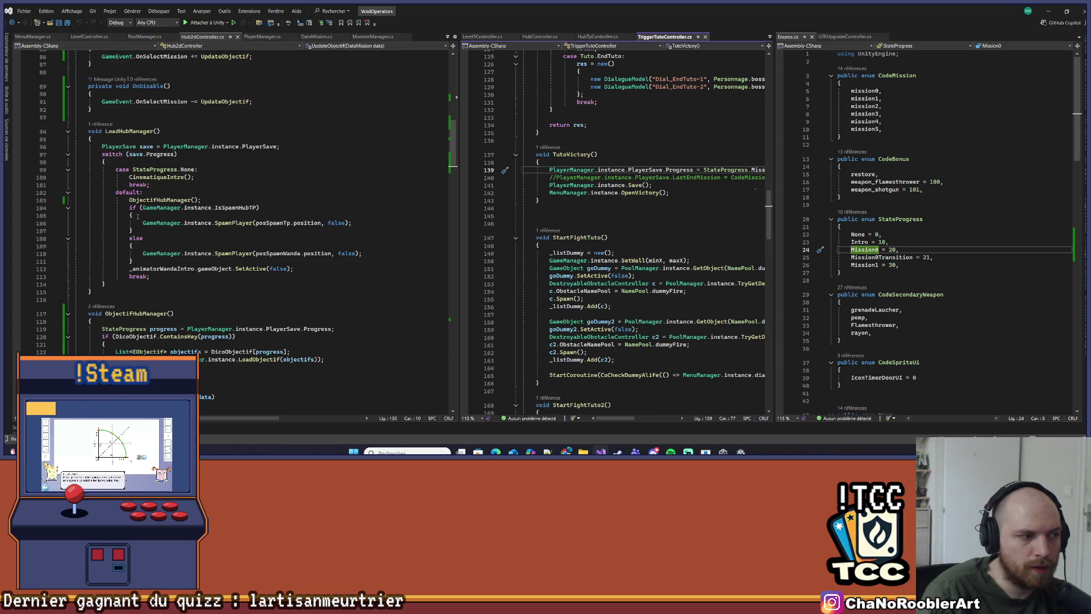
scroll(139, 215, up, 15)
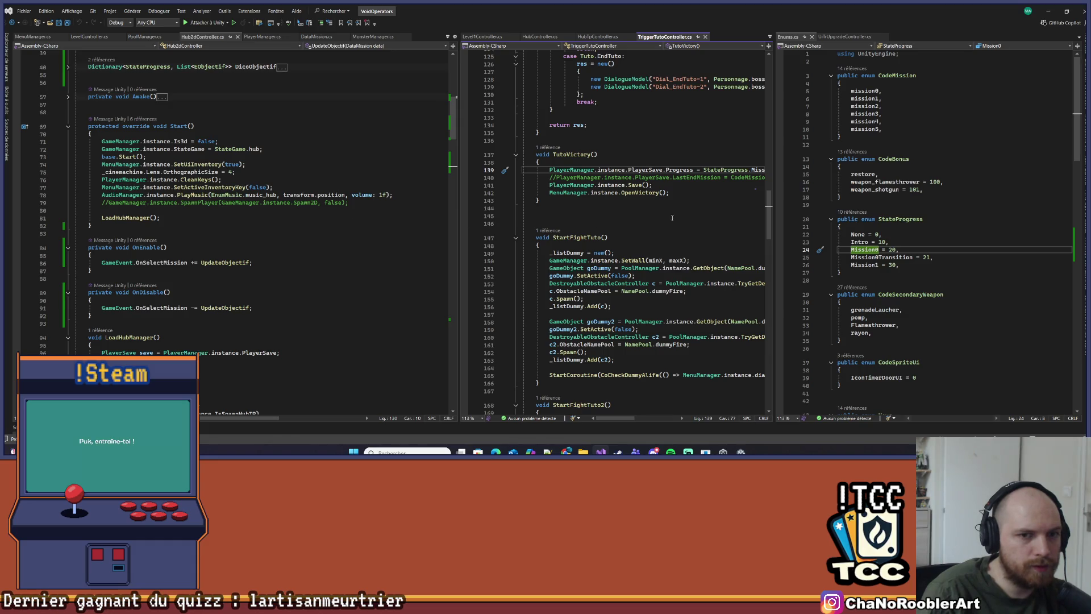
Go to the Mission0Transition state entry and return to the Story et level design board
click(912, 257)
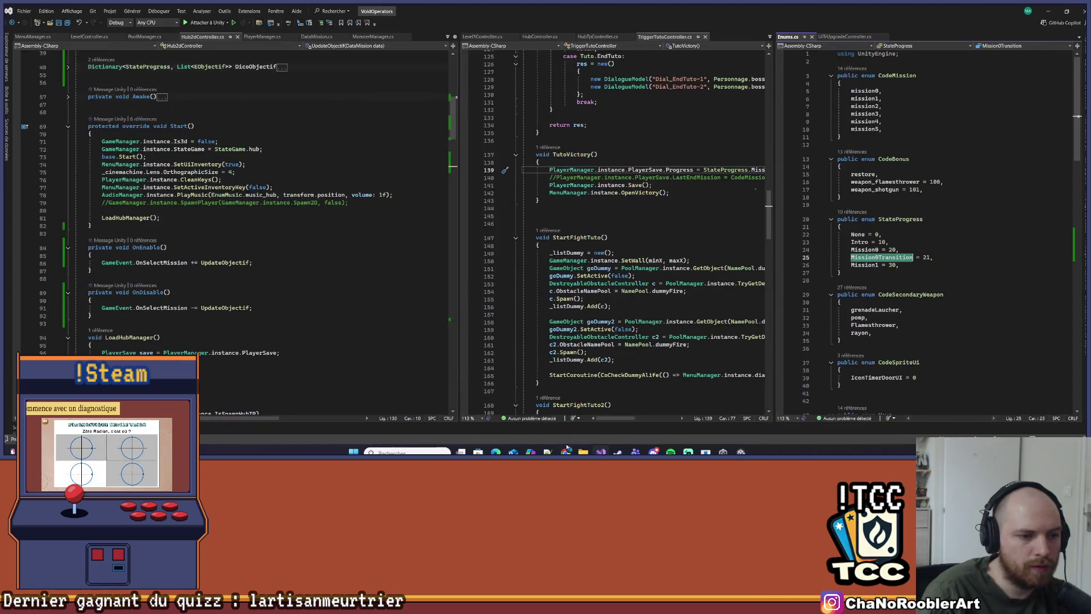
mouse_move(566, 452)
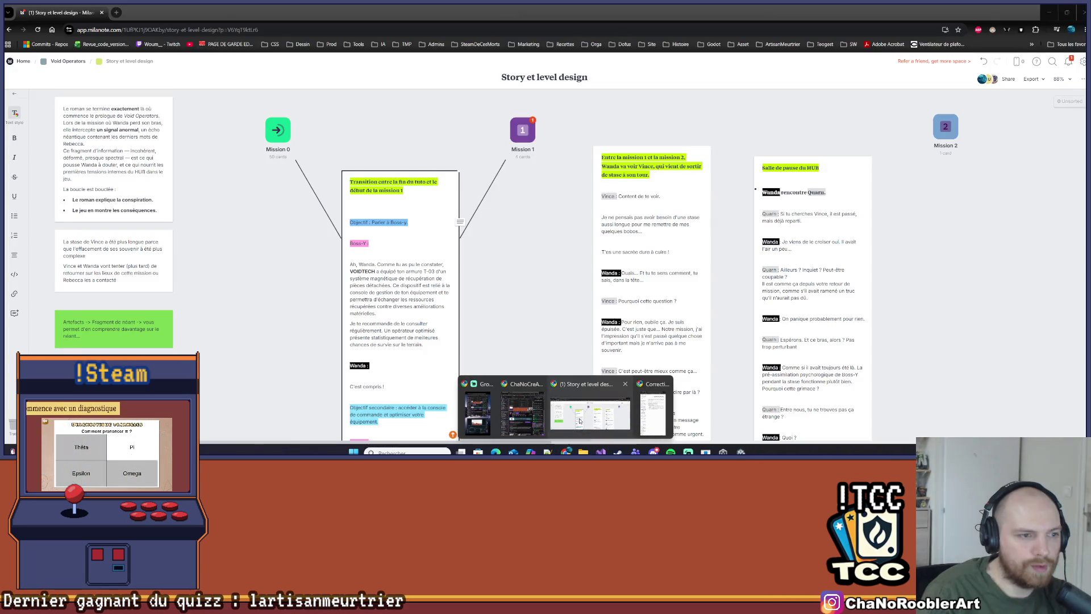
click(590, 421)
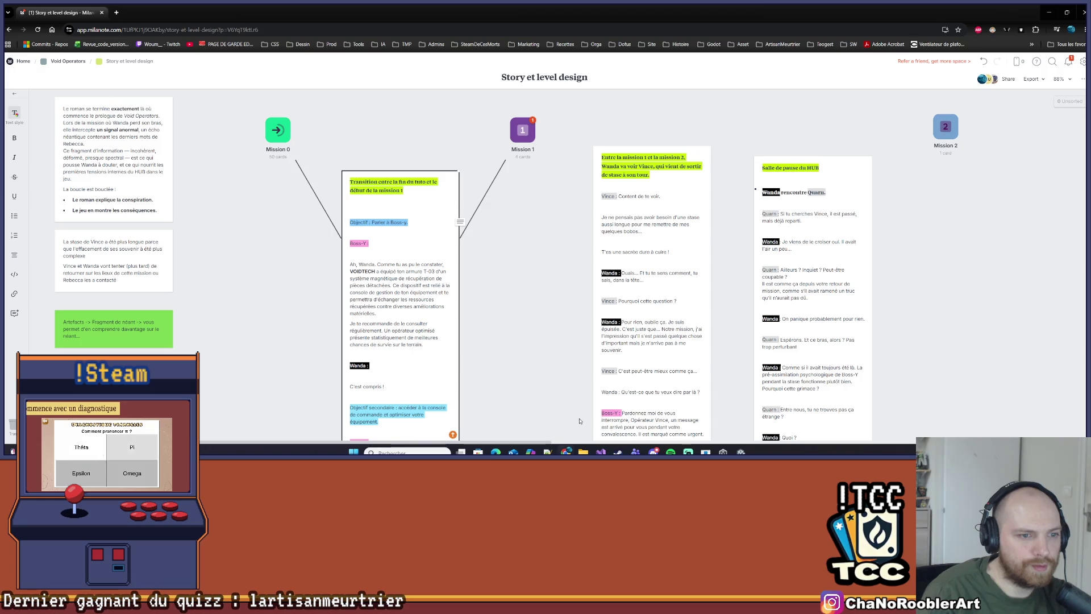
Merge the floating 'Objectif : Parler à Boss-y.' card into the Transition card
scroll(433, 345, down, 2)
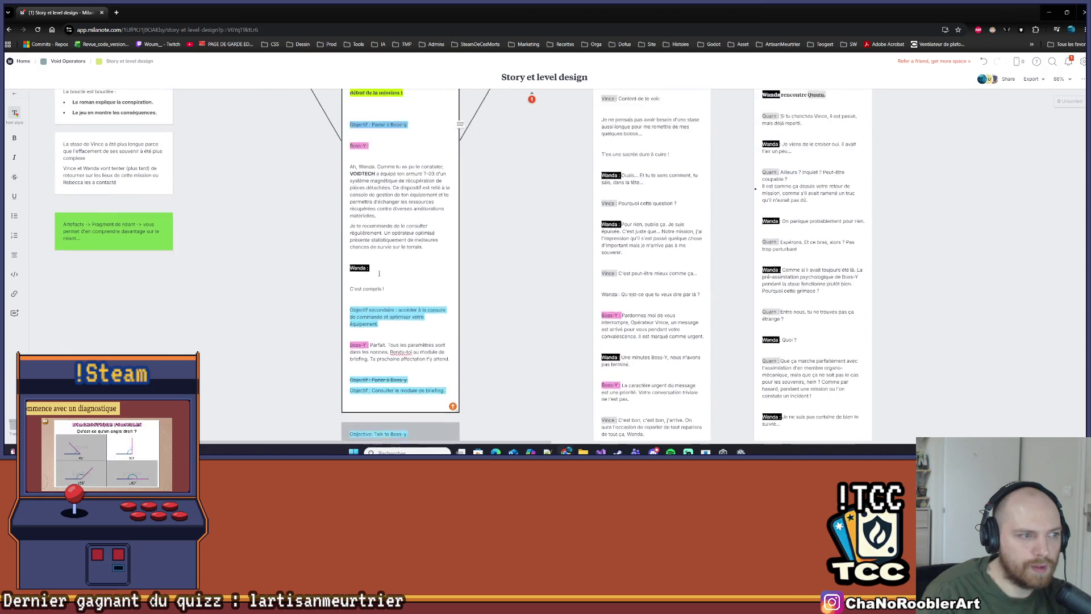
scroll(384, 224, up, 1)
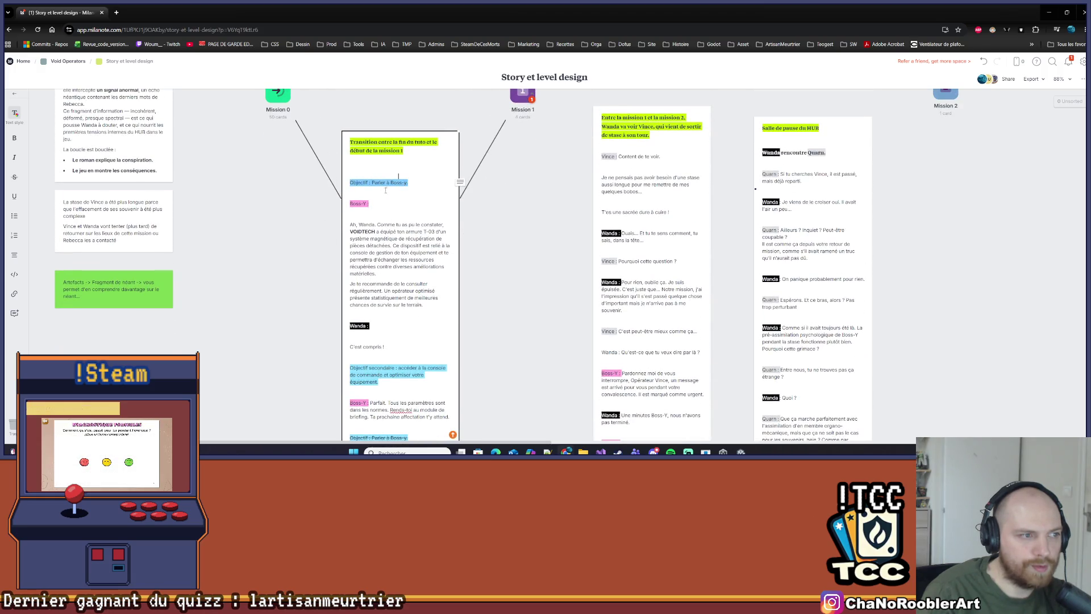
click(486, 190)
mouse_move(487, 189)
mouse_down()
mouse_move(366, 237)
mouse_move(363, 215)
mouse_up()
click(367, 215)
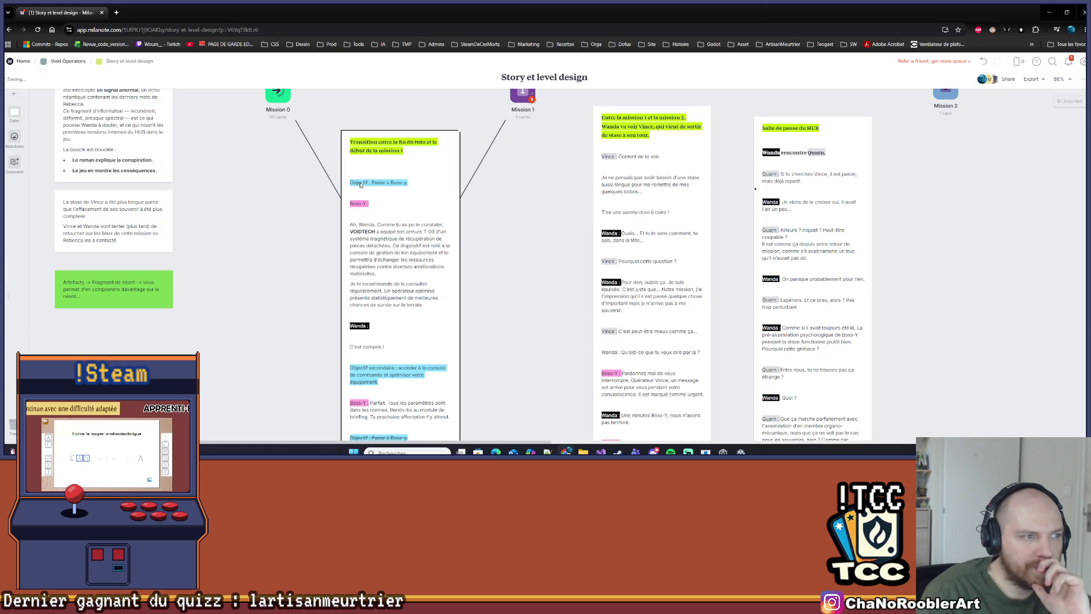
Select and review Boss-Y's 'Parfait' reply paragraph in the transition card
scroll(372, 239, down, 4)
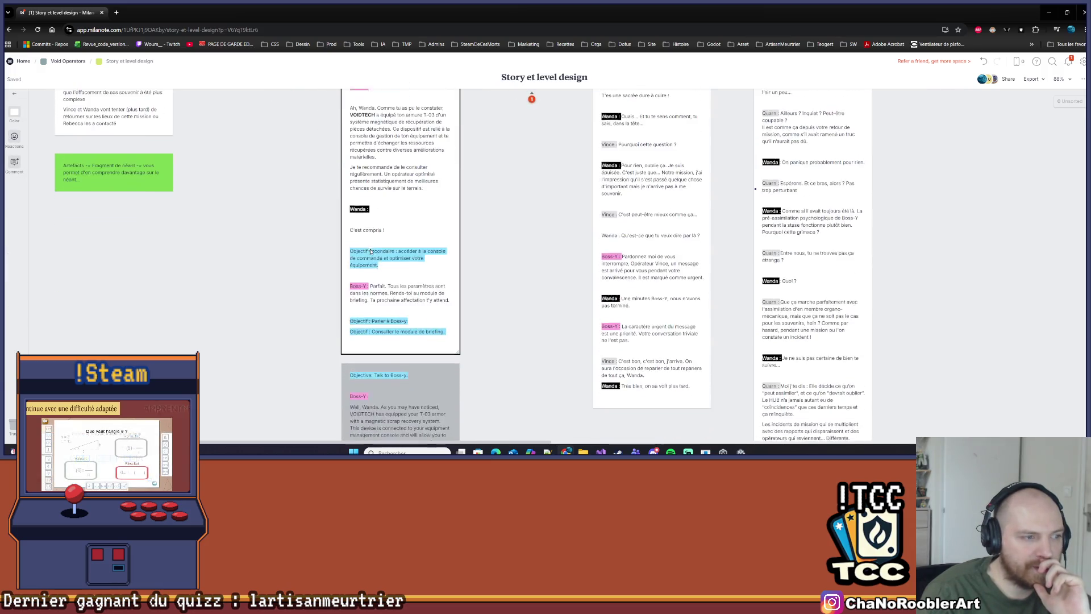
scroll(371, 261, down, 1)
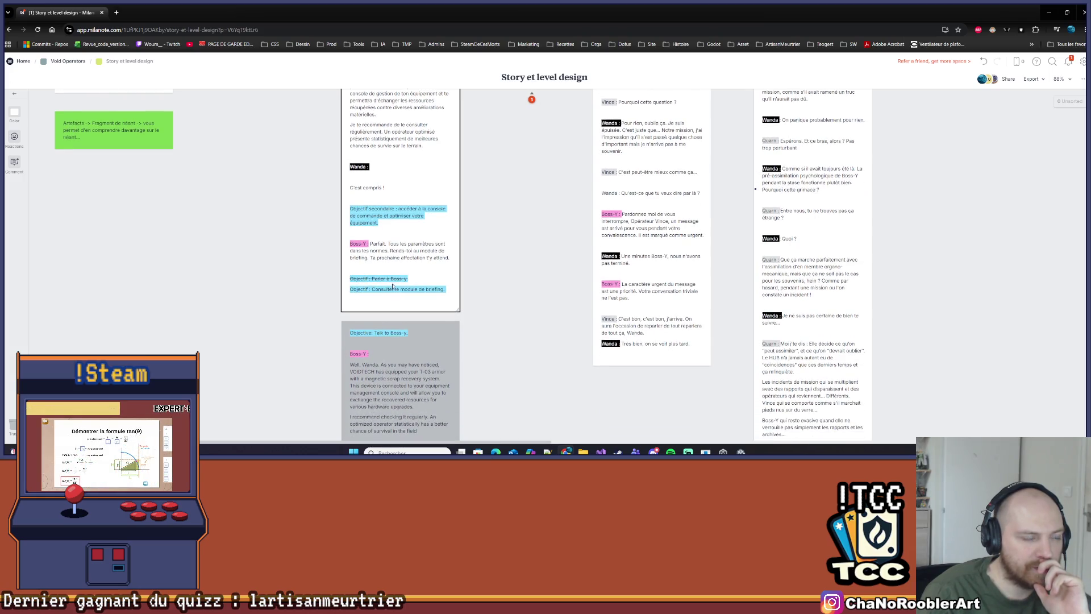
scroll(374, 211, up, 1)
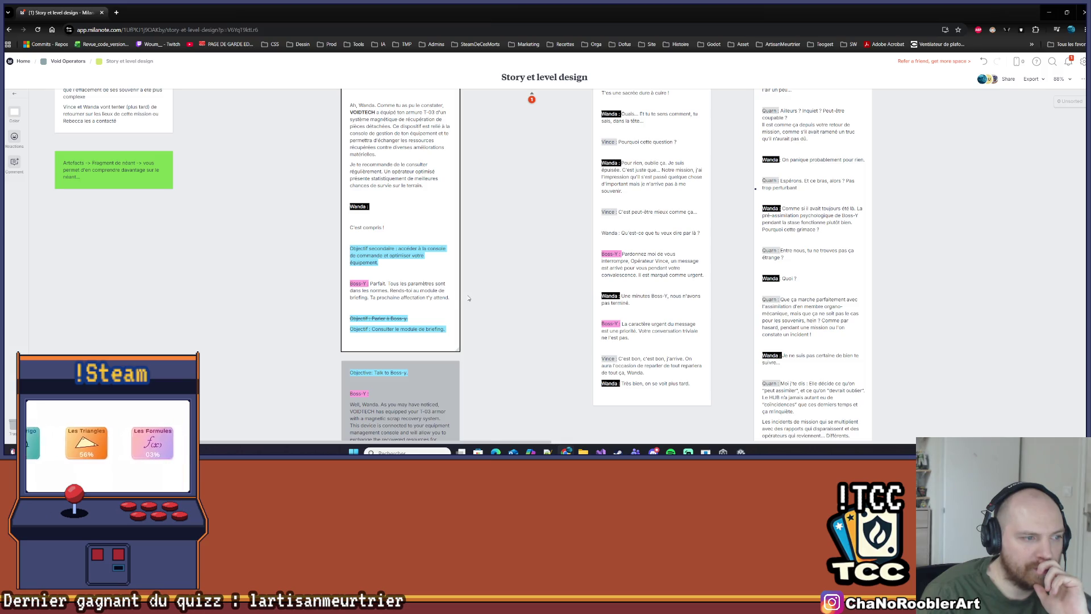
click(449, 292)
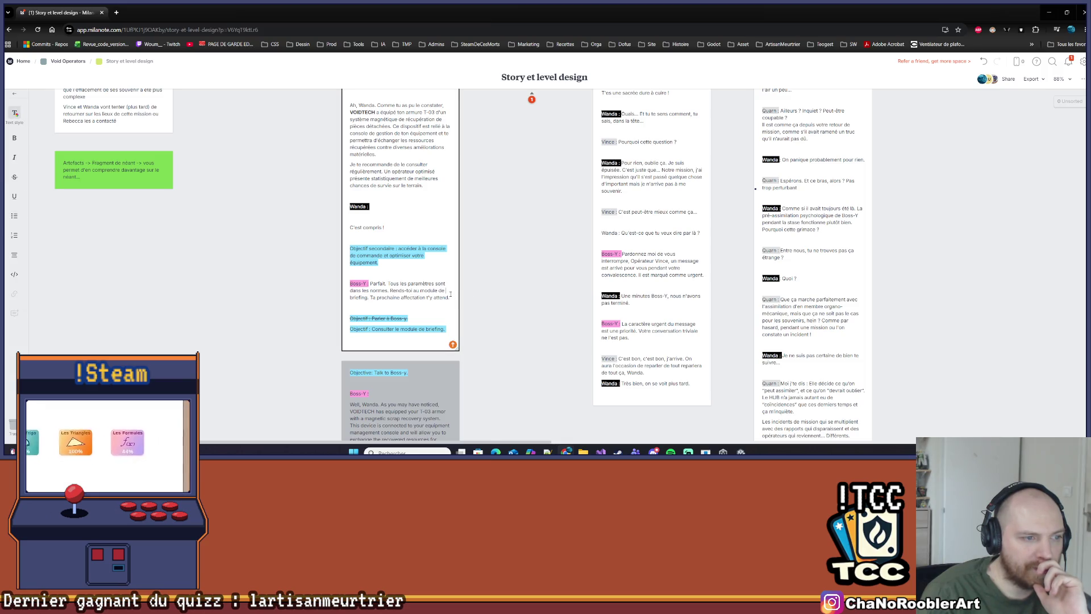
drag(450, 294, 348, 281)
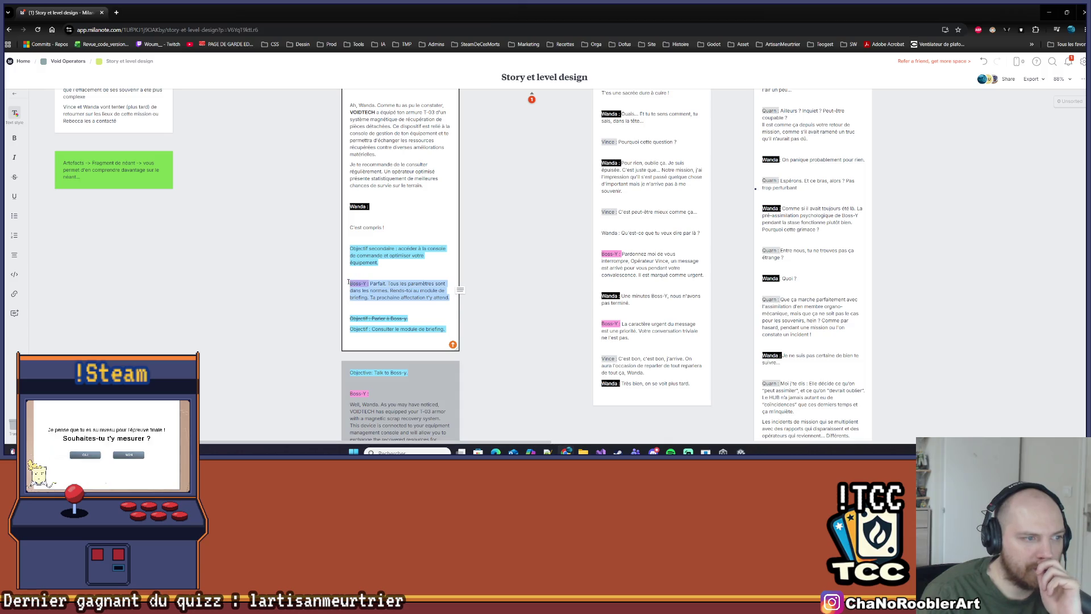
click(395, 271)
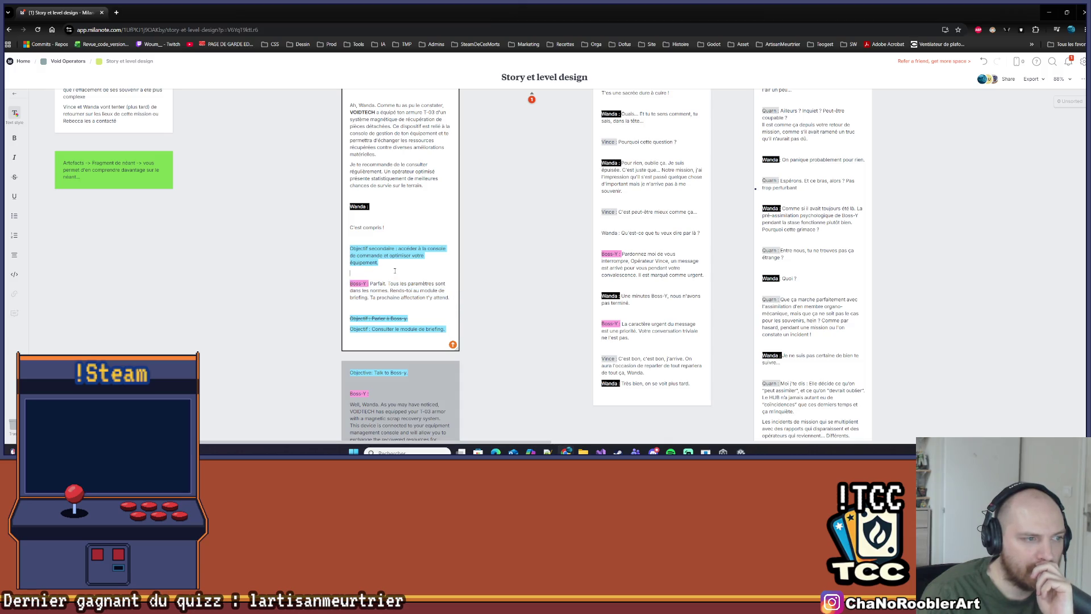
mouse_move(349, 282)
mouse_down()
mouse_move(451, 297)
mouse_move(349, 282)
mouse_up()
click(424, 302)
scroll(375, 227, up, 2)
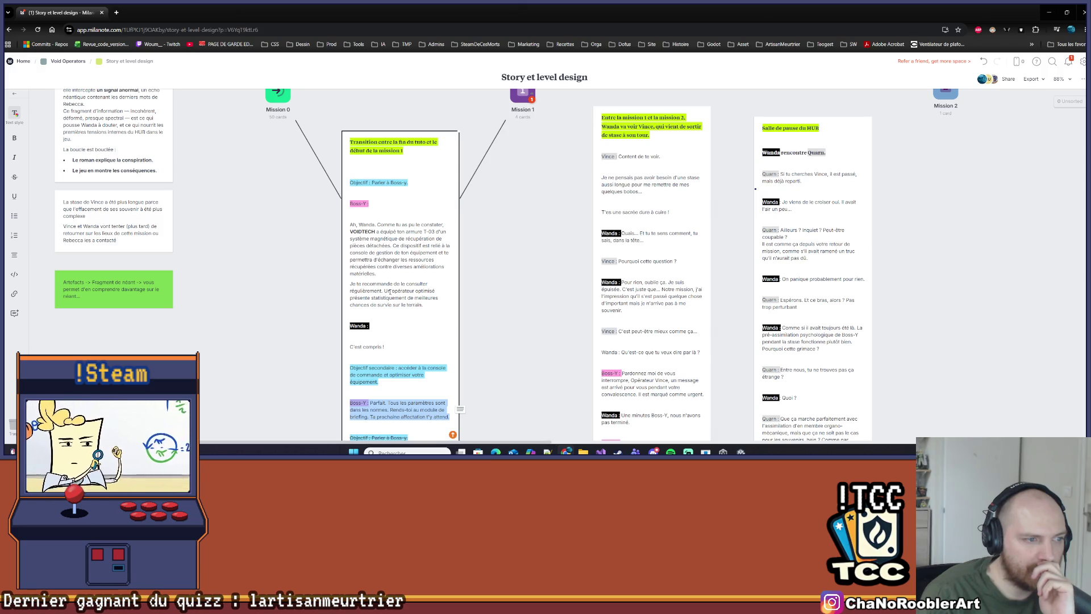
scroll(378, 296, down, 2)
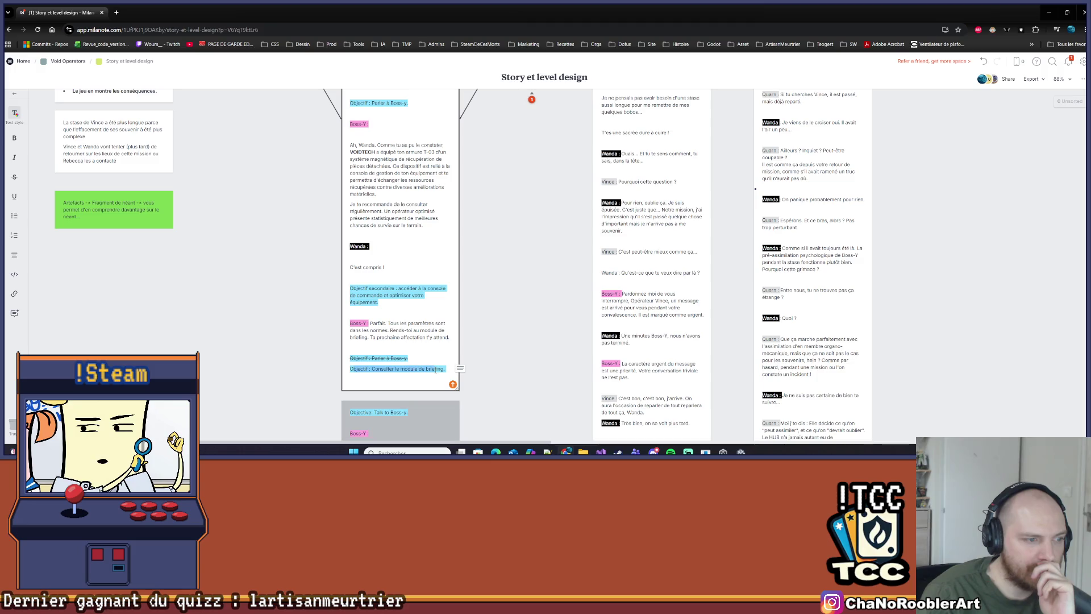
scroll(381, 300, down, 2)
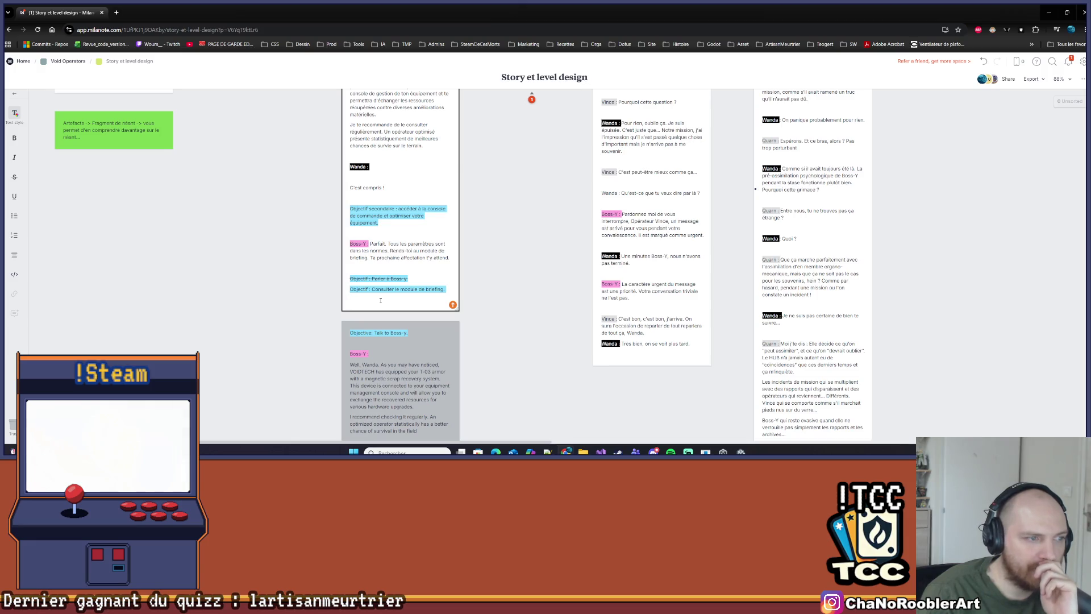
scroll(366, 126, up, 1)
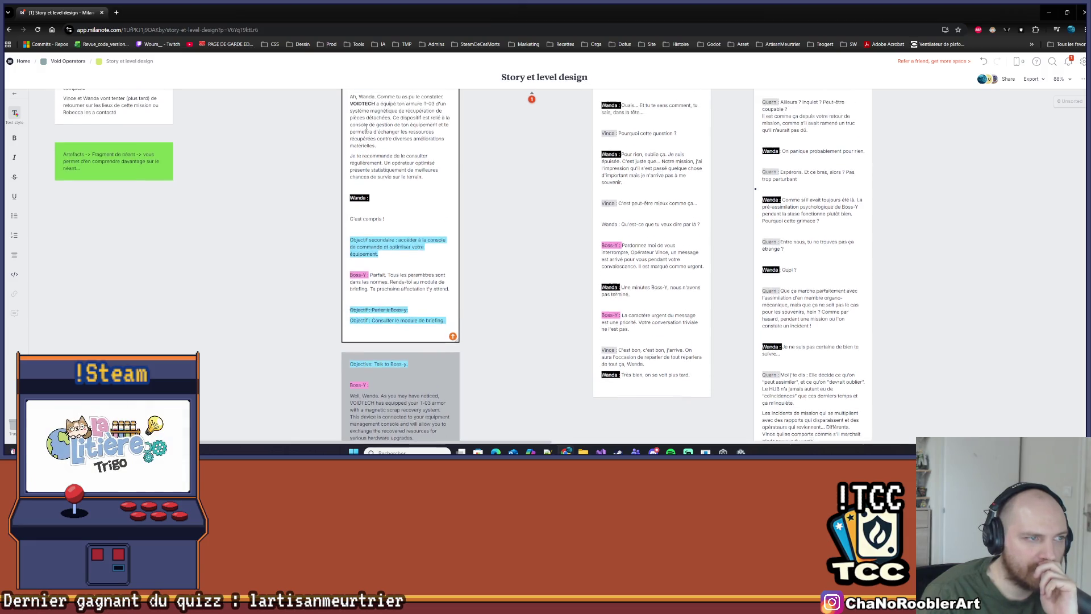
scroll(394, 111, up, 1)
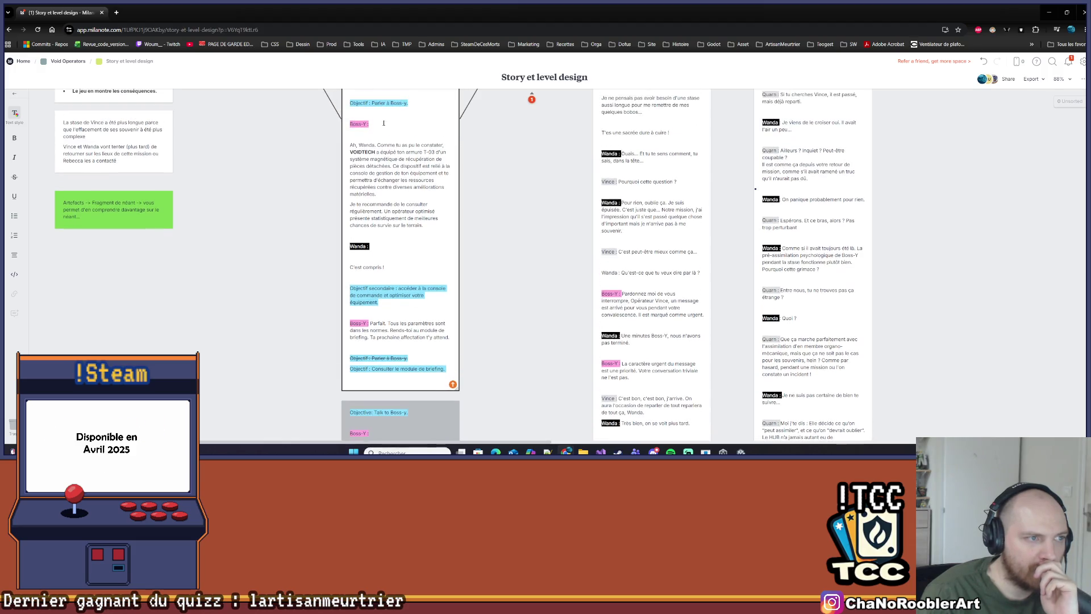
scroll(341, 227, down, 5)
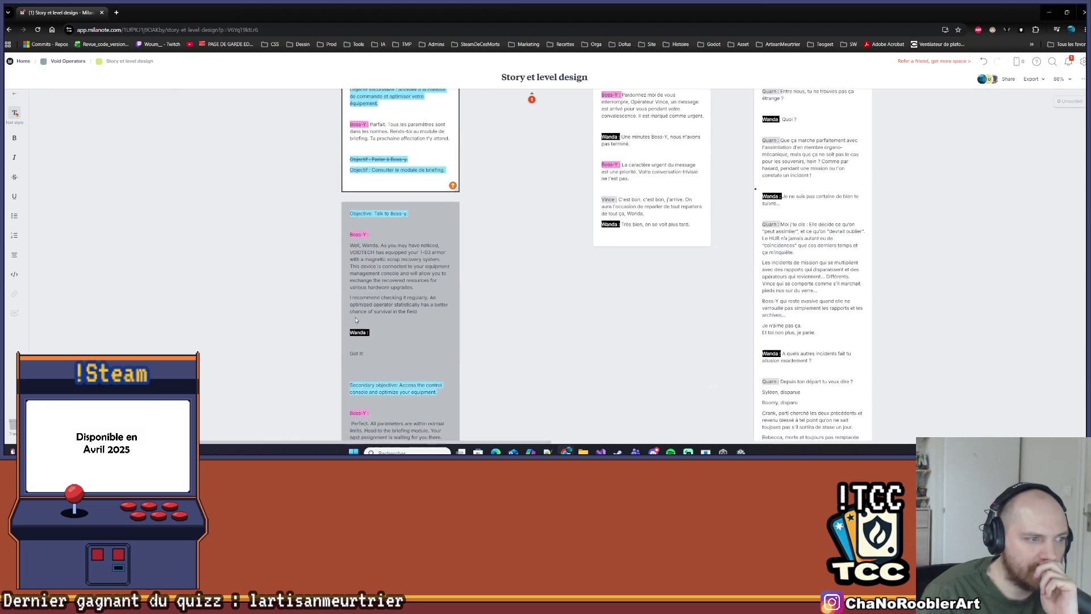
scroll(360, 296, up, 5)
scroll(360, 295, up, 1)
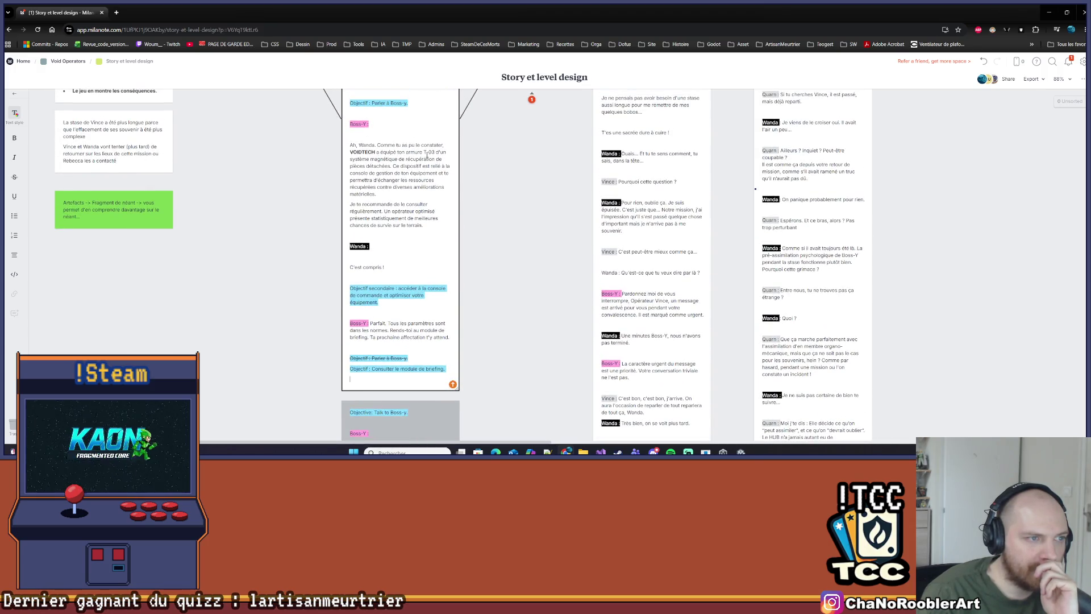
mouse_move(393, 164)
mouse_down()
mouse_move(451, 166)
mouse_move(444, 177)
mouse_up()
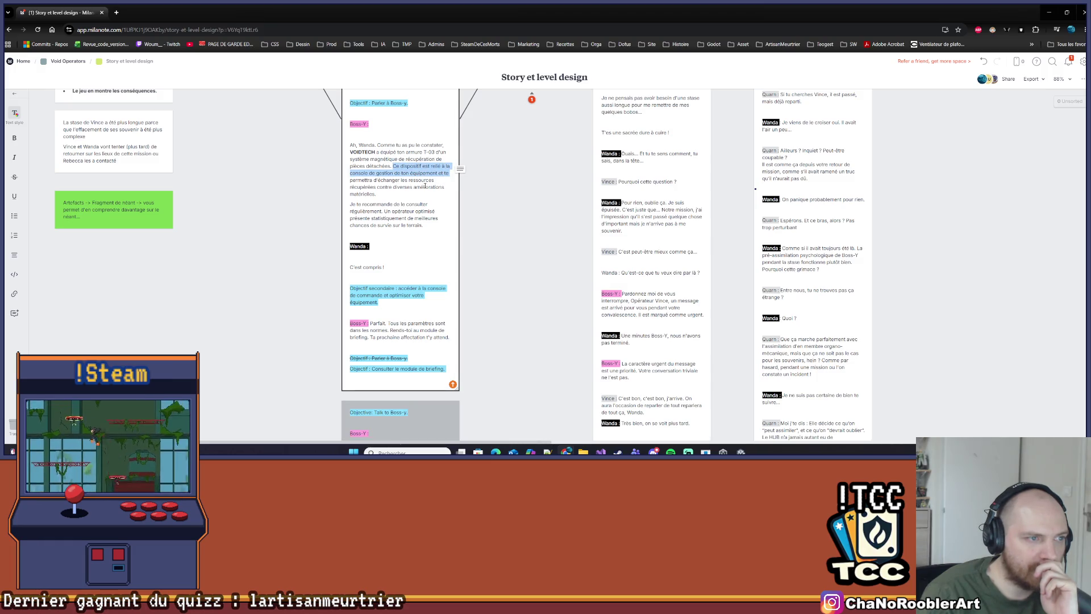
click(377, 187)
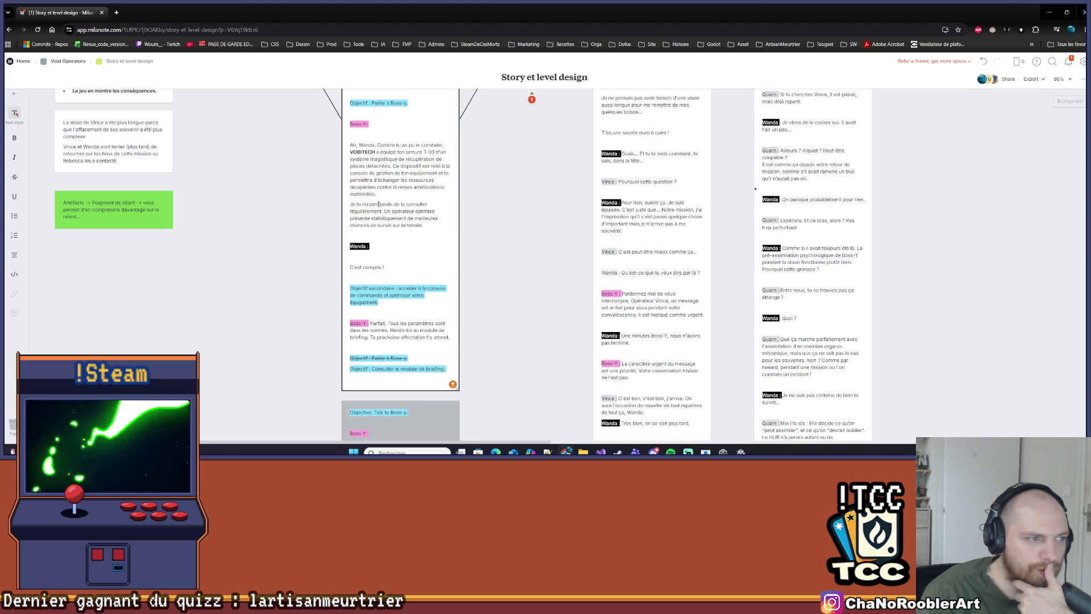
drag(387, 211, 437, 212)
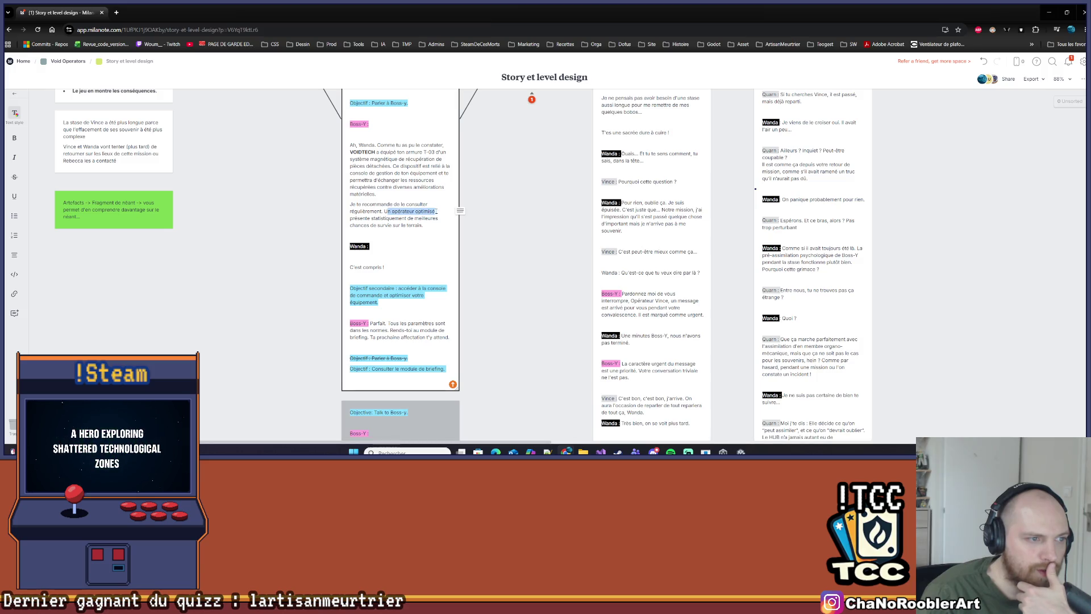
click(431, 225)
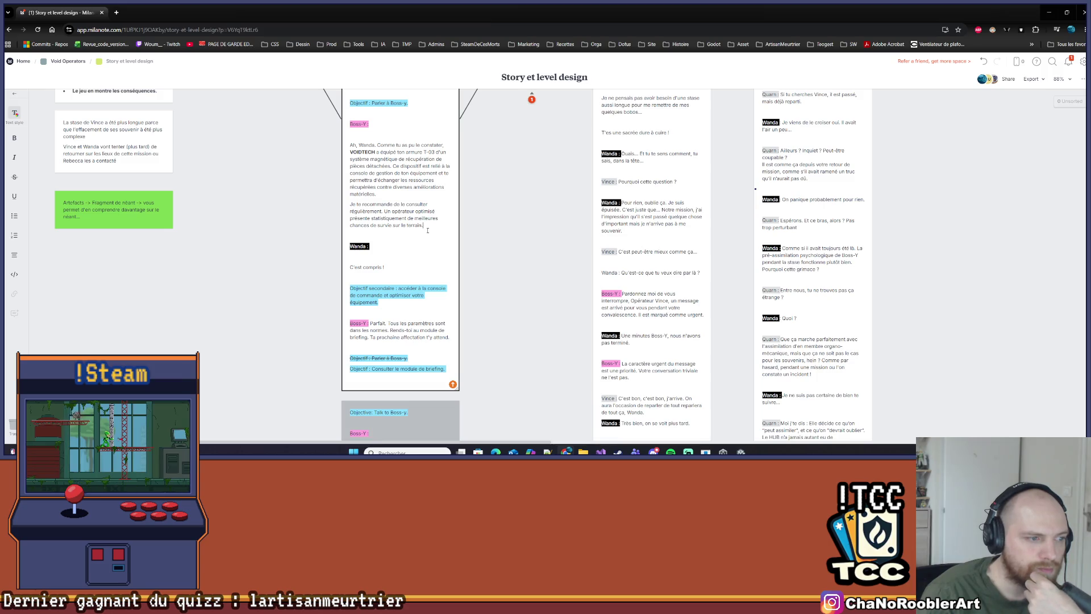
drag(363, 267, 403, 262)
scroll(405, 267, down, 1)
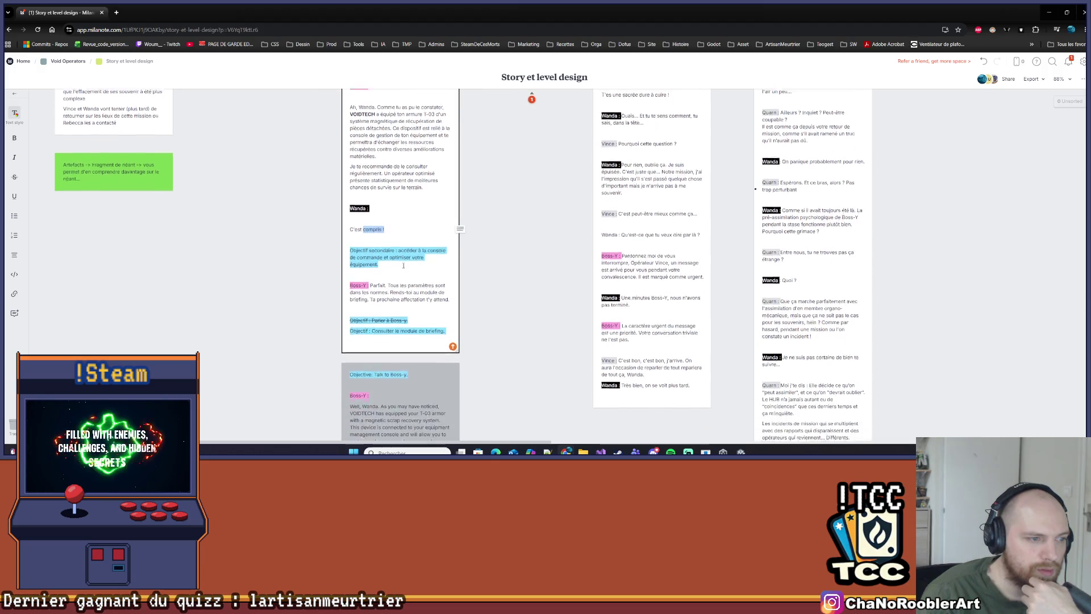
click(406, 290)
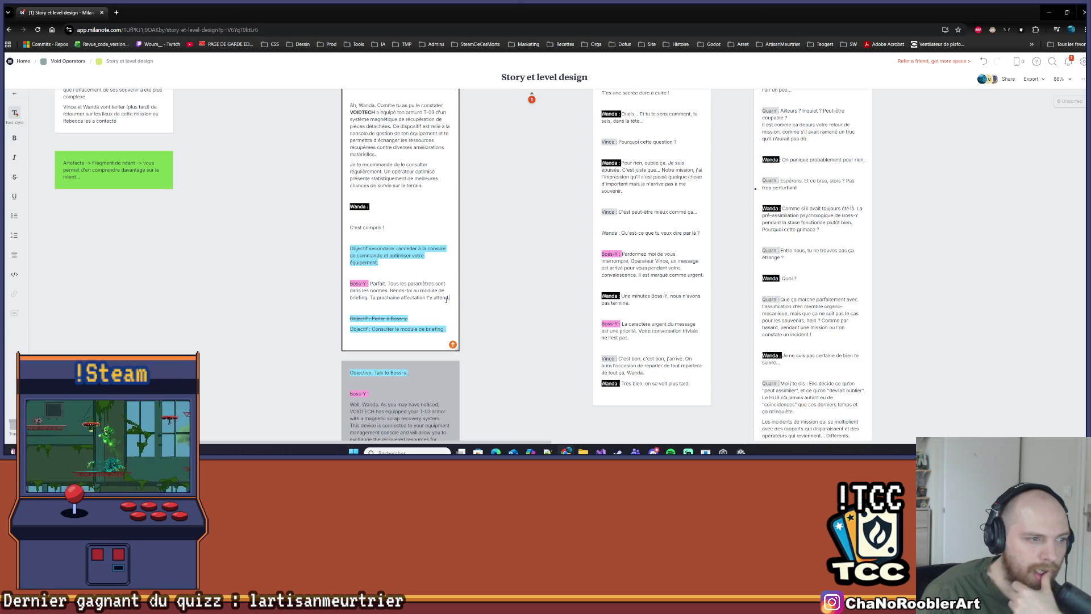
triple_click(450, 299)
triple_click(360, 253)
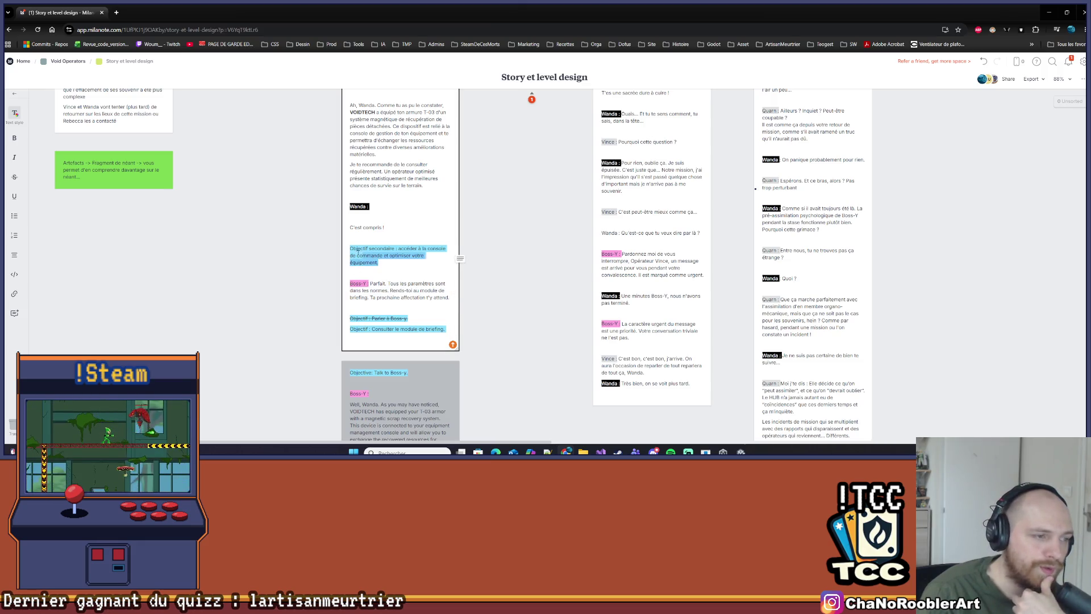
click(381, 246)
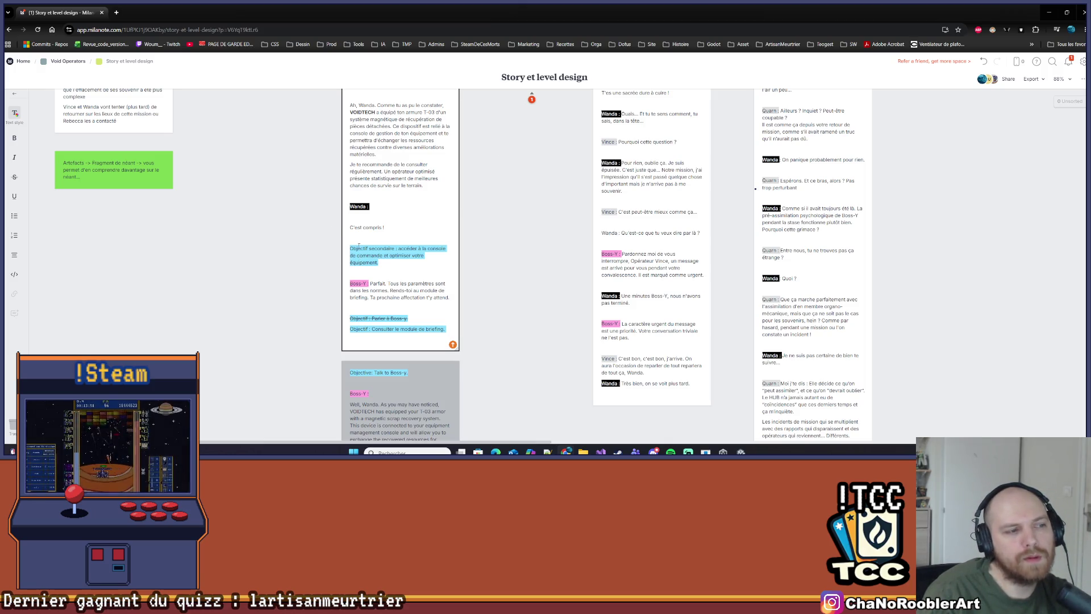
double_click(382, 250)
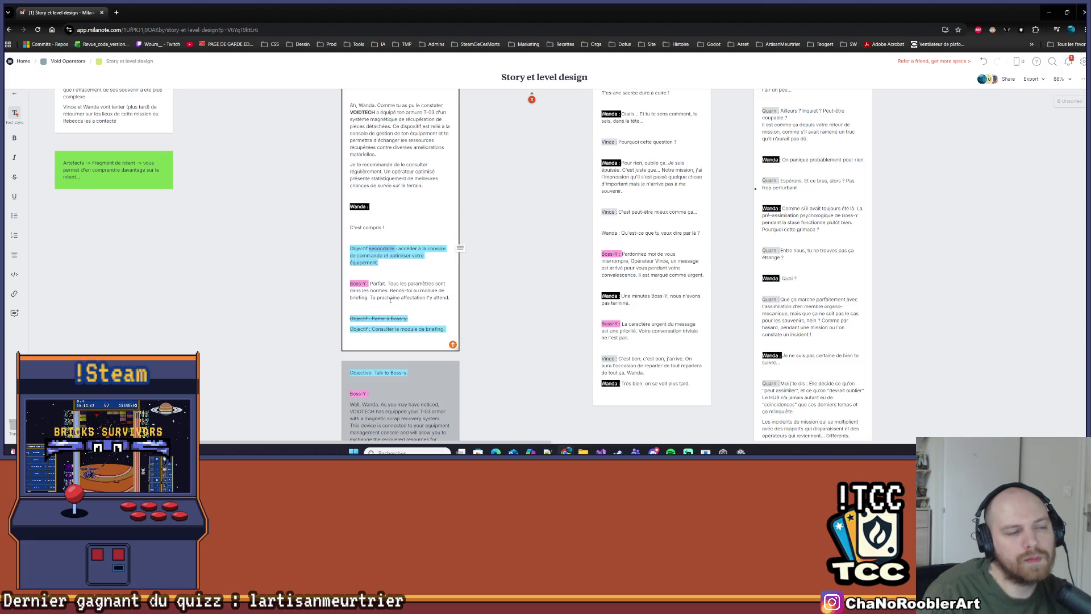
scroll(405, 298, down, 3)
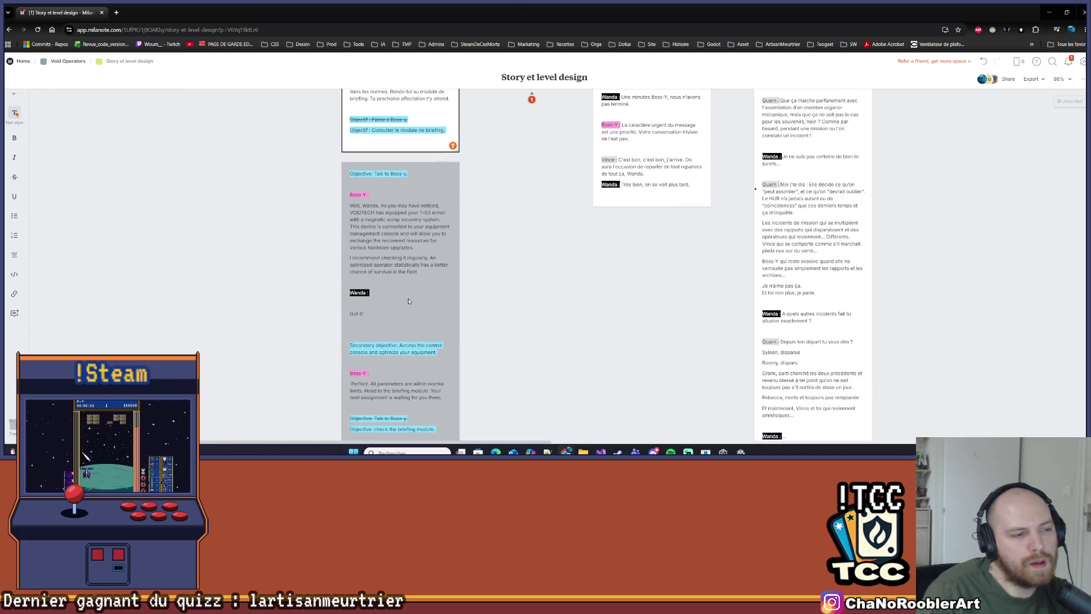
scroll(408, 300, up, 5)
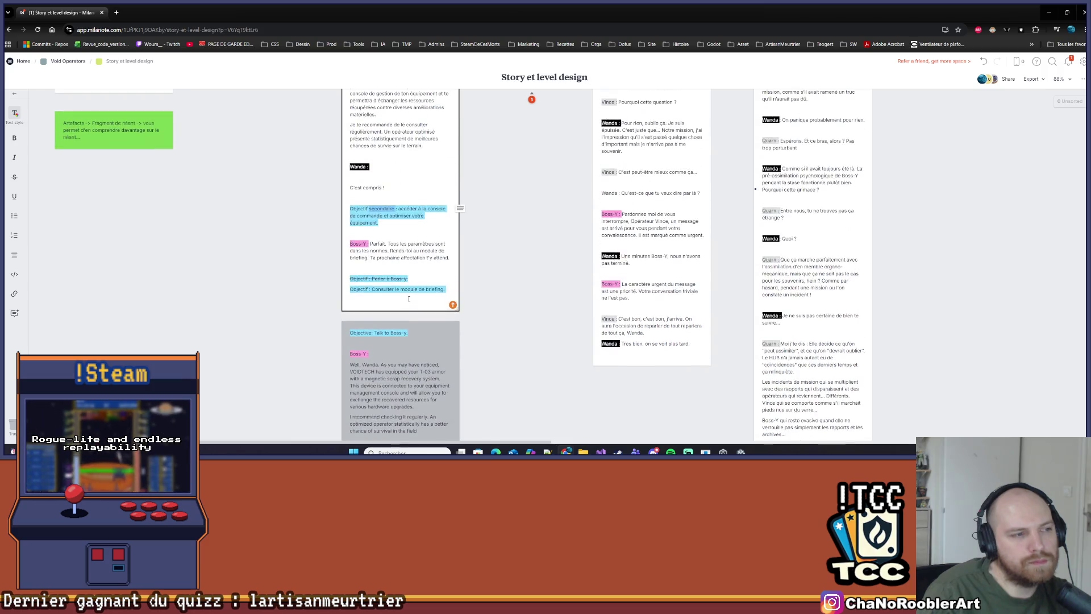
scroll(409, 298, down, 1)
click(380, 298)
mouse_move(354, 270)
mouse_down()
mouse_move(395, 265)
mouse_move(391, 303)
mouse_up()
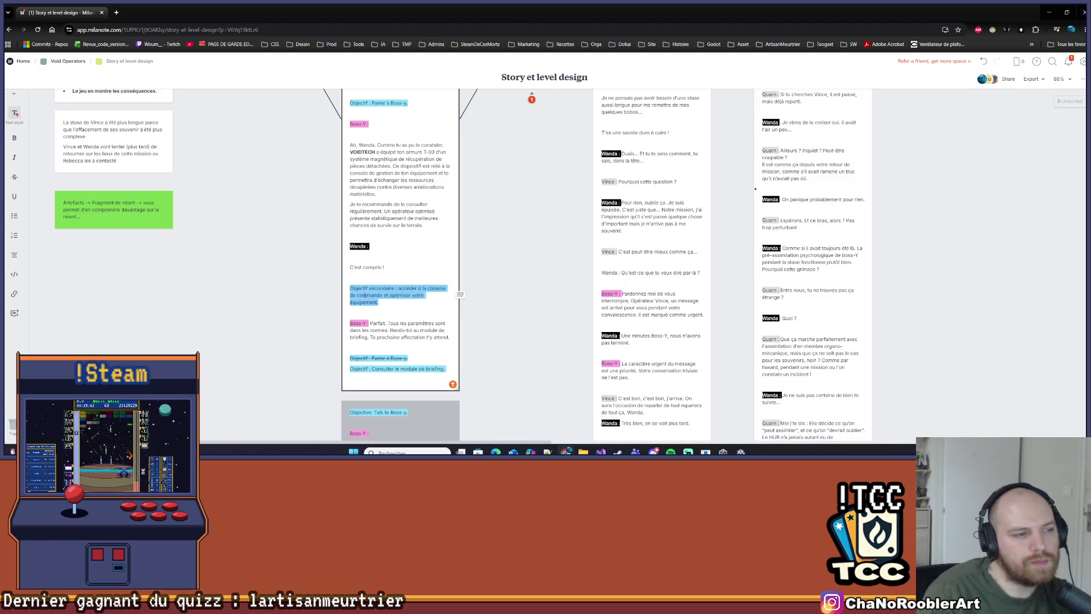
key(BackSpace)
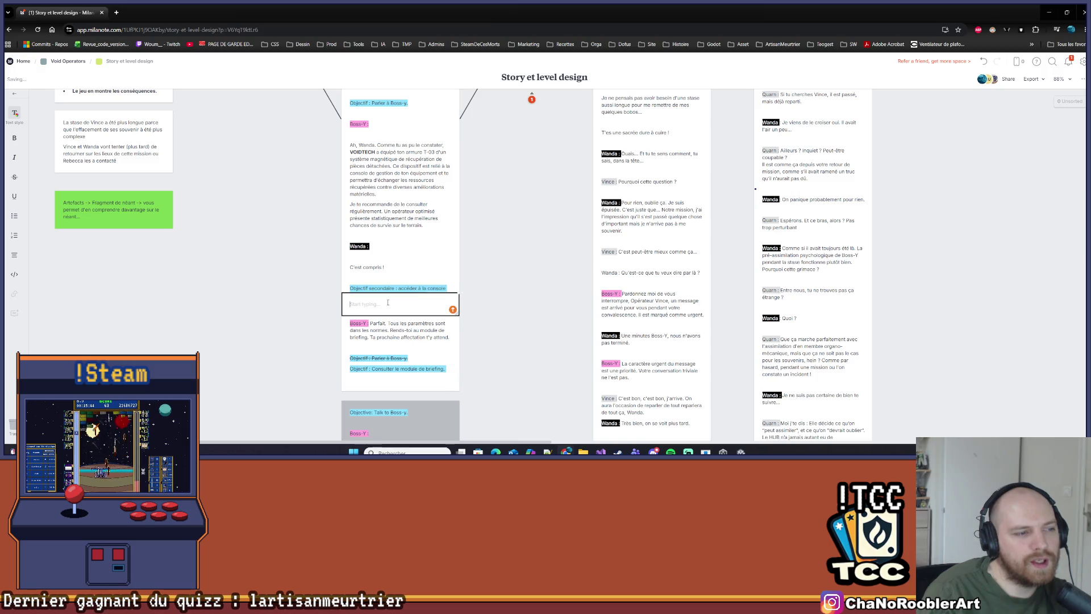
key(Escape)
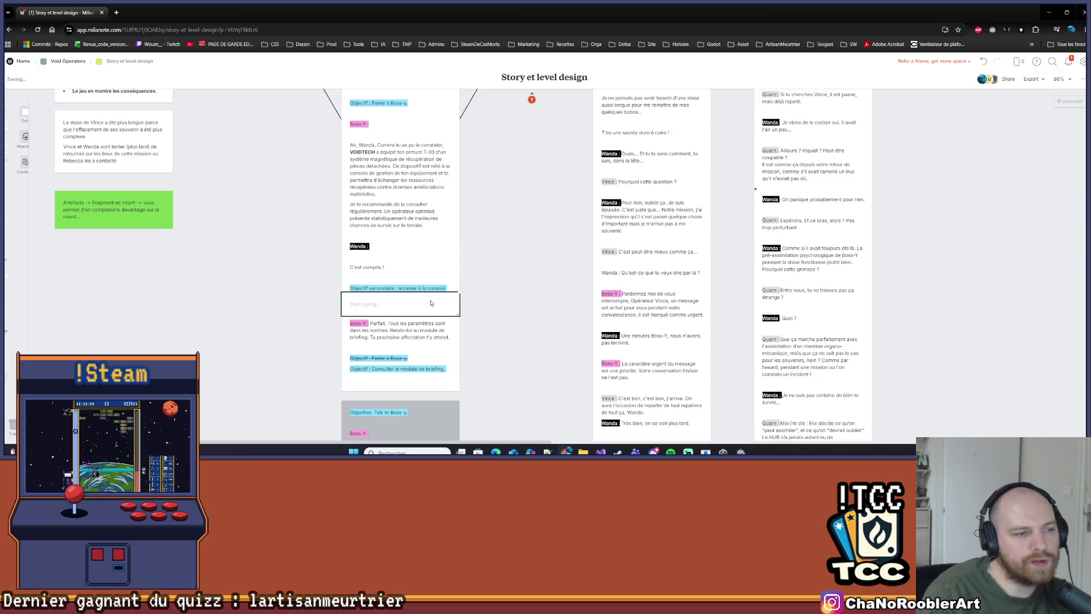
key(ctrl+z)
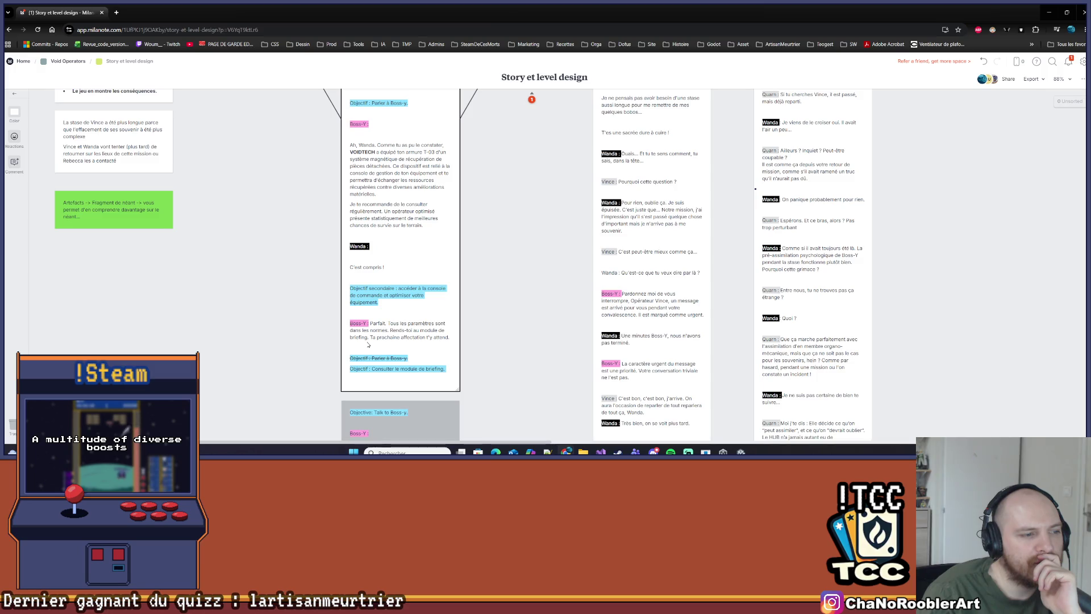
click(382, 306)
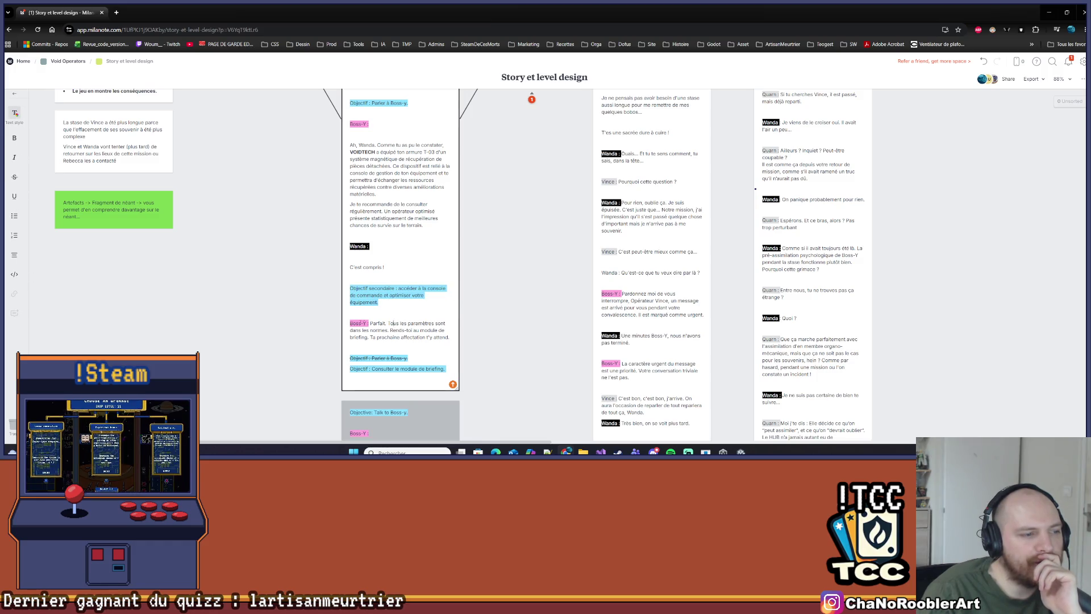
Select Boss-Y's 'Parfait' reply and the secondary objective paragraph in the transition card
drag(350, 323, 449, 338)
click(390, 303)
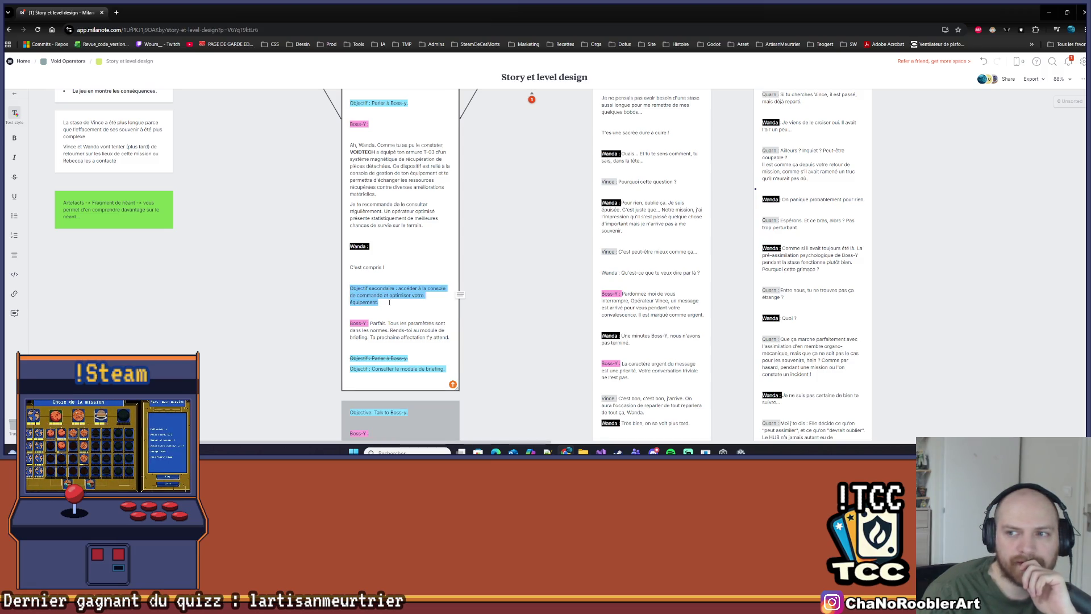
click(386, 286)
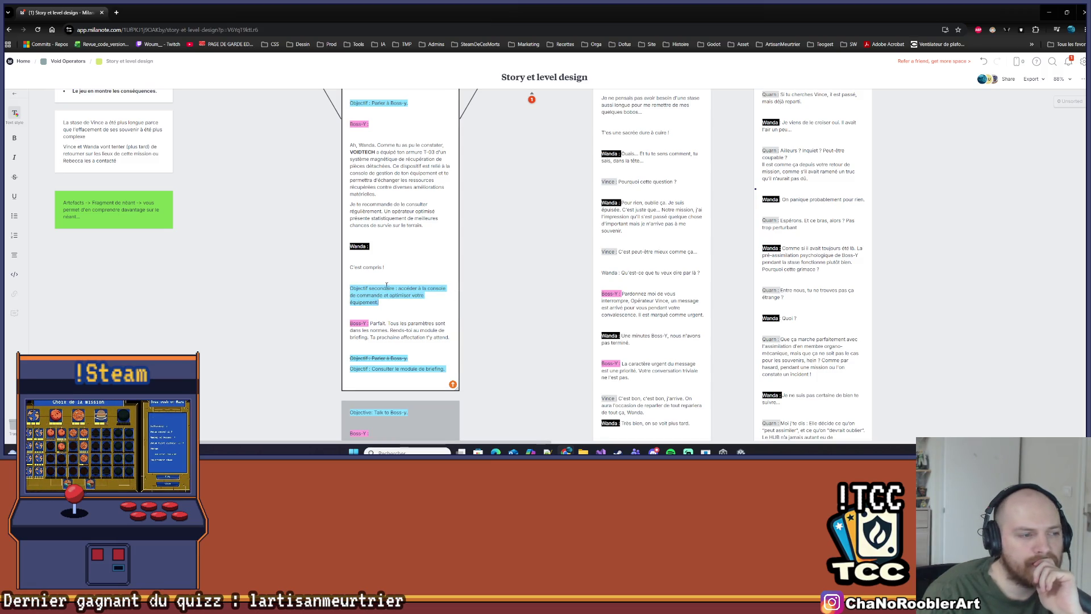
triple_click(348, 289)
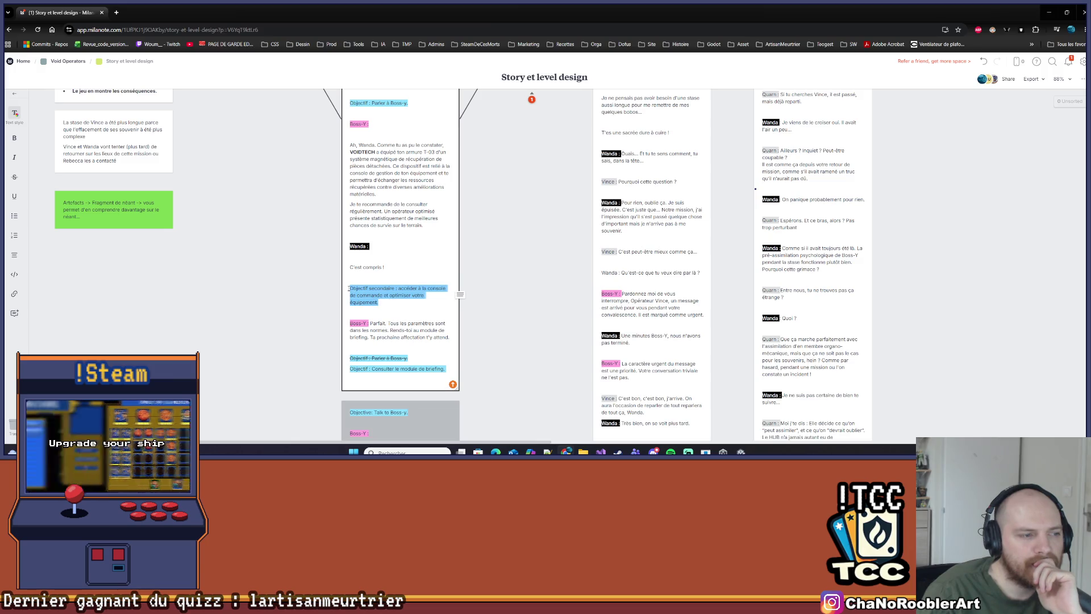
click(403, 310)
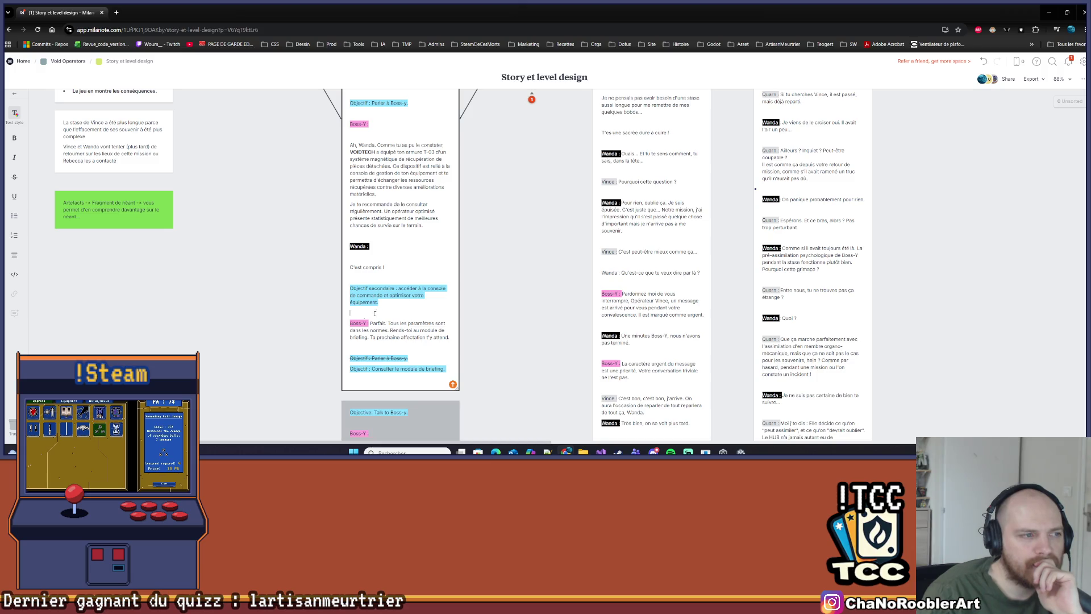
Review the mission cards on the board, then switch back to Visual Studio
scroll(291, 322, up, 3)
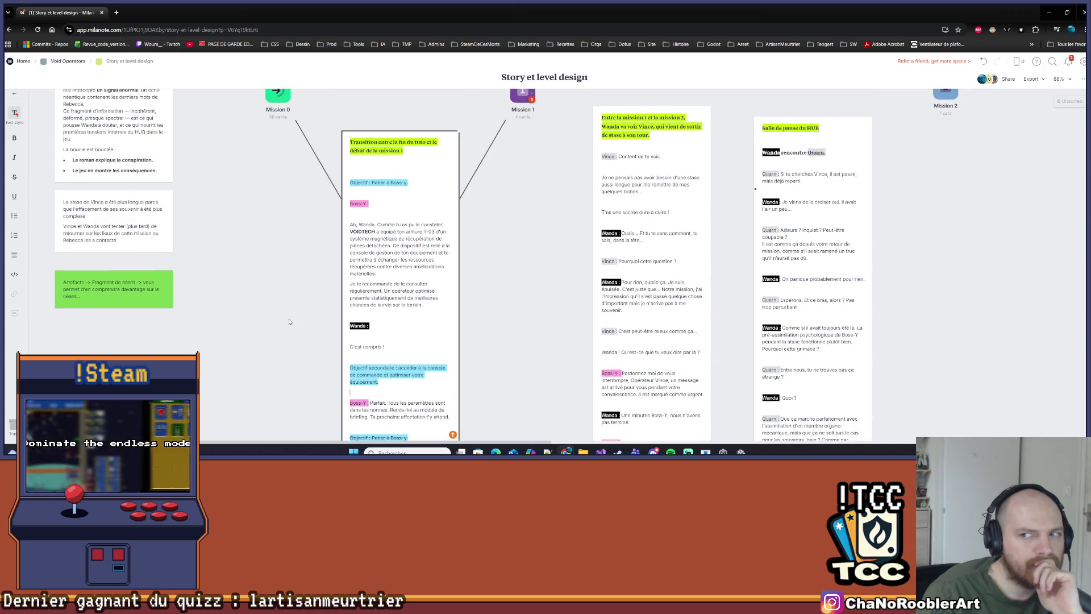
scroll(286, 321, down, 1)
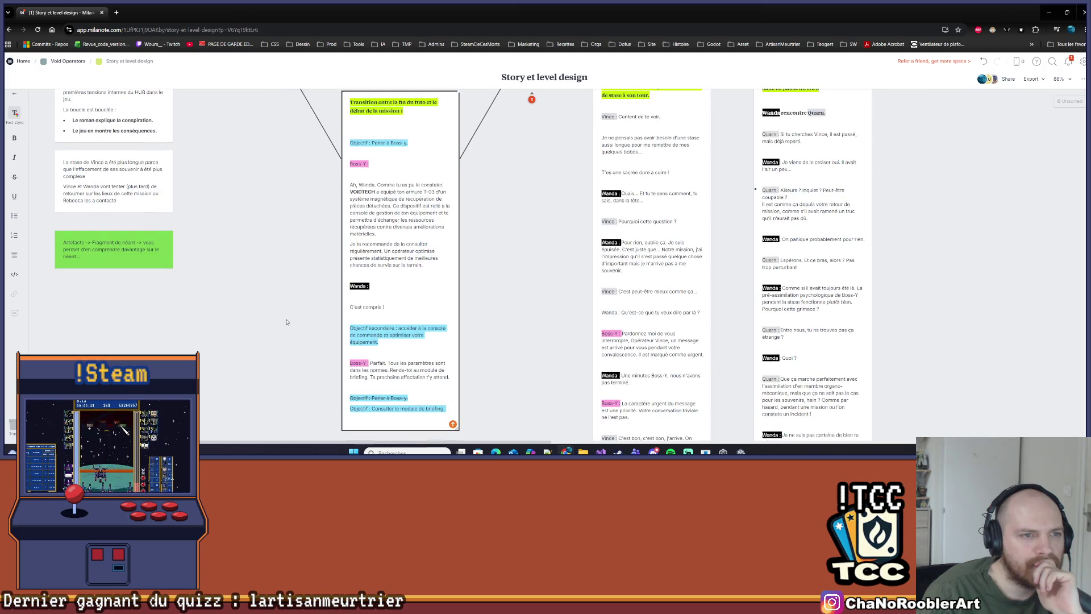
scroll(286, 322, up, 2)
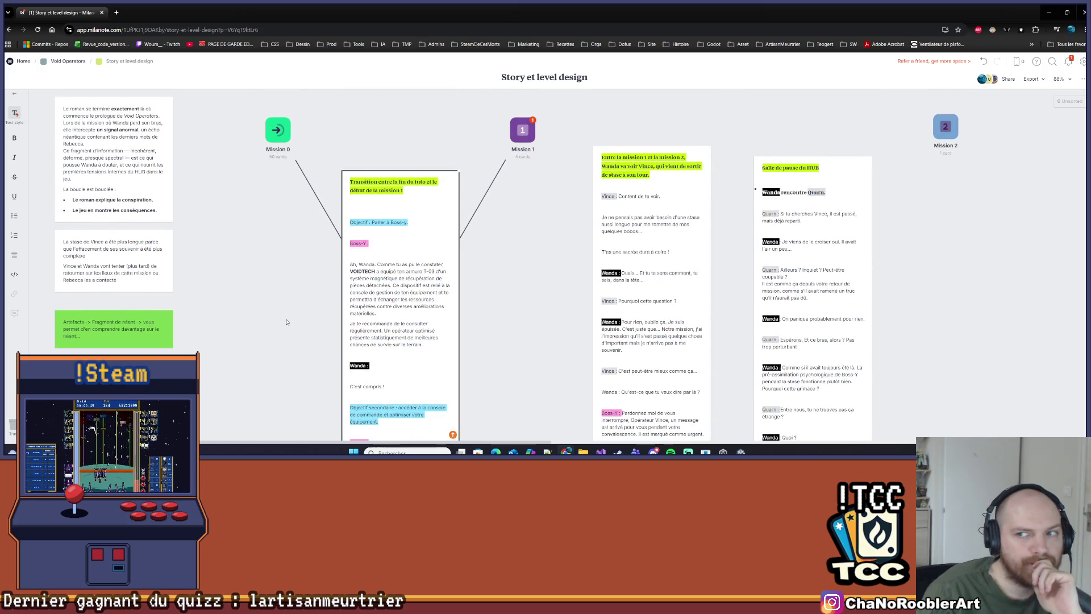
scroll(286, 321, down, 2)
scroll(283, 322, down, 1)
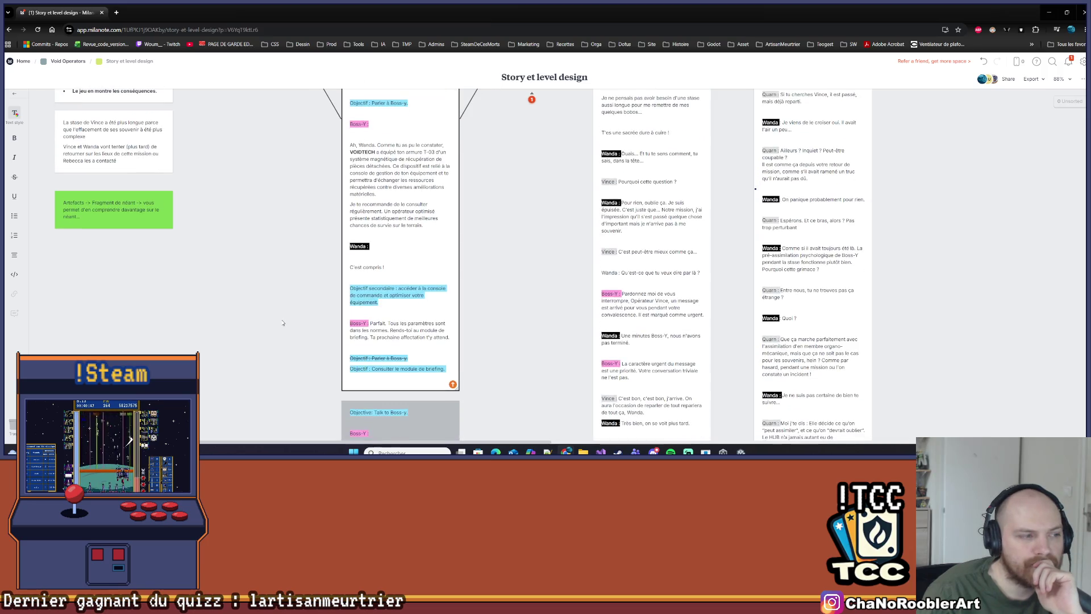
scroll(283, 323, up, 2)
scroll(283, 322, down, 2)
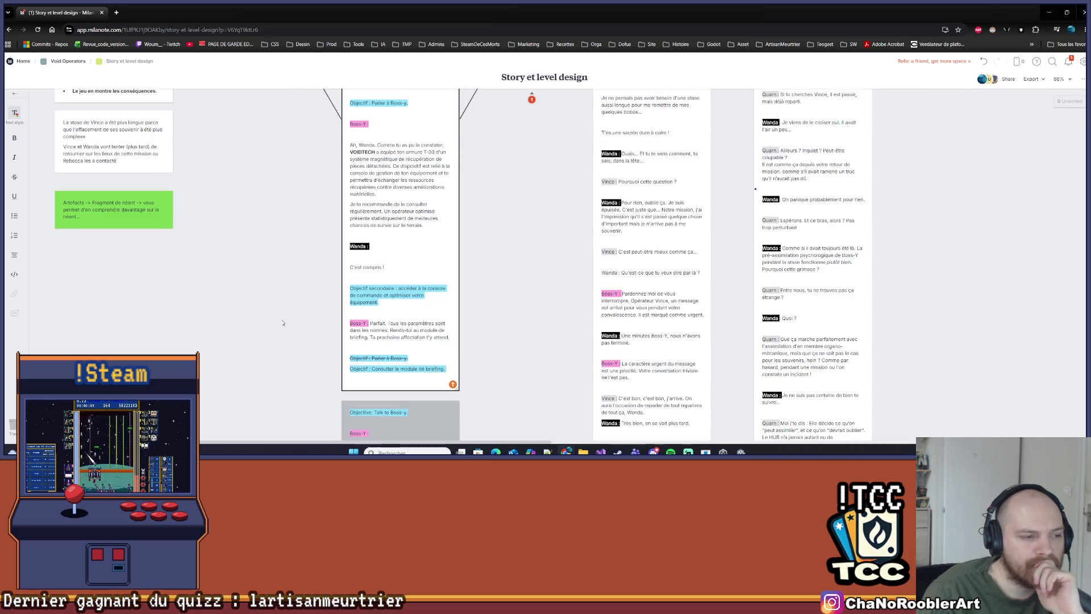
scroll(280, 321, down, 2)
scroll(280, 321, up, 2)
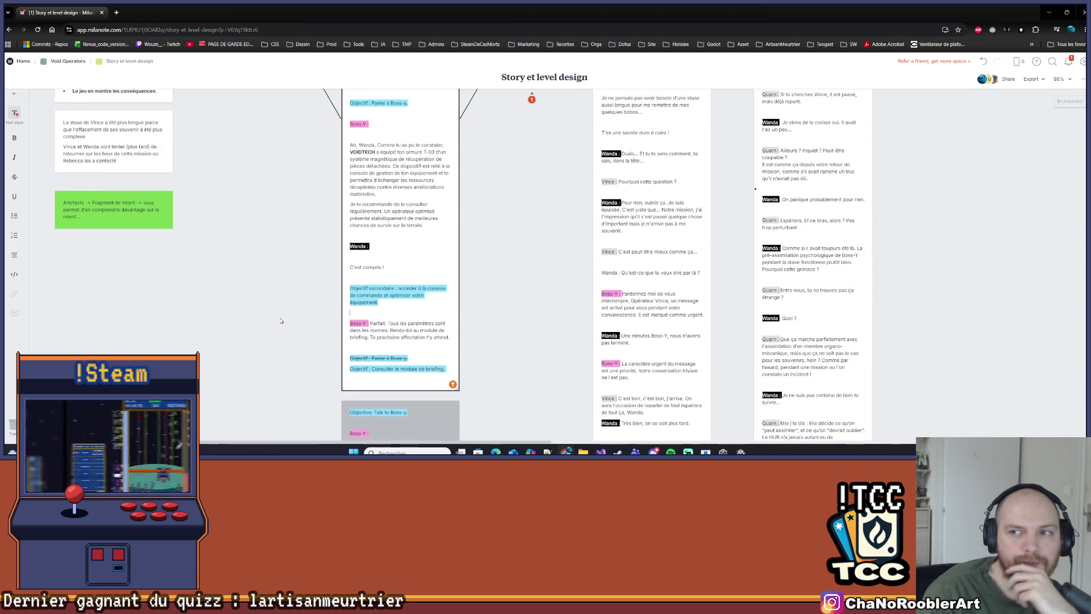
scroll(265, 317, up, 2)
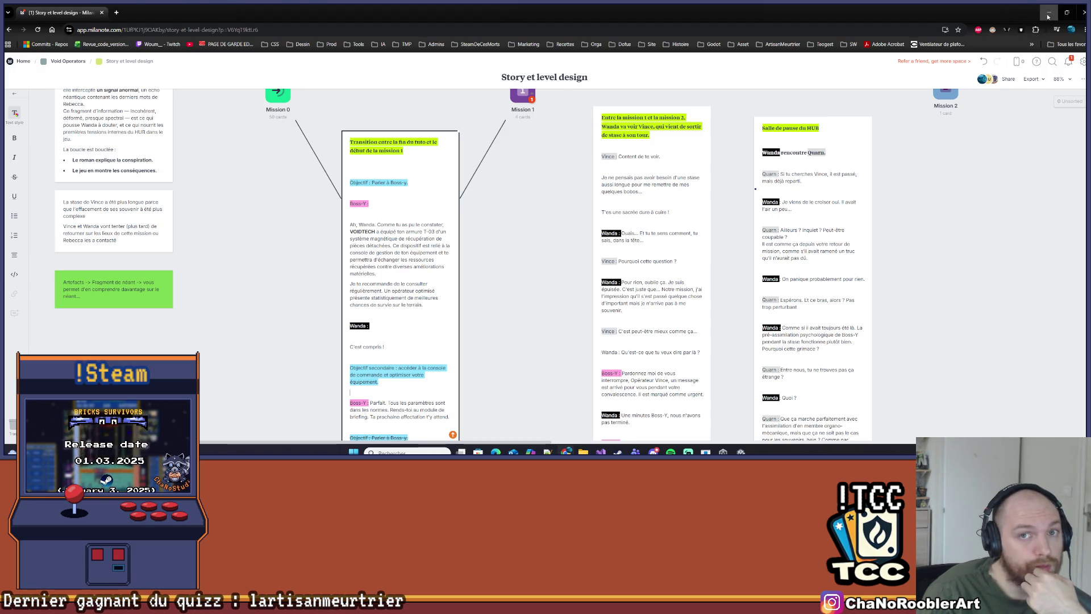
key(alt+Tab)
click(50, 22)
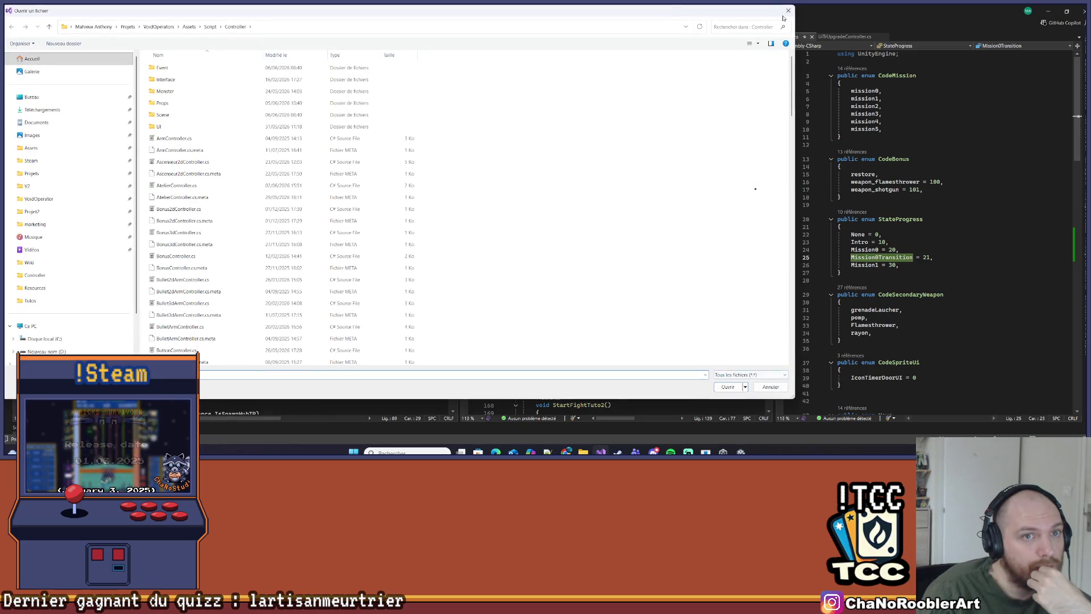
Close the Open File dialog, switch to Unity and open the Tuto scene from Scenes
click(771, 387)
click(741, 451)
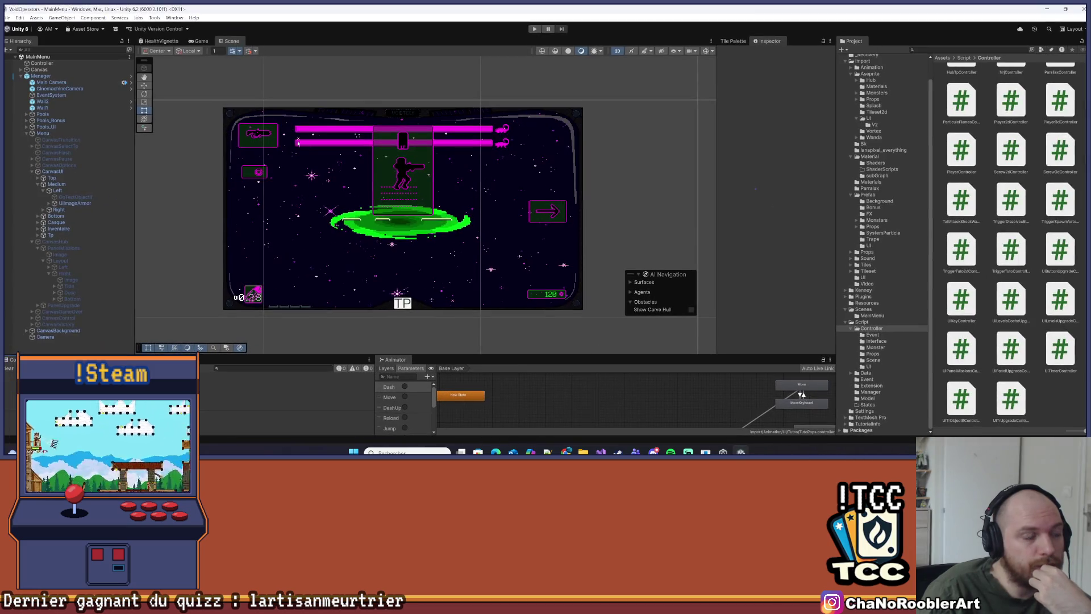
click(7, 18)
click(925, 321)
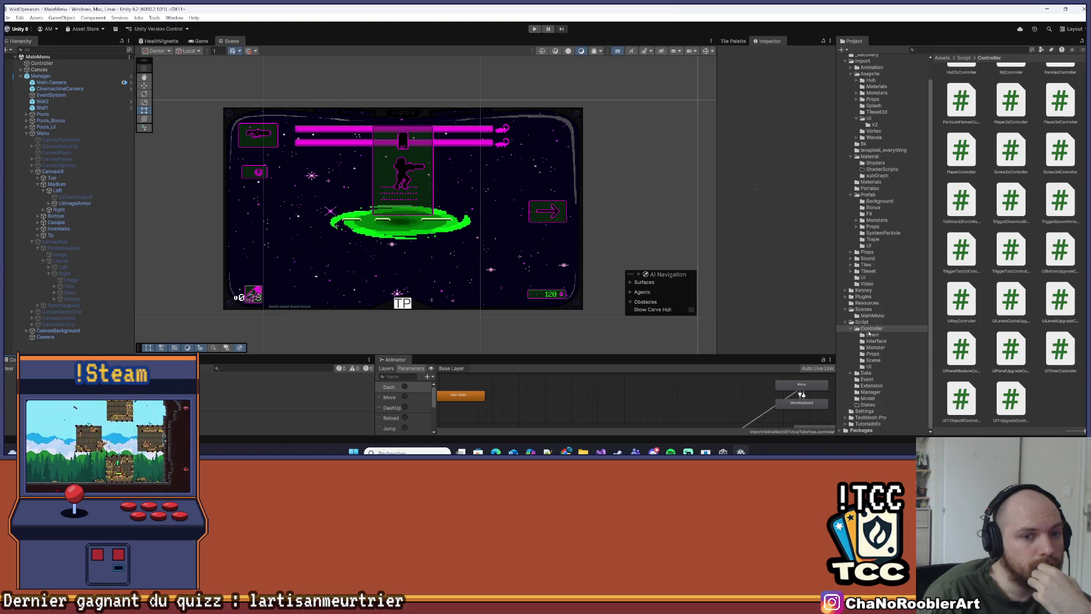
click(865, 309)
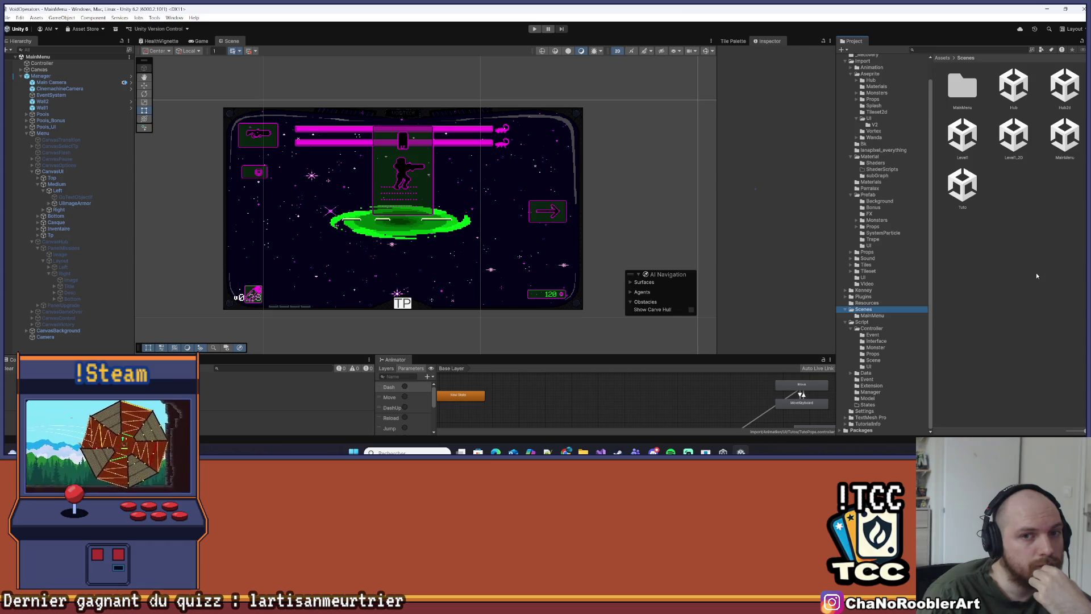
double_click(960, 174)
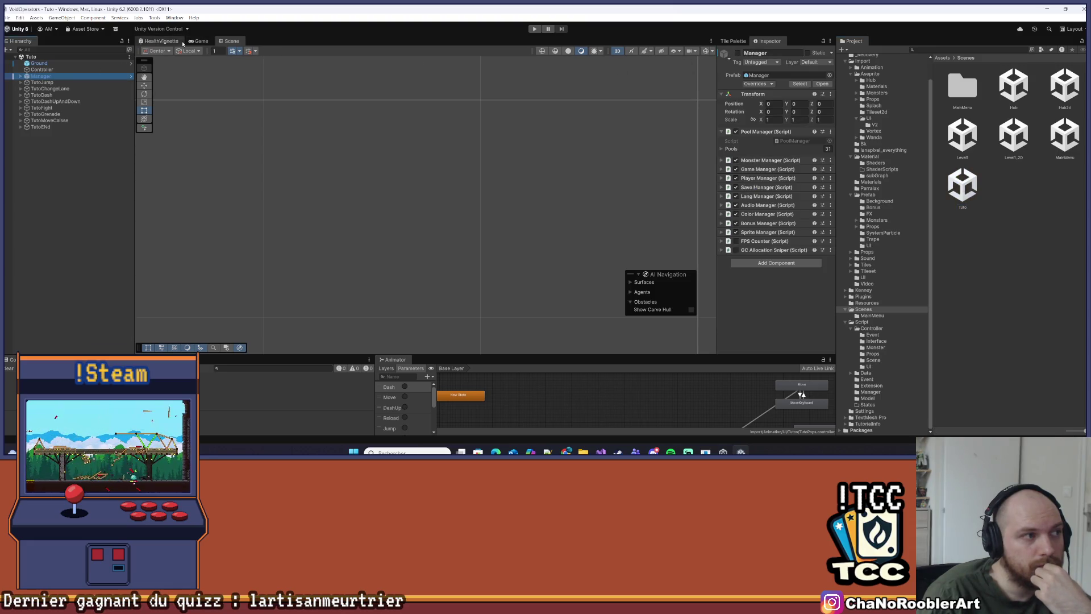
Frame TutoJump, orbit to a 3D view along the track and select a destroyable crate
double_click(42, 82)
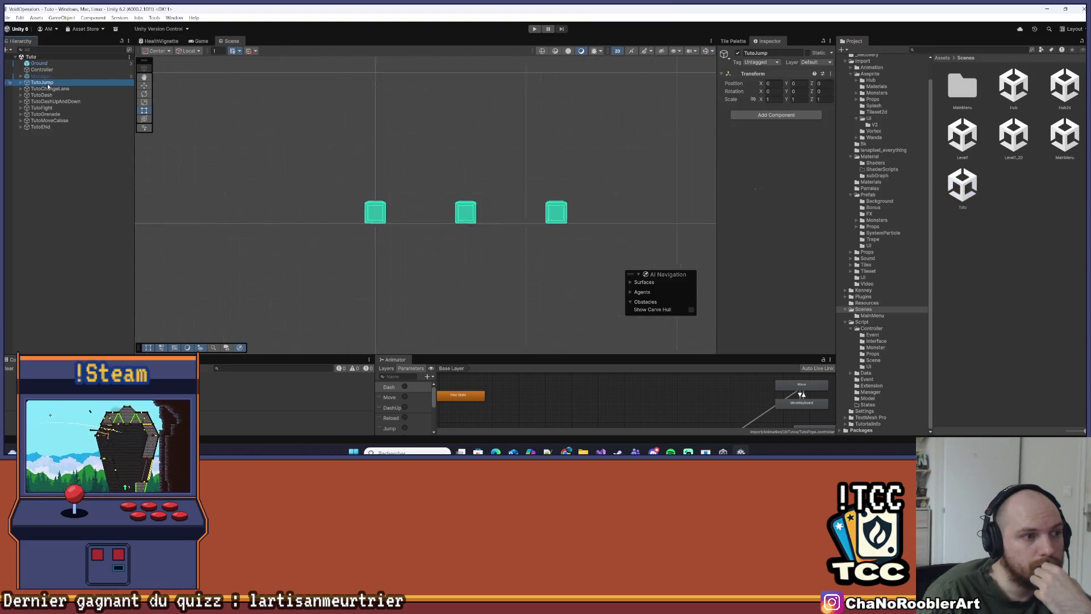
key(2)
mouse_move(579, 66)
mouse_down()
mouse_move(534, 178)
mouse_move(418, 183)
mouse_move(438, 170)
mouse_move(514, 171)
mouse_move(574, 147)
mouse_up()
key(d)
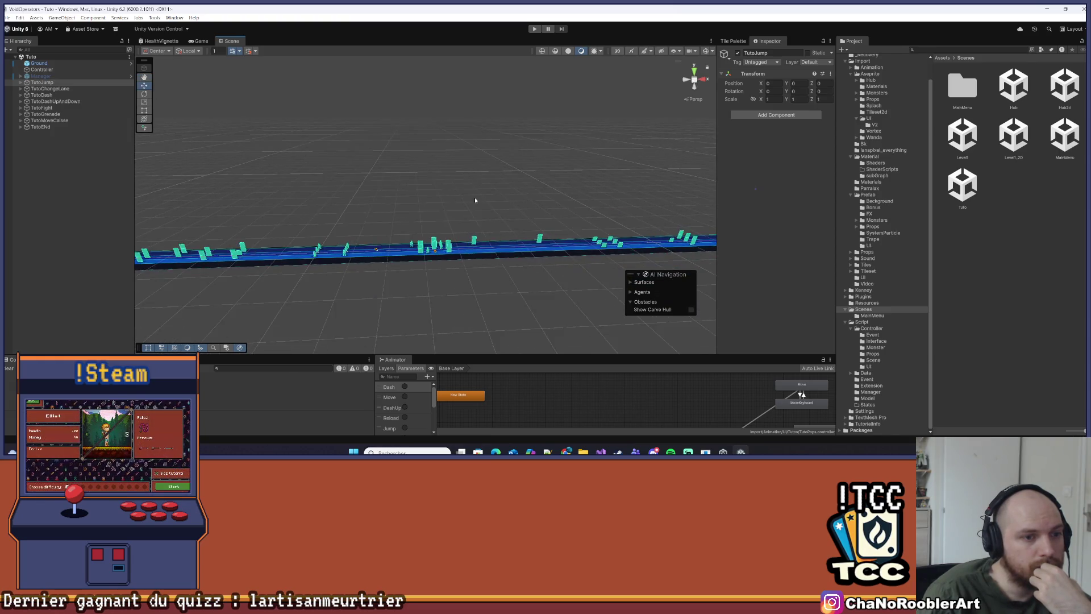
scroll(309, 227, up, 6)
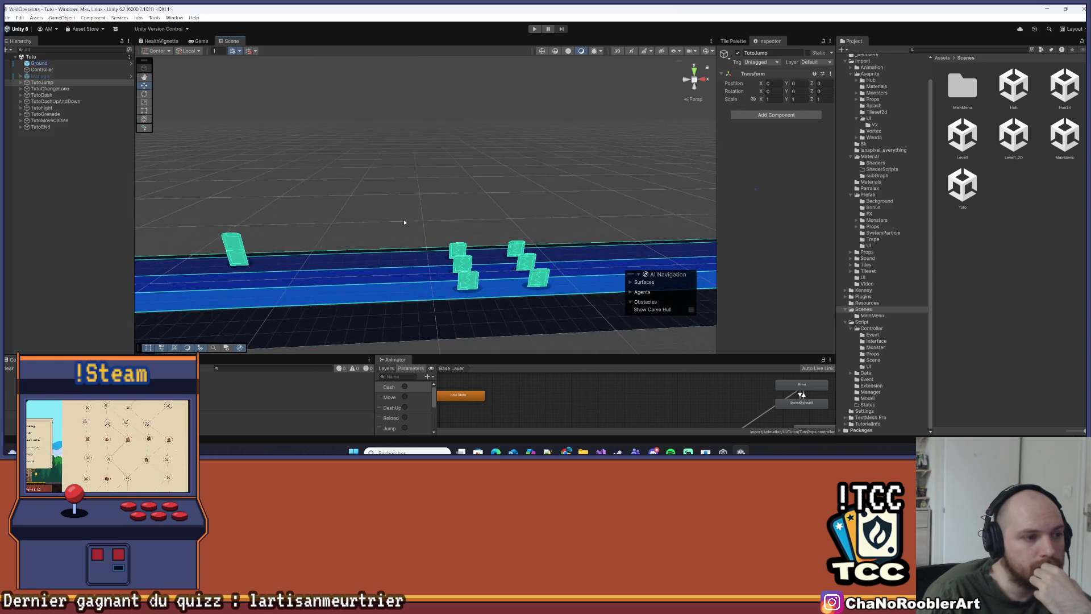
click(467, 264)
scroll(810, 230, down, 5)
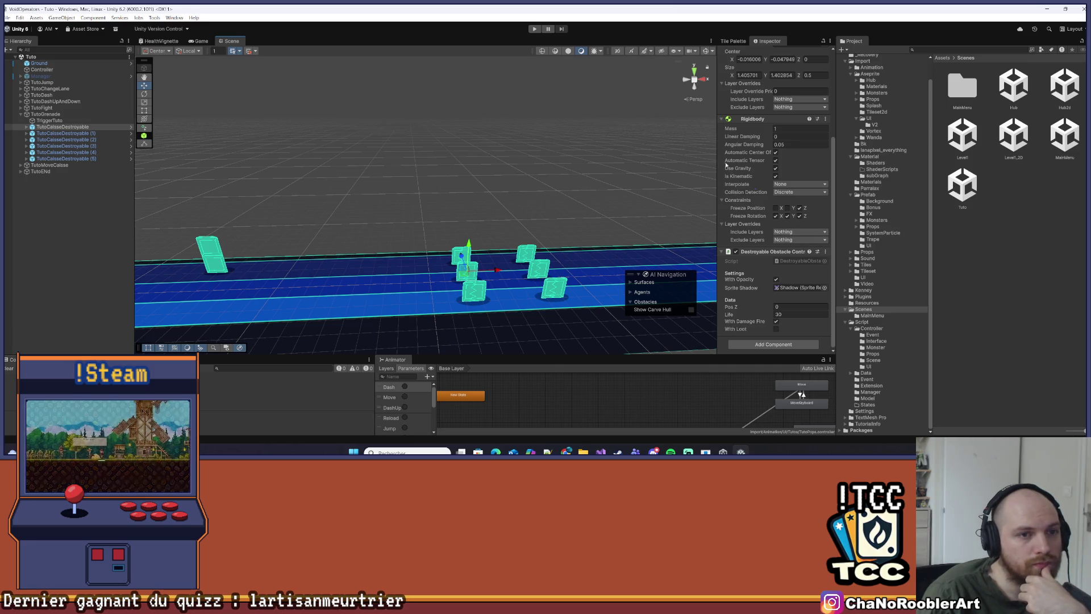
drag(703, 158, 642, 159)
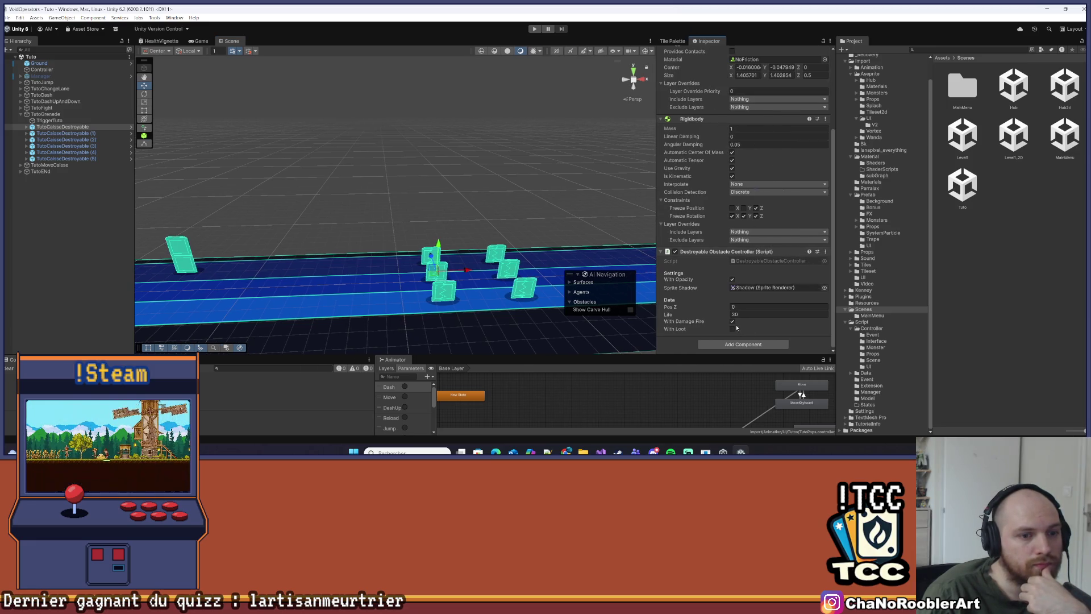
Tick With Loot on the successive TutoCaisseDestroyable crates in the Inspector
key(Down)
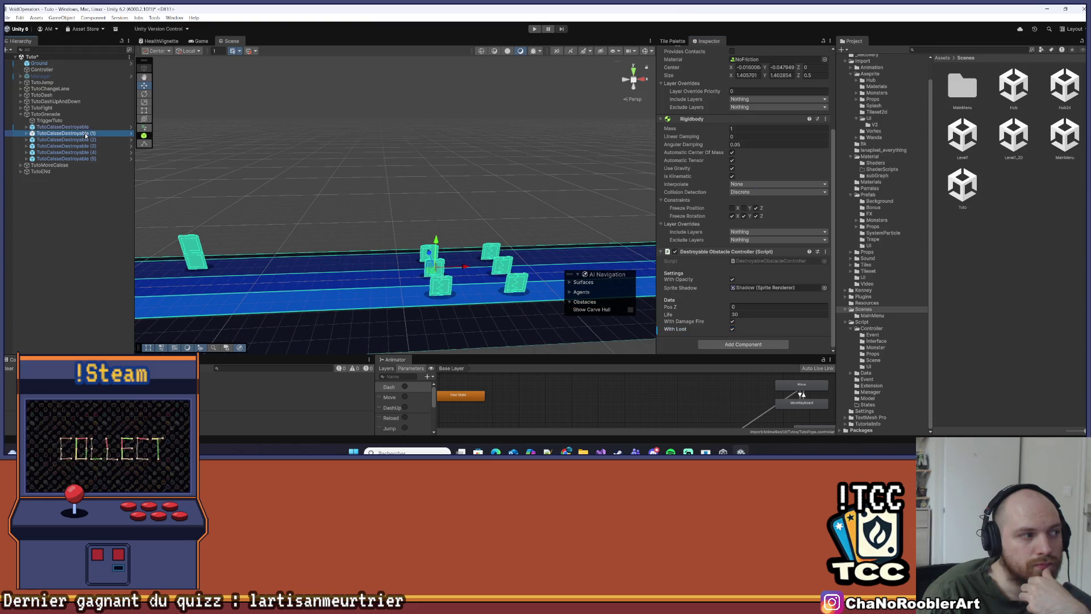
click(732, 329)
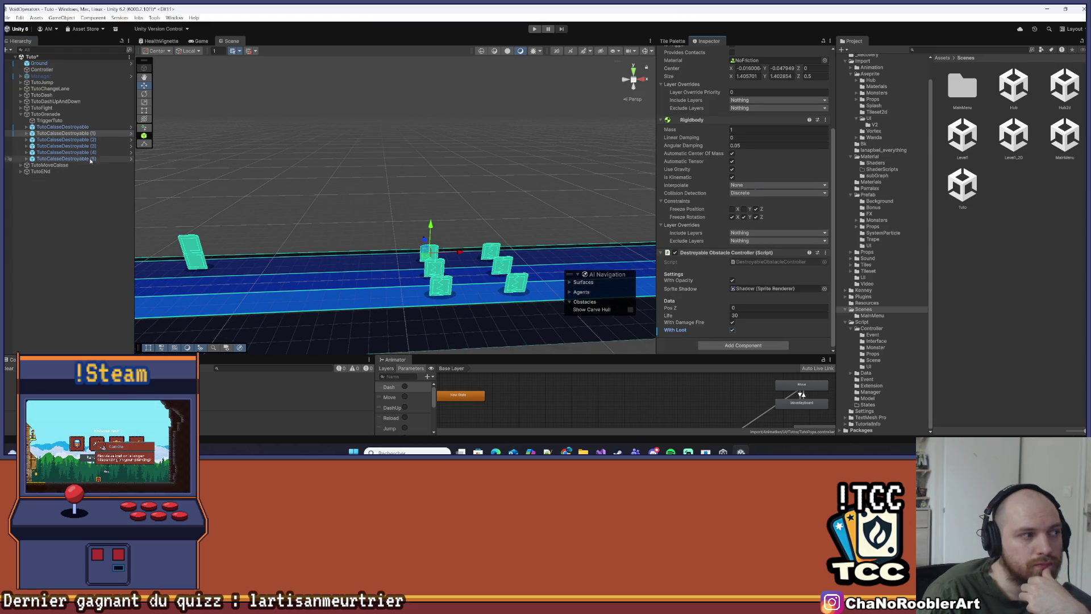
click(86, 140)
click(732, 331)
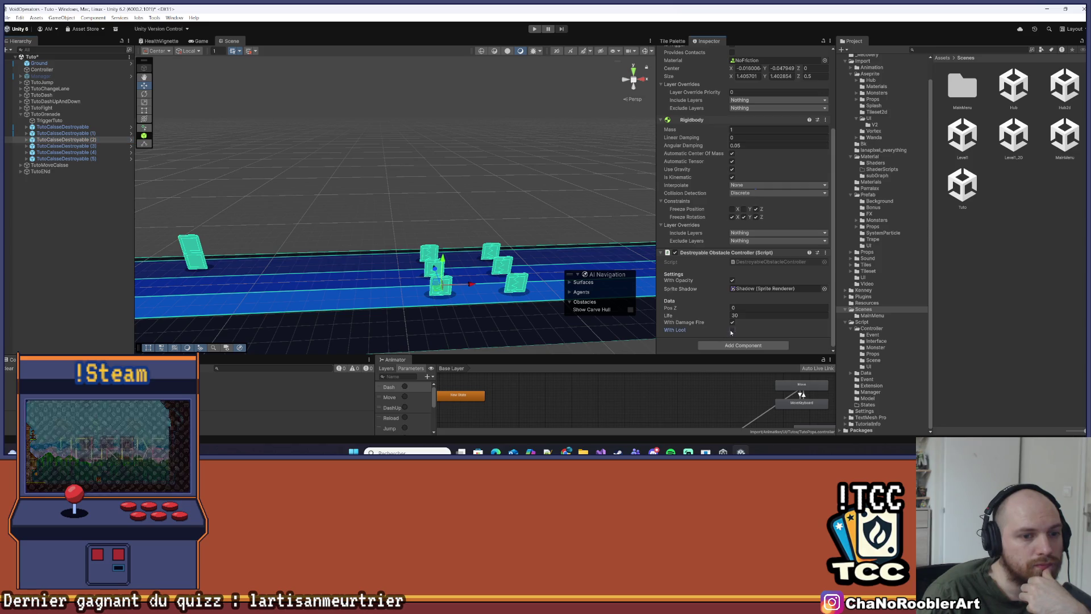
click(85, 146)
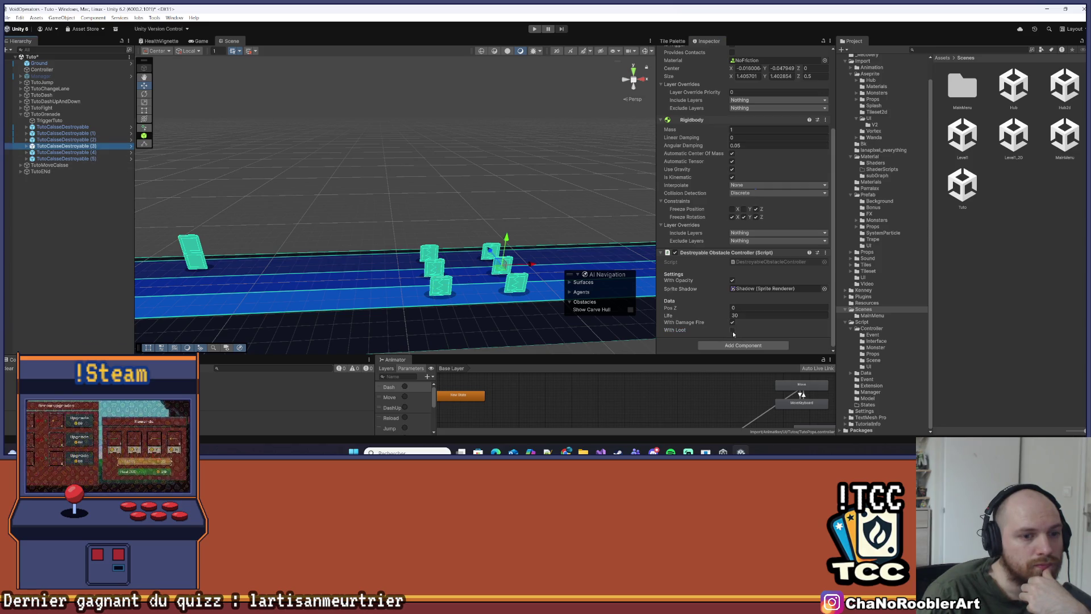
click(64, 152)
click(732, 330)
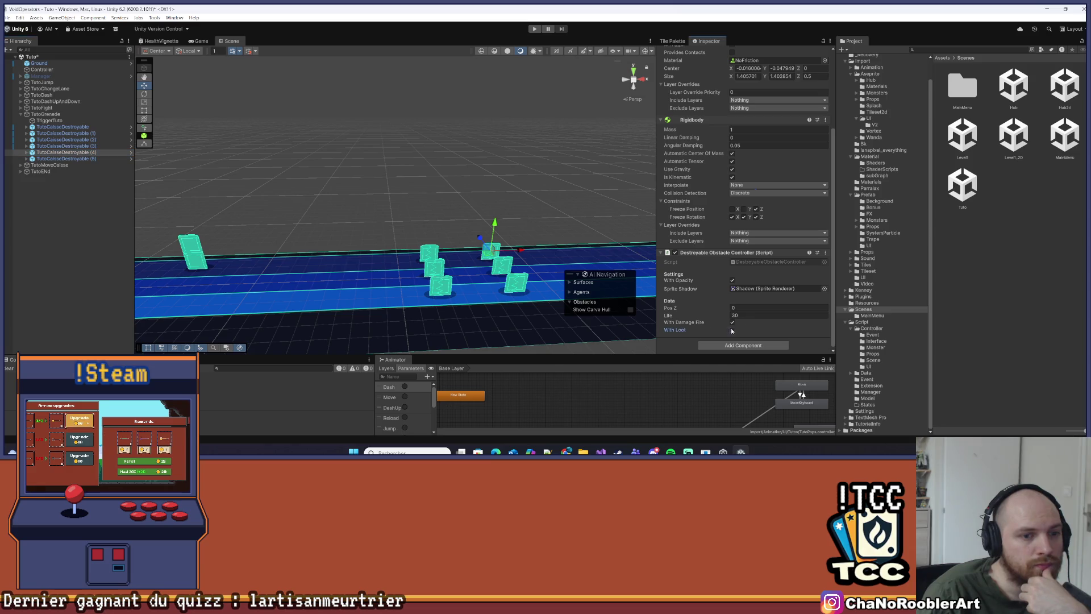
click(66, 159)
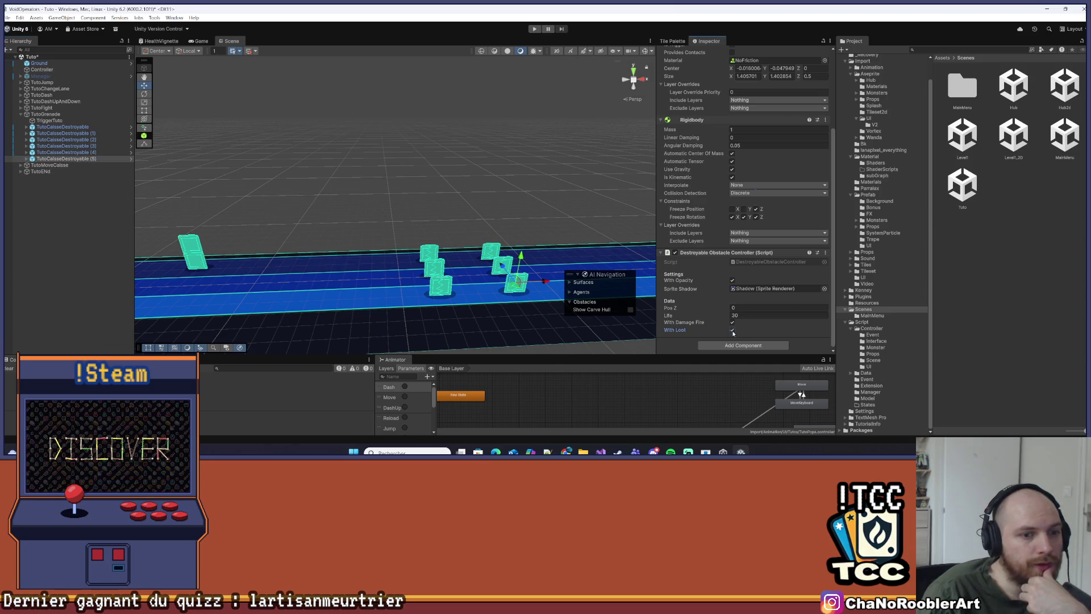
click(369, 176)
click(7, 17)
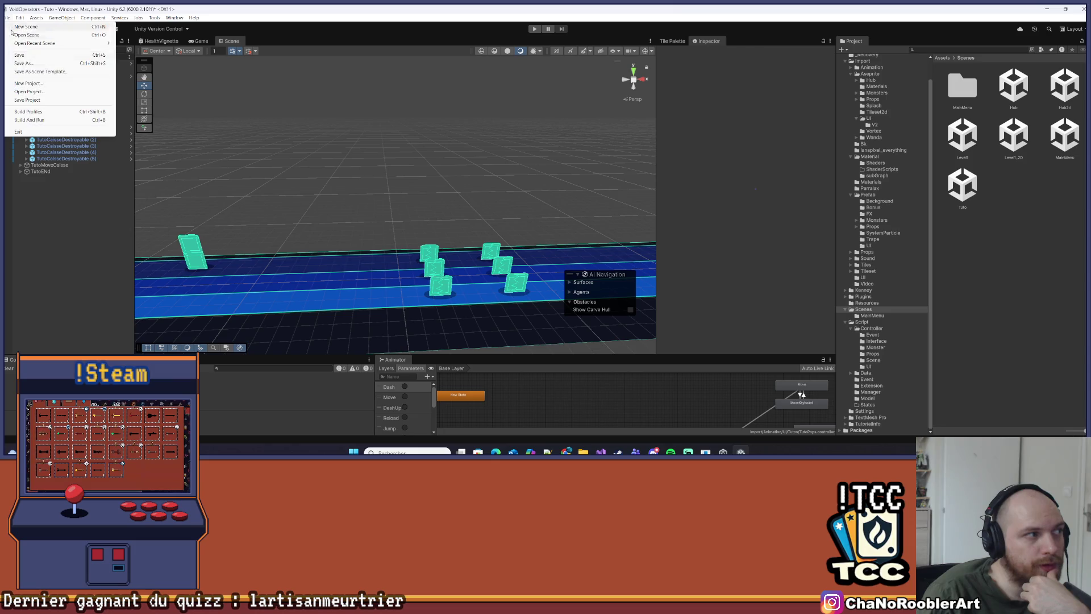
Save the Tuto scene and switch between Visual Studio and Unity
click(27, 57)
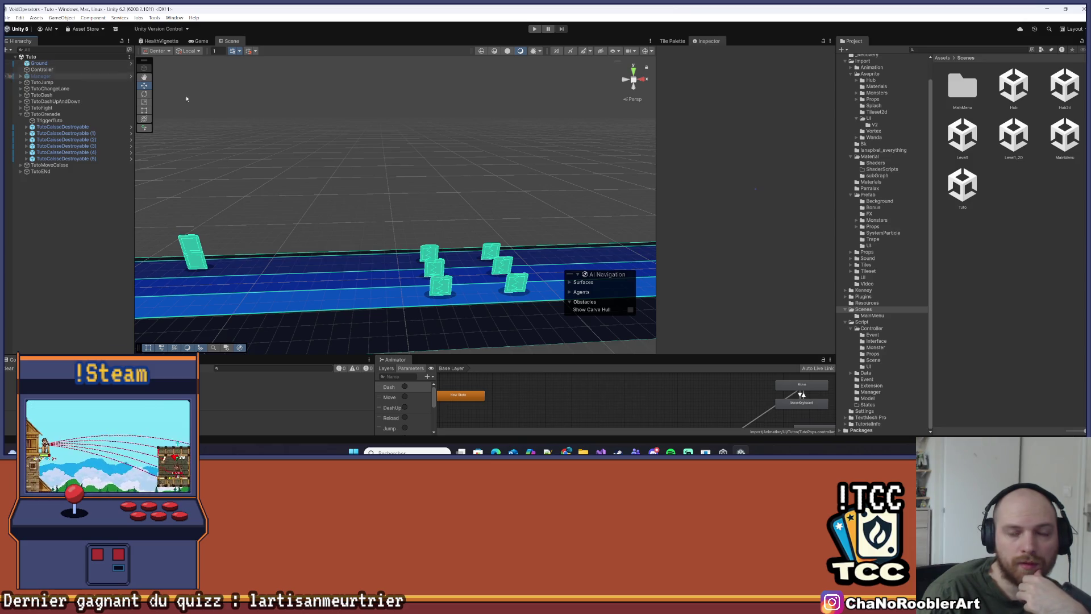
click(600, 452)
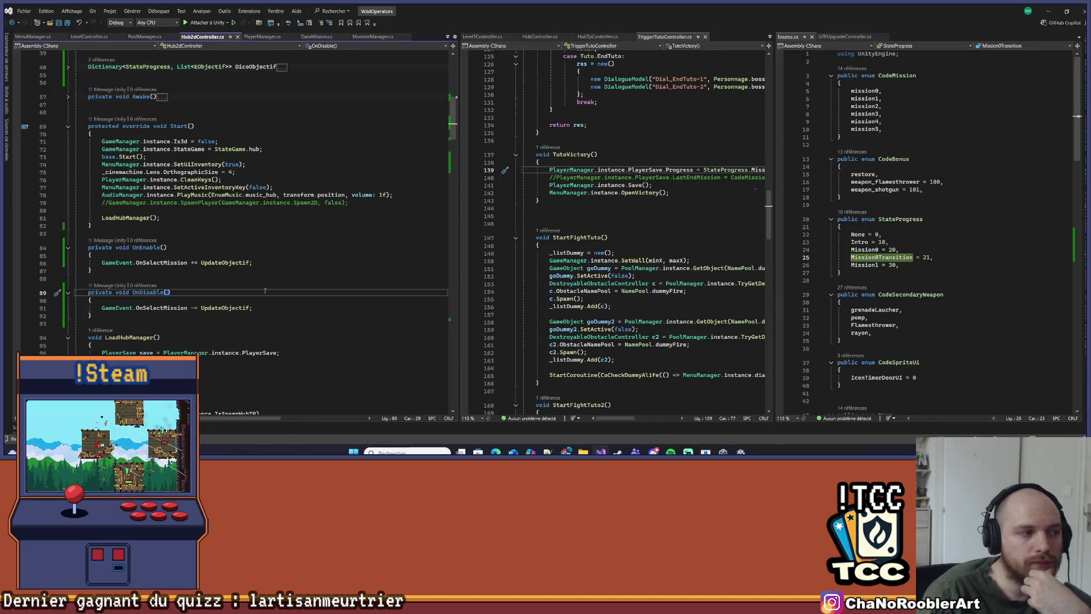
key(alt+Tab)
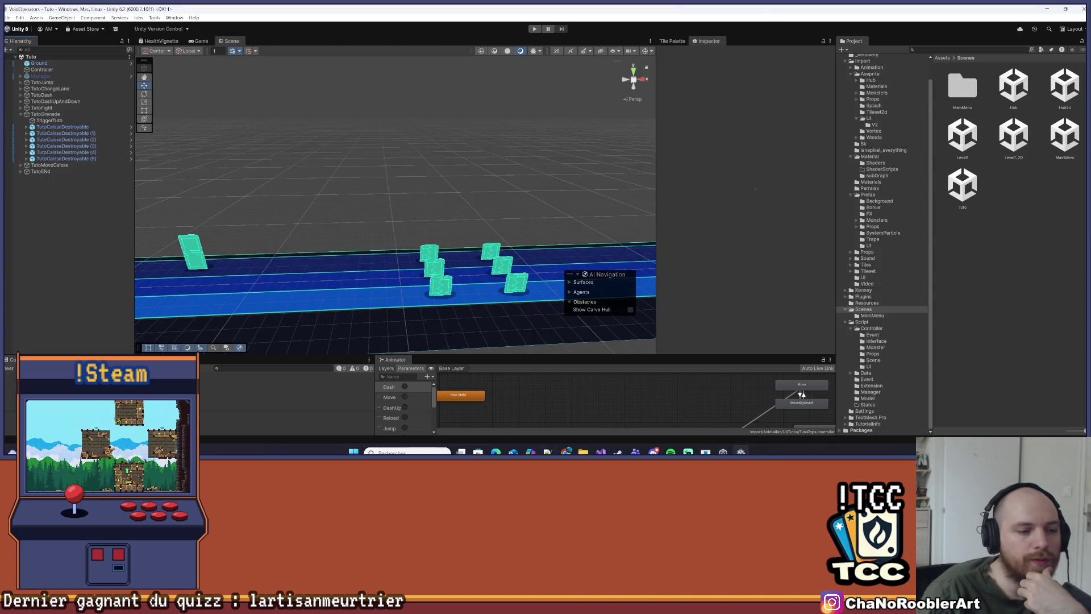
Bring the Story et level design board in Chrome to the front
click(601, 452)
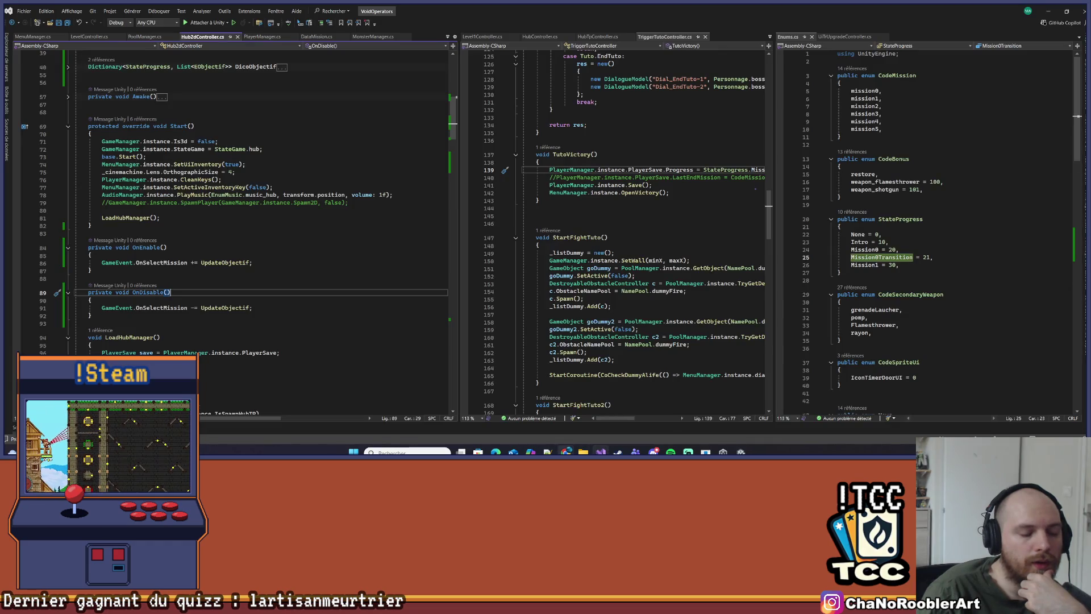
mouse_move(566, 451)
click(590, 413)
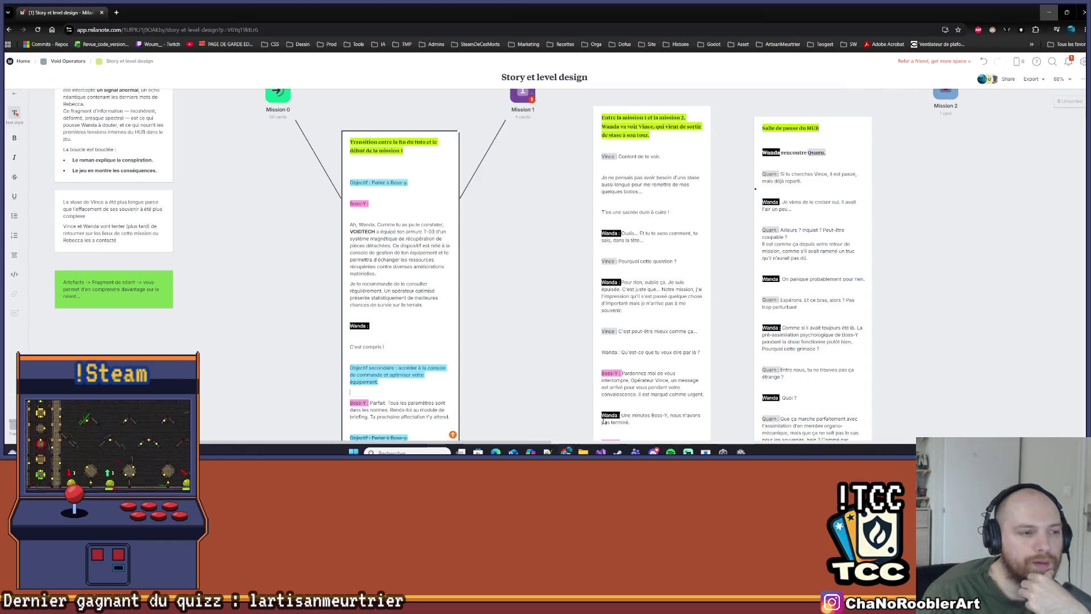
Select the 'C'est compris !' line and the secondary objective paragraph in the transition card
scroll(400, 280, down, 5)
scroll(400, 281, down, 1)
click(390, 233)
drag(348, 180, 394, 187)
drag(385, 224, 350, 208)
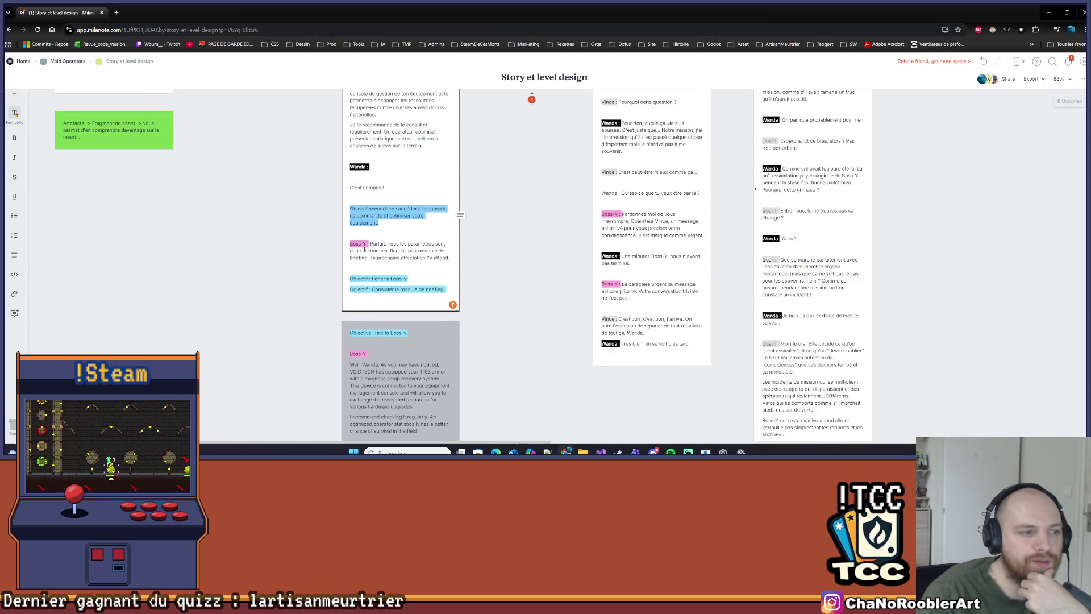
drag(349, 289, 445, 290)
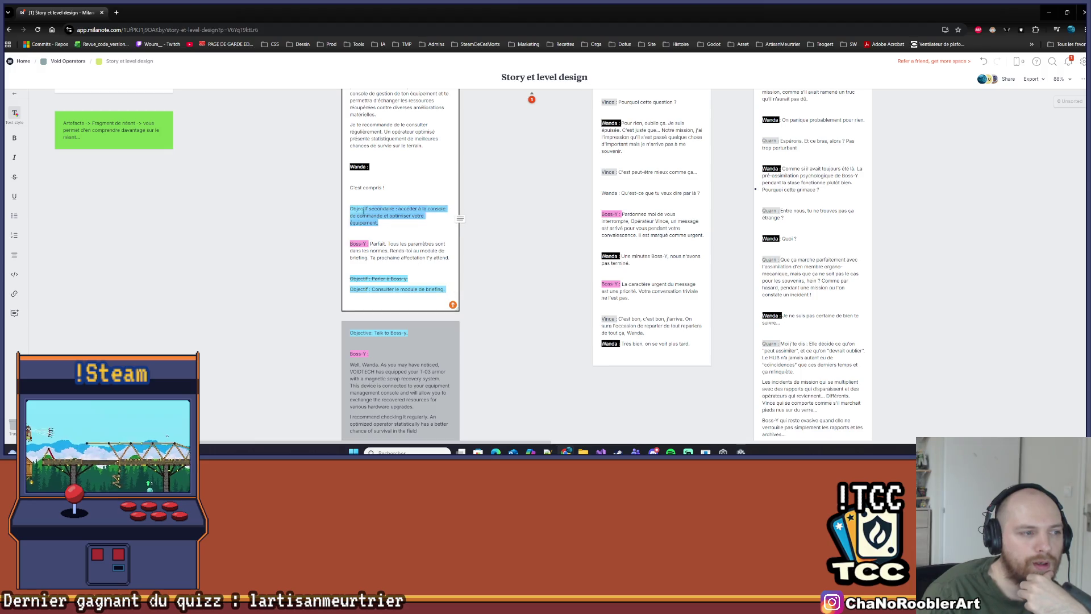
drag(379, 223, 349, 208)
click(396, 230)
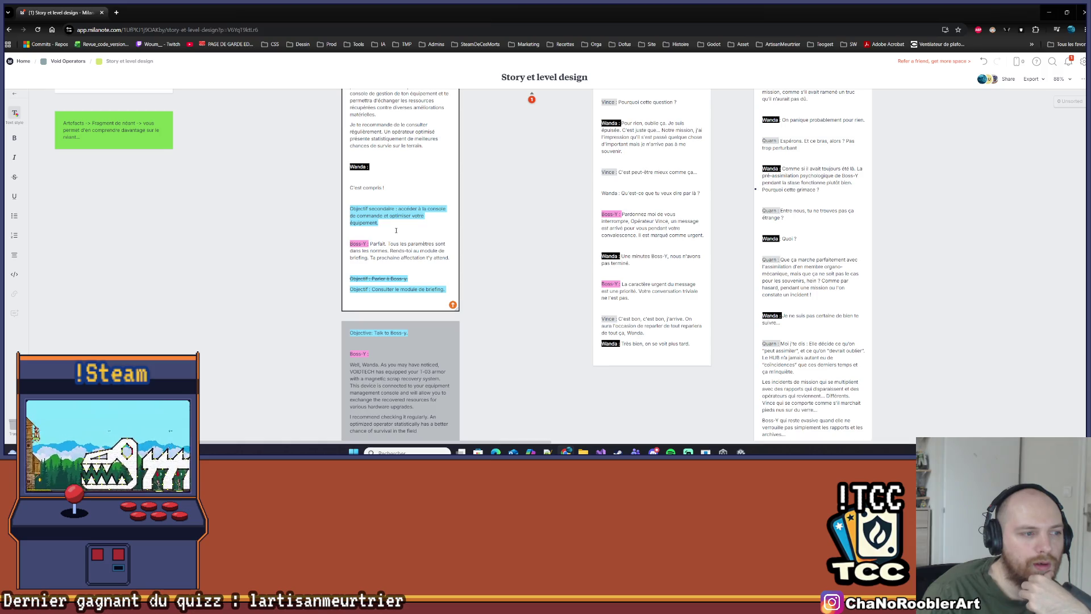
drag(387, 222, 343, 203)
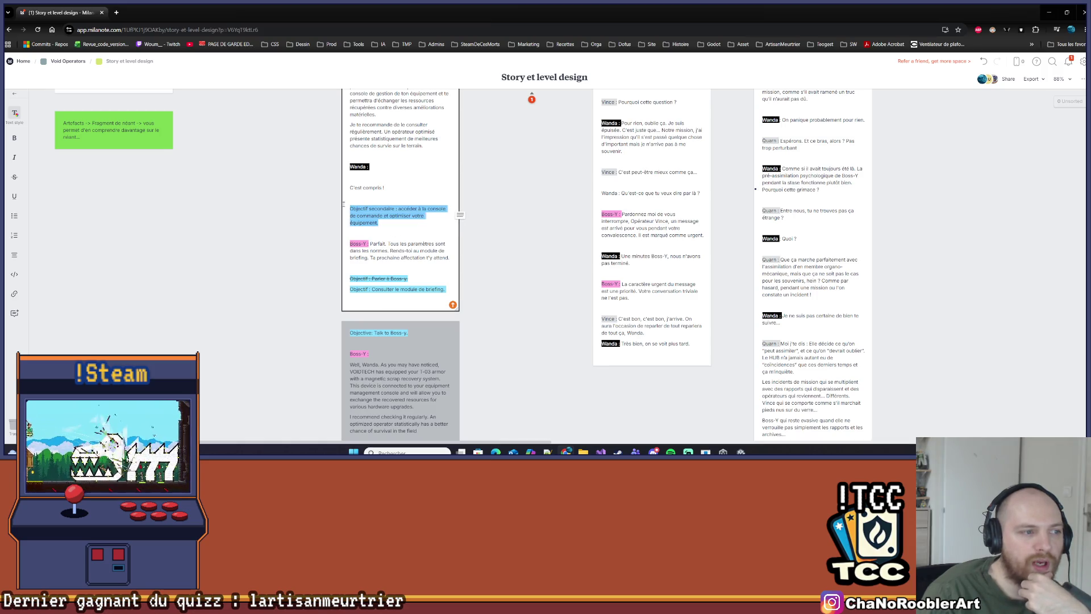
click(380, 239)
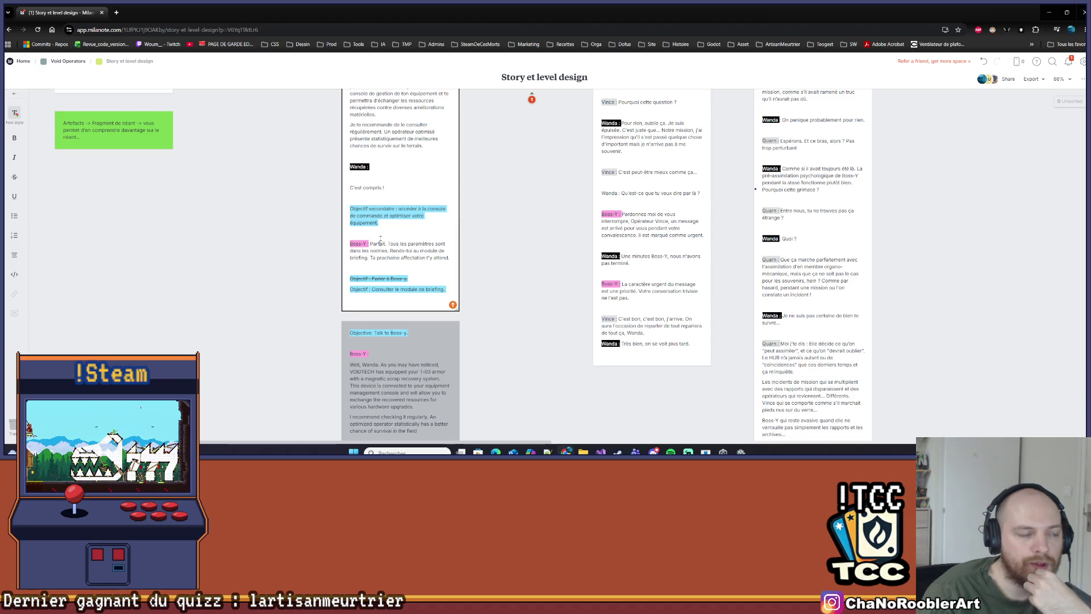
Compare the secondary objective with Boss-Y's 'Parfait' reply, then minimize the browser
triple_click(345, 213)
drag(351, 241, 450, 259)
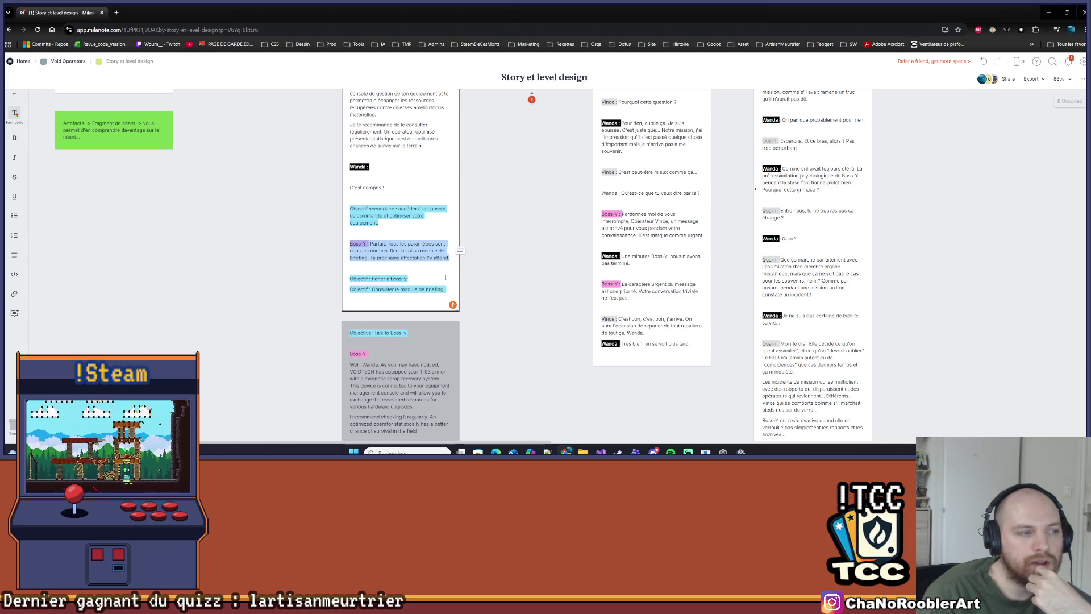
click(400, 201)
triple_click(386, 217)
drag(350, 245, 448, 259)
click(444, 243)
click(1049, 12)
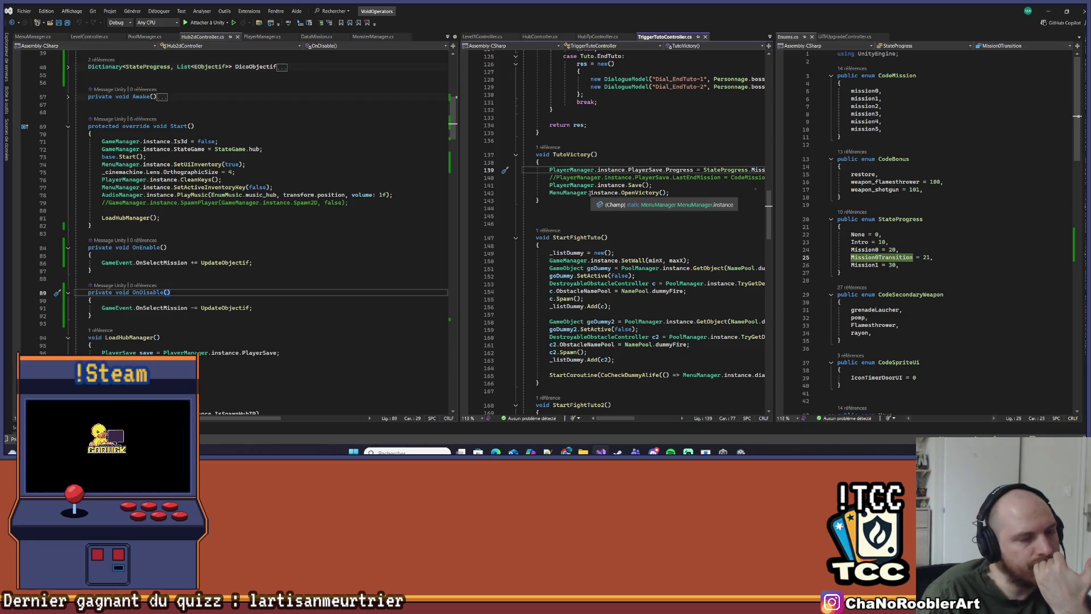
Add a 'Mission0_Finir,' line right after Mission1_Retrouver in the EObjectif enum
click(102, 210)
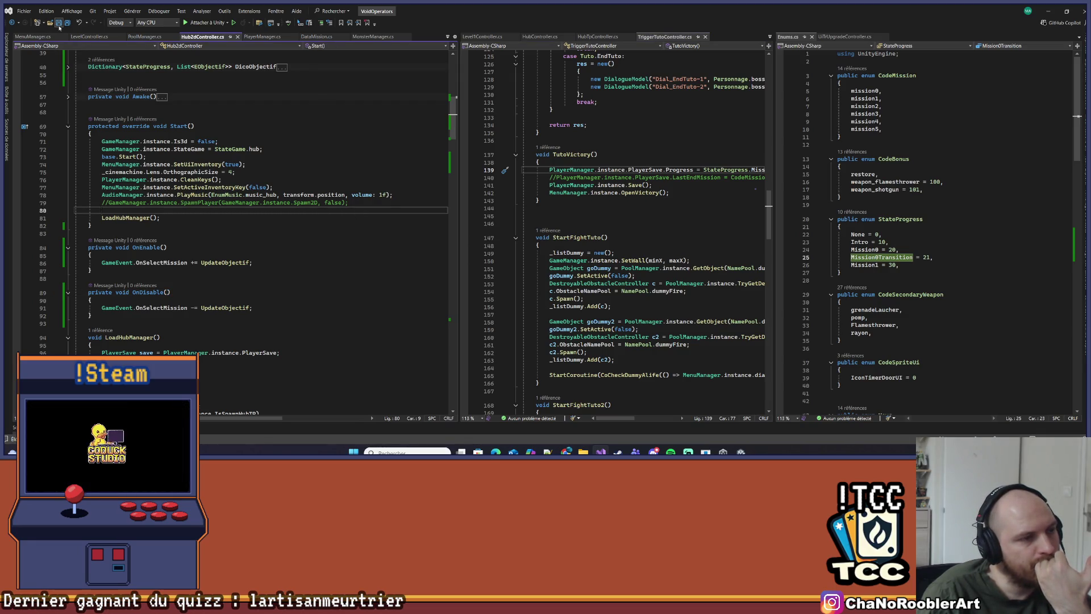
scroll(928, 247, down, 15)
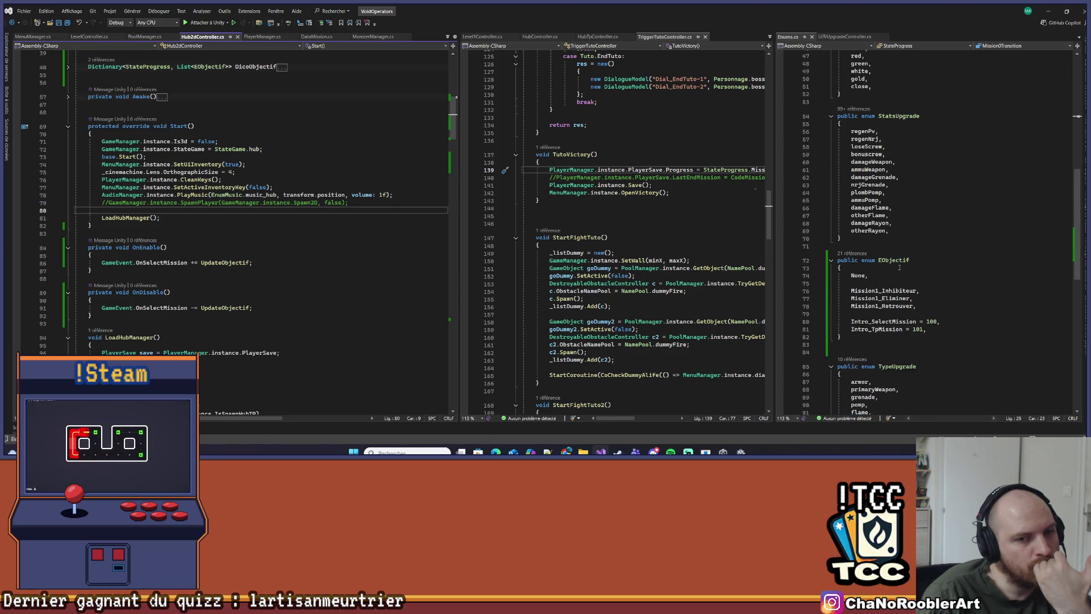
click(929, 332)
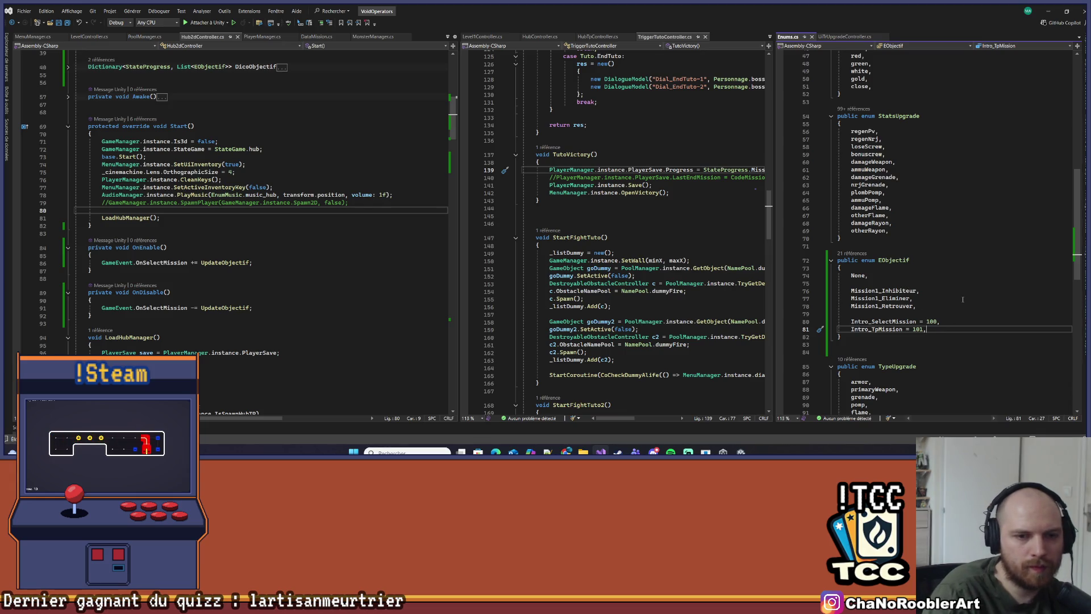
key(Up)
key(Up)
key(Up)
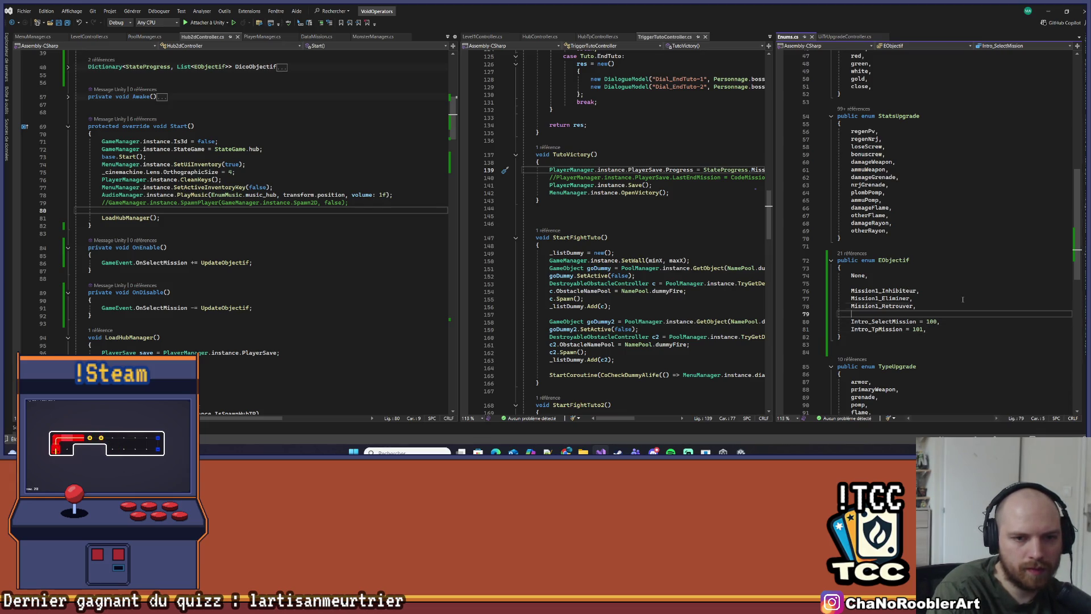
key(Return)
text(Mission)
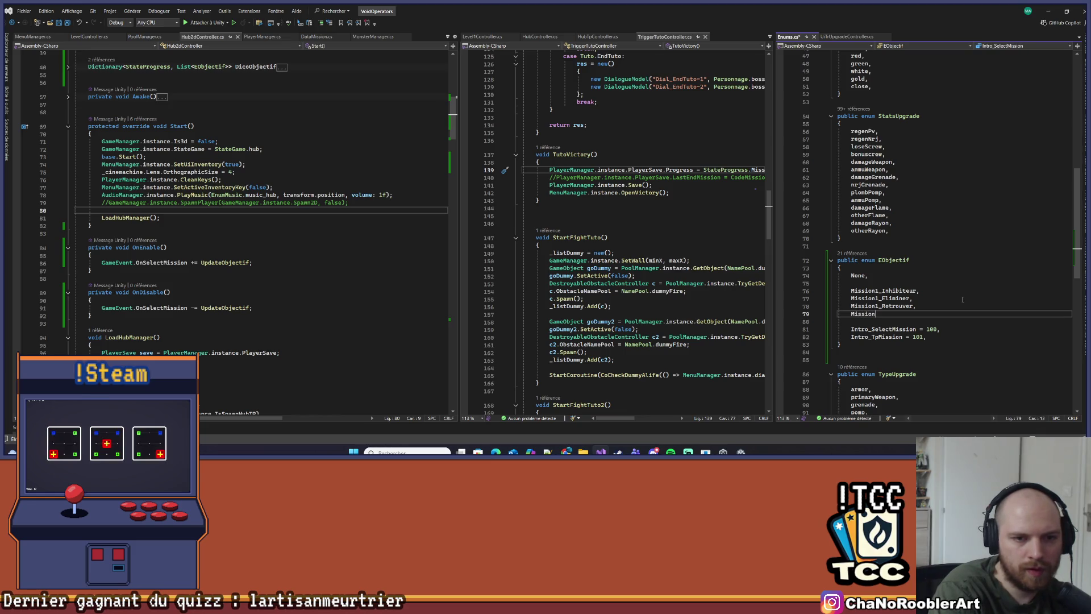
text(2_)
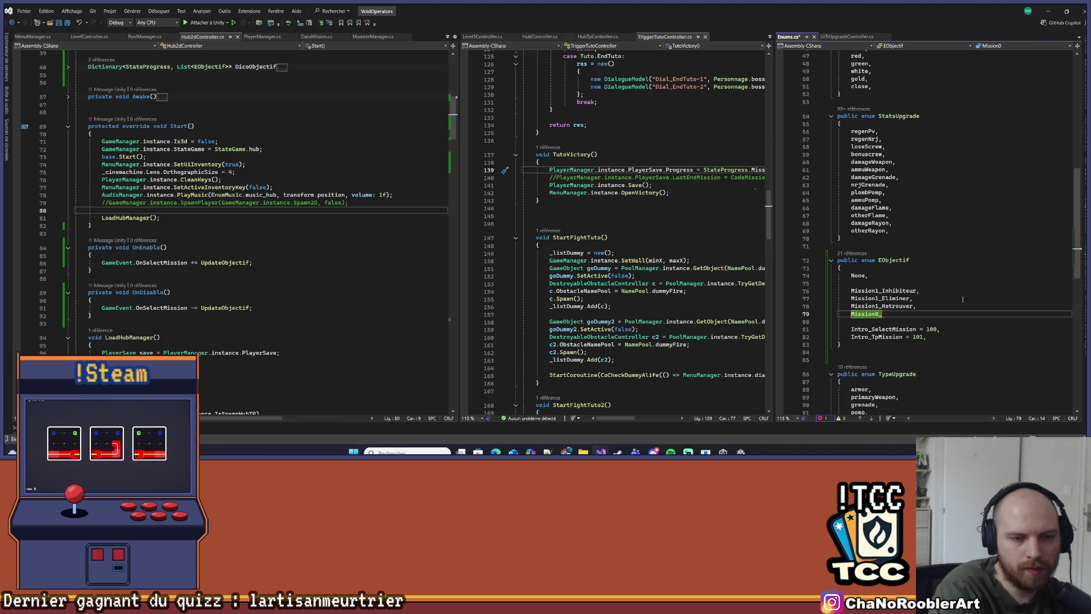
text(Finir,)
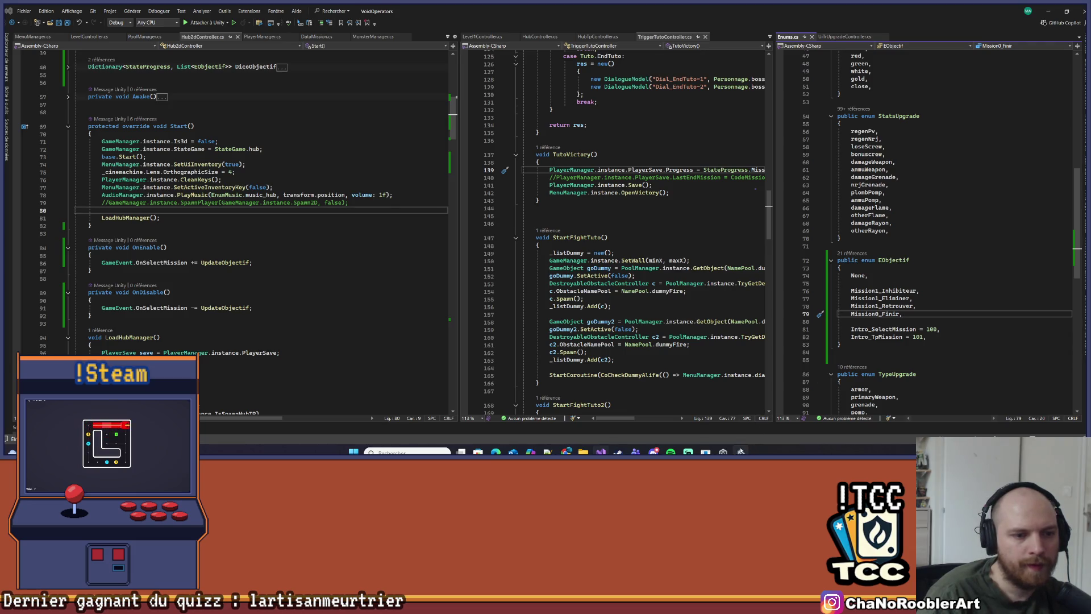
mouse_move(566, 452)
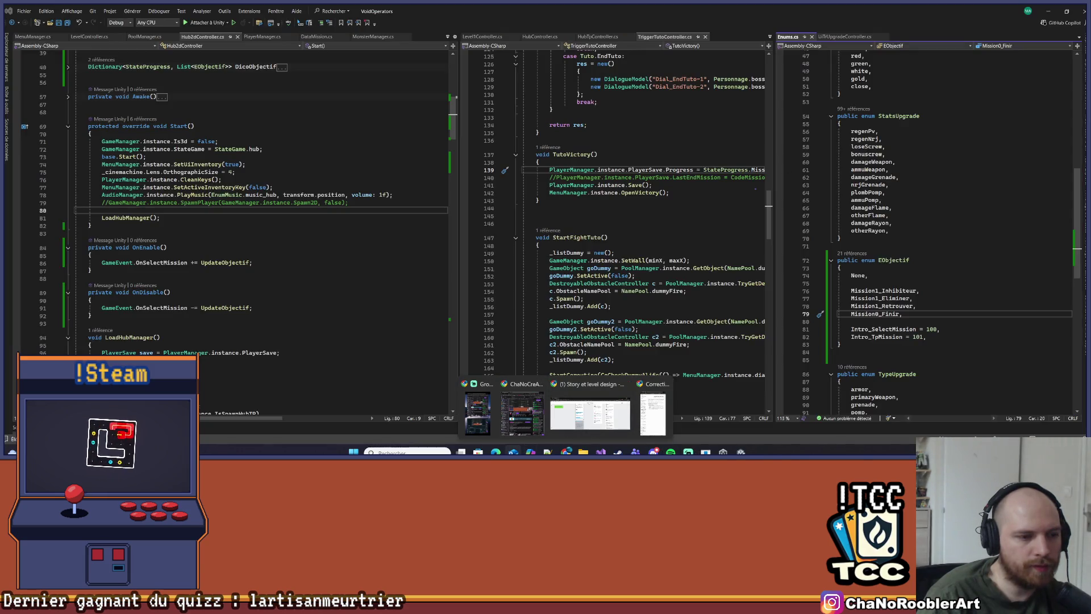
Bring the Unity Translator Studio PRO page to the front
click(477, 413)
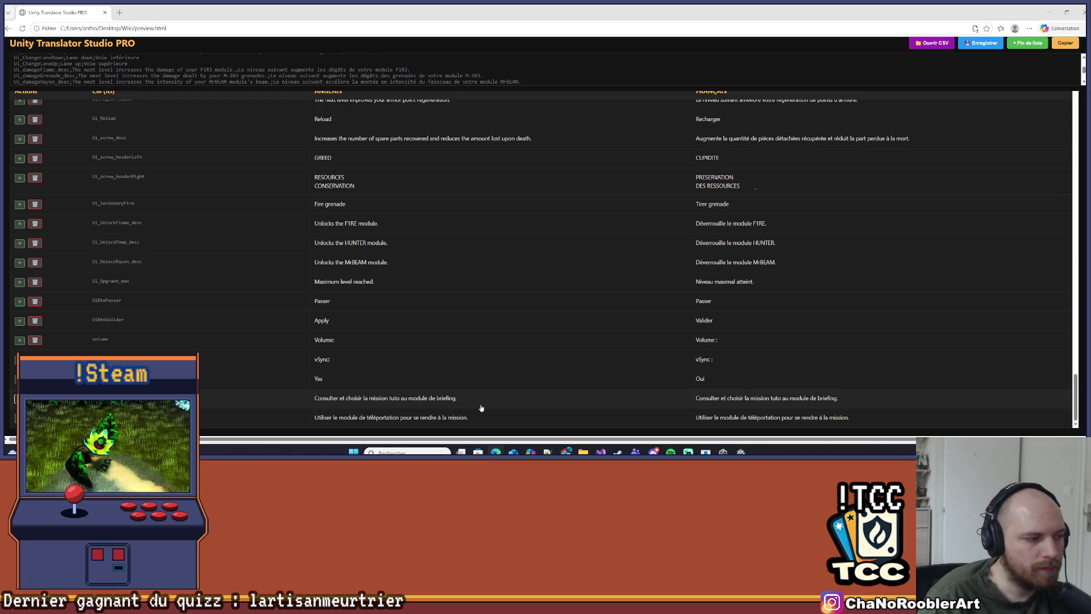
Add a new translation row with French text 'Finir le tuto.' and copy it
key(alt+Tab)
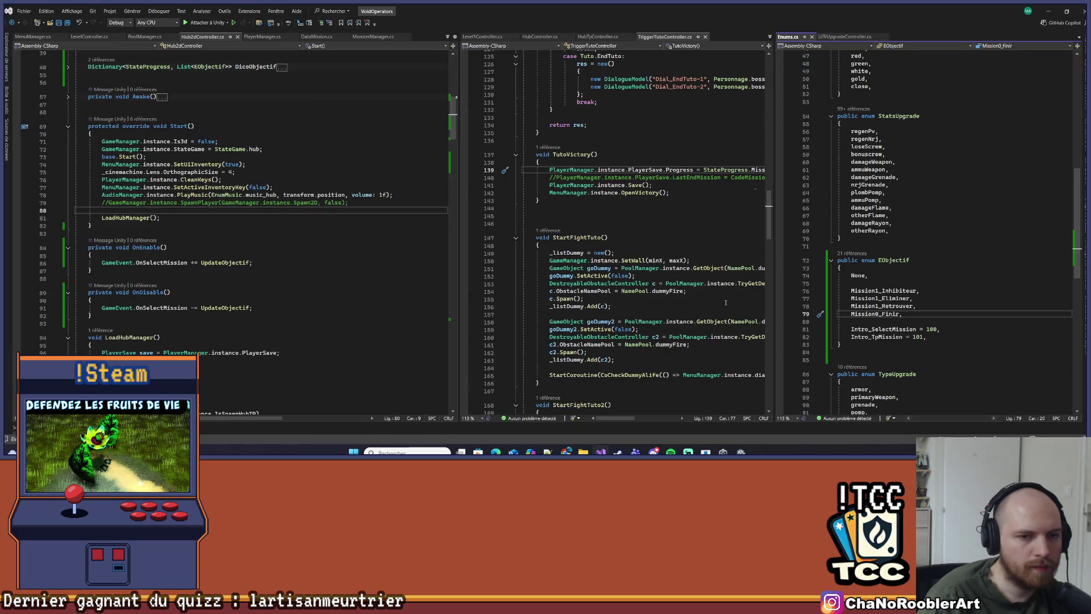
key(alt+Tab)
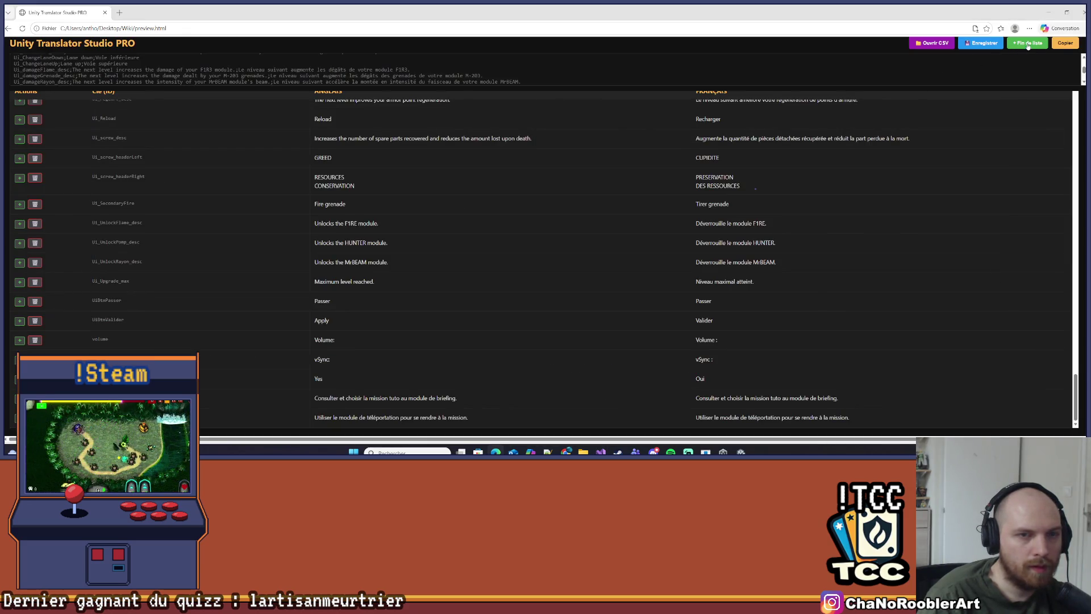
click(1027, 44)
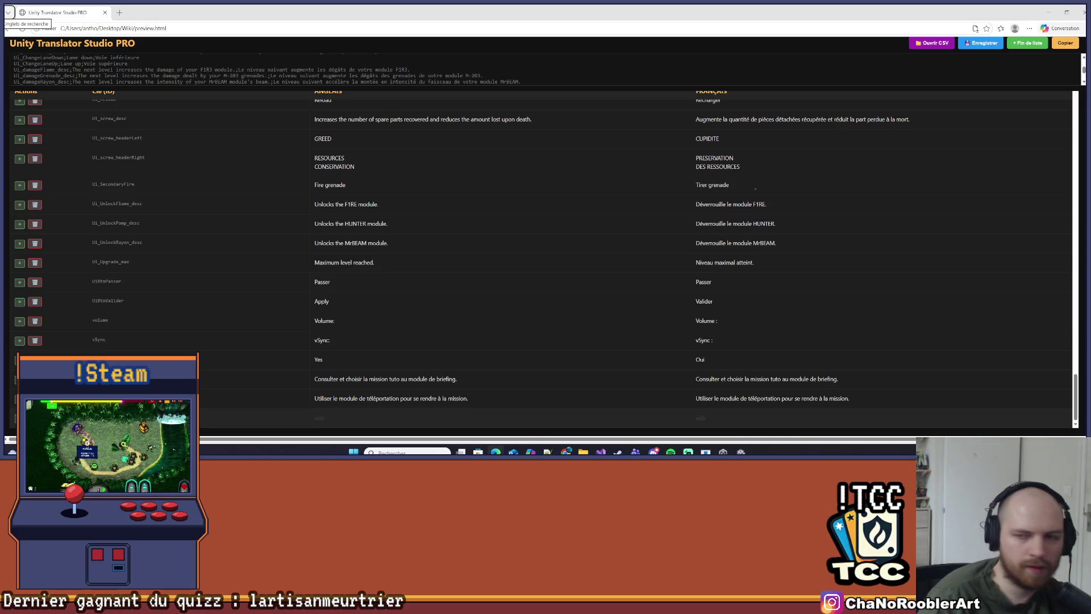
click(690, 422)
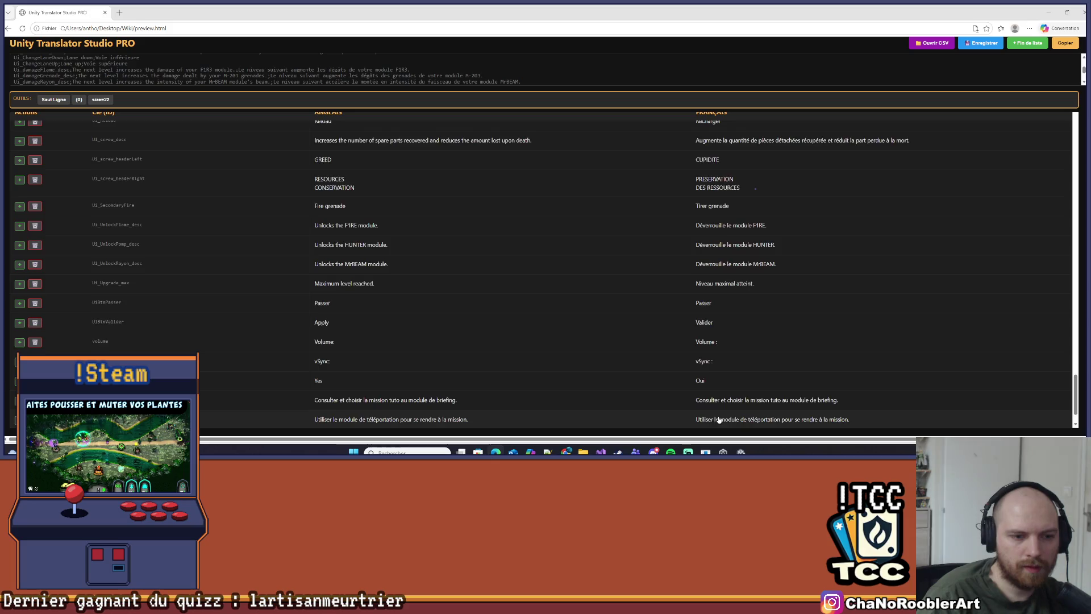
text(Fir)
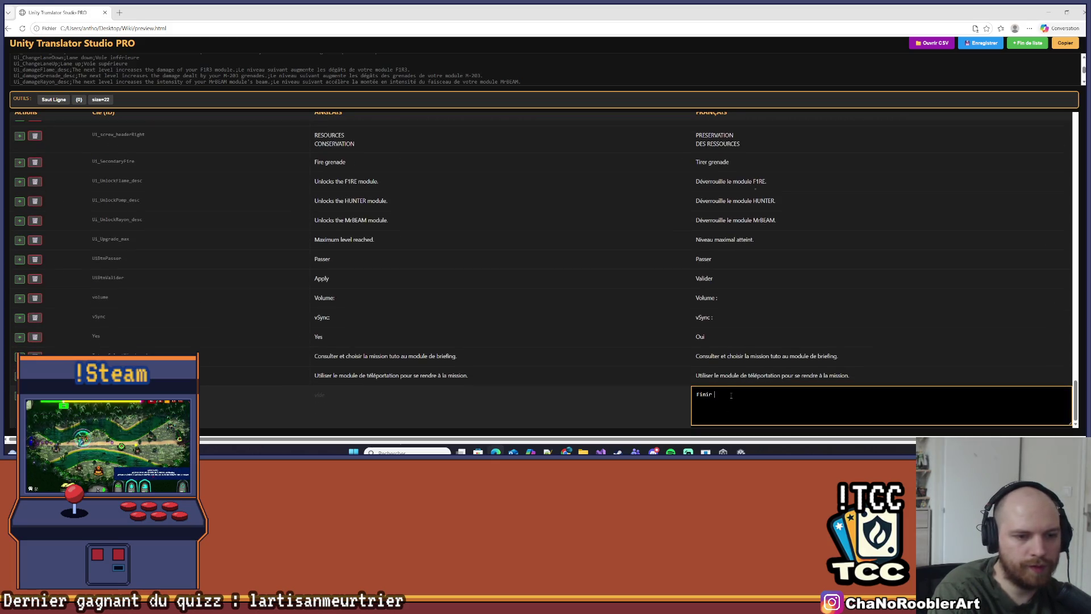
text(o.)
key(ctrl+a)
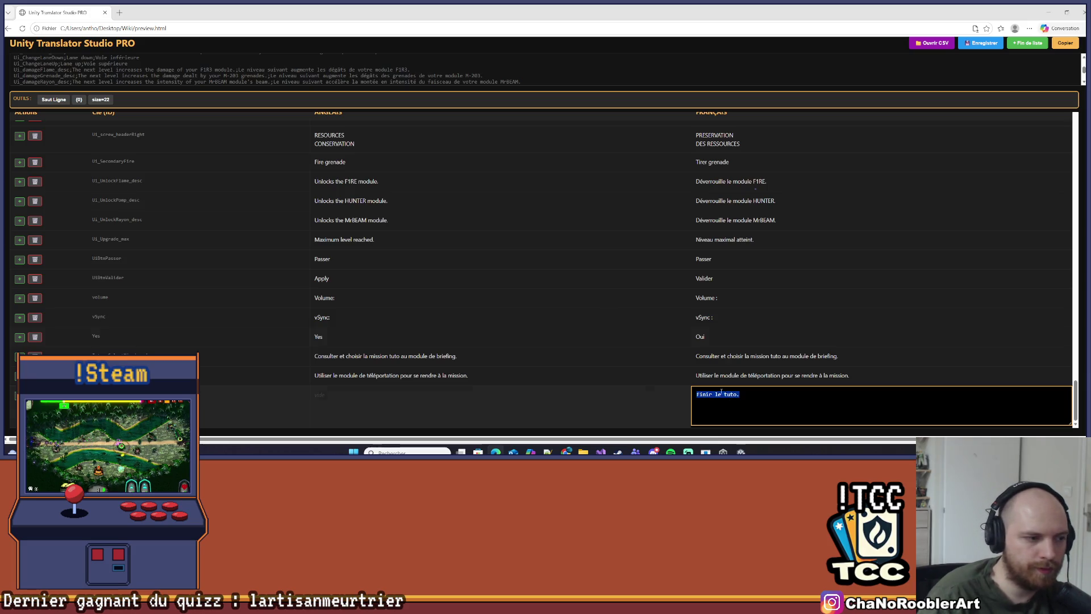
key(ctrl+c)
click(460, 410)
Paste 'Finir le tuto.' as the English text, save the file and return to Visual Studio
click(385, 403)
key(ctrl+v)
key(Return)
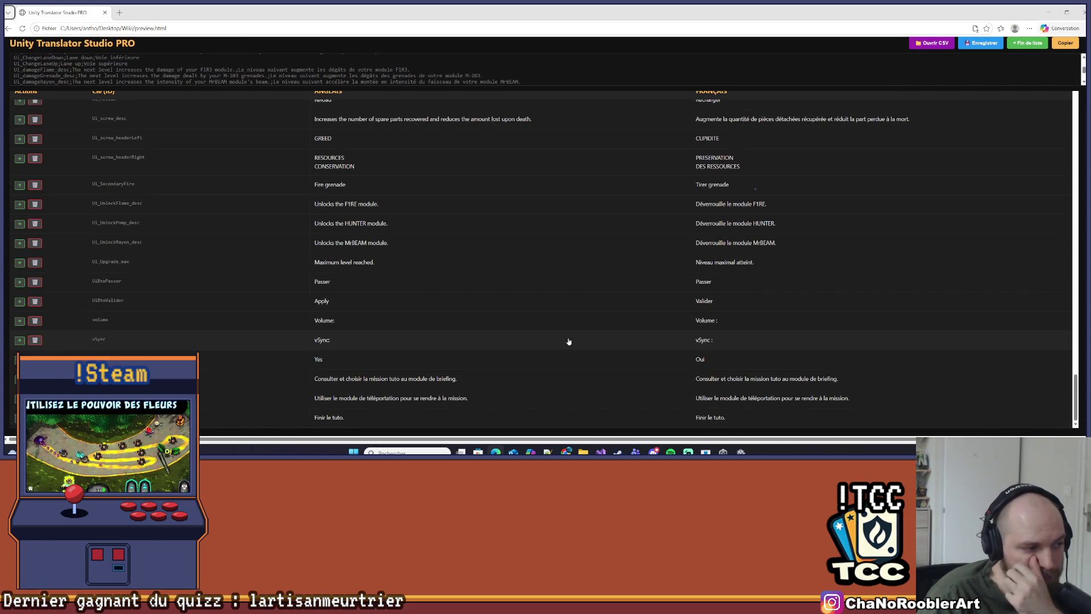
click(979, 45)
click(622, 81)
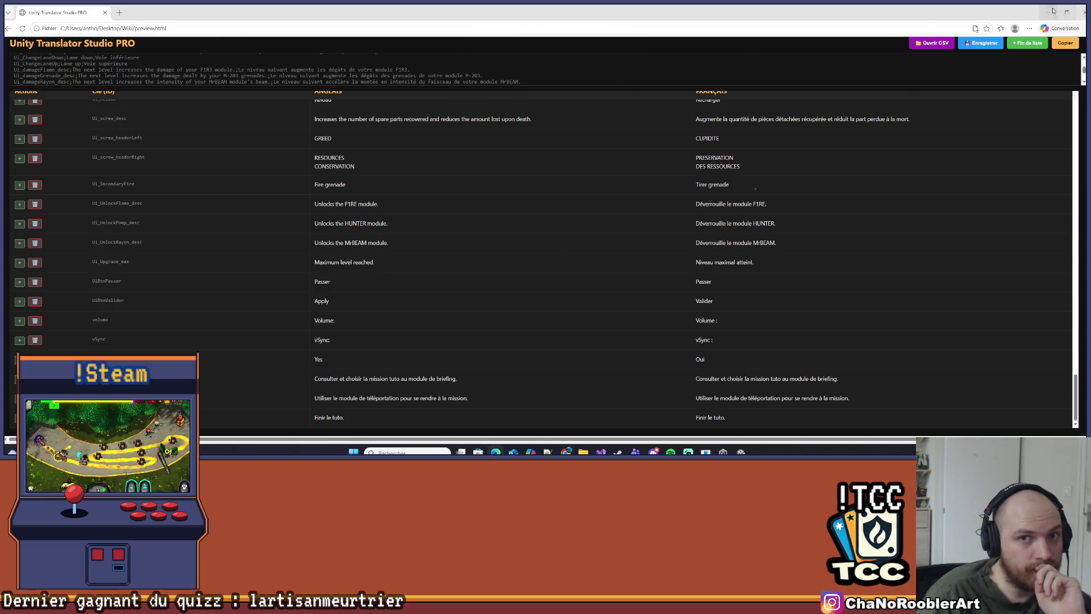
click(1048, 12)
scroll(561, 319, down, 3)
scroll(909, 256, down, 1)
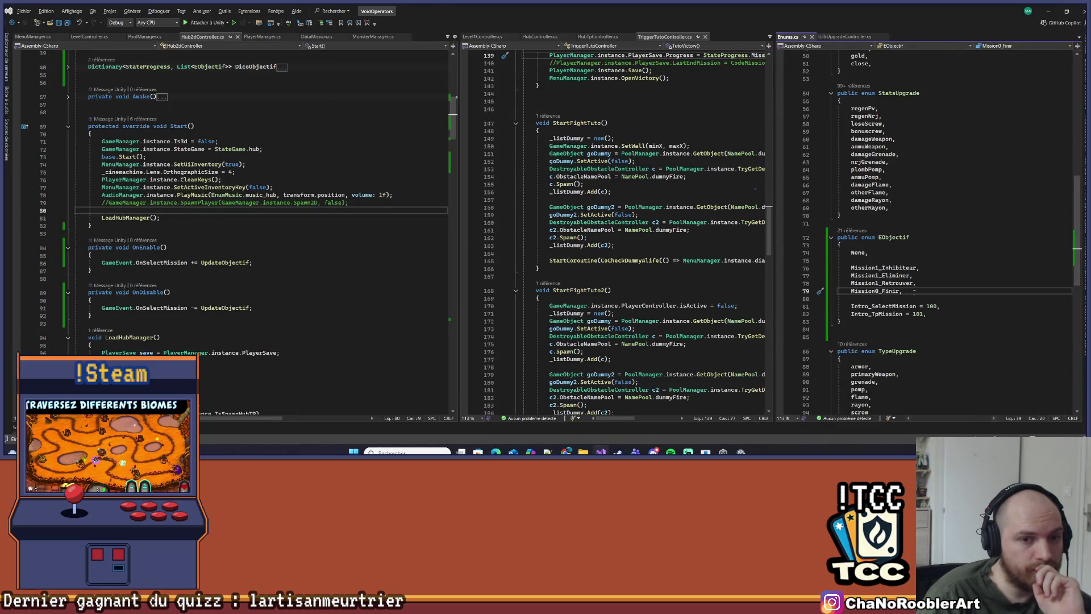
click(897, 291)
click(176, 194)
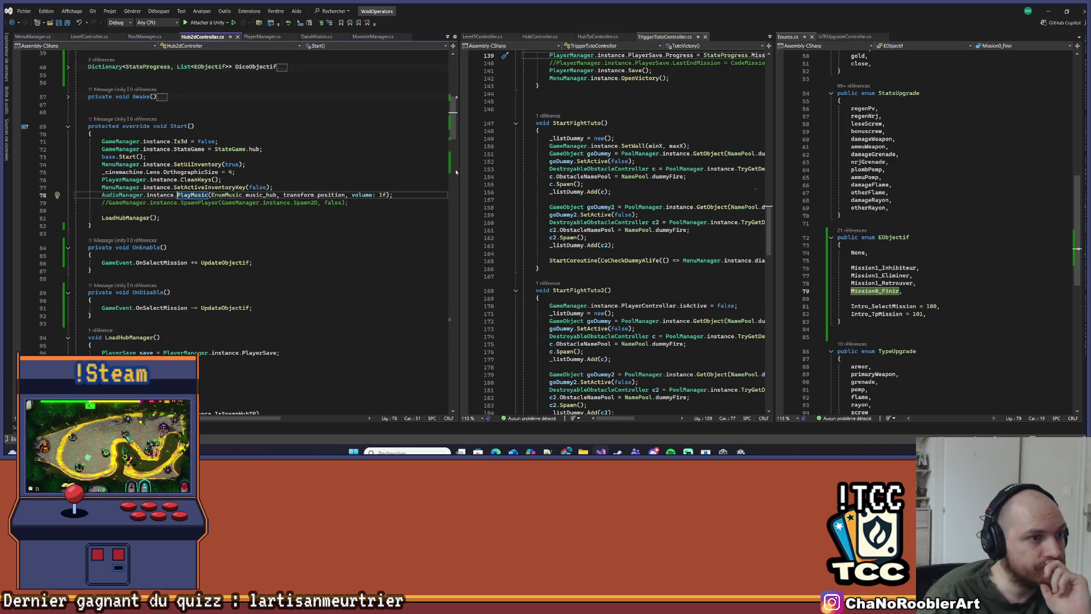
drag(458, 170, 475, 171)
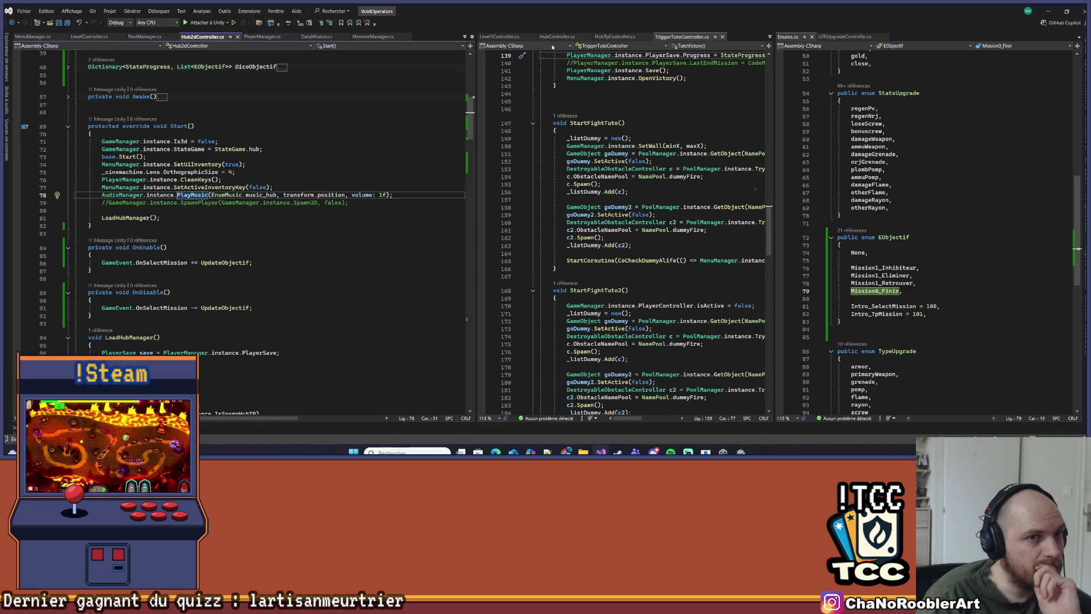
click(465, 38)
scroll(502, 275, down, 5)
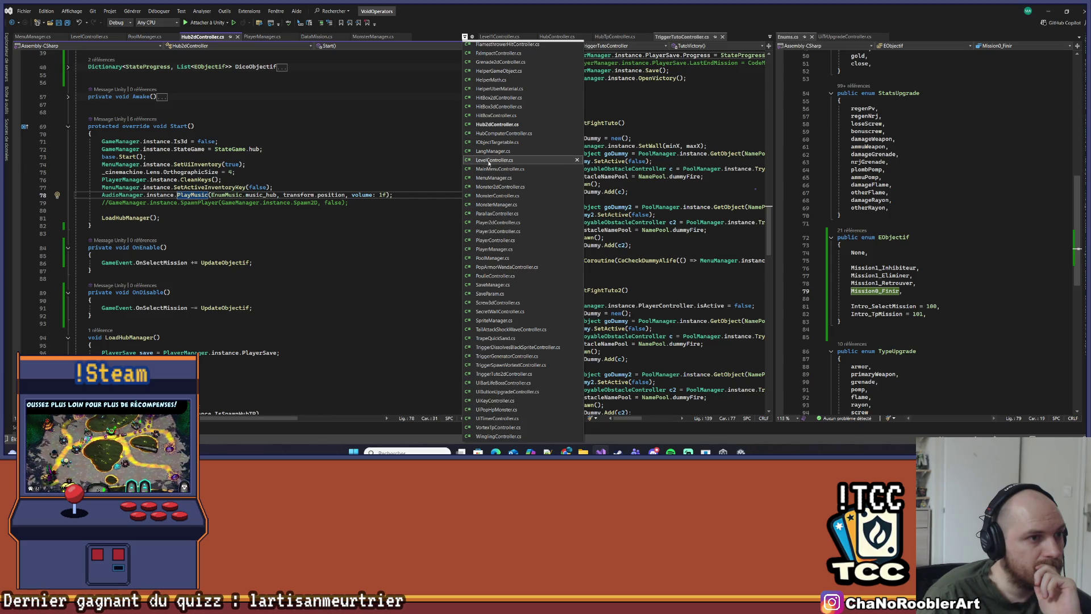
scroll(512, 392, up, 10)
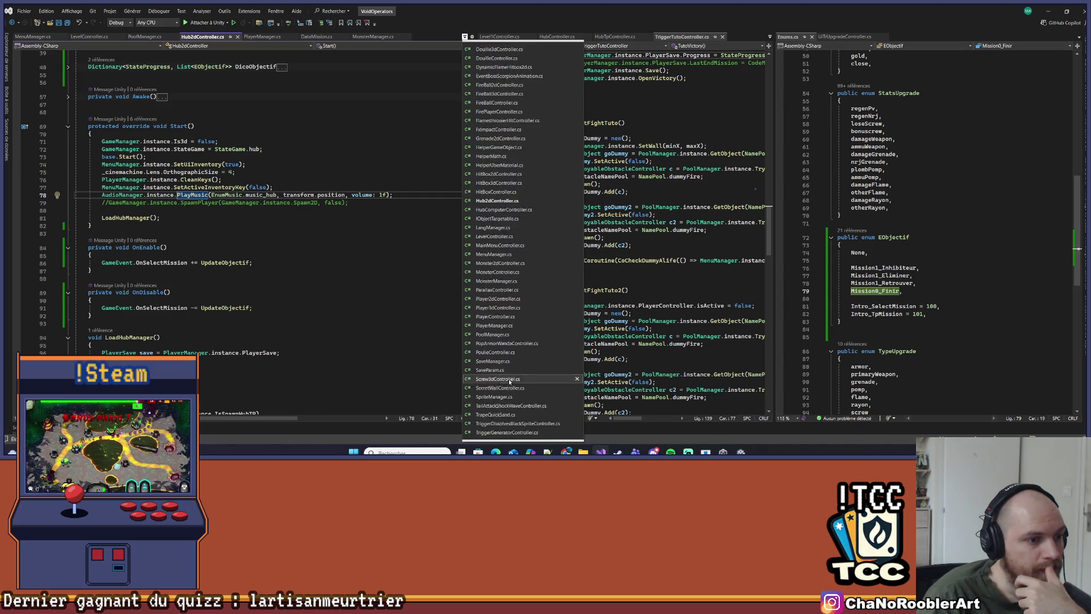
click(376, 122)
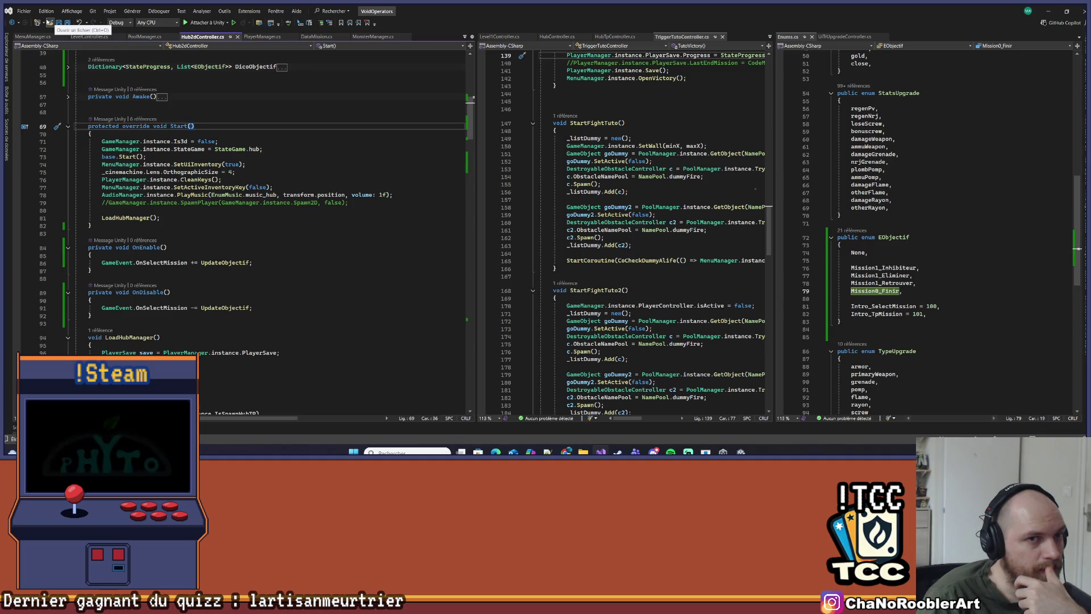
click(50, 22)
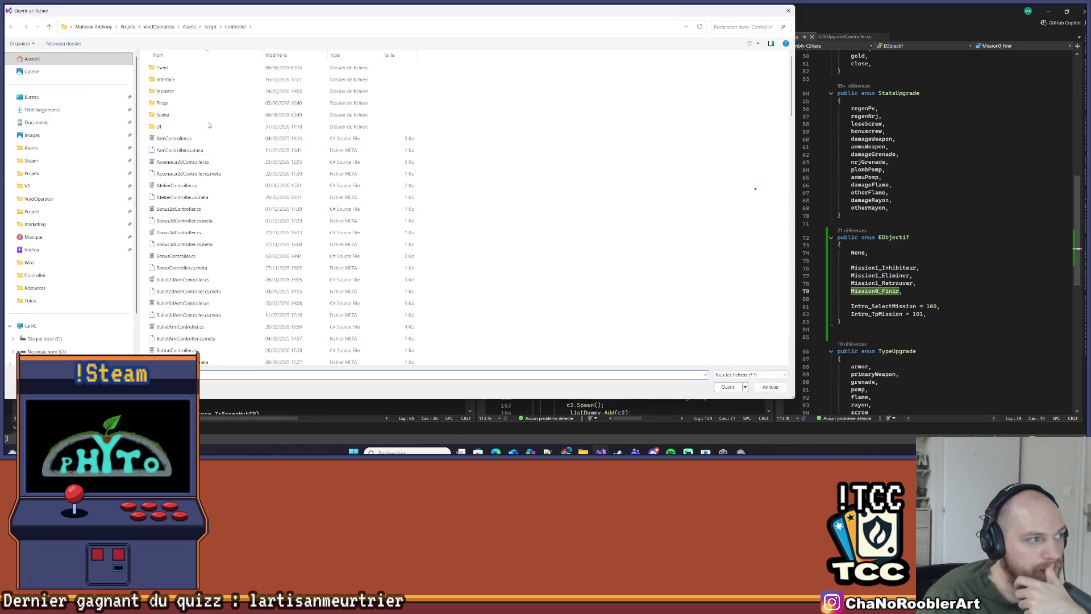
In the Open File dialog, go into the Controller/Scene folder and open TutoController.cs
scroll(223, 301, down, 10)
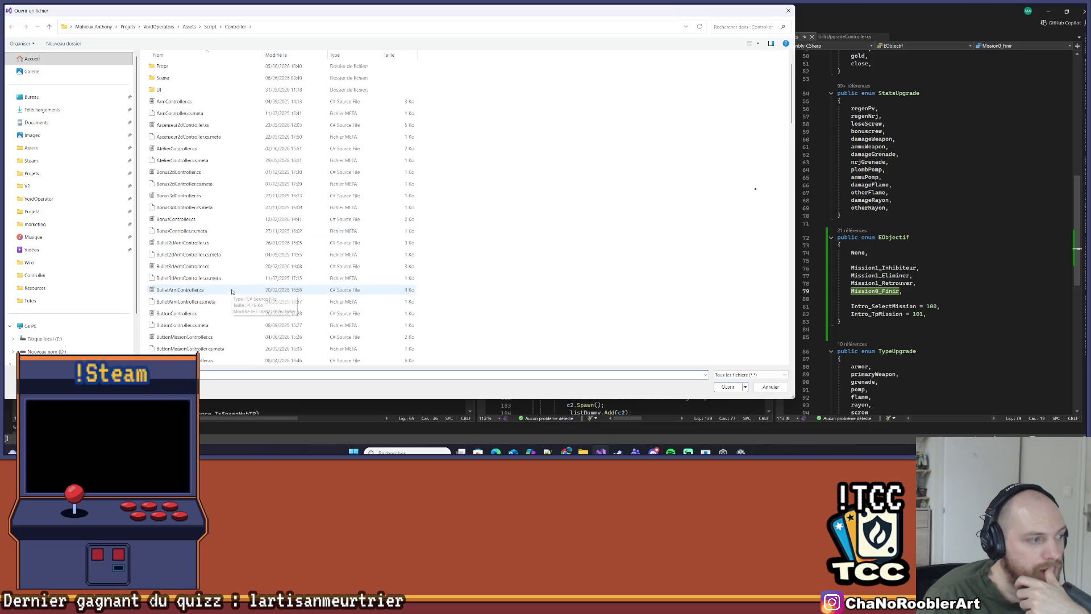
scroll(223, 310, down, 15)
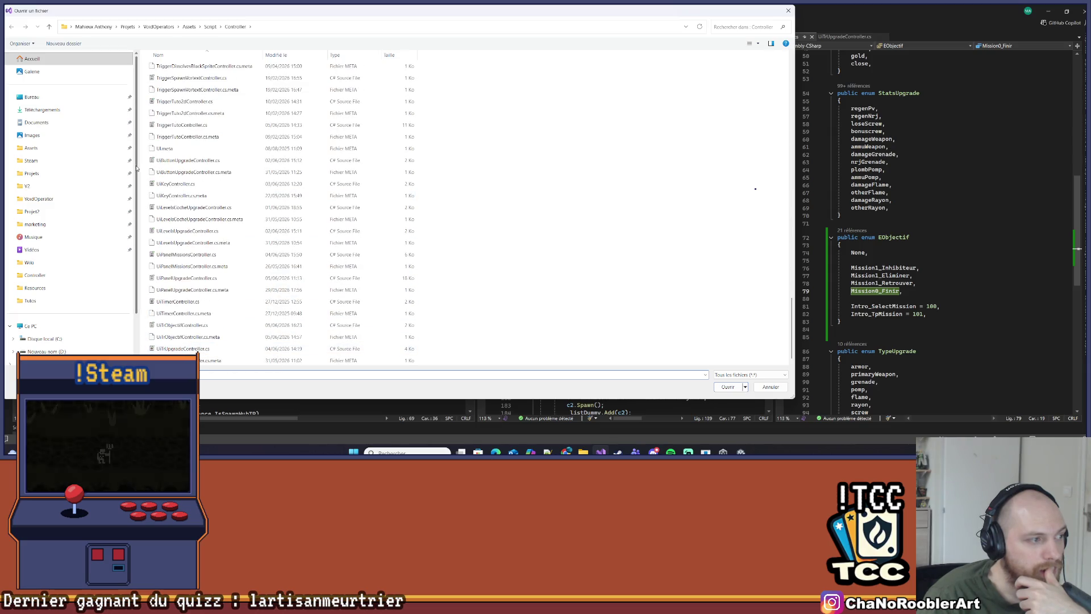
scroll(152, 173, up, 12)
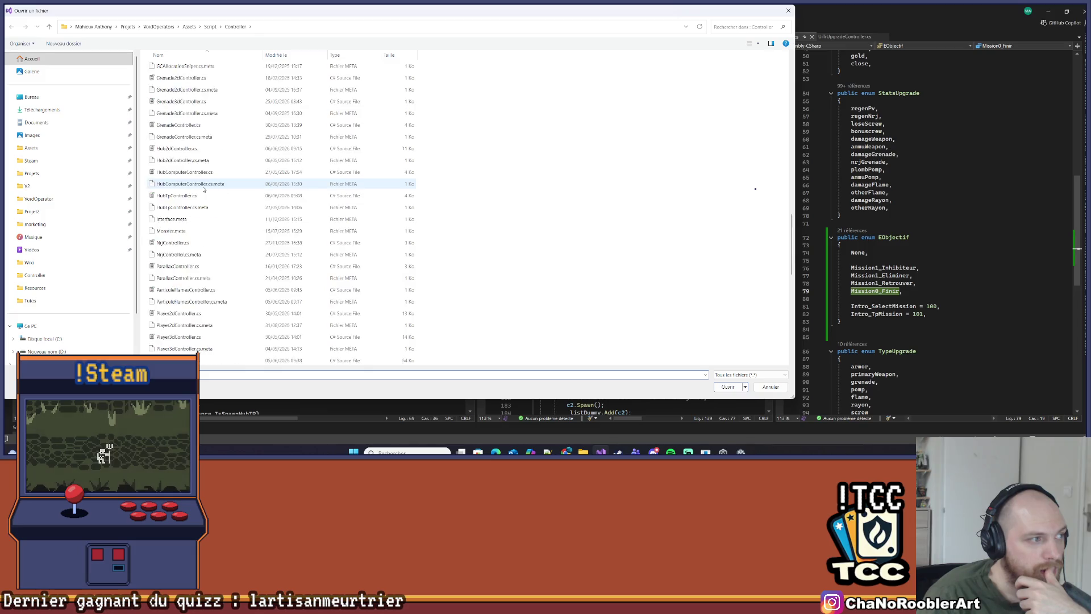
scroll(191, 205, up, 4)
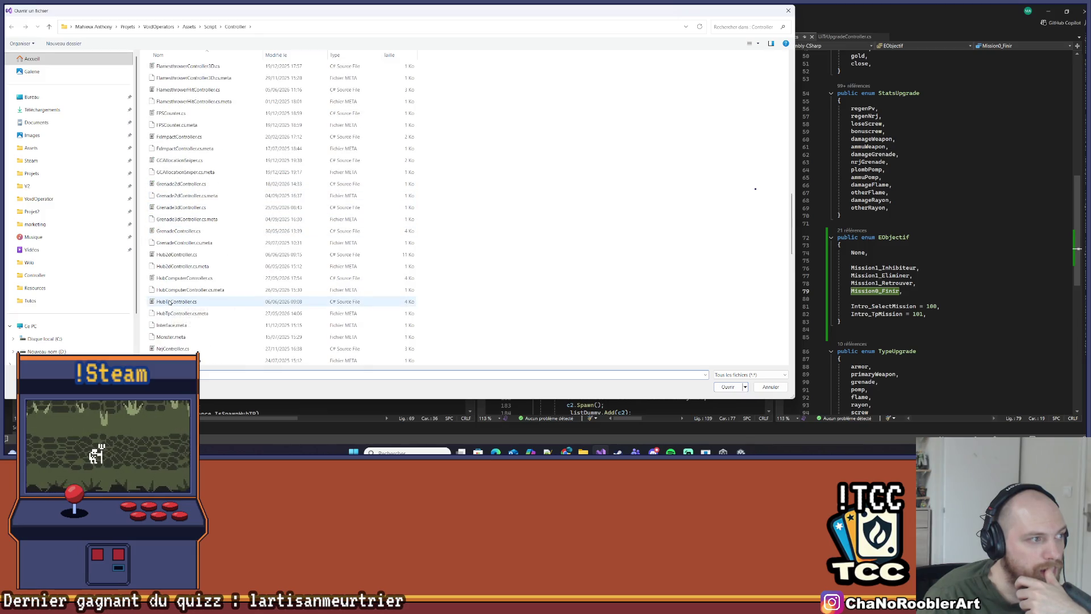
scroll(188, 227, up, 15)
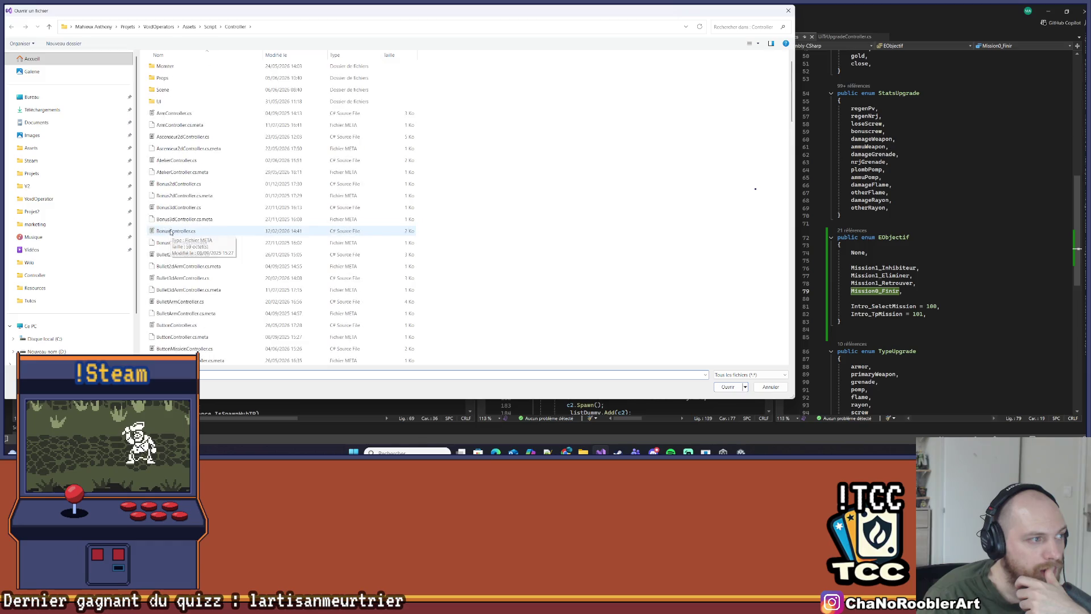
double_click(183, 115)
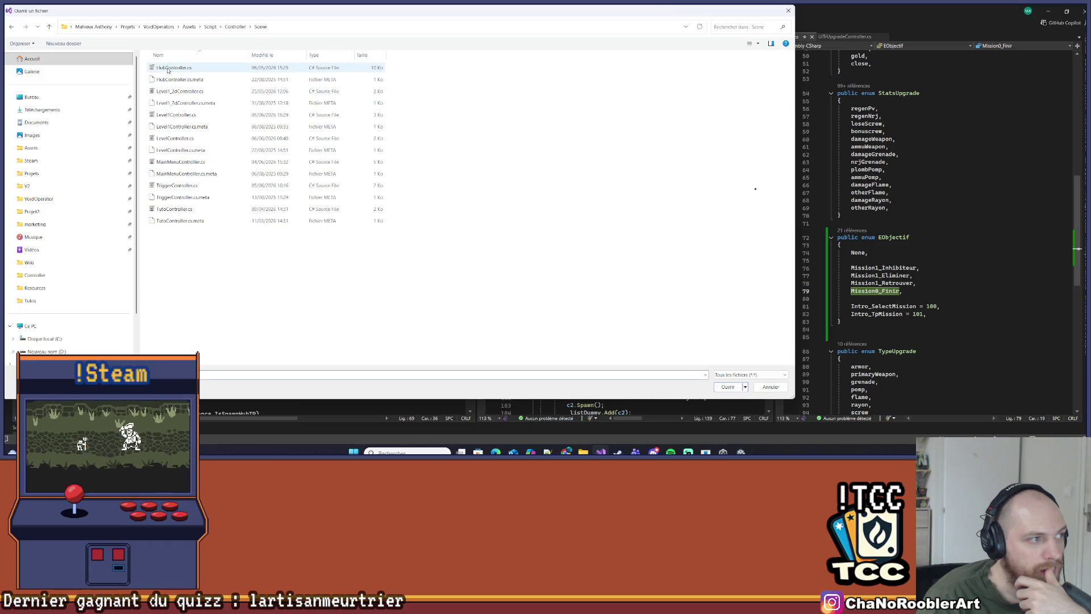
double_click(173, 209)
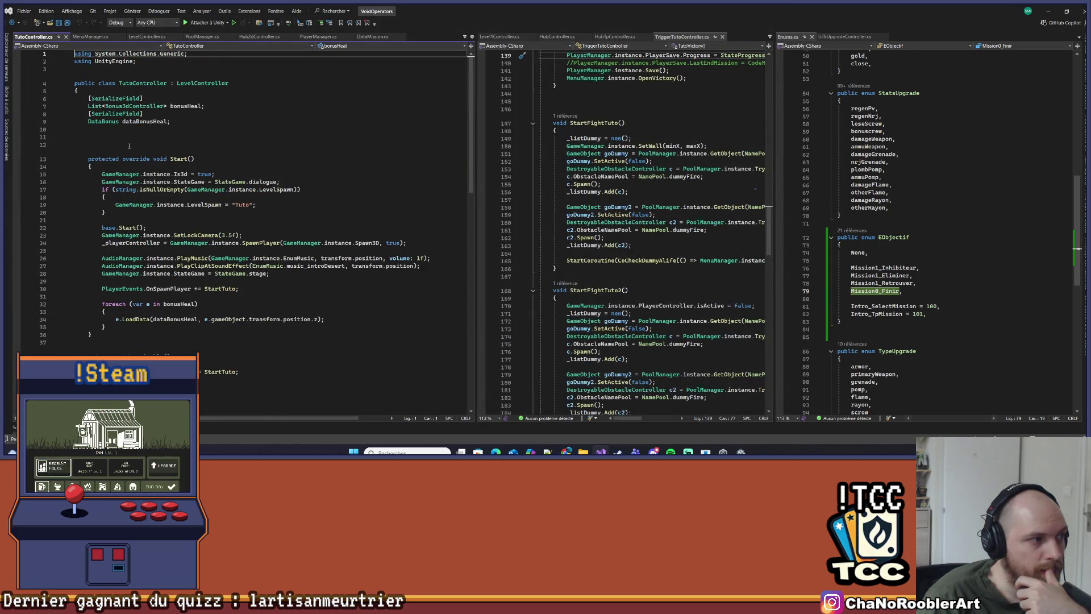
Insert a blank line at the top of TutoController's StartTuto method body
scroll(261, 273, down, 4)
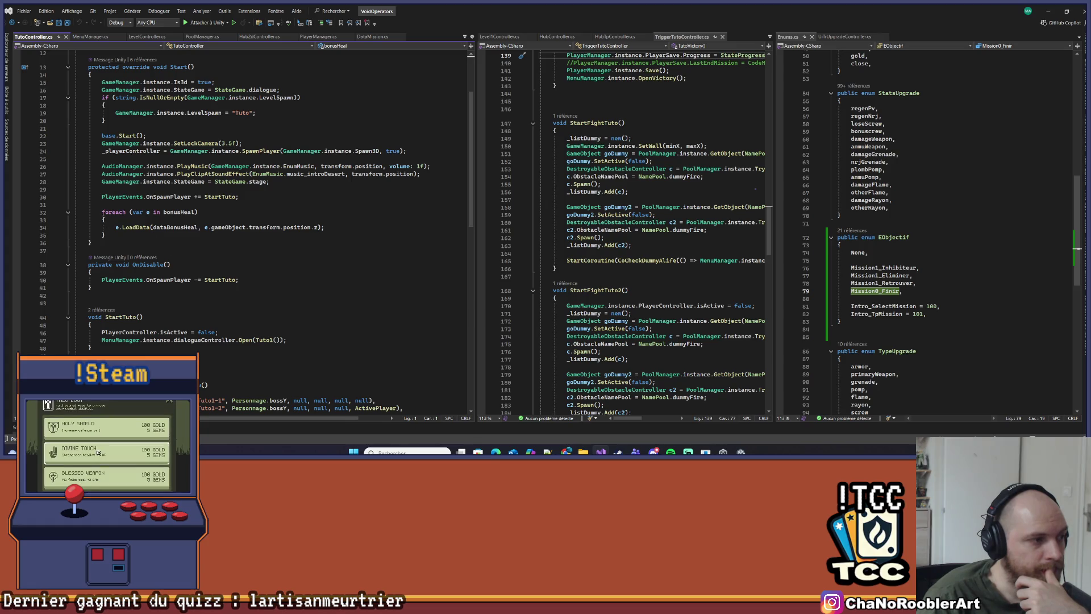
drag(102, 212, 122, 227)
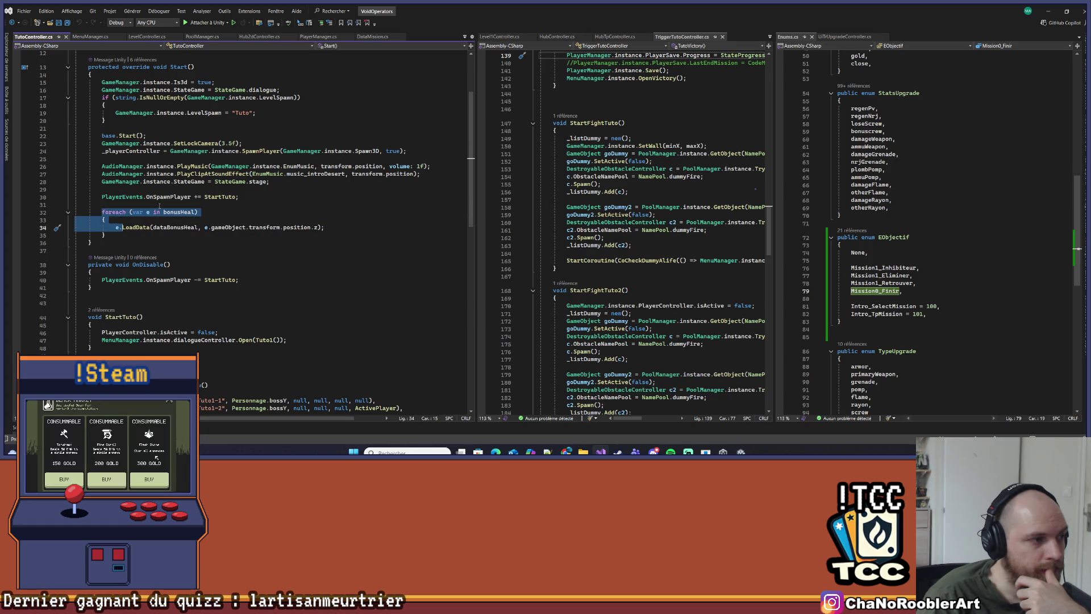
click(222, 197)
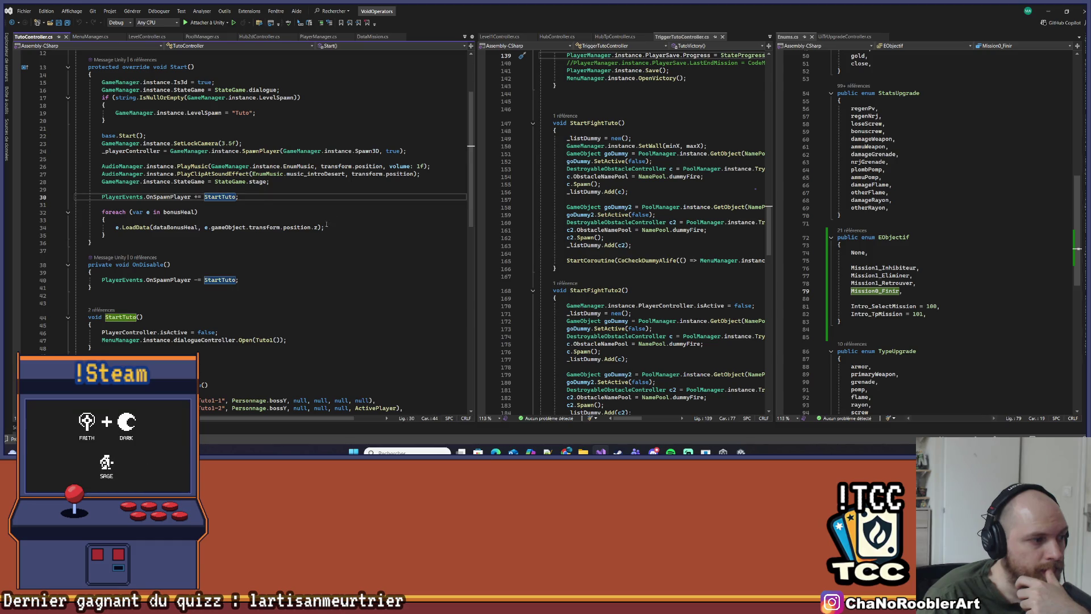
scroll(313, 227, down, 3)
click(177, 251)
key(Down)
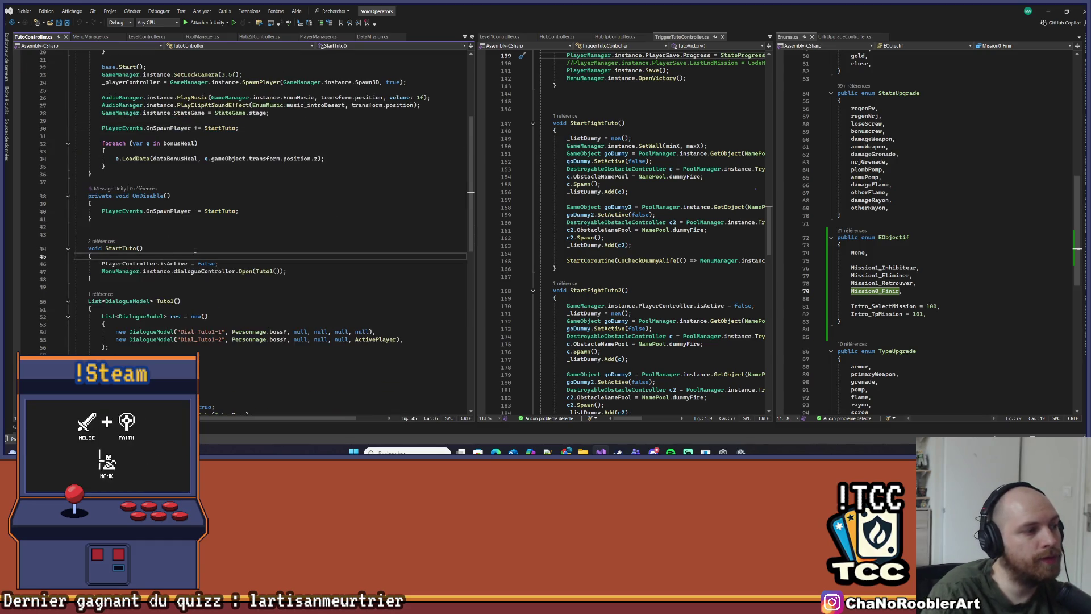
key(Return)
key(Return)
key(Up)
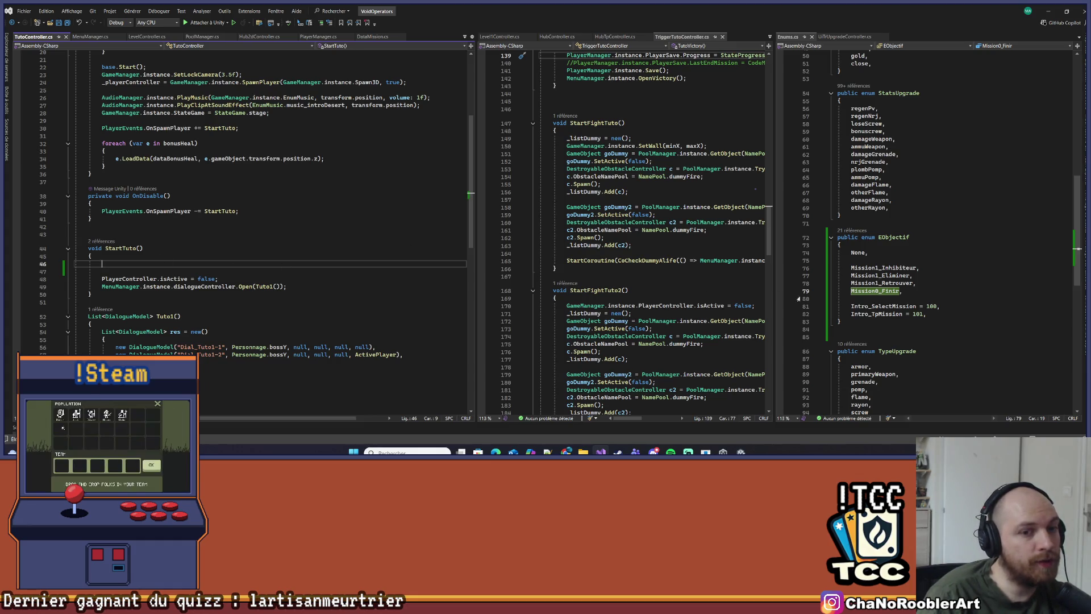
scroll(268, 257, up, 7)
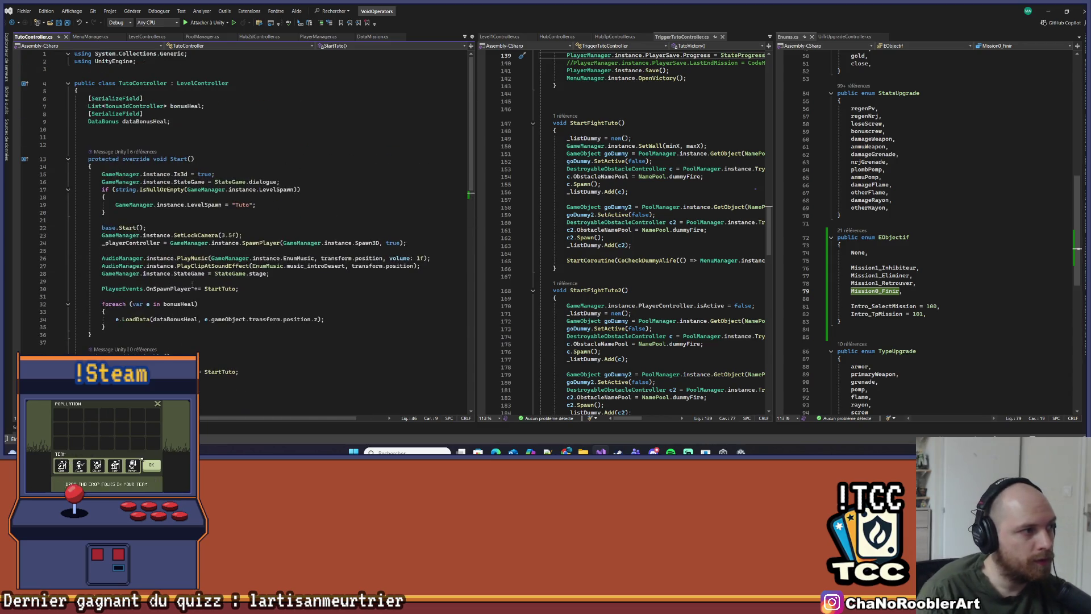
click(211, 146)
Declare the field List<EObjectif> objectifs = new List<EObjectif> { EObjectif.Mission0_Finir }
key(Up)
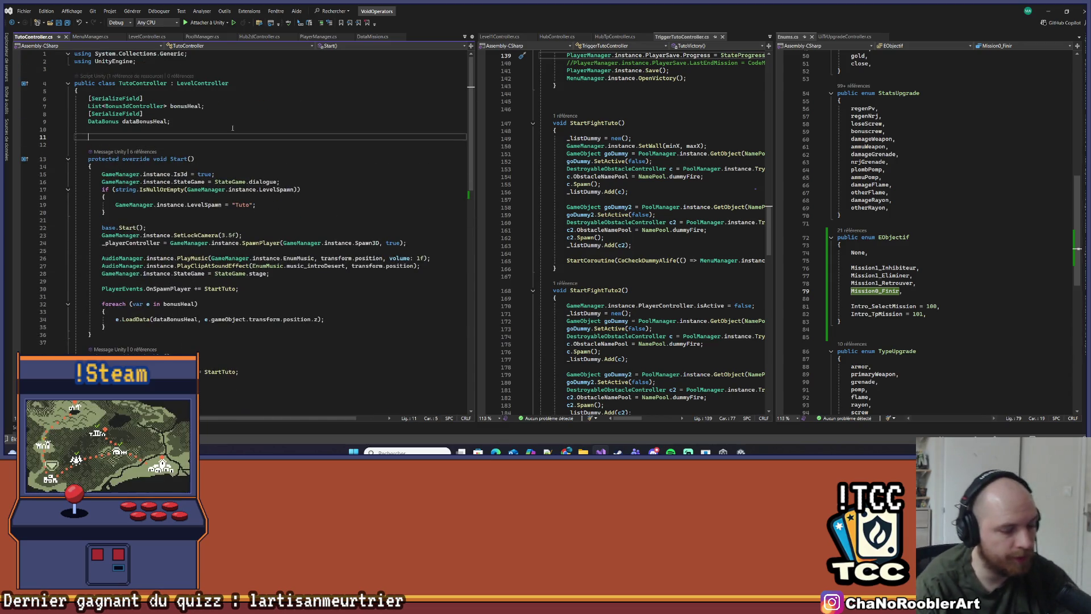
text(List<)
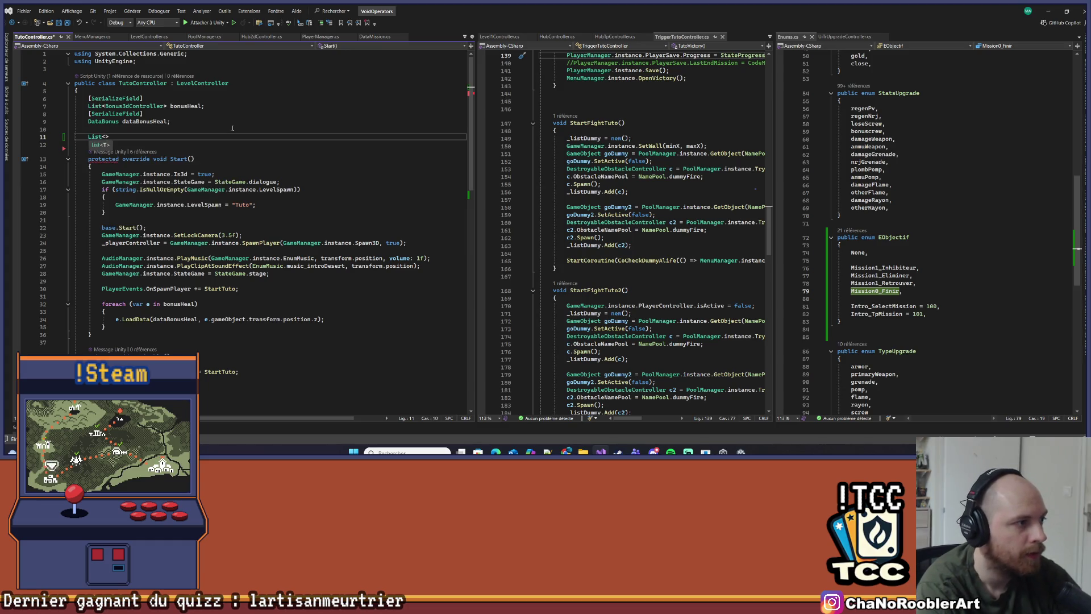
text(EObjectif>)
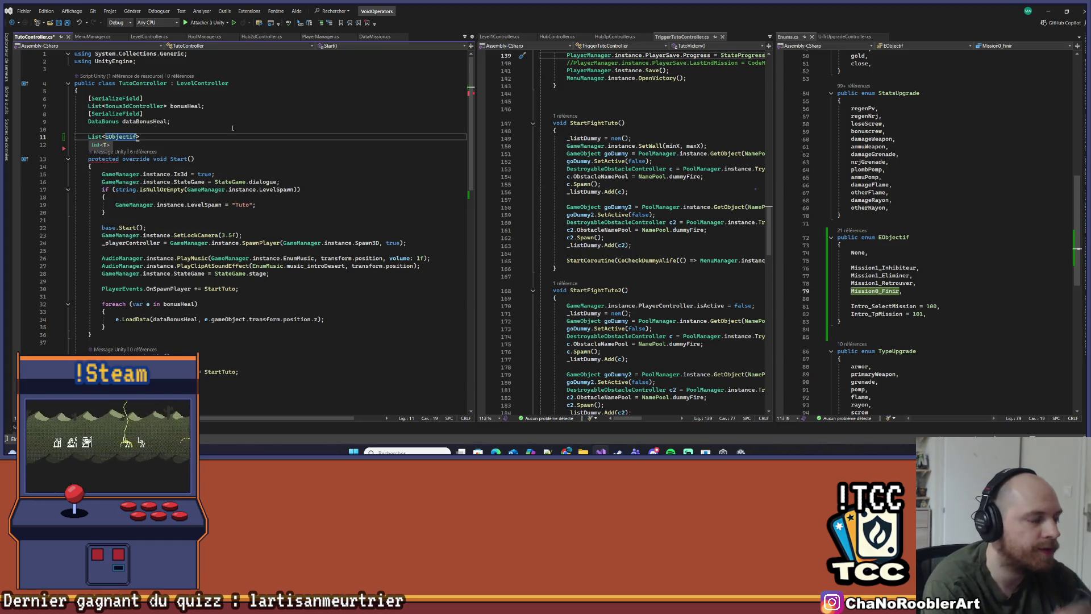
text( objecti)
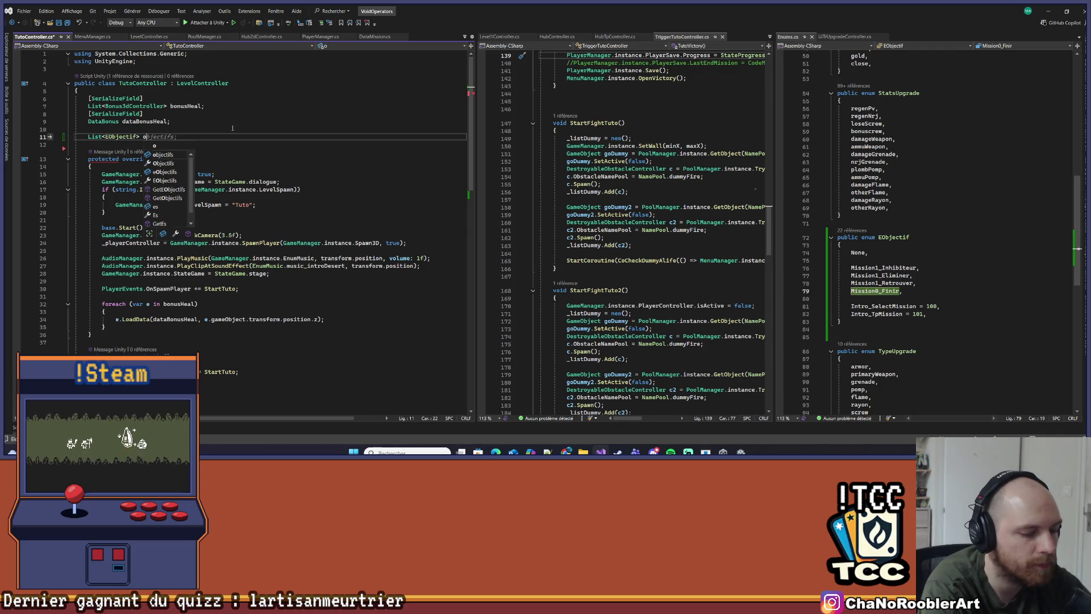
text(fs = n)
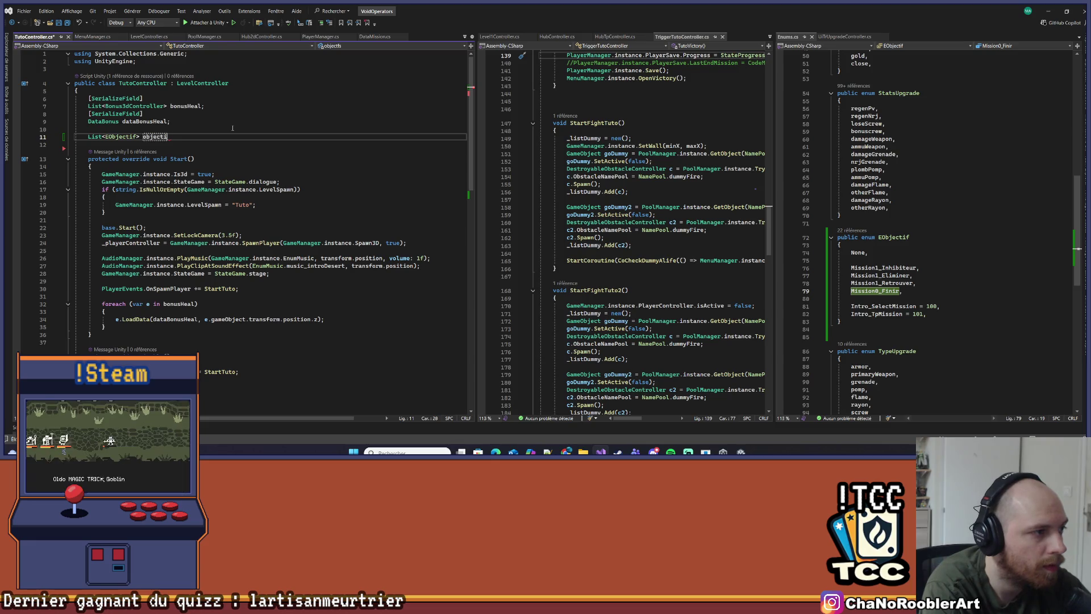
text(ew List<EObjectif>();)
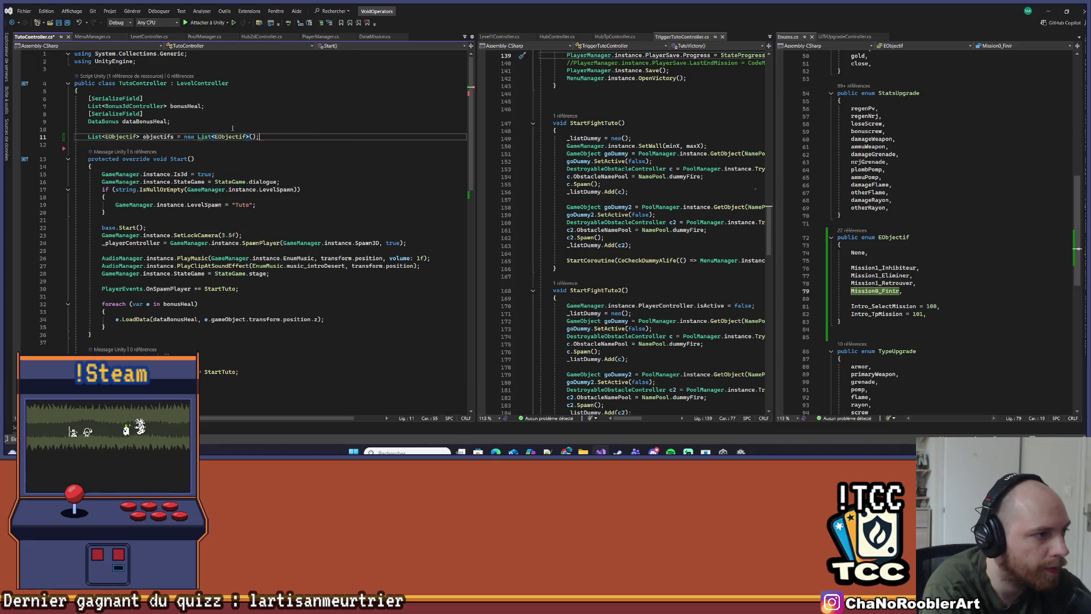
key(Left)
text({ EObjectif)
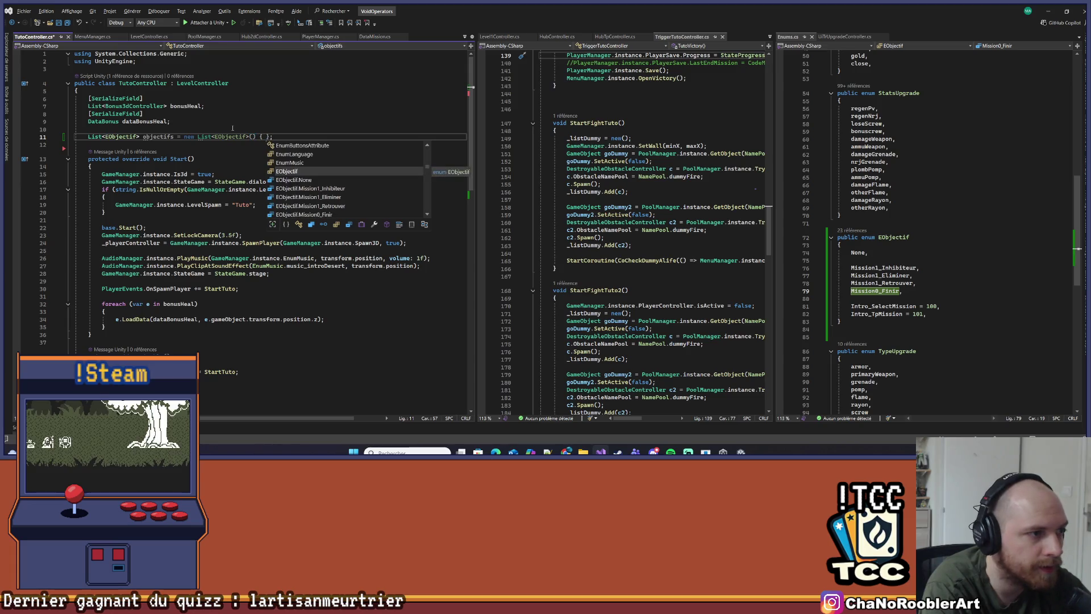
text(.L)
key(Tab)
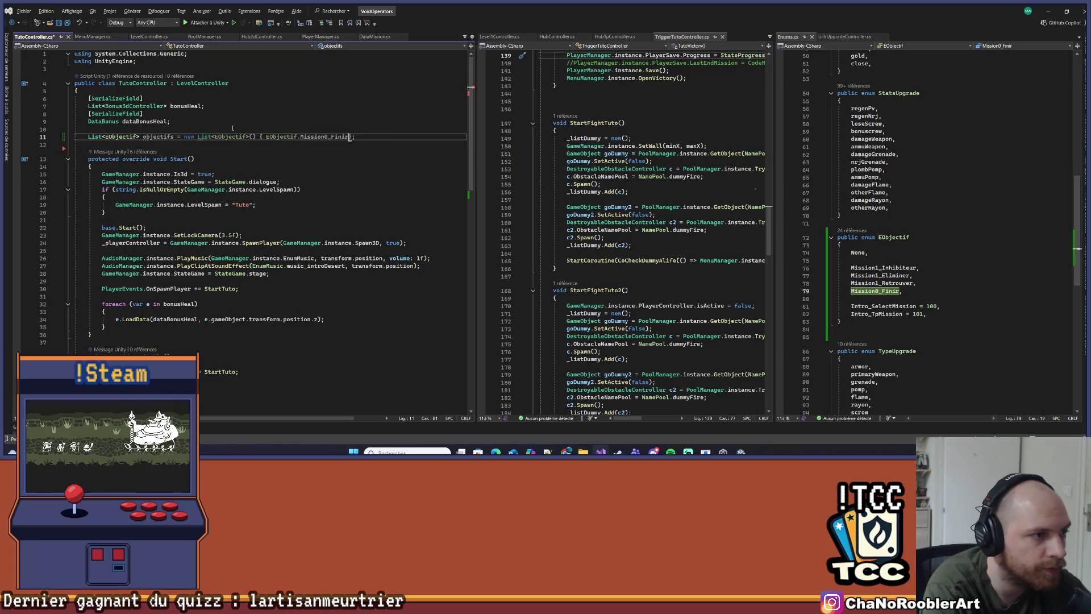
scroll(233, 127, down, 3)
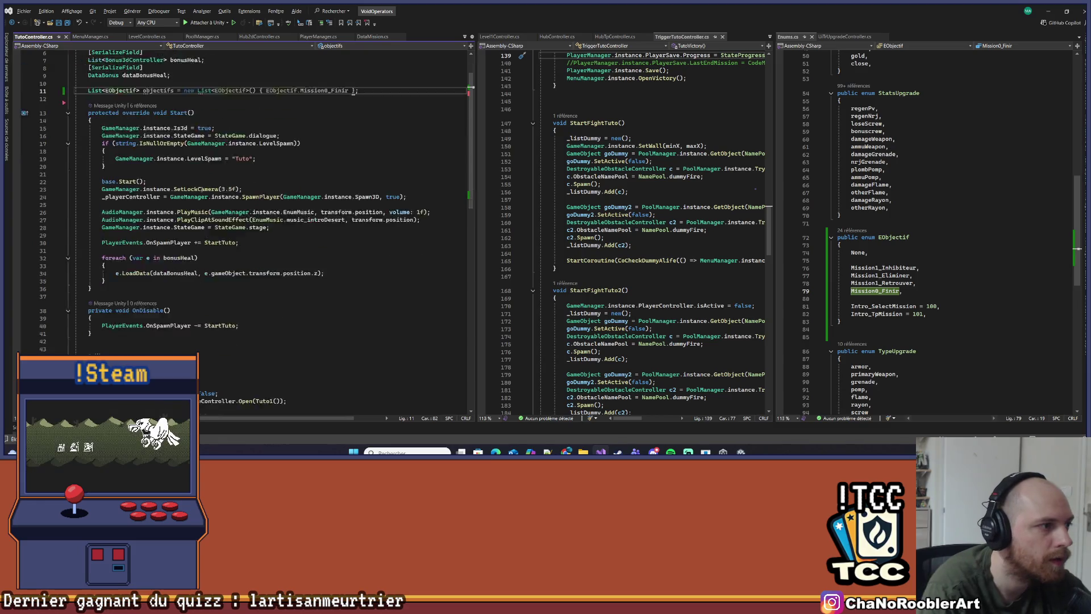
text(})
Add StartCoroutine(MenuManager.instance.LoadObjectif(objectifs)) in StartTuto and save TutoController.cs
double_click(154, 69)
click(101, 355)
text(Menu)
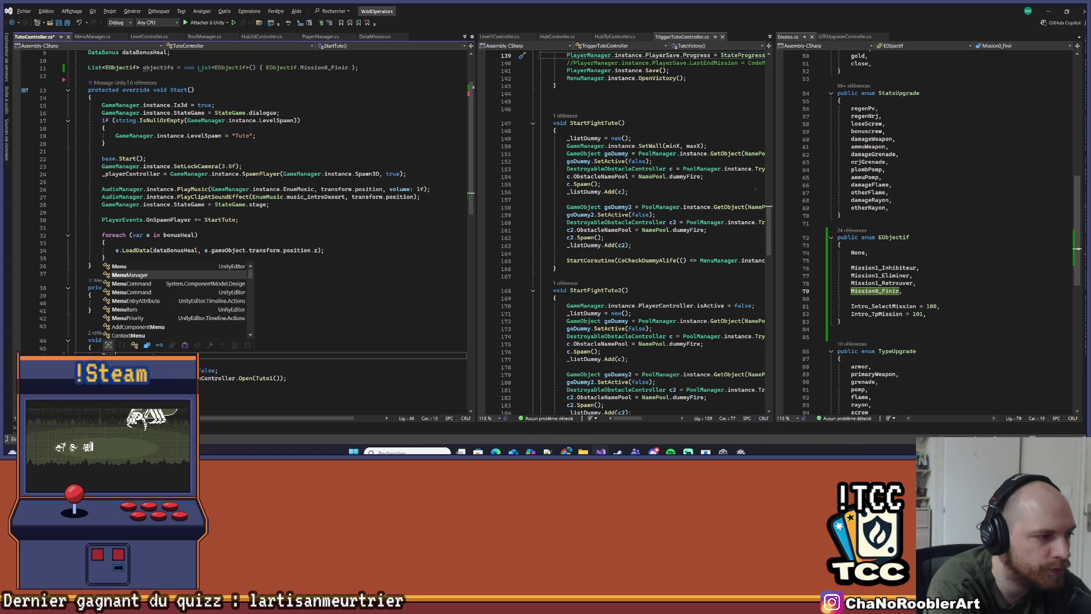
key(Tab)
text(.instance)
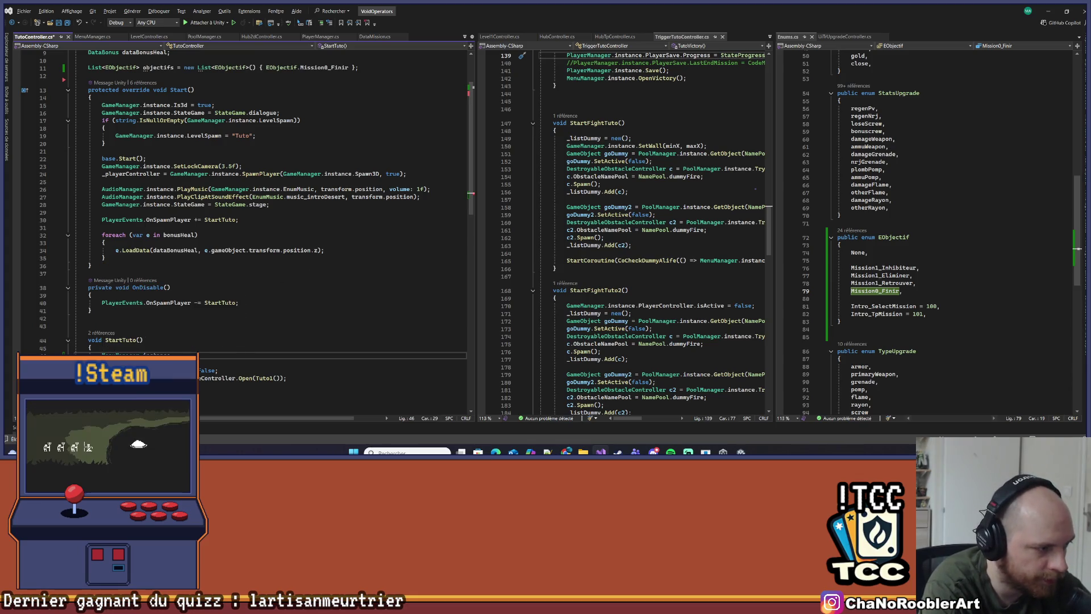
text(.LoadObjectif(objectifs);)
key(Down)
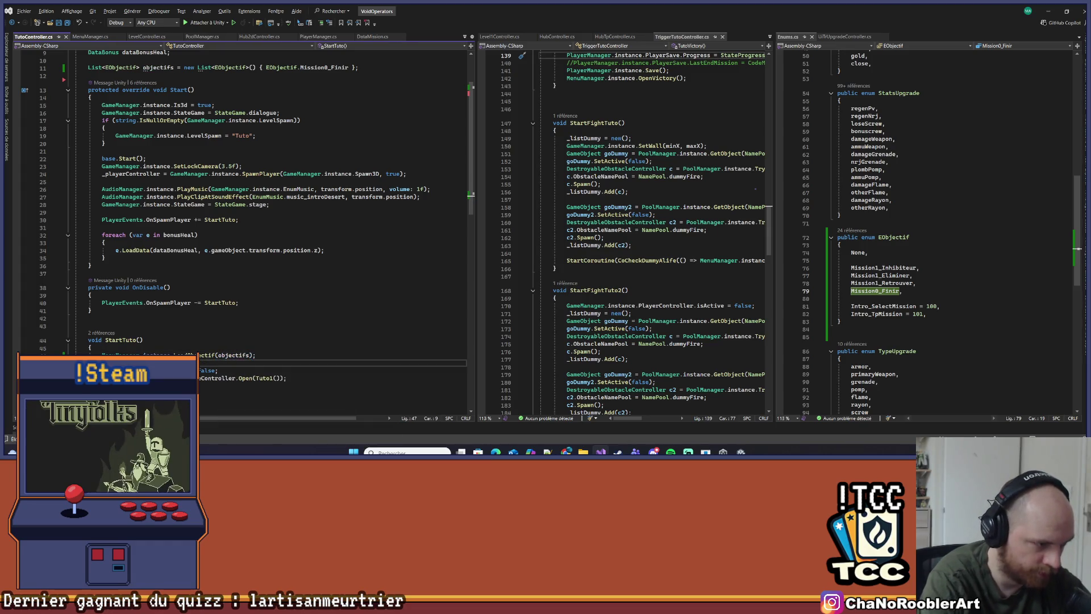
key(BackSpace)
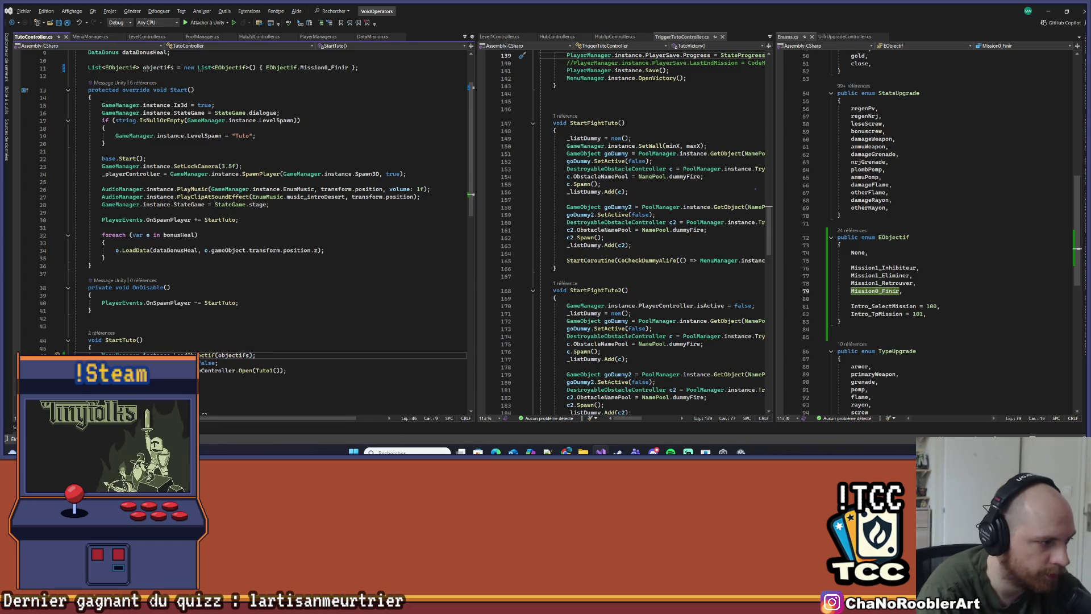
text(Start)
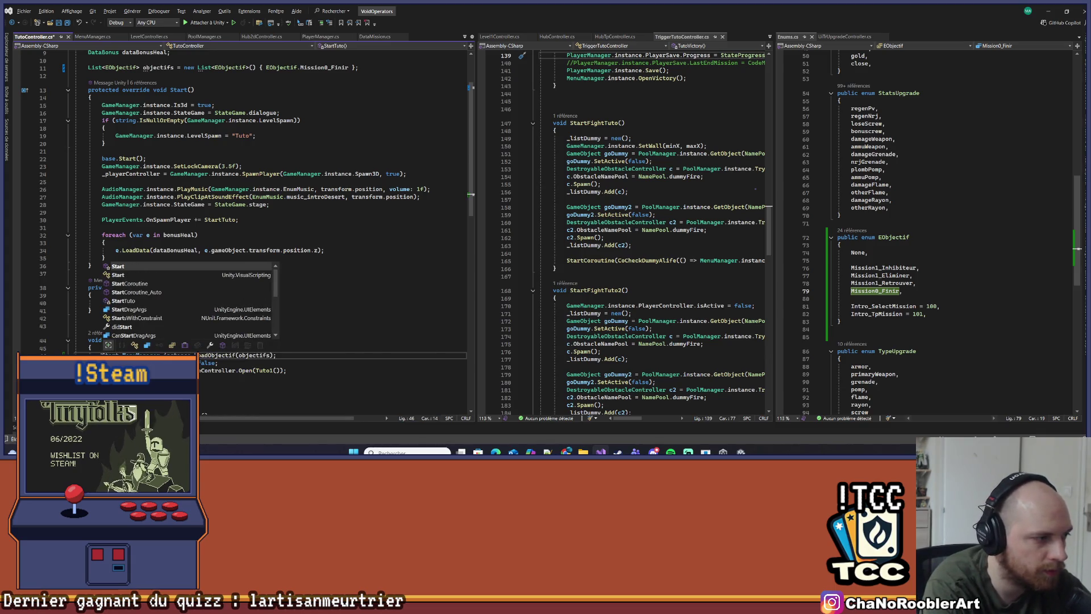
text(Cor)
key(Tab)
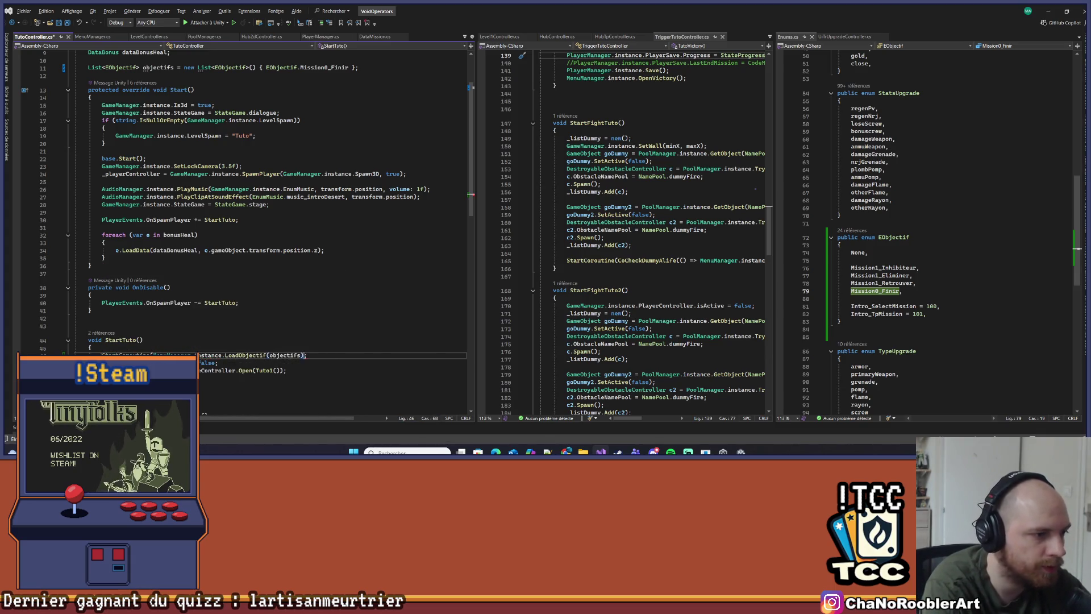
text())
key(ctrl+s)
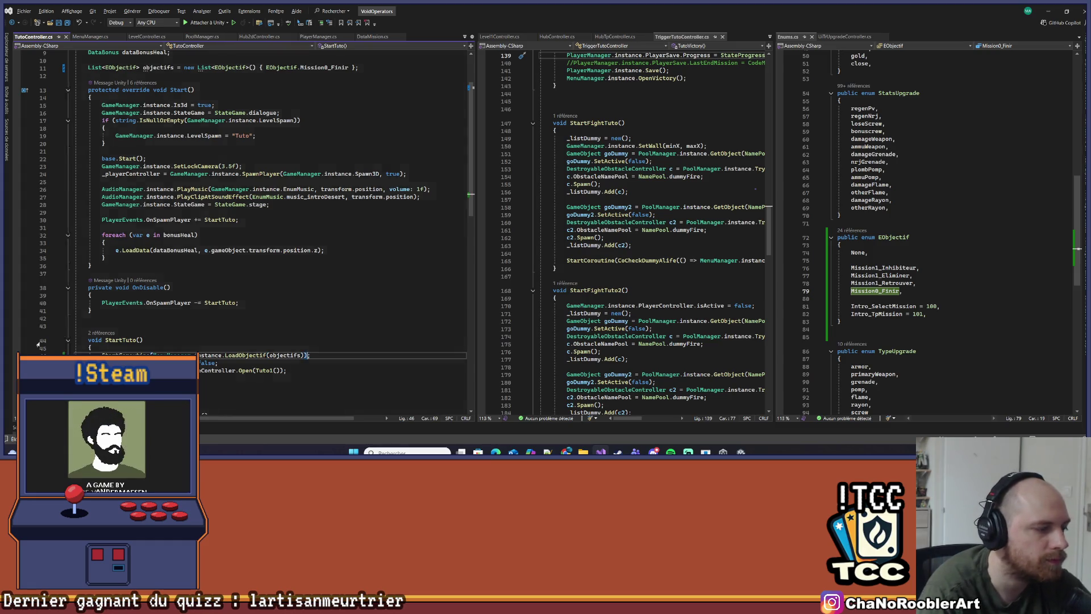
Shorten the field initializer to new() by deleting the redundant List<EObjectif> type
scroll(269, 320, down, 4)
scroll(177, 255, down, 6)
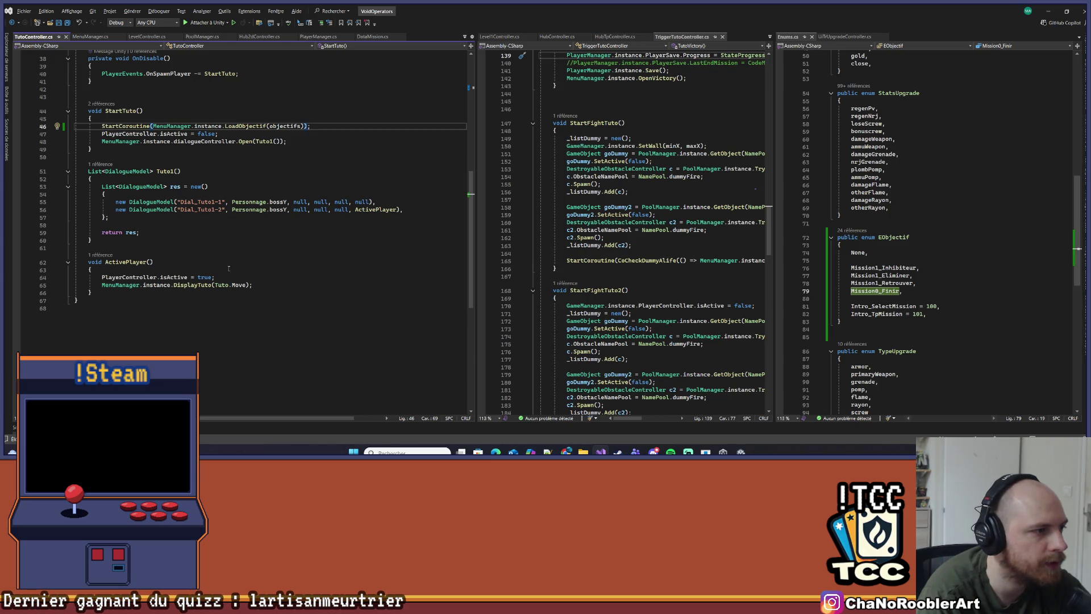
scroll(229, 269, up, 5)
scroll(244, 289, up, 7)
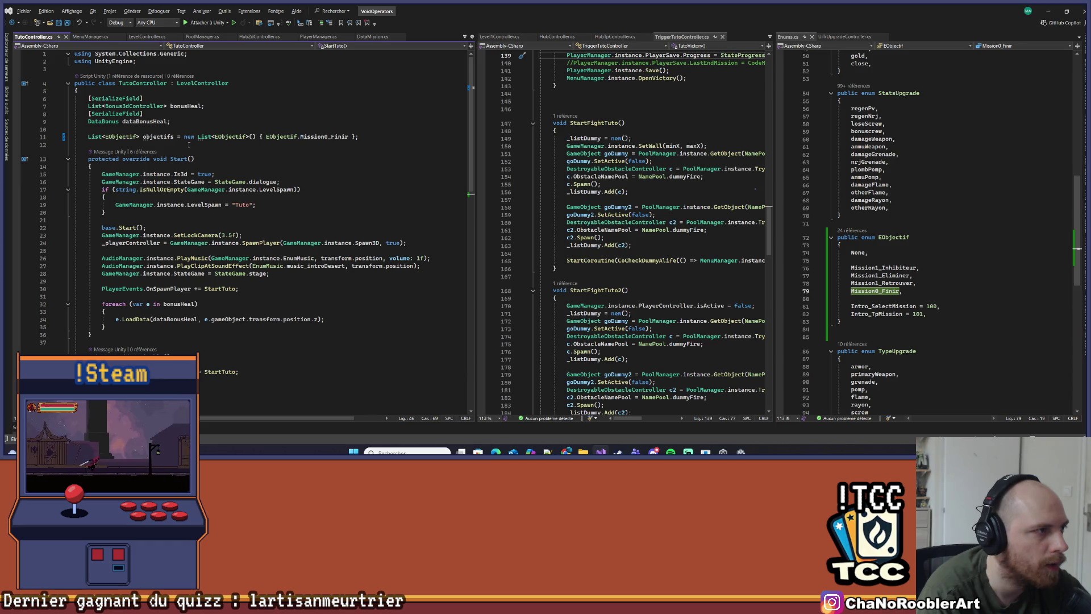
mouse_move(197, 137)
mouse_down()
mouse_move(364, 137)
mouse_move(250, 138)
mouse_up()
key(BackSpace)
Rename the objectifs field to Objectifs with Ctrl+R
click(164, 137)
key(ctrl+r)
key(ctrl+r)
key(Home)
key(Delete)
text(O)
key(Return)
key(Down)
key(Down)
key(Down)
key(End)
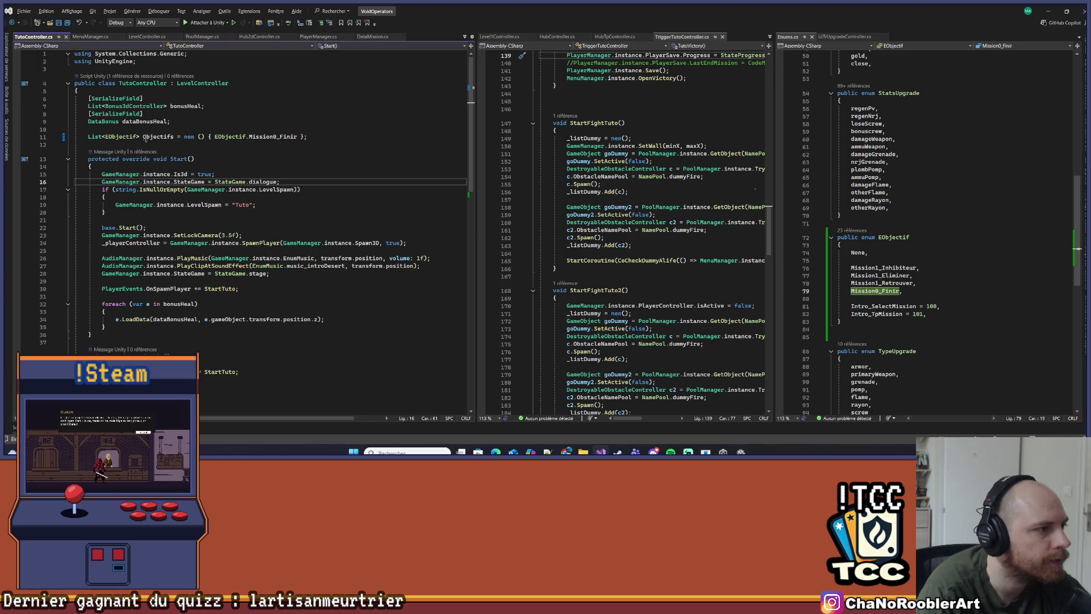
Make the Objectifs field readonly via the 'Ajouter un modificateur readonly' quick action
mouse_move(145, 138)
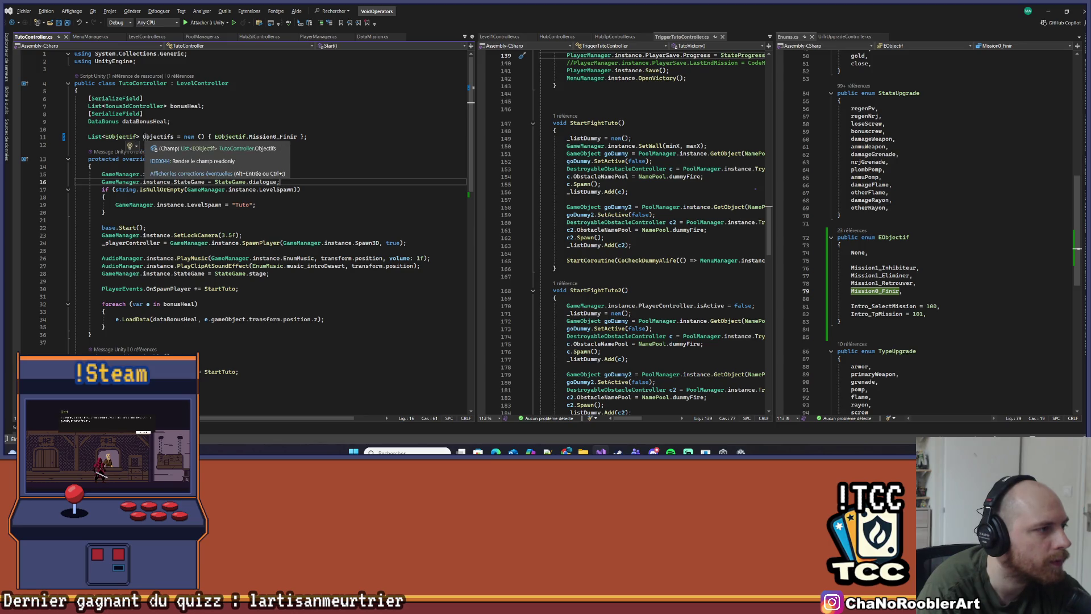
click(167, 174)
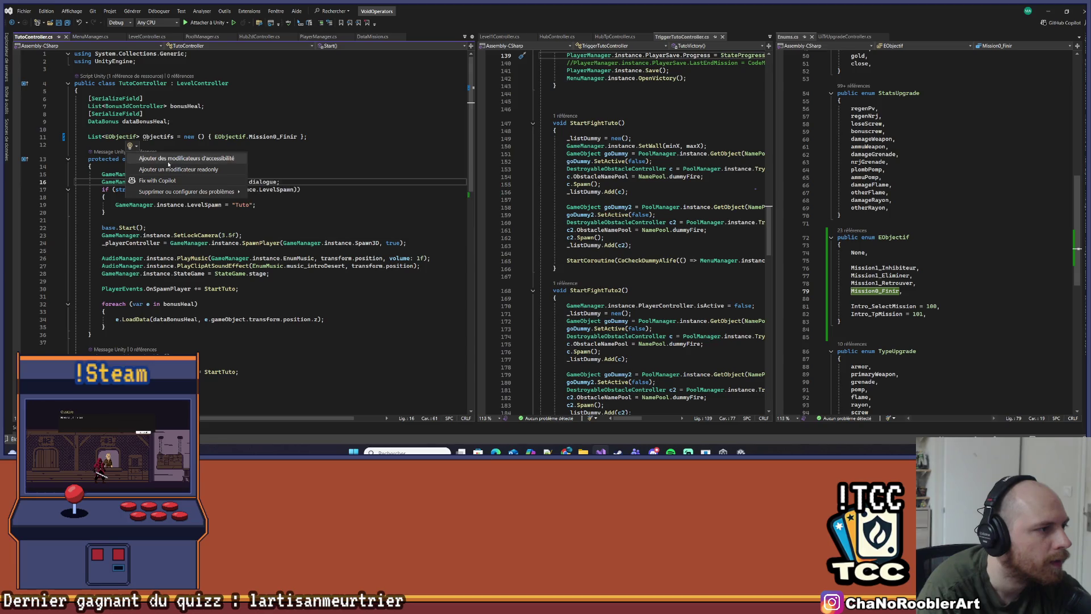
click(170, 171)
click(194, 158)
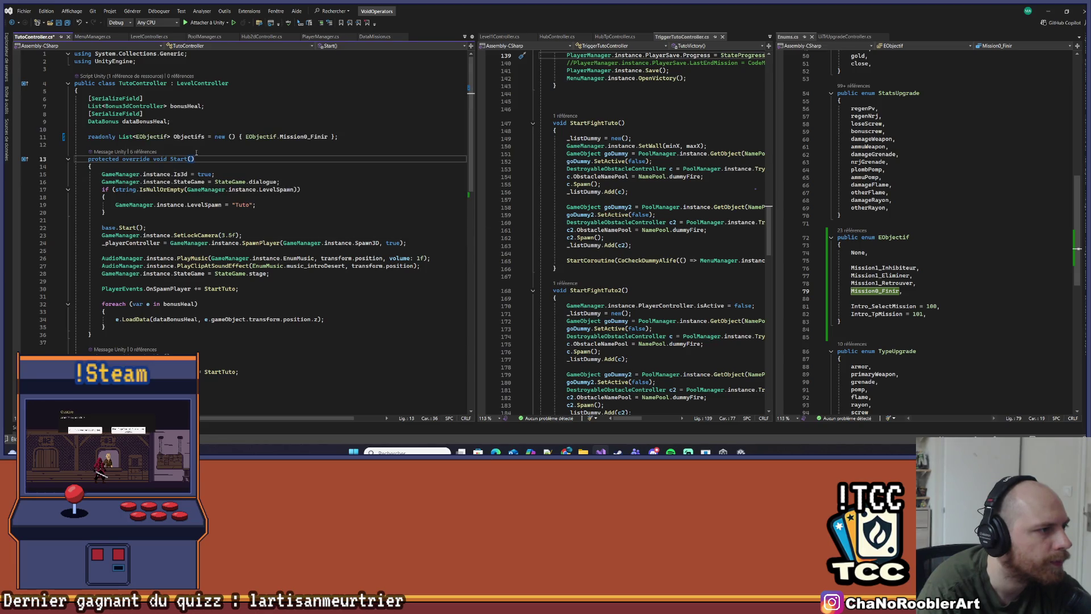
click(174, 136)
scroll(227, 188, down, 8)
Check the Tuto1 dialogue call in StartTuto, then bring up the project script file list
click(259, 233)
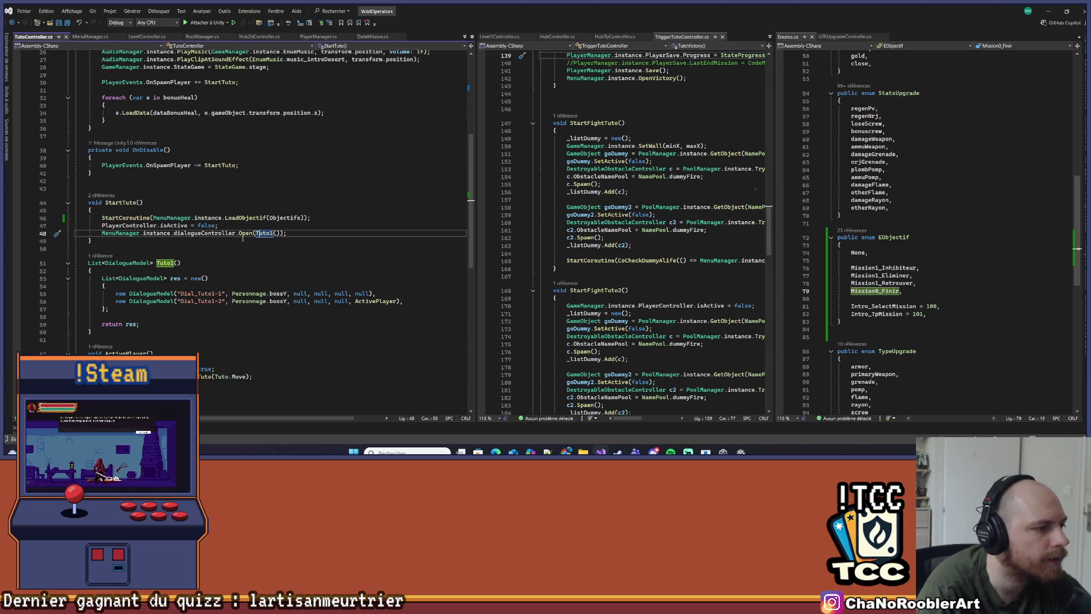
scroll(236, 241, up, 8)
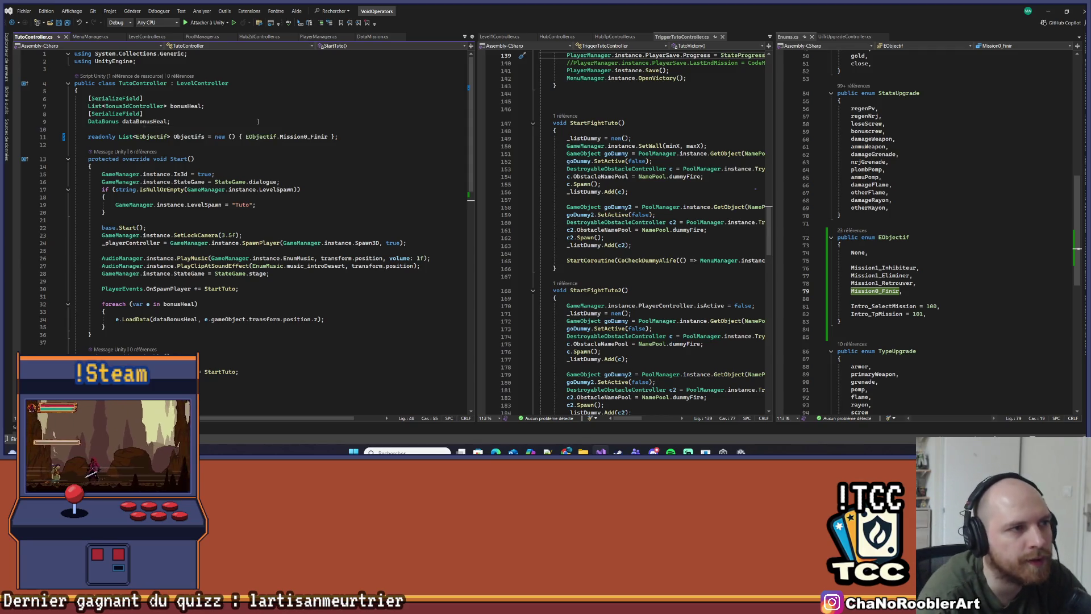
click(464, 37)
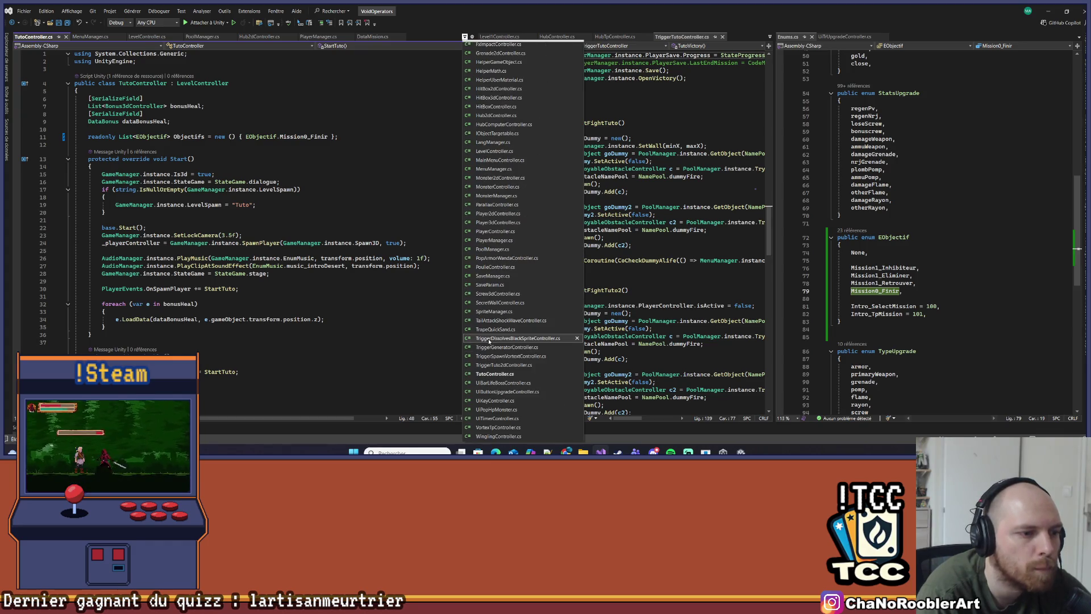
Open TriggerTutoController.cs from the Controller folder and widen its editor pane
click(504, 365)
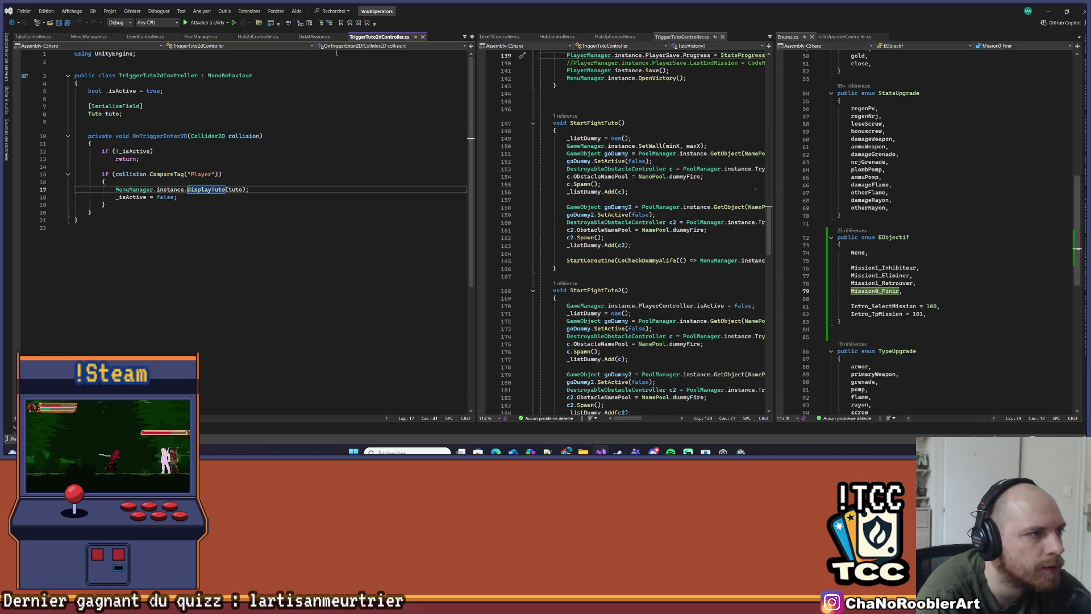
click(50, 24)
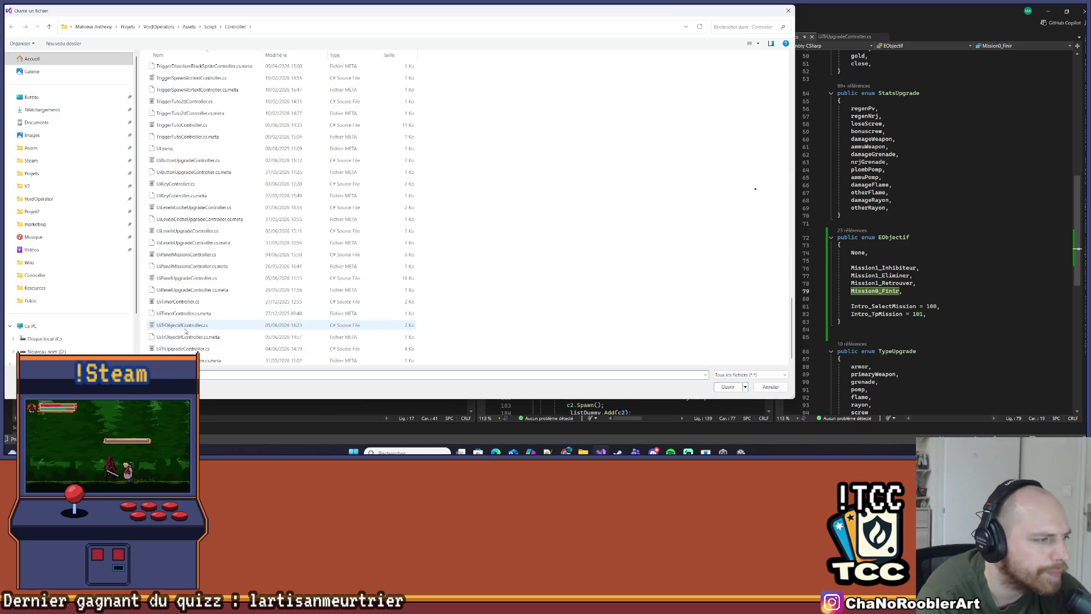
scroll(172, 302, up, 2)
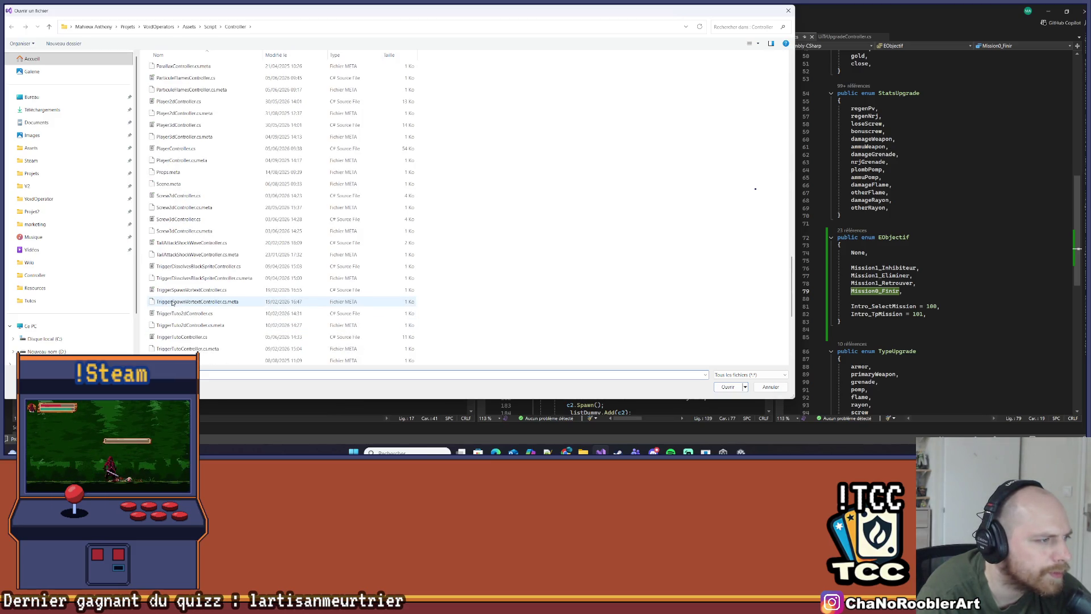
double_click(188, 340)
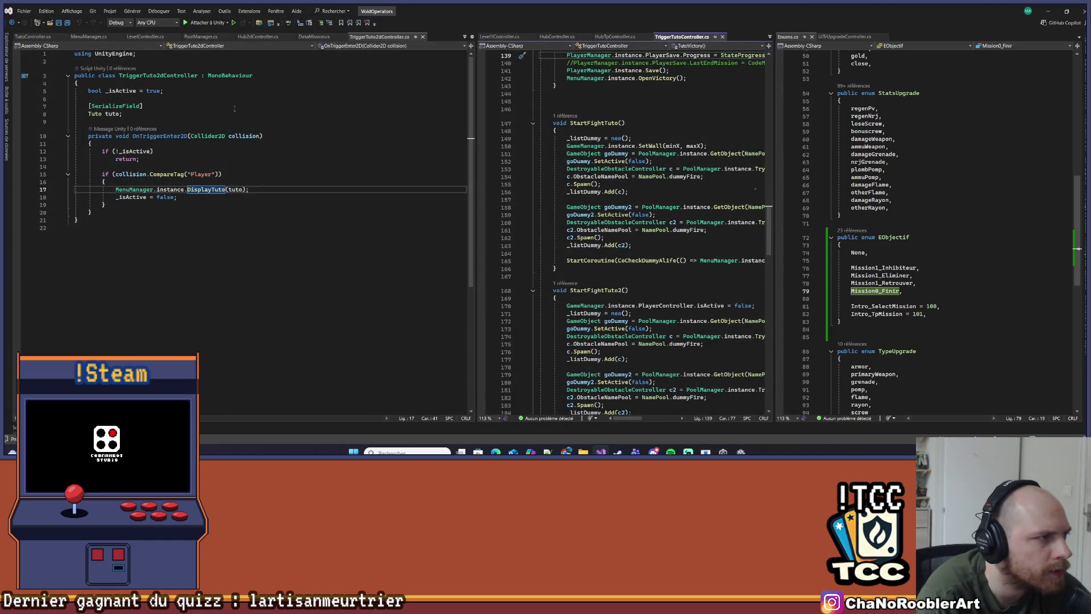
drag(478, 132, 335, 131)
scroll(517, 282, down, 20)
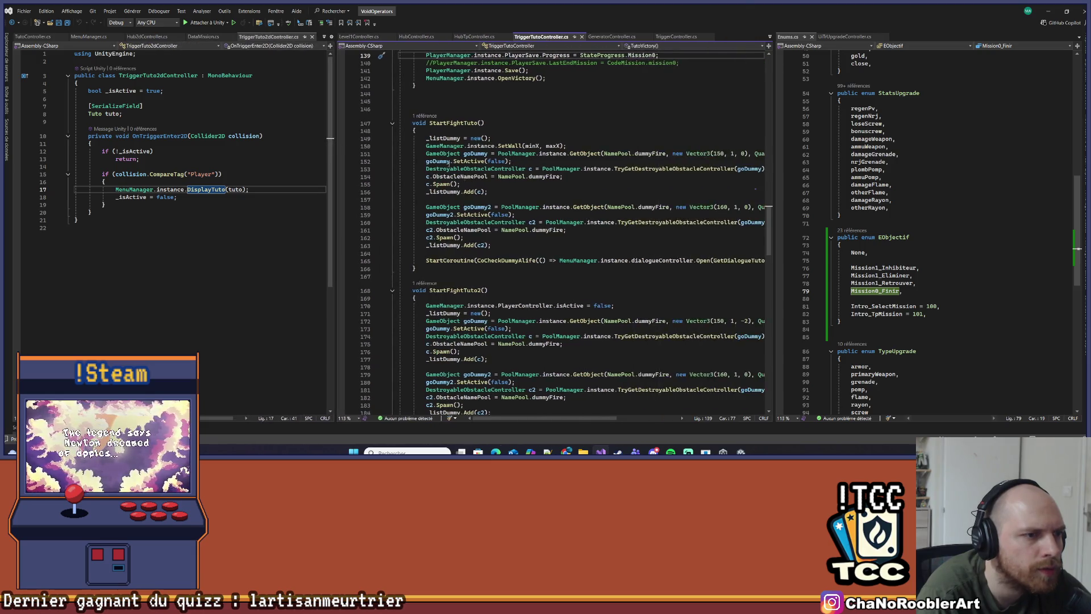
Add a new empty first line inside TutoVictory in TriggerTutoController.cs
scroll(517, 283, down, 4)
click(453, 219)
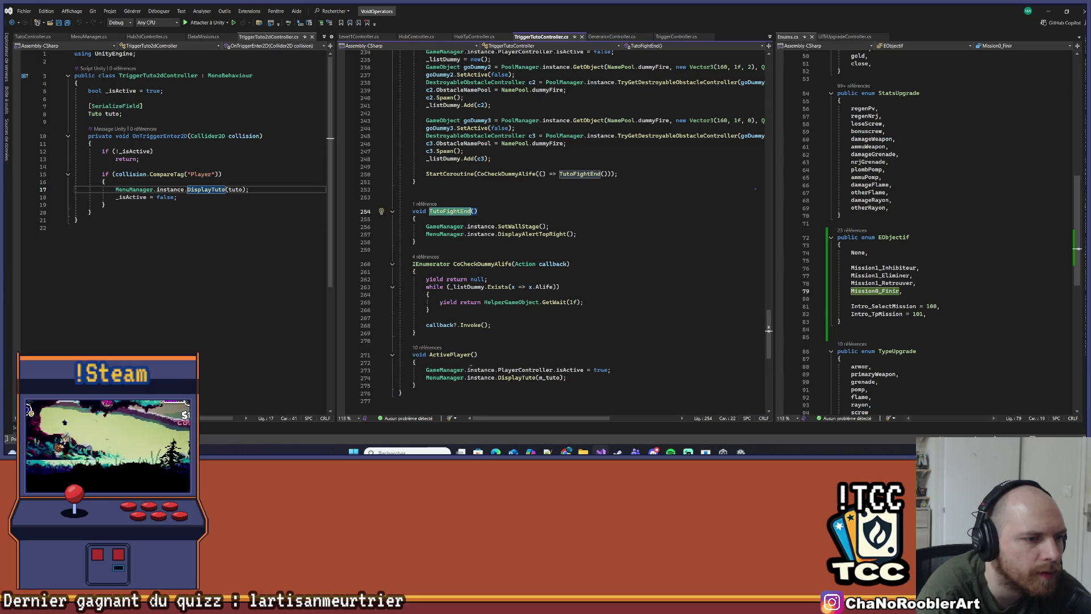
scroll(471, 364, up, 20)
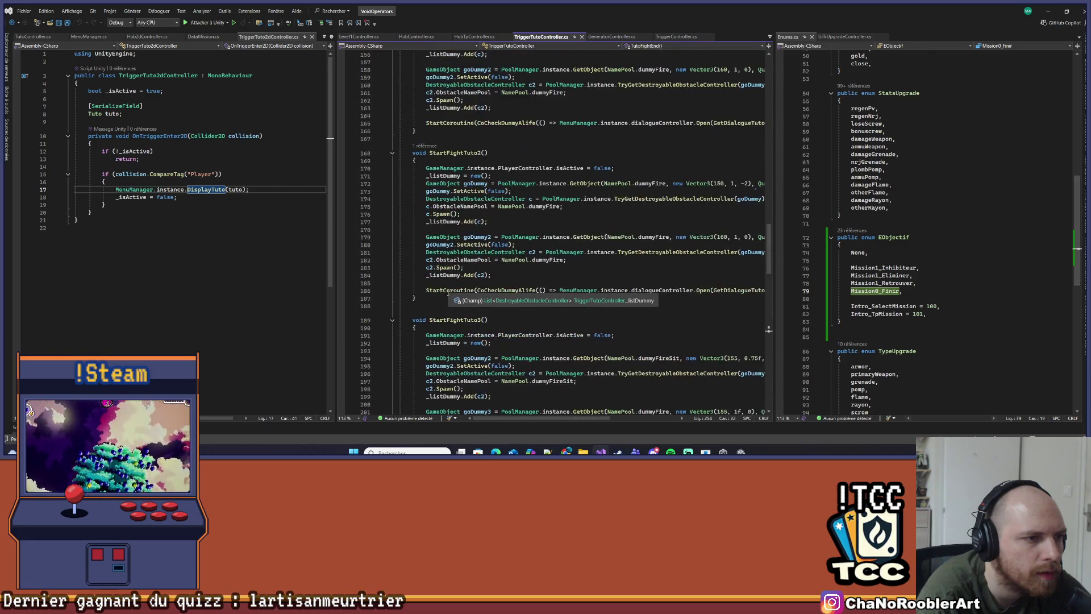
drag(772, 156, 868, 169)
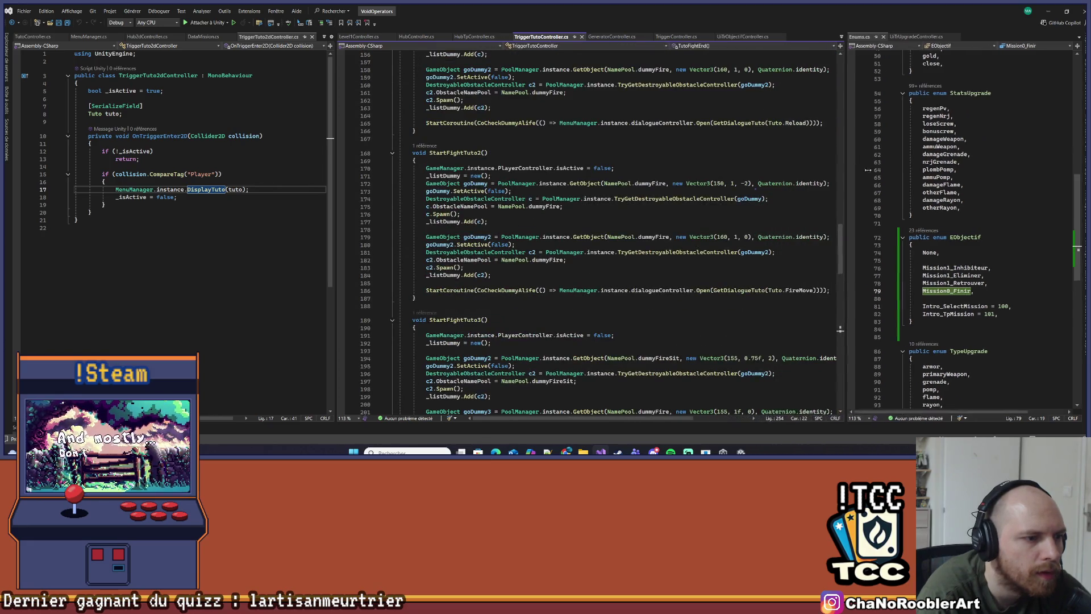
scroll(755, 189, up, 13)
click(659, 238)
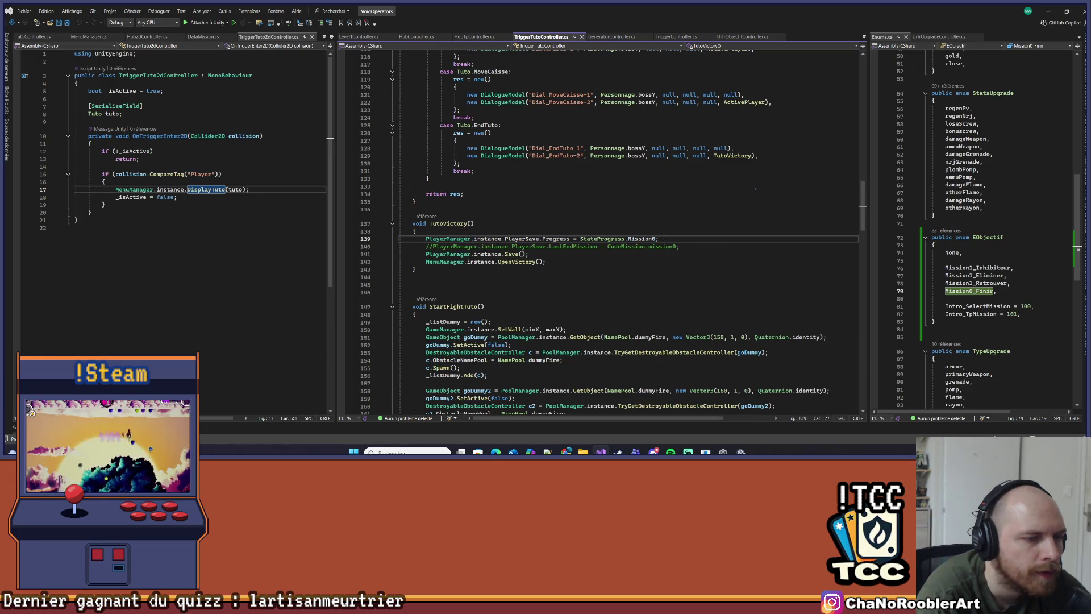
scroll(646, 238, up, 1)
key(Up)
key(shift+Down)
key(shift+Up)
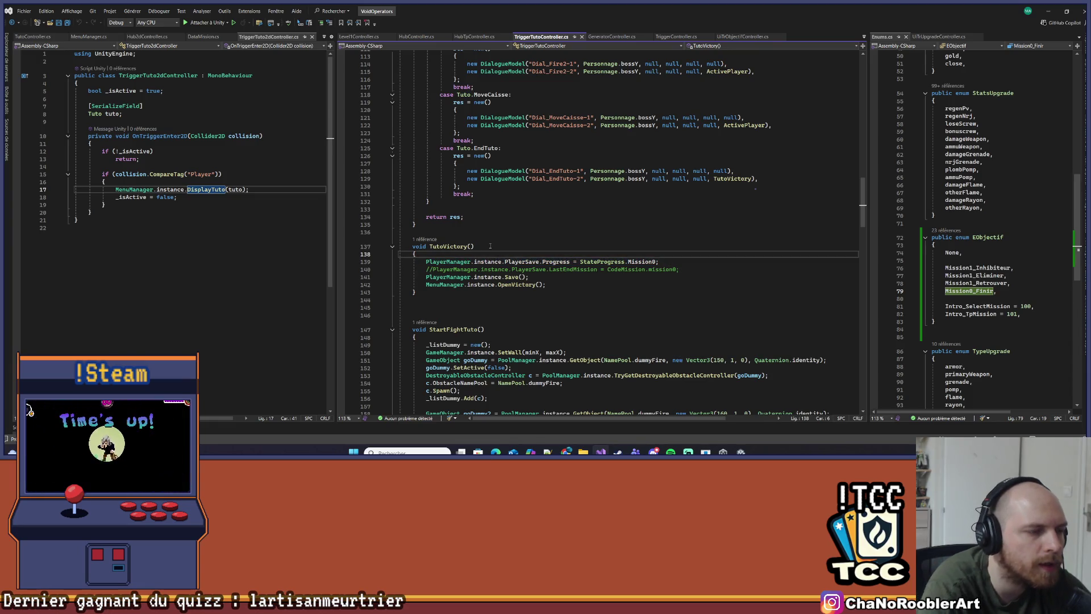
key(Return)
Write MenuManager.instance.CocheObjectif(EObjectif.Mission0_Finir) there using IntelliSense, then save
text(Men)
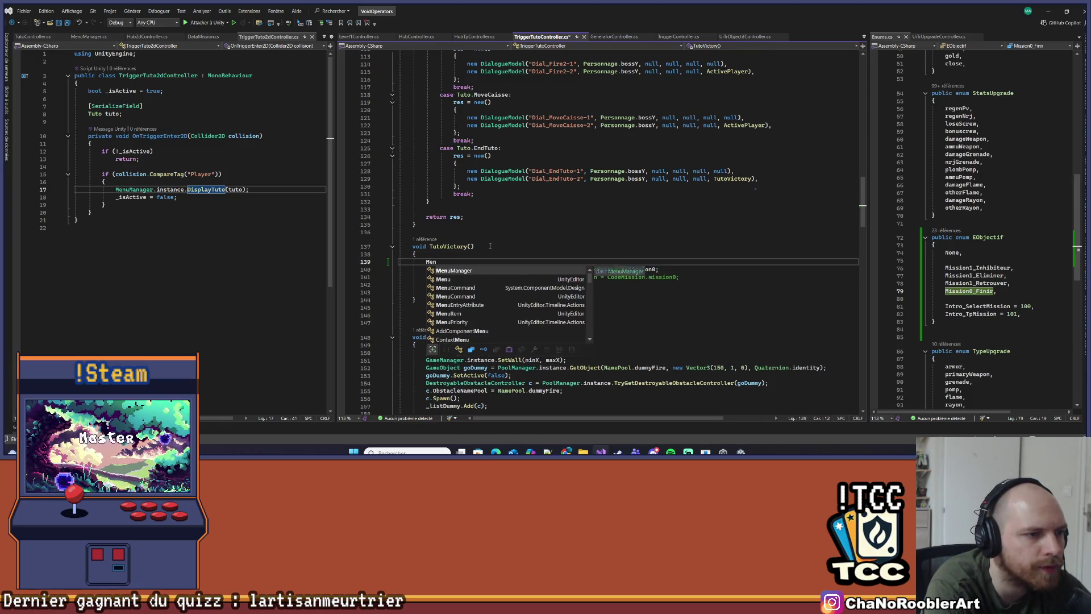
text(uManager.instance.)
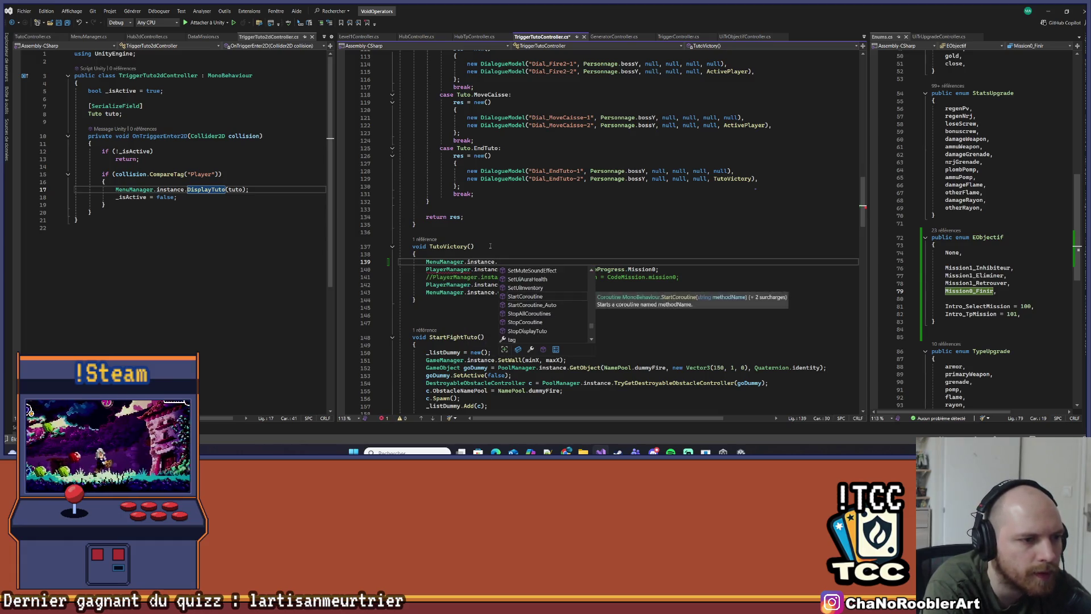
text(M)
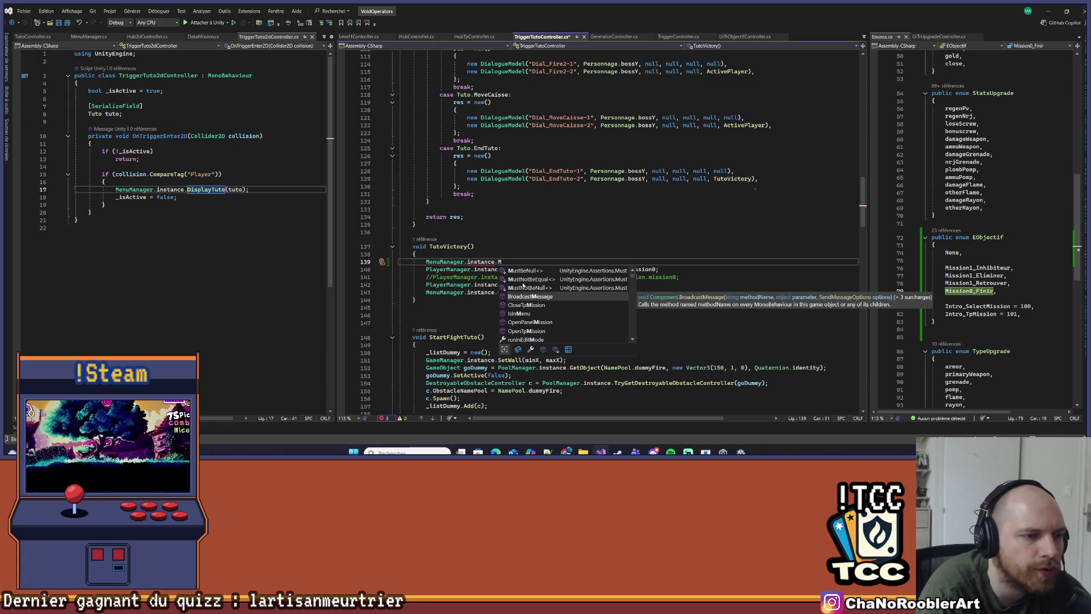
scroll(550, 305, up, 5)
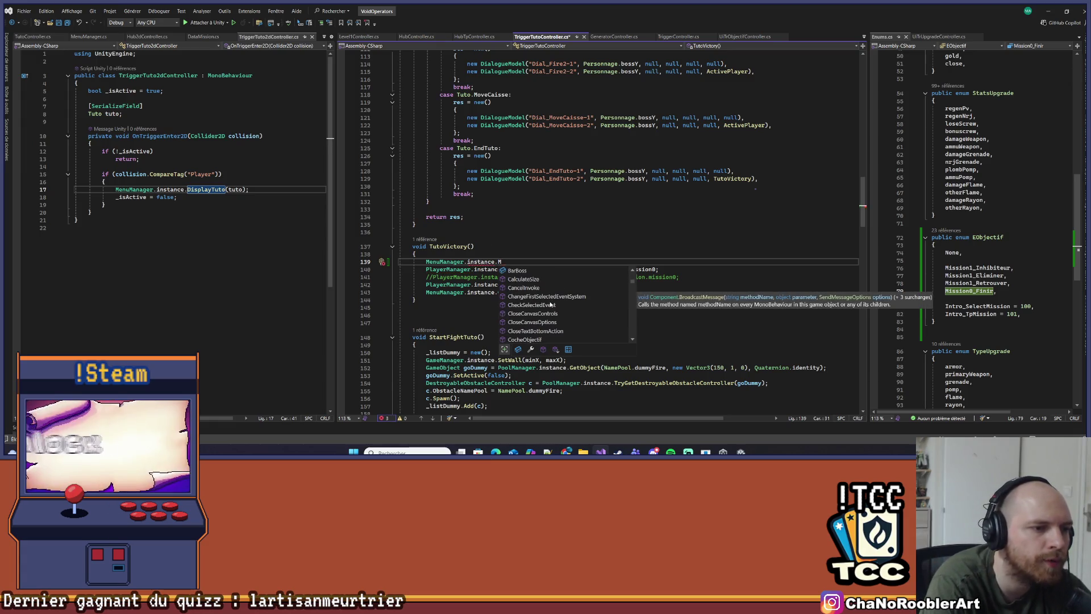
scroll(550, 305, up, 3)
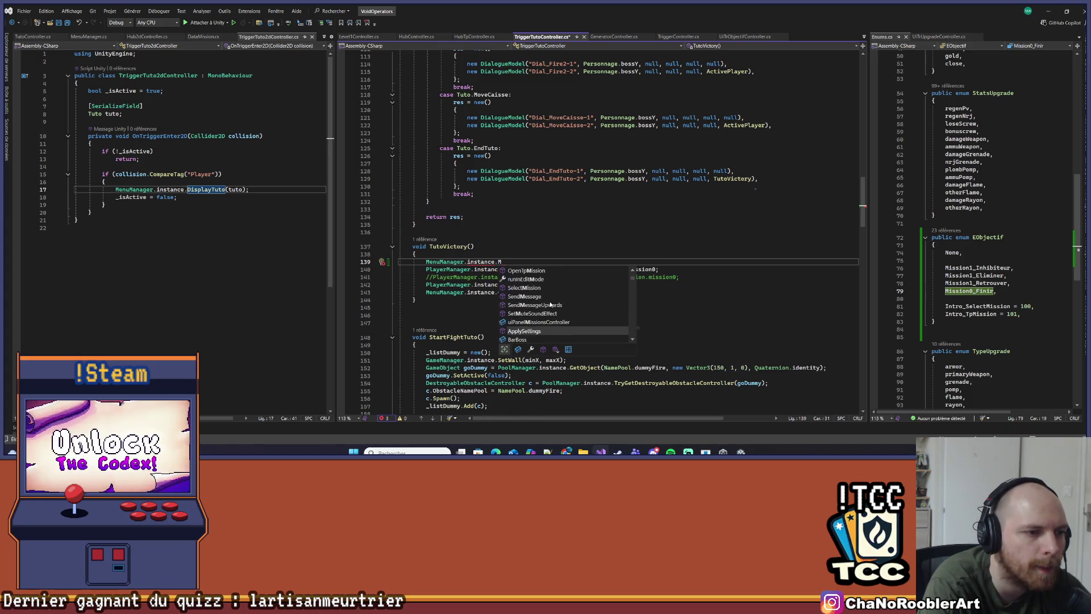
key(Up)
key(Up)
key(Up)
key(Up)
key(Down)
key(Down)
key(Down)
key(BackSpace)
text(Coche)
key(Tab)
text(()
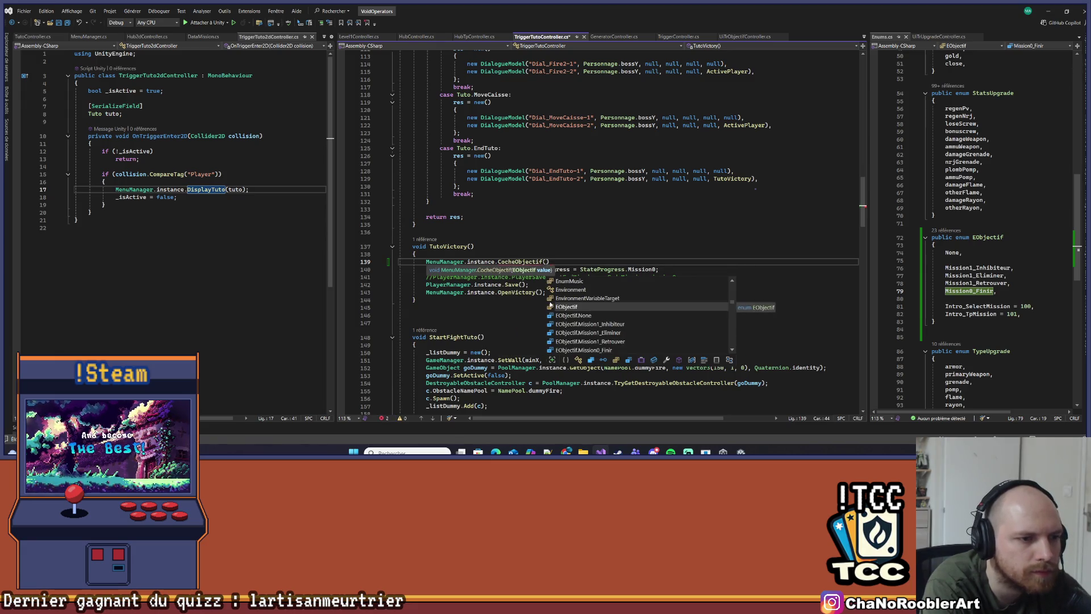
key(Tab)
text(.)
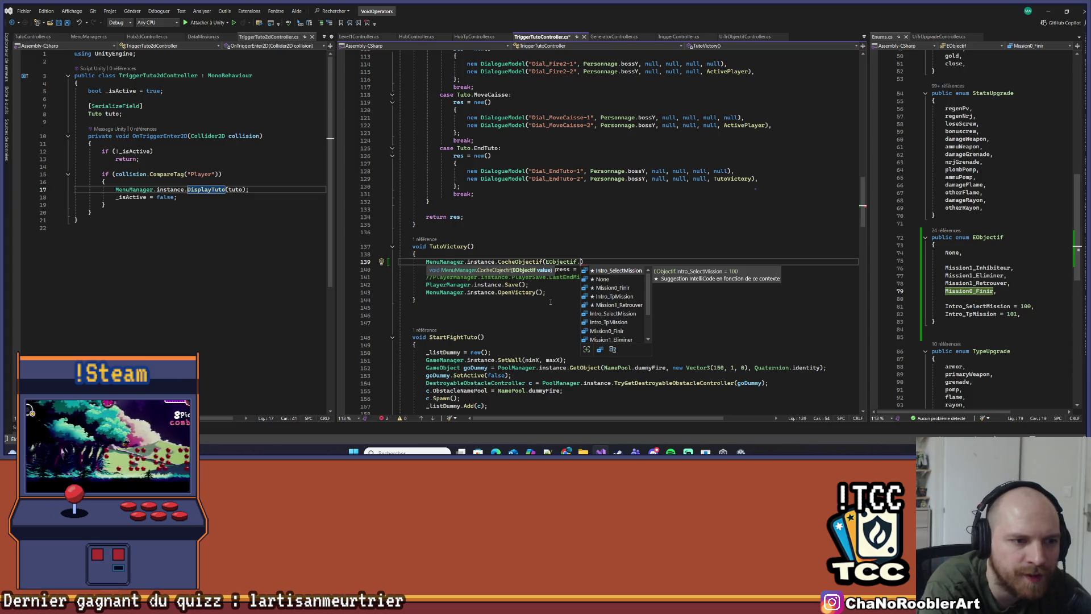
key(Down)
key(Down)
key(Tab)
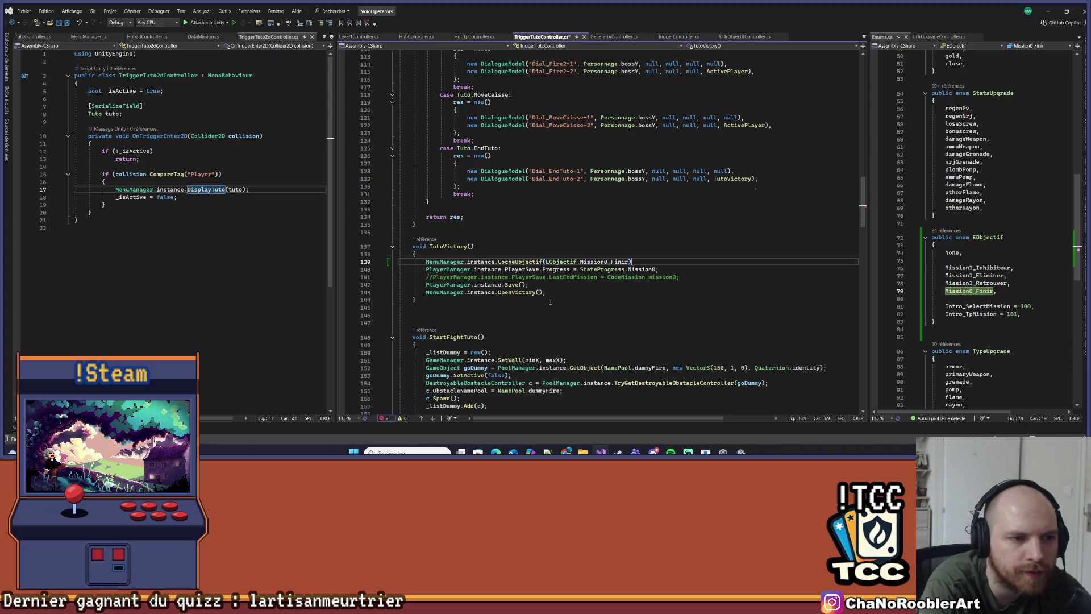
key(ctrl+s)
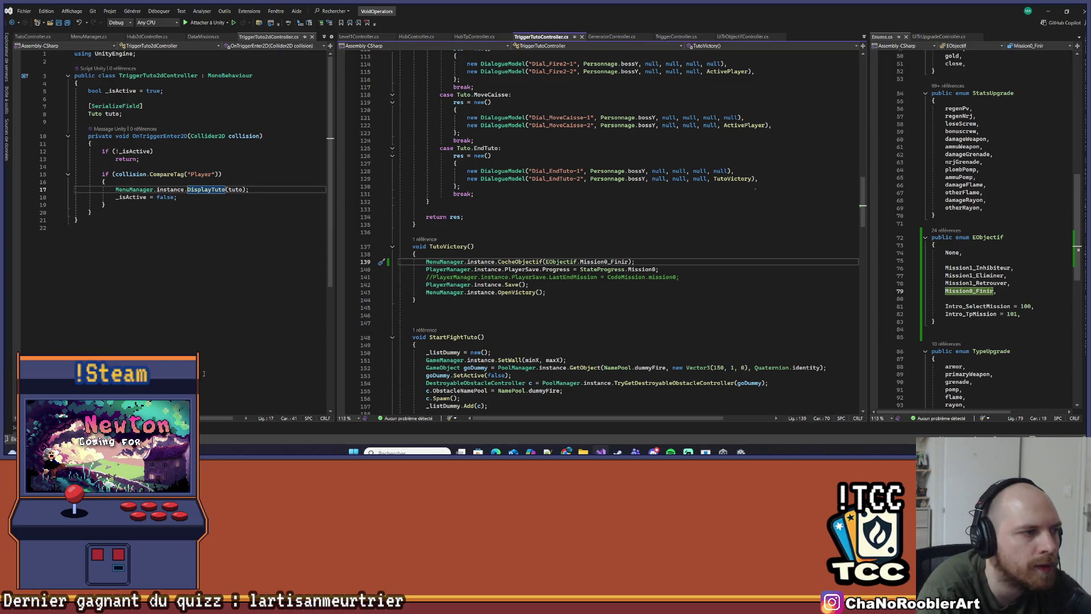
Show Hub2dController.cs side by side and scroll to the mission0 case in UpdateObjectif
drag(335, 202, 354, 200)
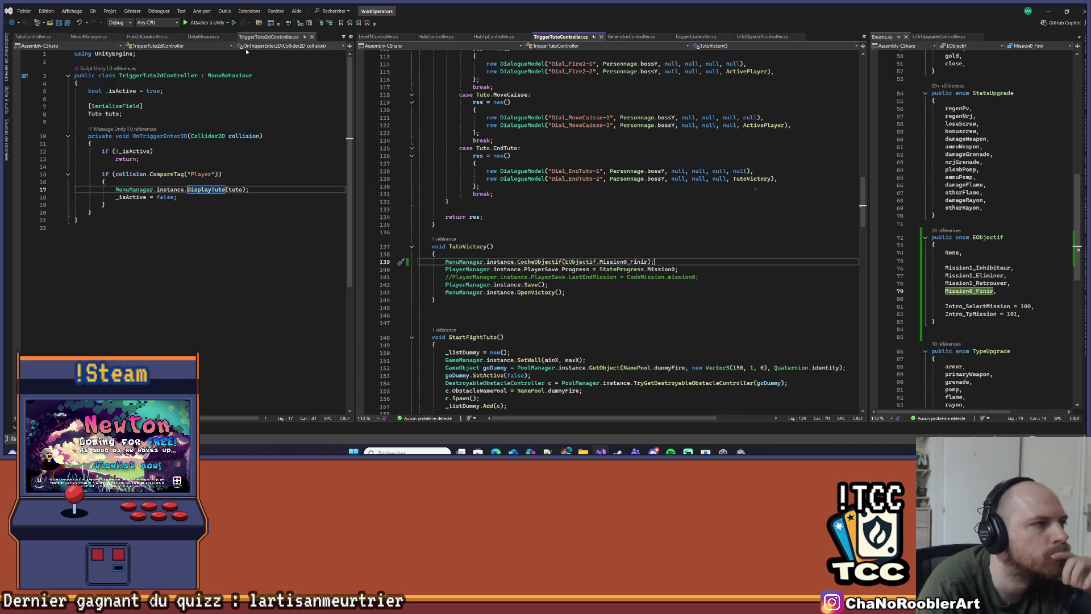
click(147, 36)
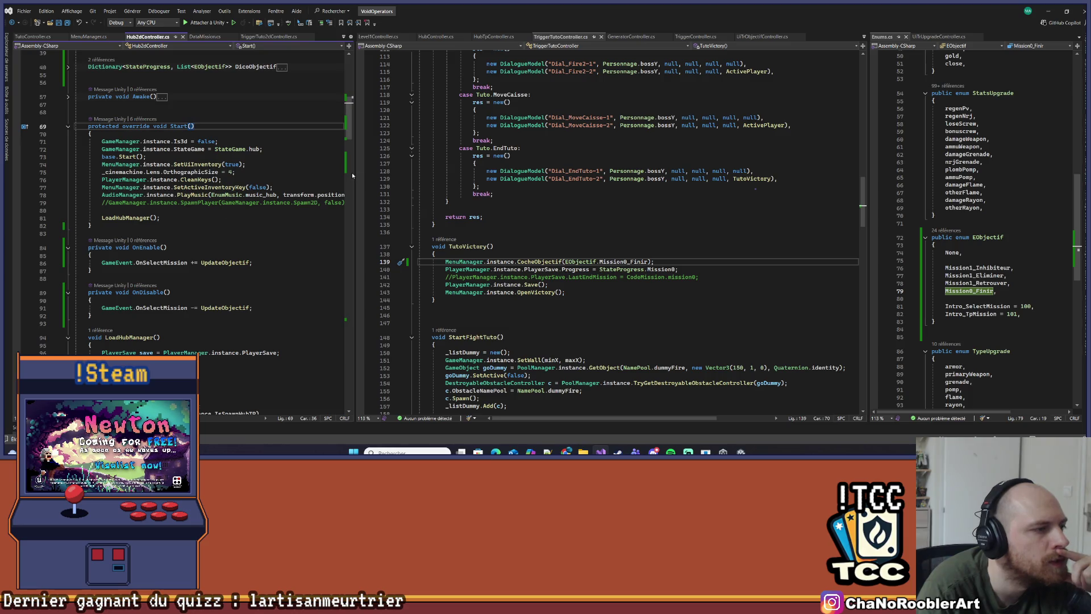
drag(356, 174, 423, 183)
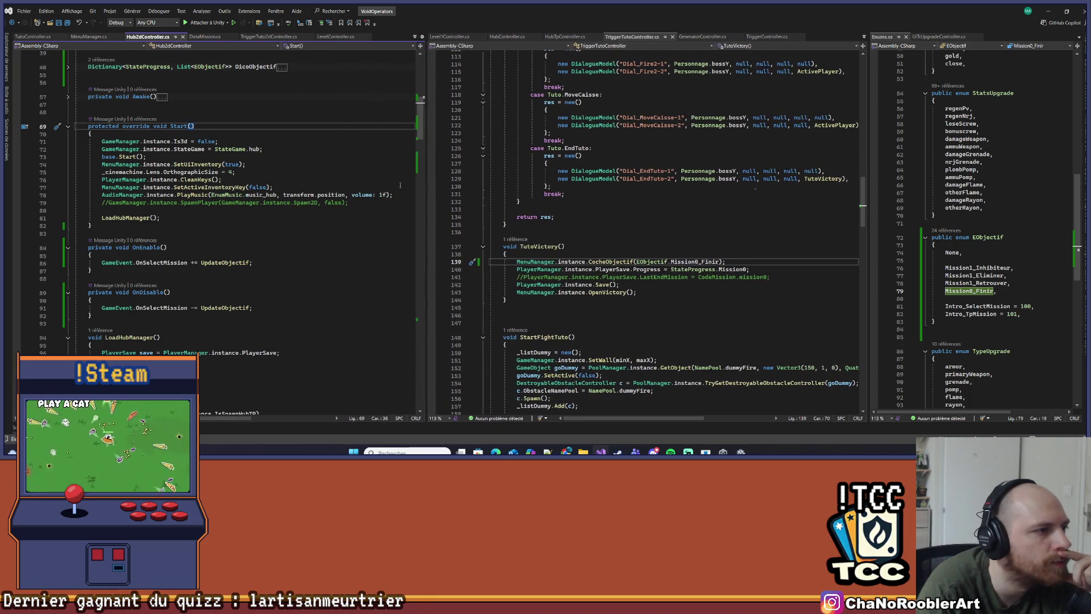
scroll(145, 201, down, 13)
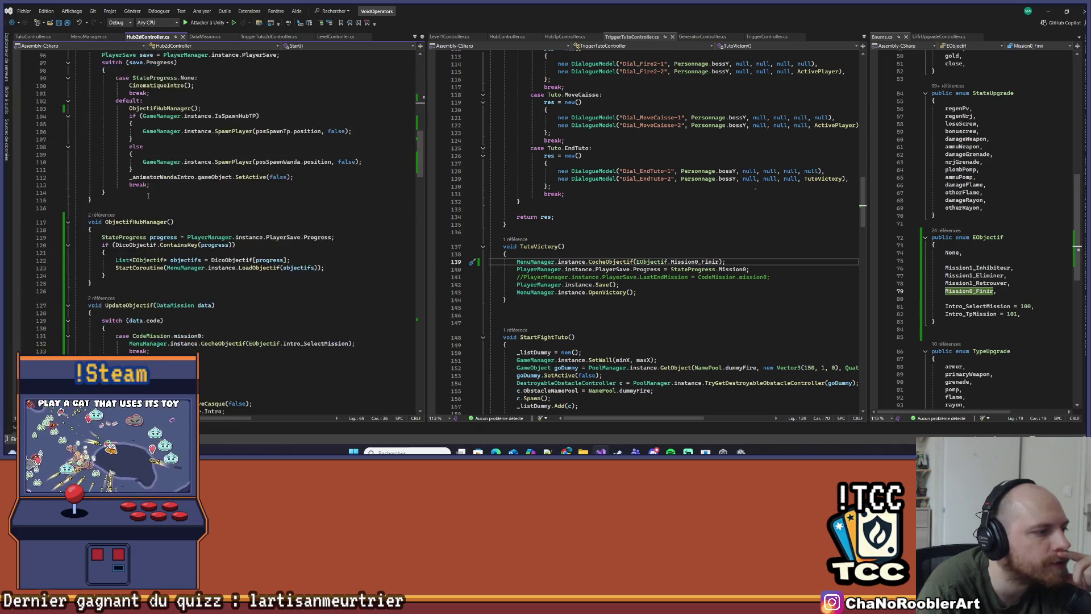
scroll(147, 196, down, 3)
click(166, 291)
Switch to the Milanote 'Story et level design' board in Chrome
mouse_move(176, 267)
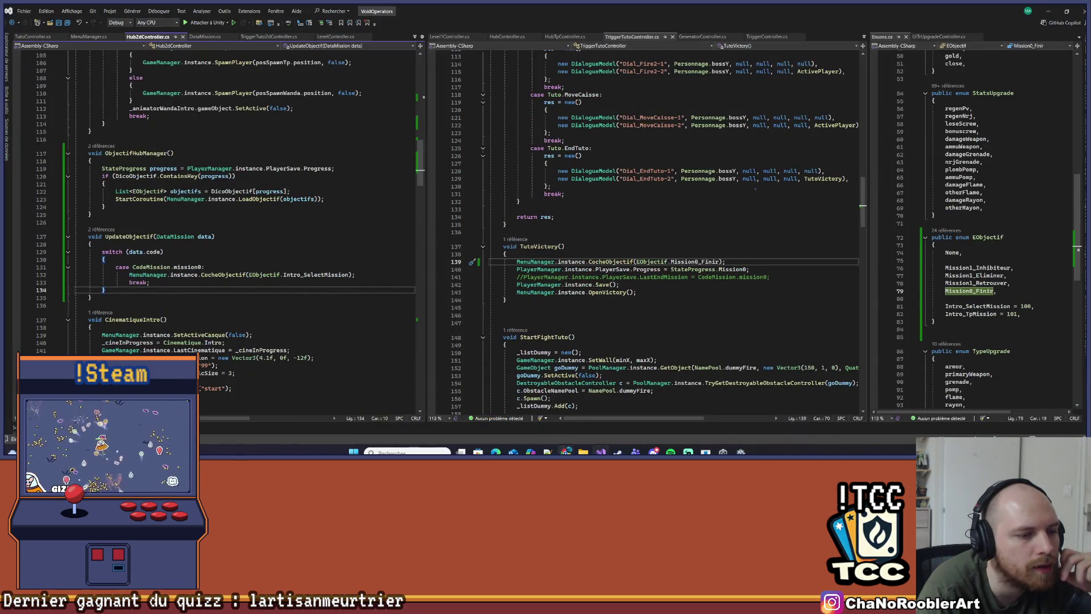
mouse_move(566, 452)
click(591, 412)
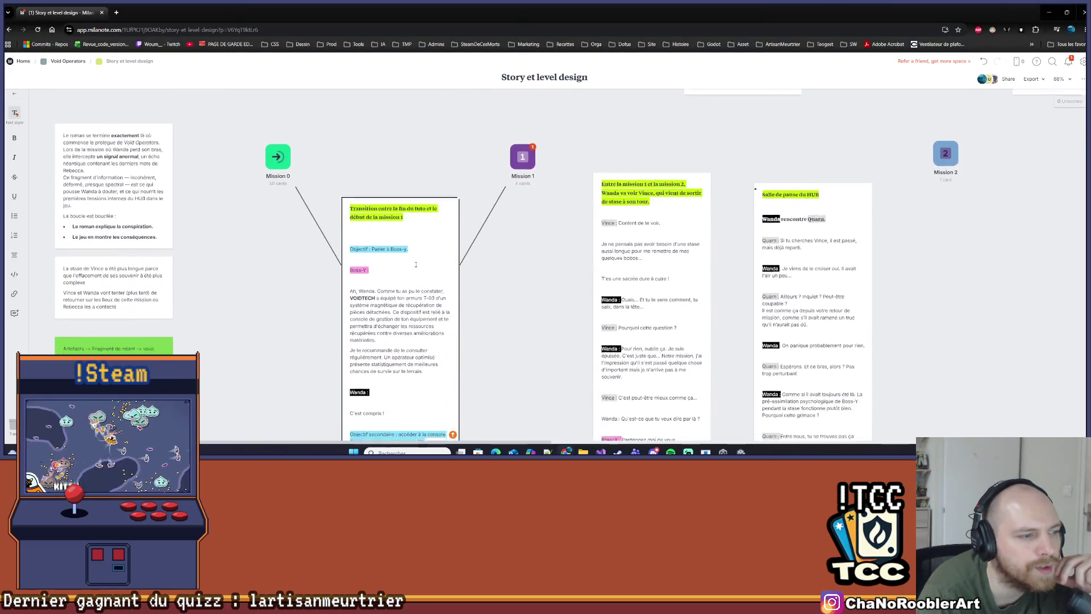
drag(370, 222, 412, 225)
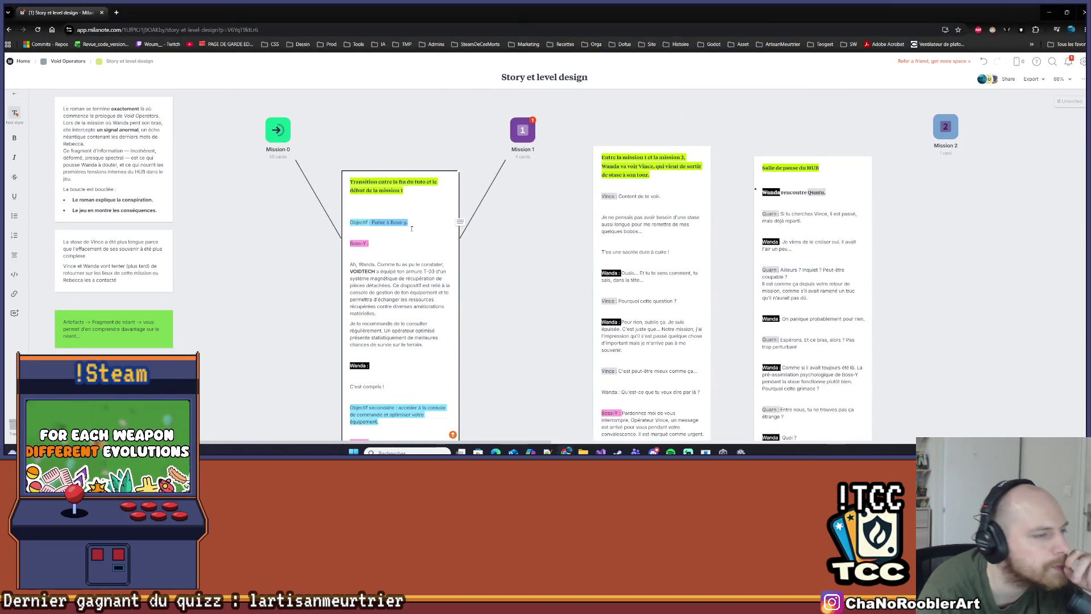
click(400, 229)
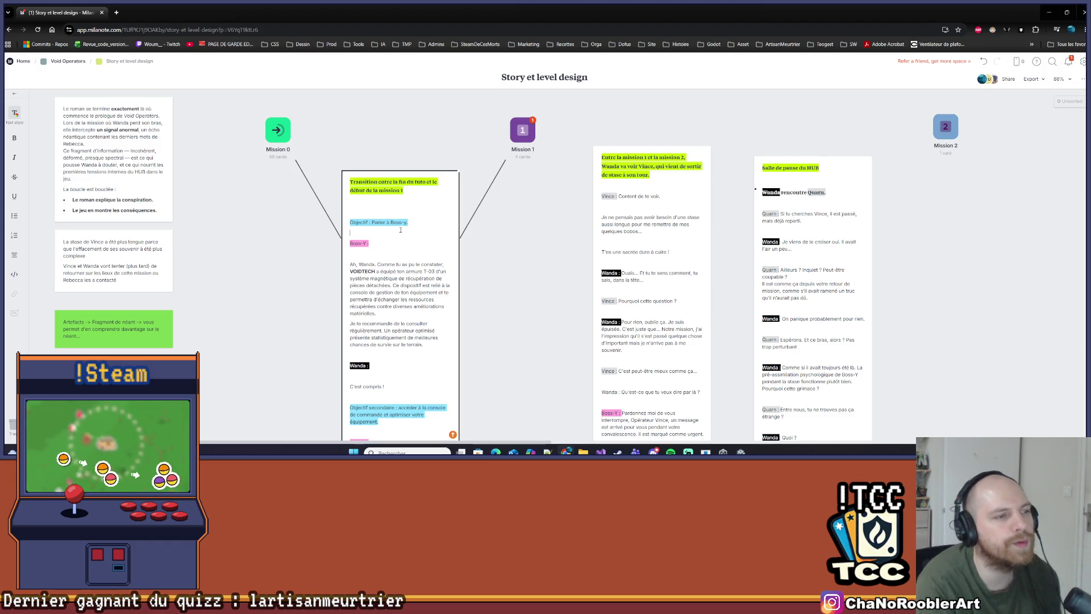
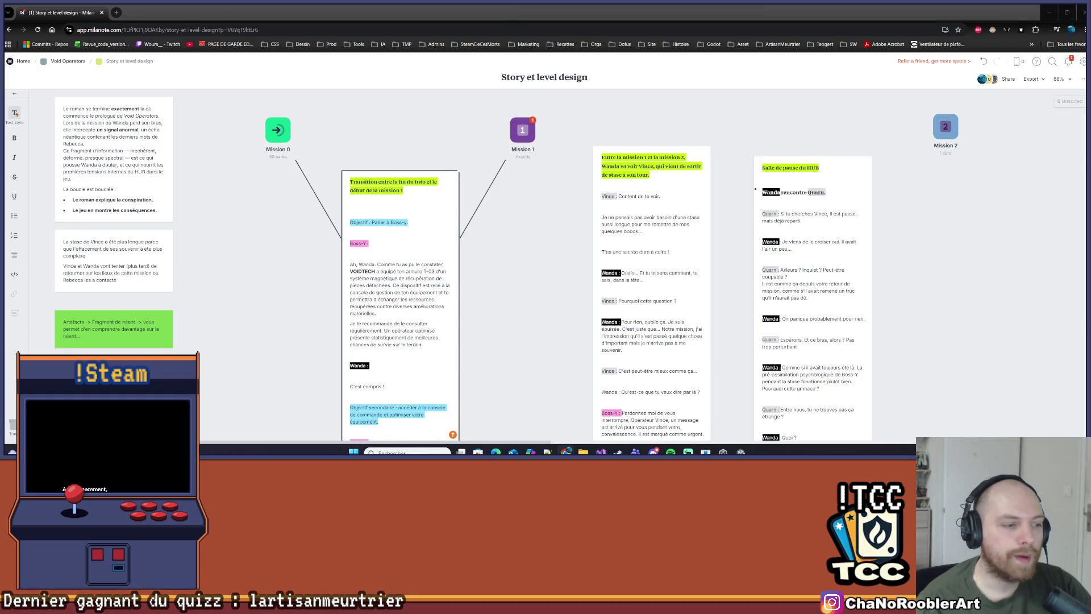
Review the story board and select the objective text 'Parler à Boss-y.'
scroll(322, 393, down, 2)
scroll(340, 386, down, 1)
scroll(370, 378, up, 1)
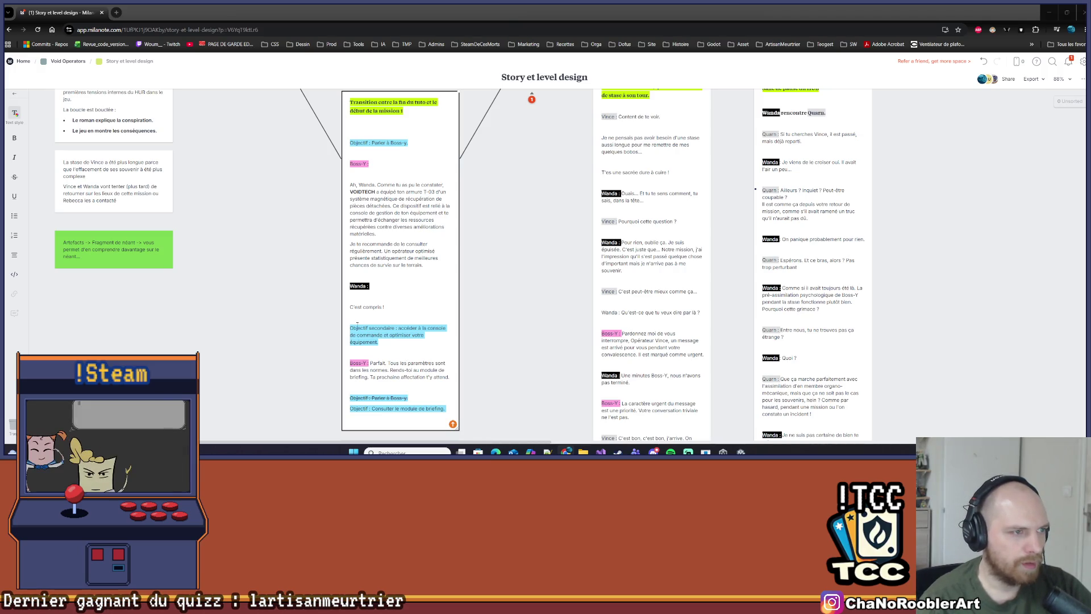
scroll(386, 244, up, 2)
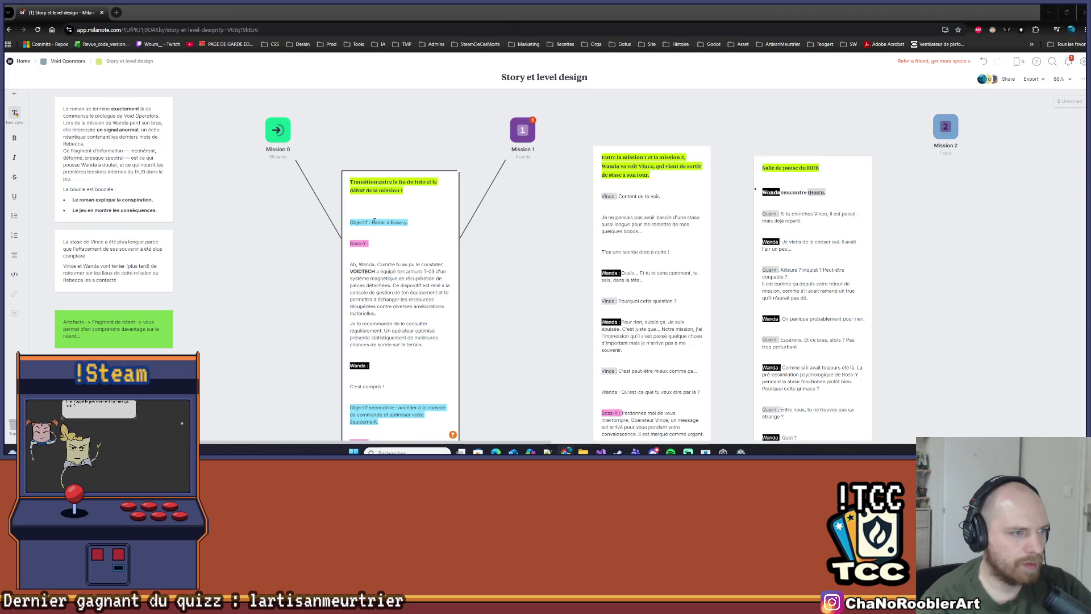
scroll(377, 232, down, 2)
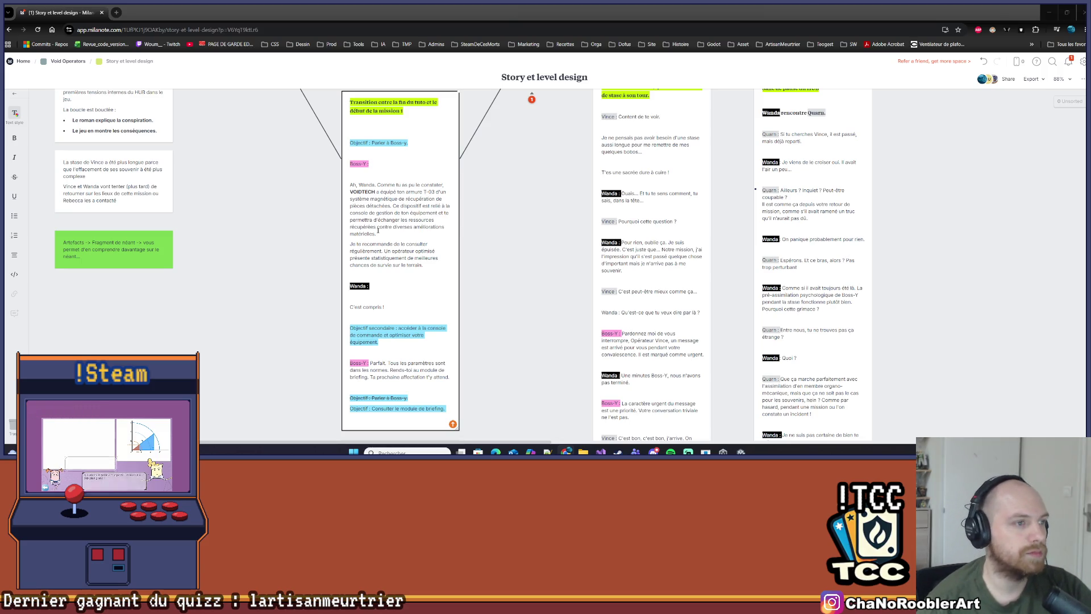
scroll(416, 209, up, 1)
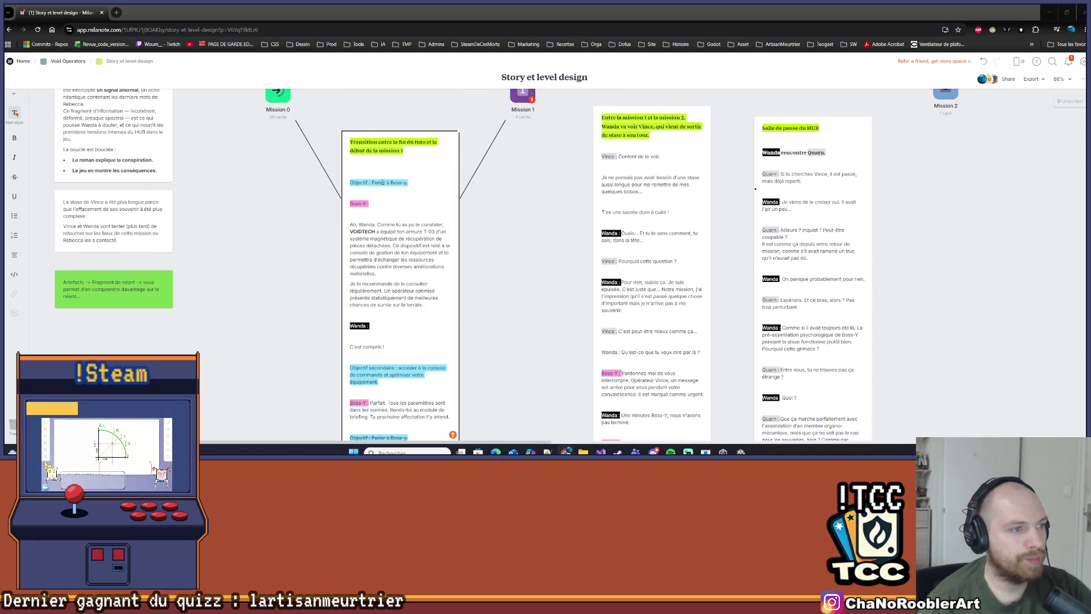
drag(372, 183, 407, 183)
scroll(417, 200, down, 3)
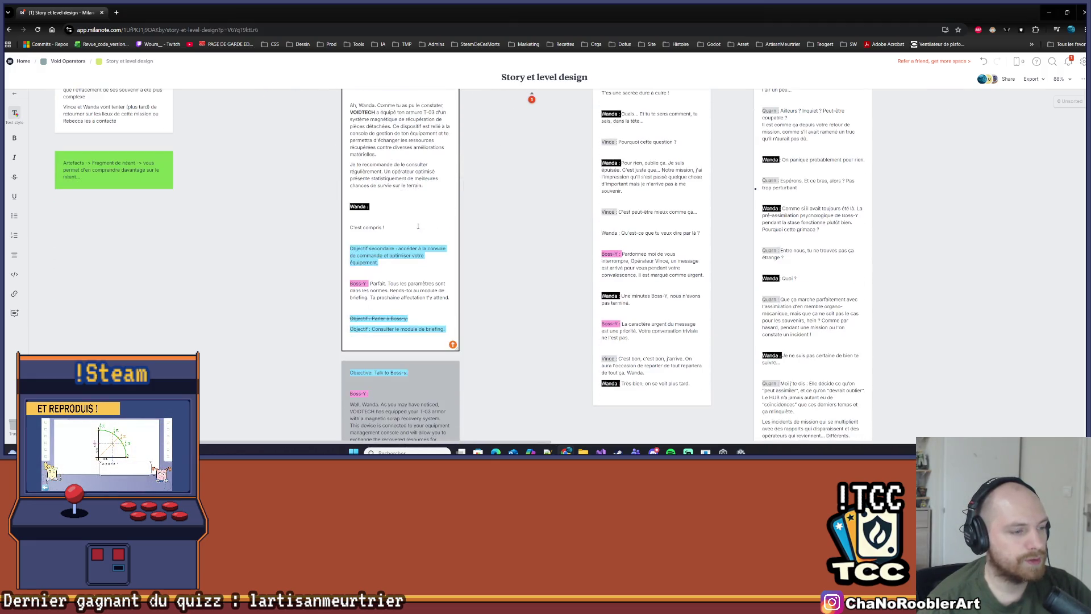
scroll(404, 241, up, 4)
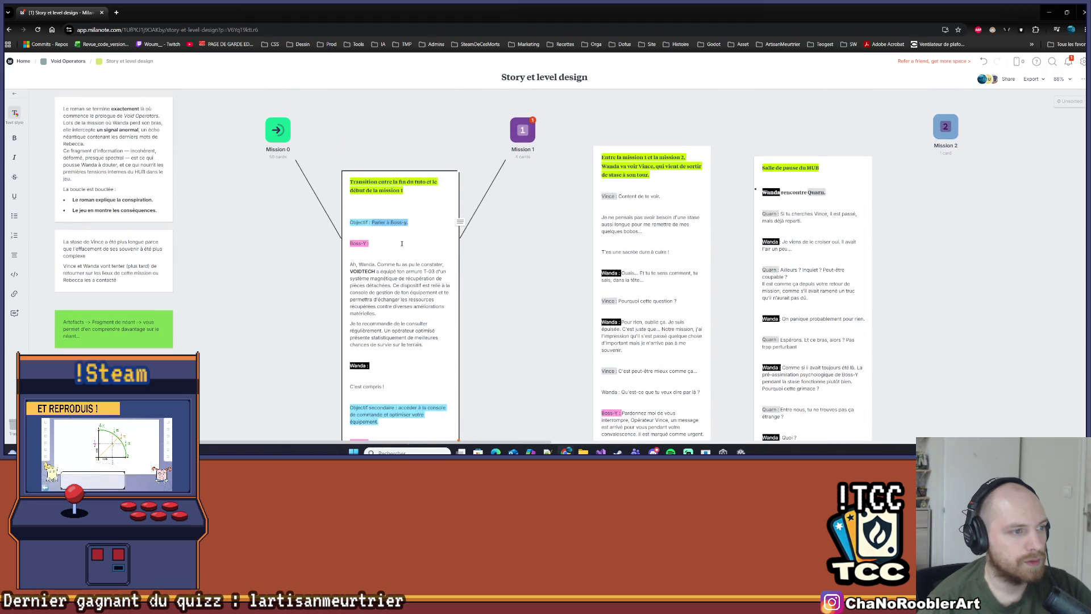
In Visual Studio, inspect TutoController.cs and select Mission0 in its progress assignment
key(alt+Tab)
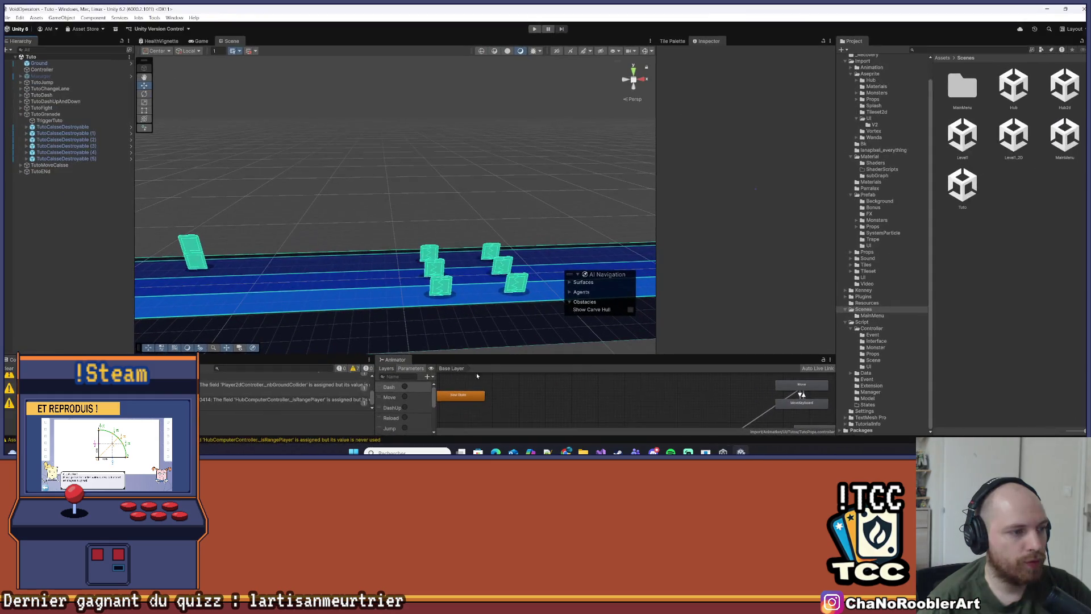
key(alt+Tab)
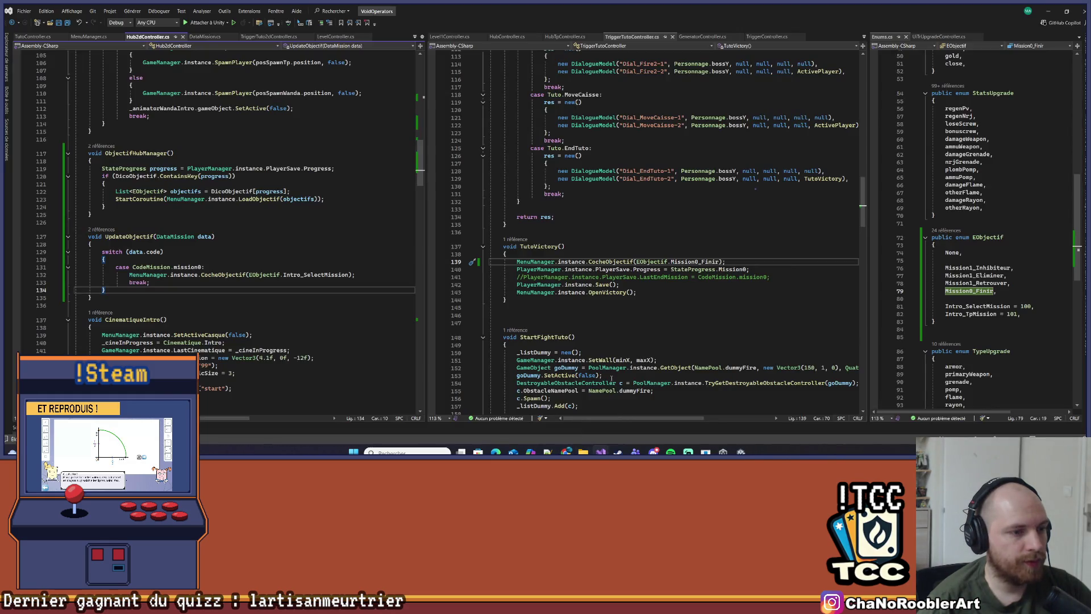
click(741, 452)
key(alt+Tab)
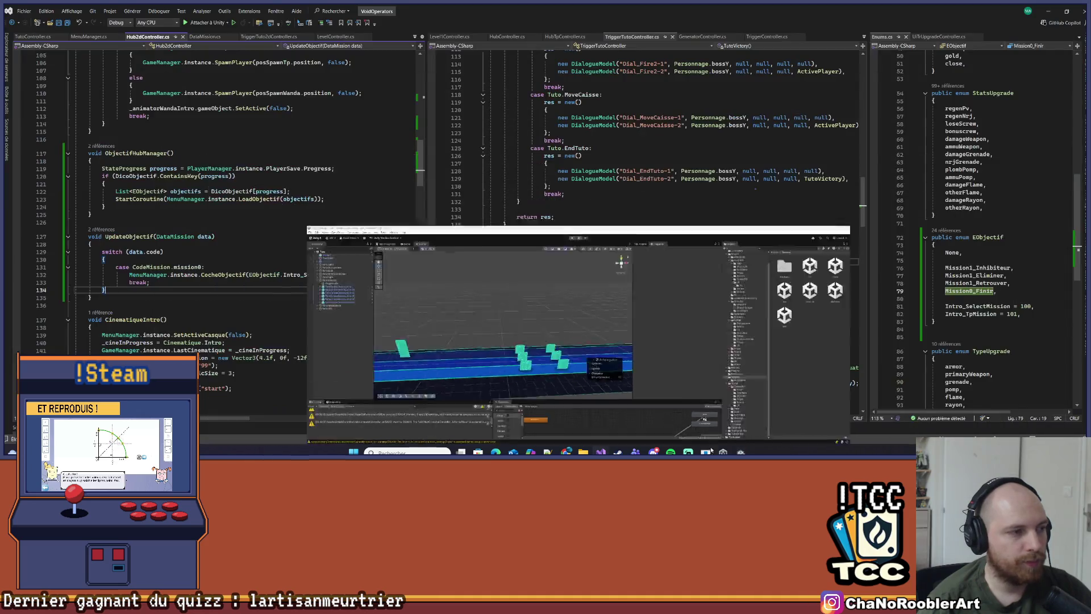
click(33, 36)
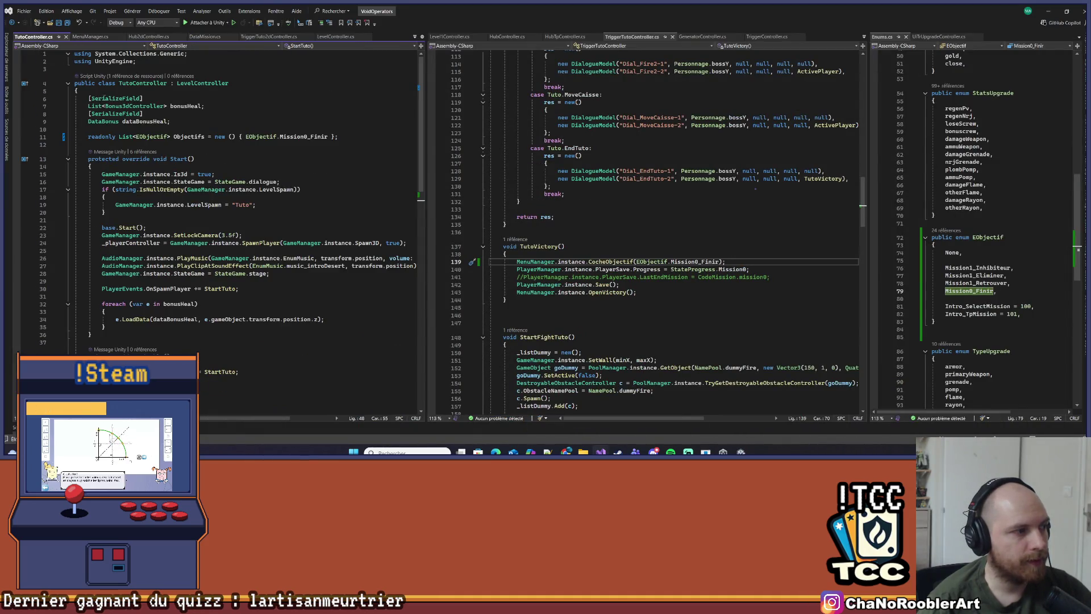
scroll(191, 277, down, 5)
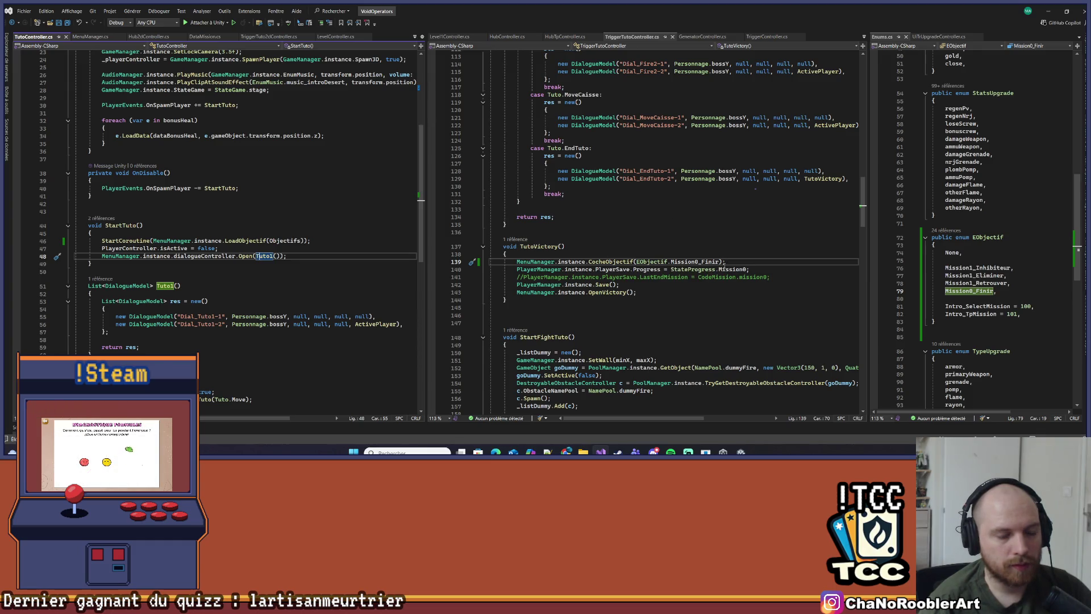
double_click(726, 270)
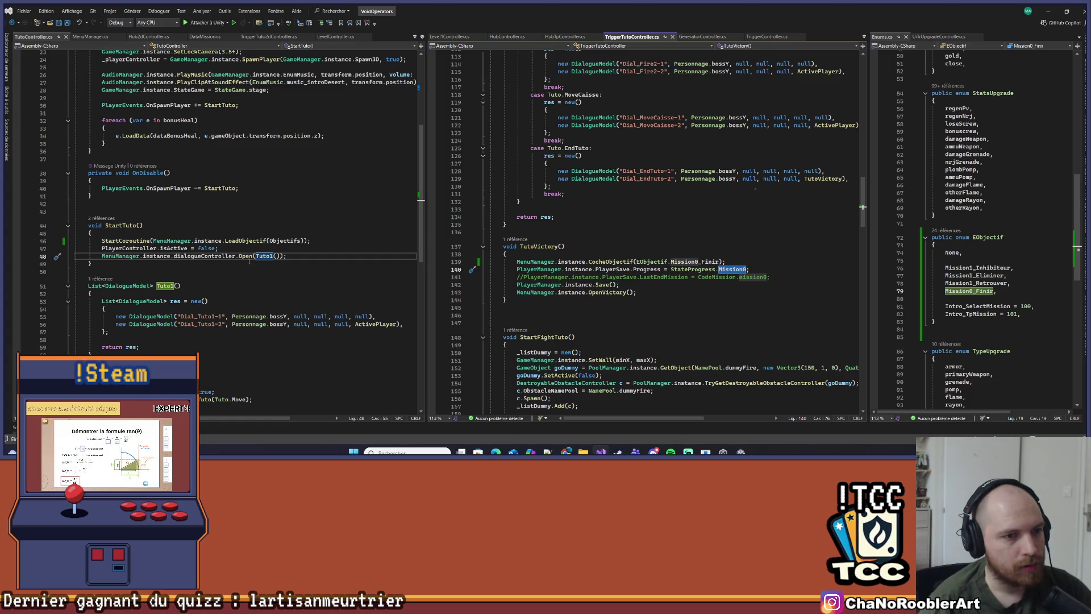
scroll(249, 261, up, 7)
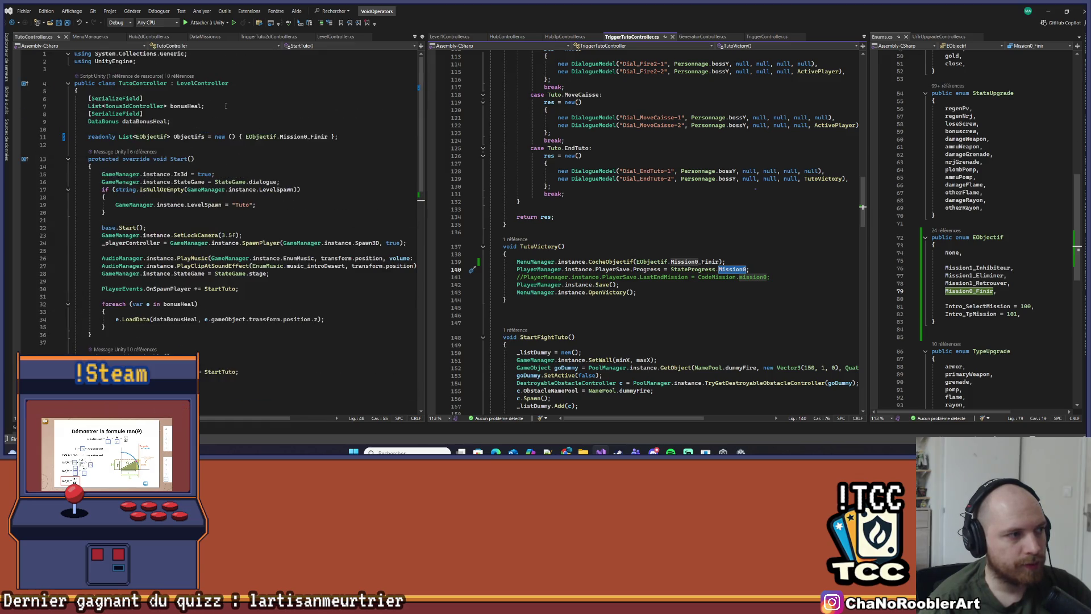
Back in Hub2dController.cs, expand DicoObjectif and widen the editor pane
click(148, 37)
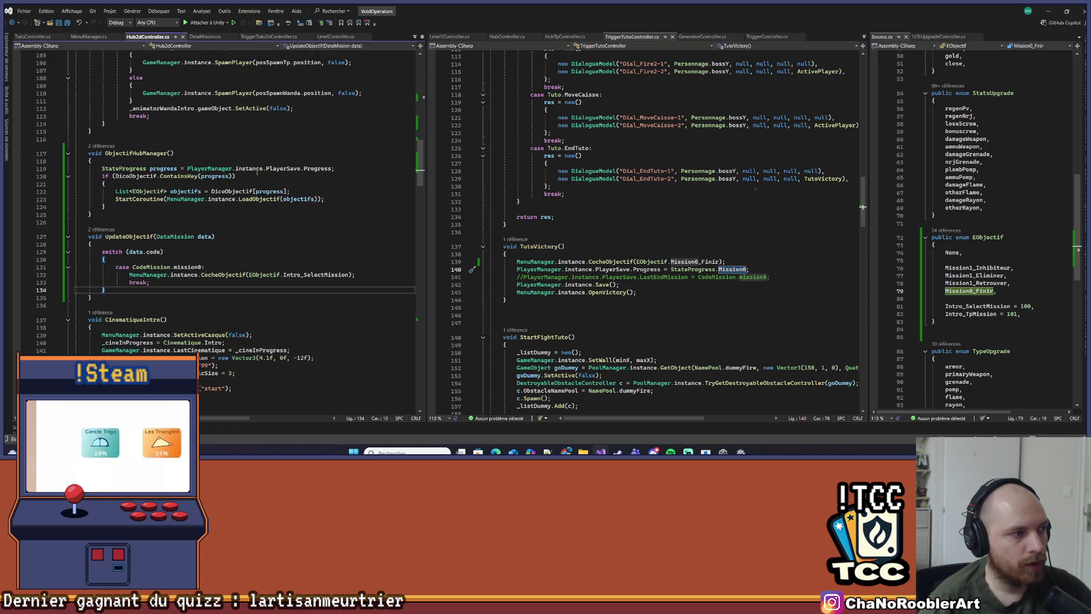
scroll(239, 193, up, 15)
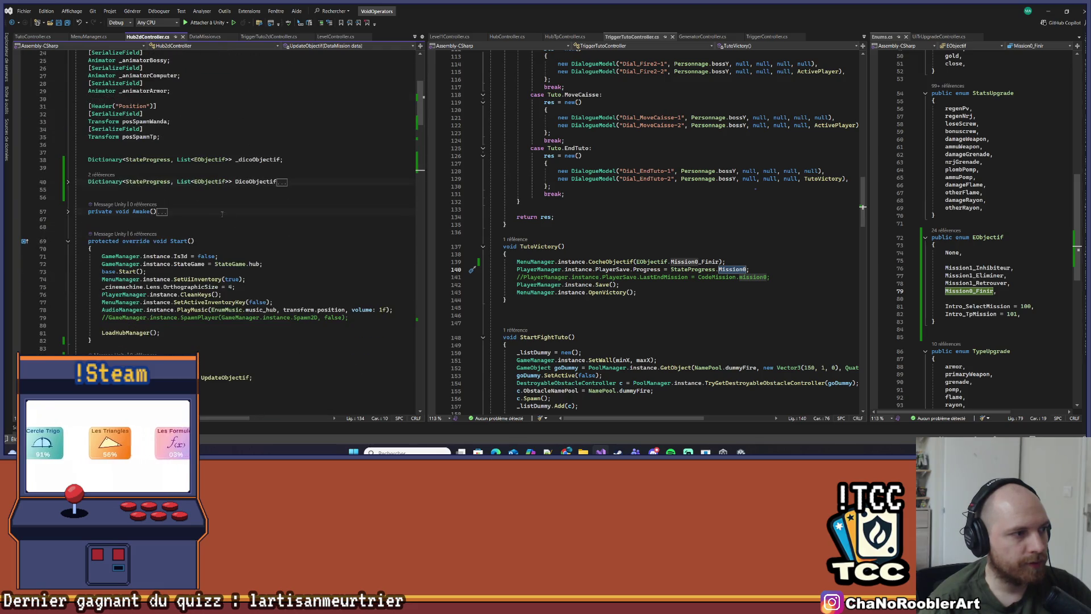
click(68, 182)
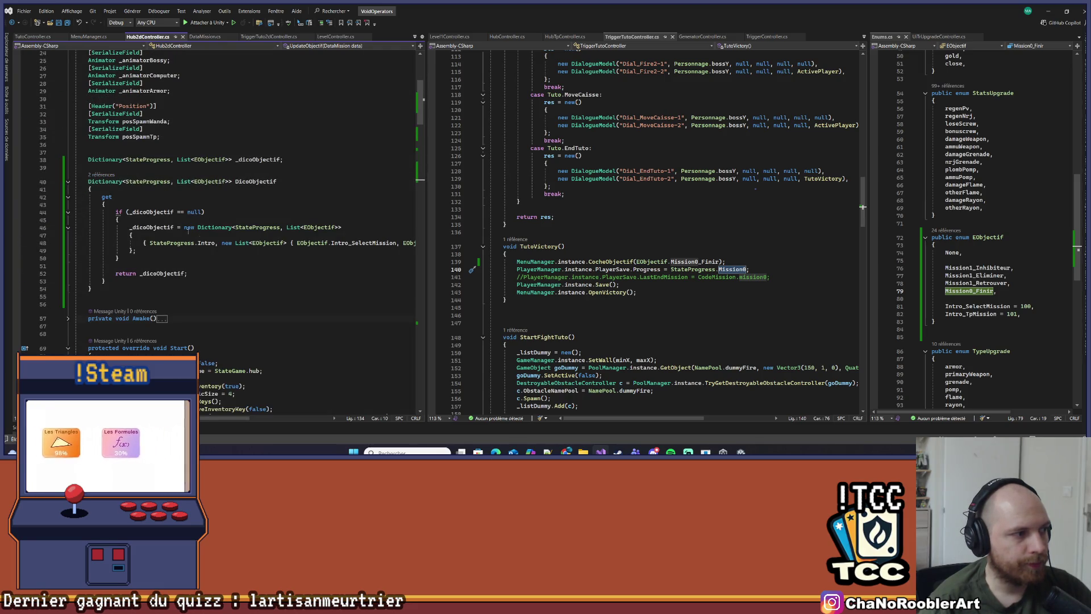
drag(425, 190, 582, 191)
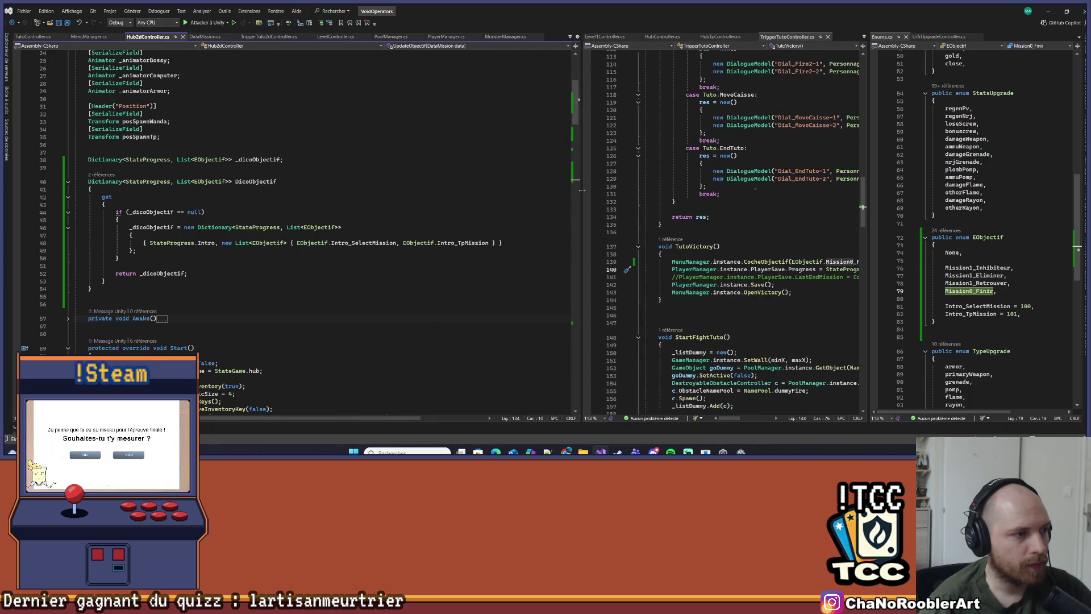
Duplicate the Intro entry in DicoObjectif and change its key to StateProgress.Mission0
click(505, 242)
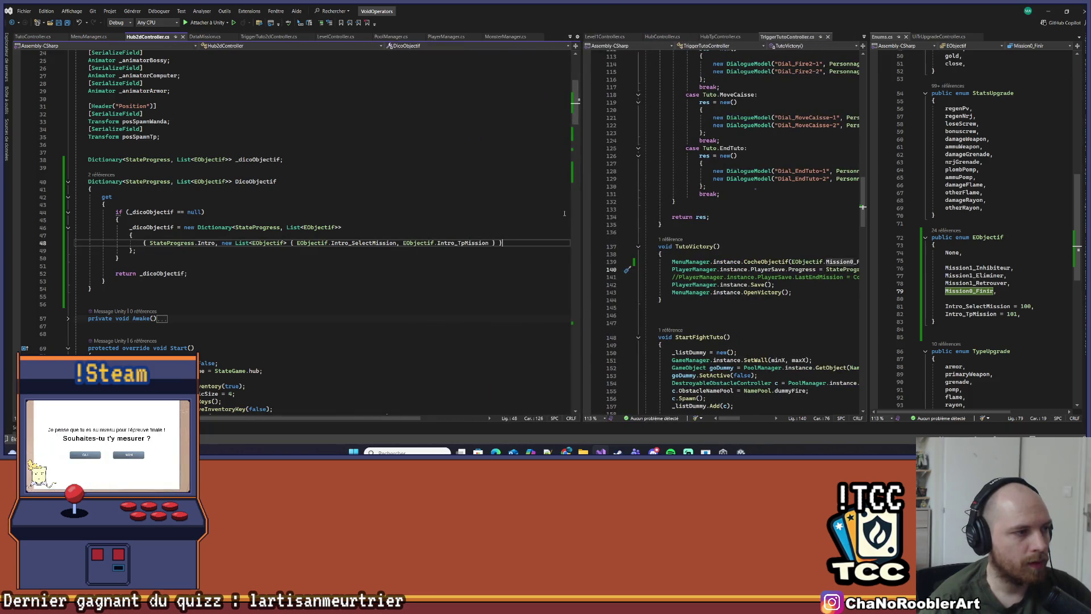
key(Return)
text({ StateProgress.Intro, new List<EObjectif> { EObjectif.Intro_SelectMission, EObjectif.Intro_TpMission } })
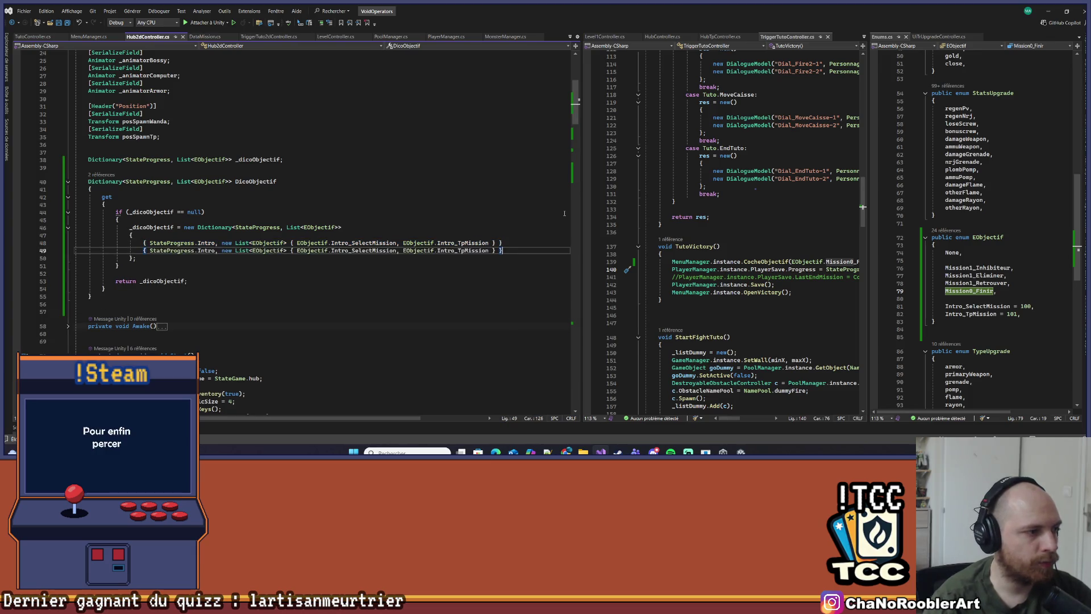
double_click(207, 250)
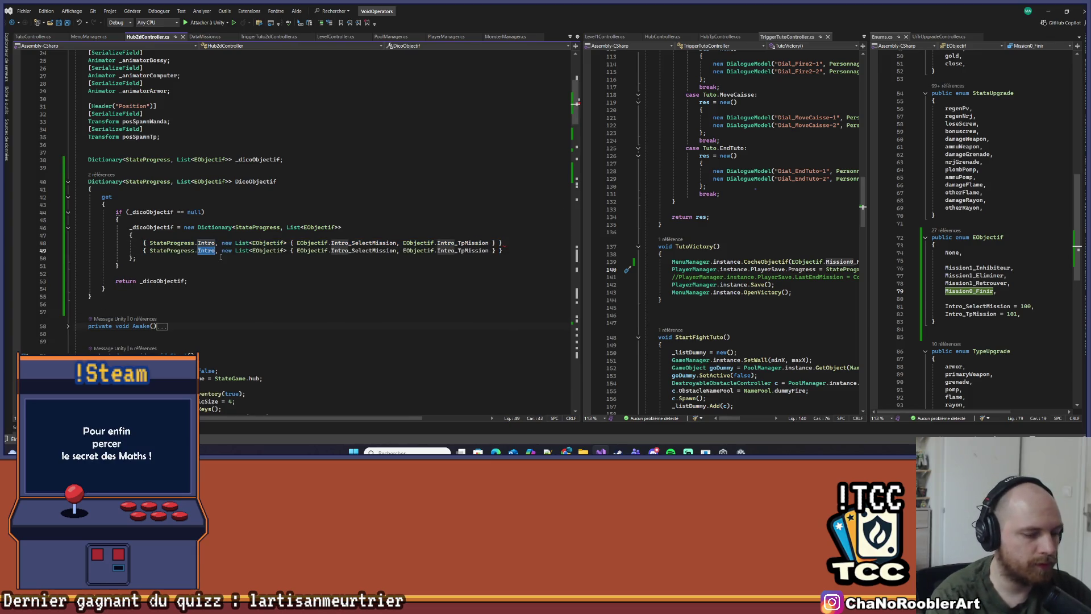
text(Mission)
key(Tab)
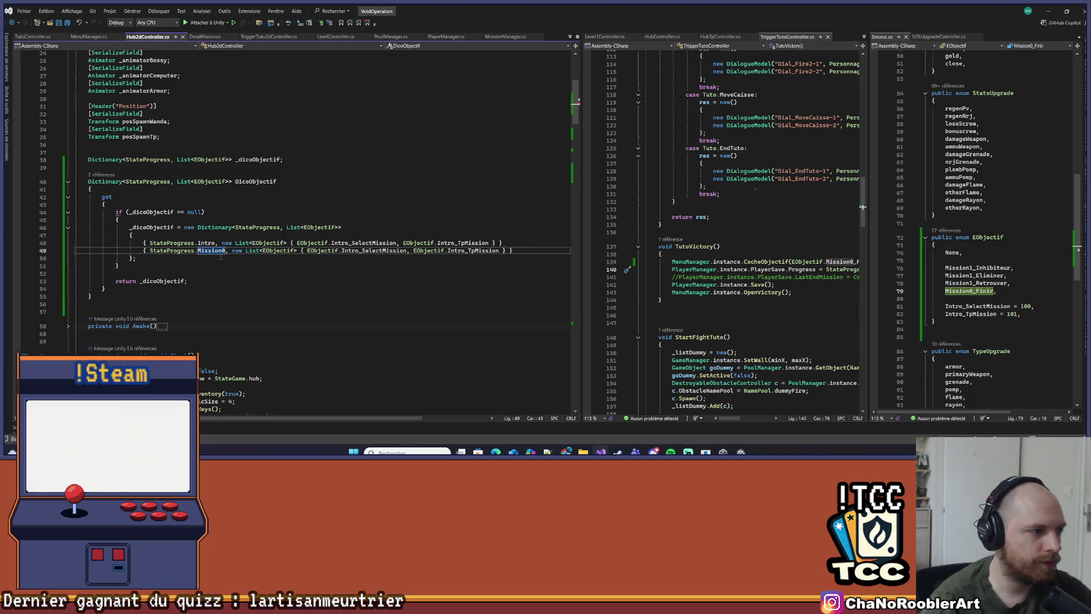
Add Mission0_TalkBossy = 10 to the EObjectif enum after Intro_TpMission
click(388, 250)
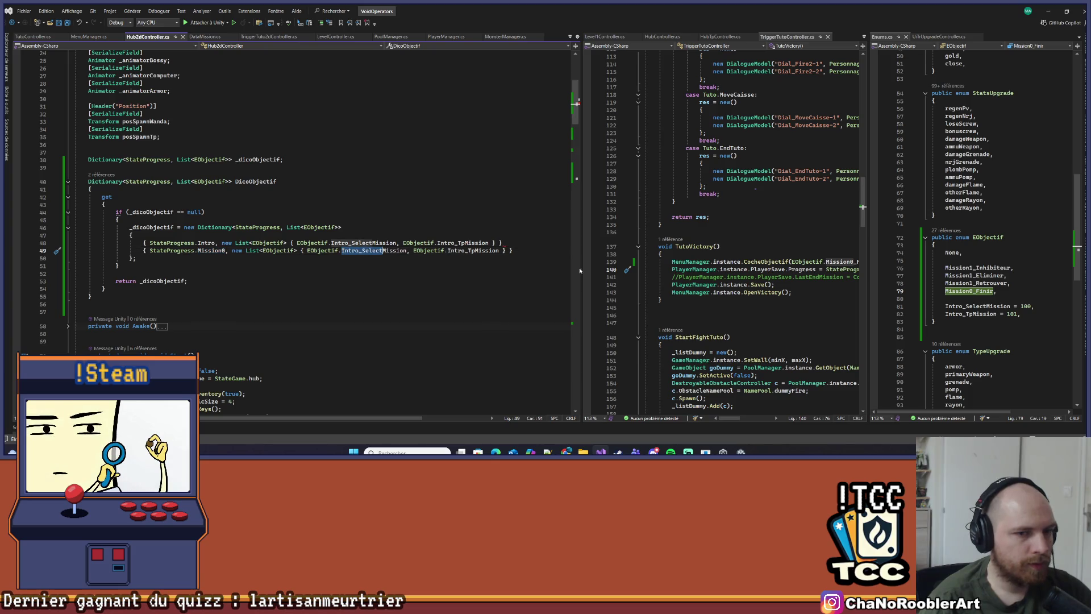
scroll(894, 254, down, 2)
click(1033, 267)
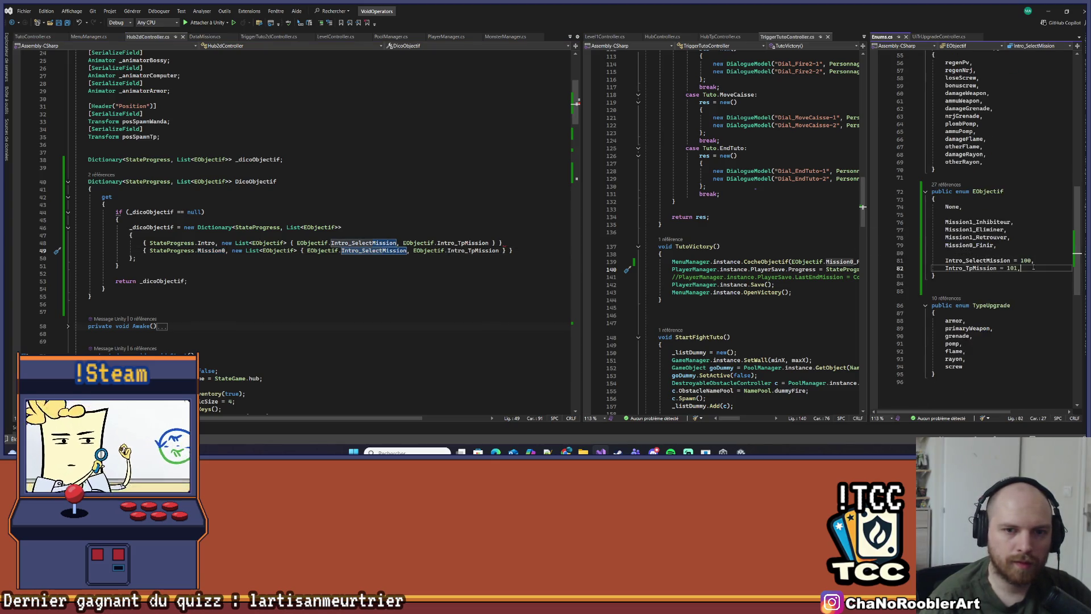
key(Return)
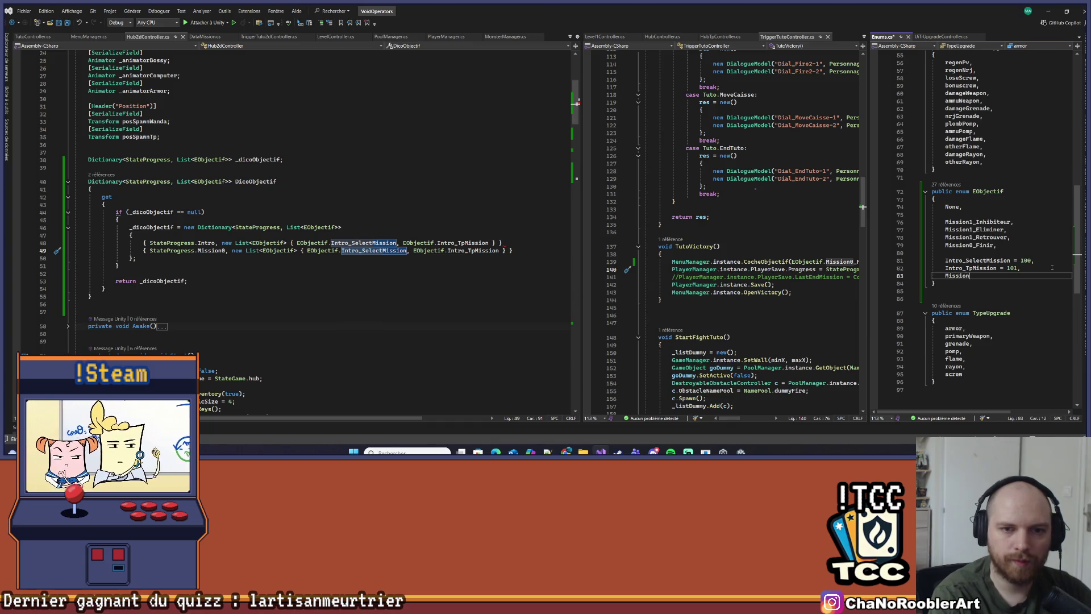
text(n0)
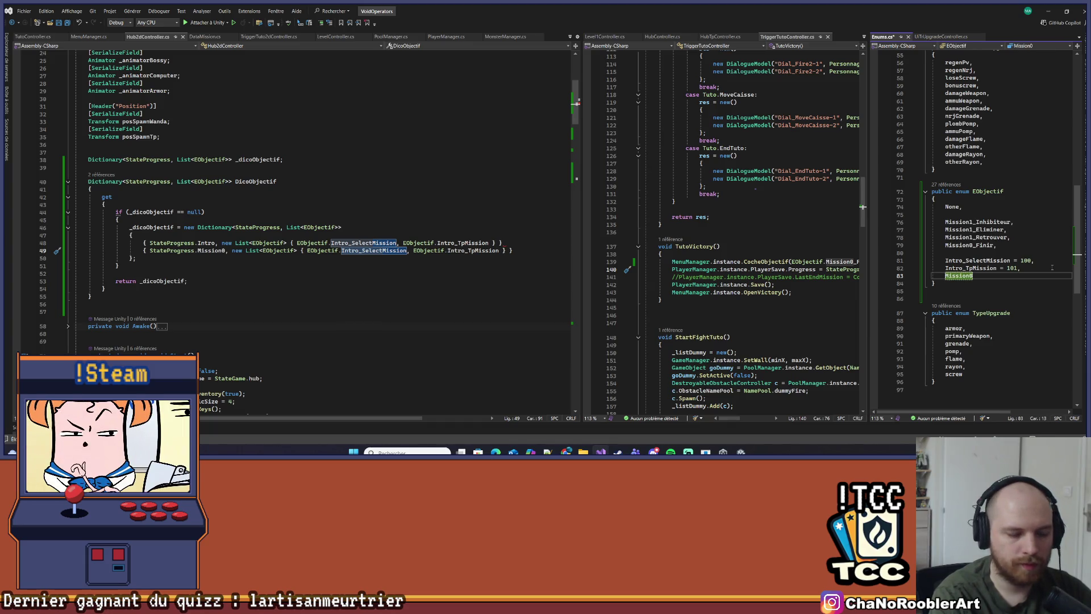
text(_Tal)
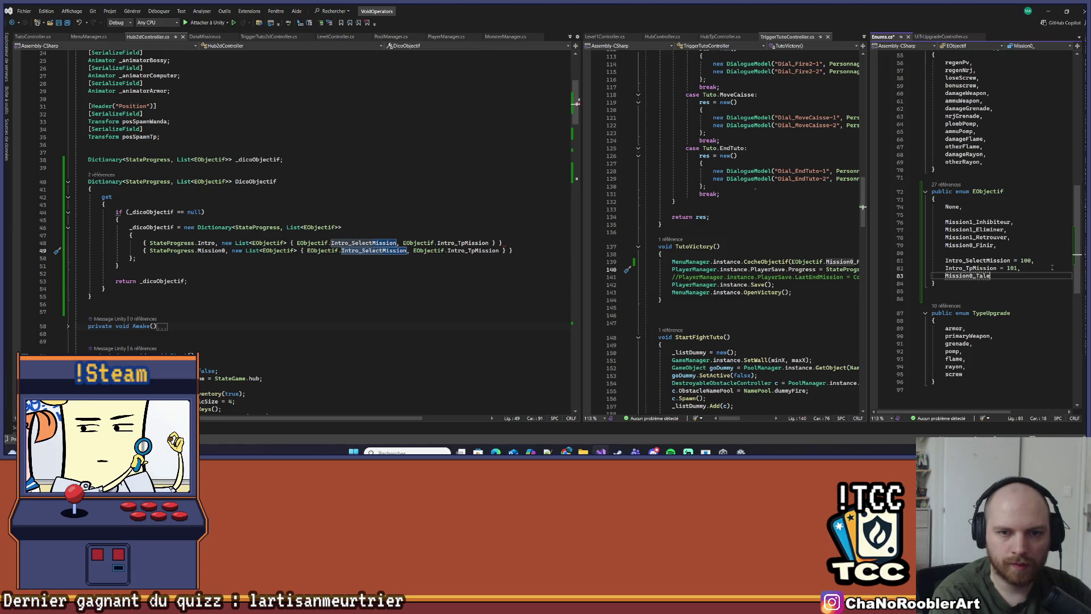
text(kBossy )
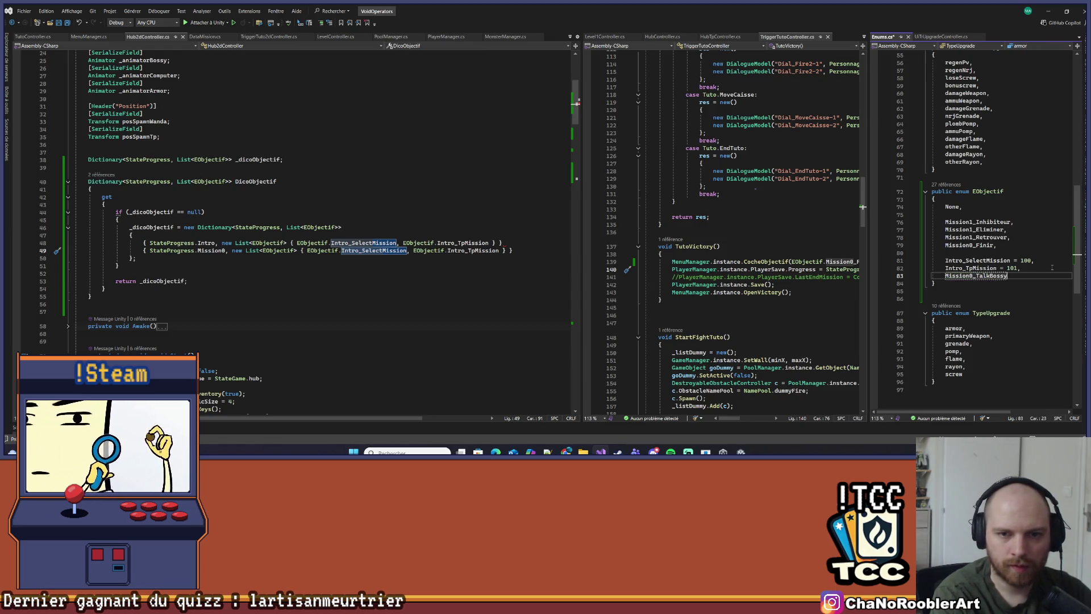
text(= 102,)
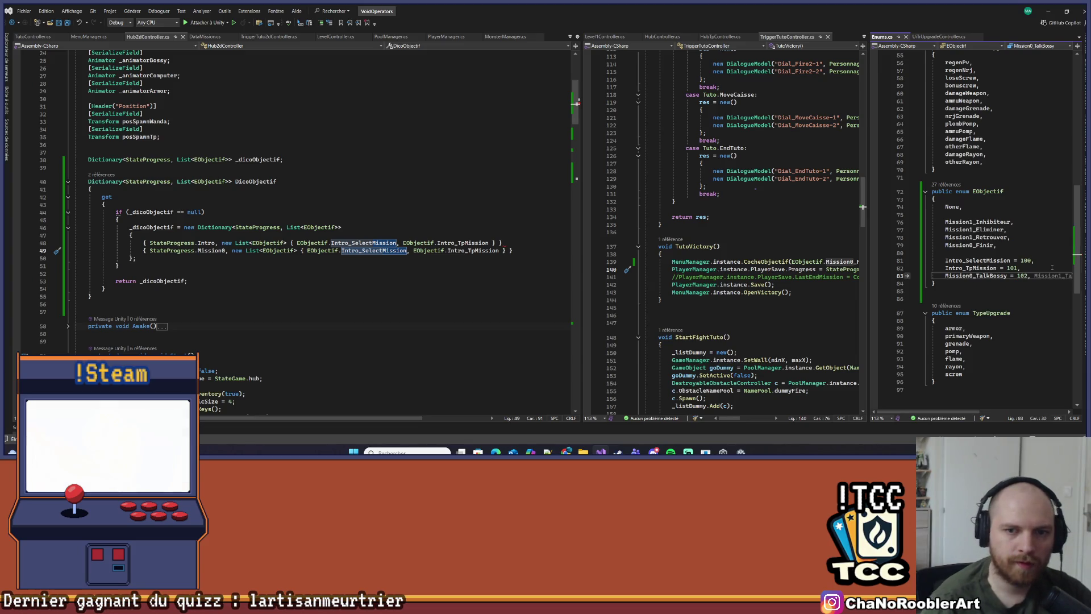
Make the Mission0 entry list only EObjectif.Mission0_TalkBossy and tidy the Intro line's braces
click(1052, 268)
click(358, 251)
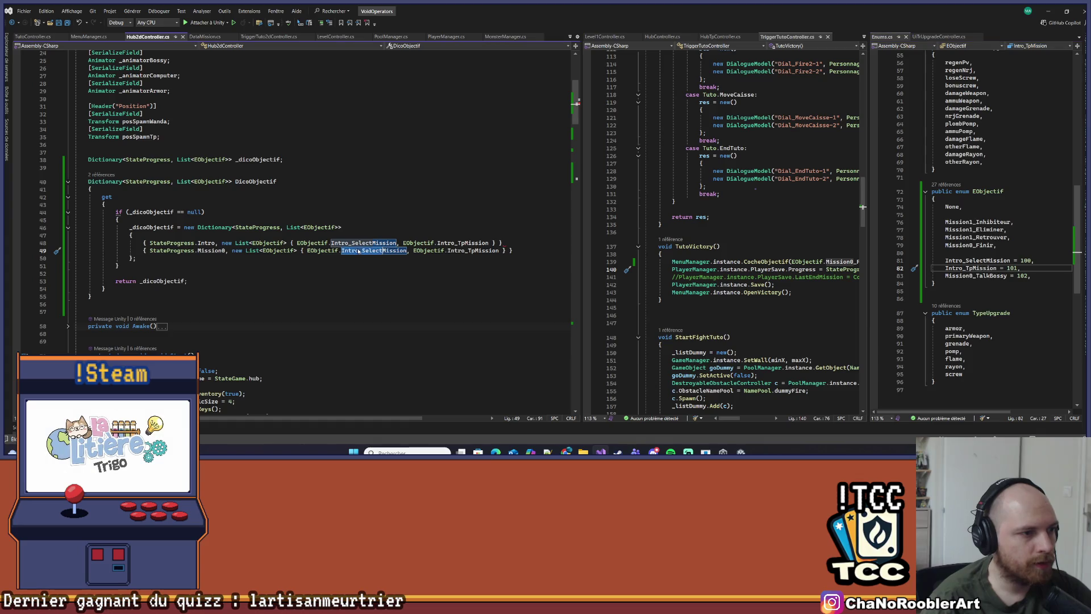
text(Mis)
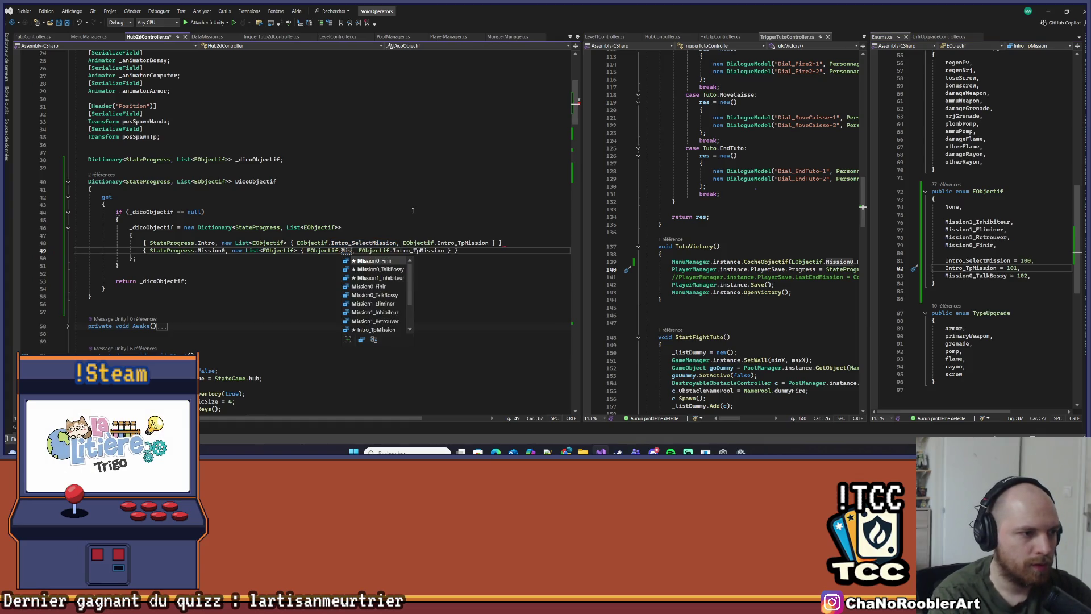
key(Down)
key(Tab)
key(ctrl+Left)
key(ctrl+Left)
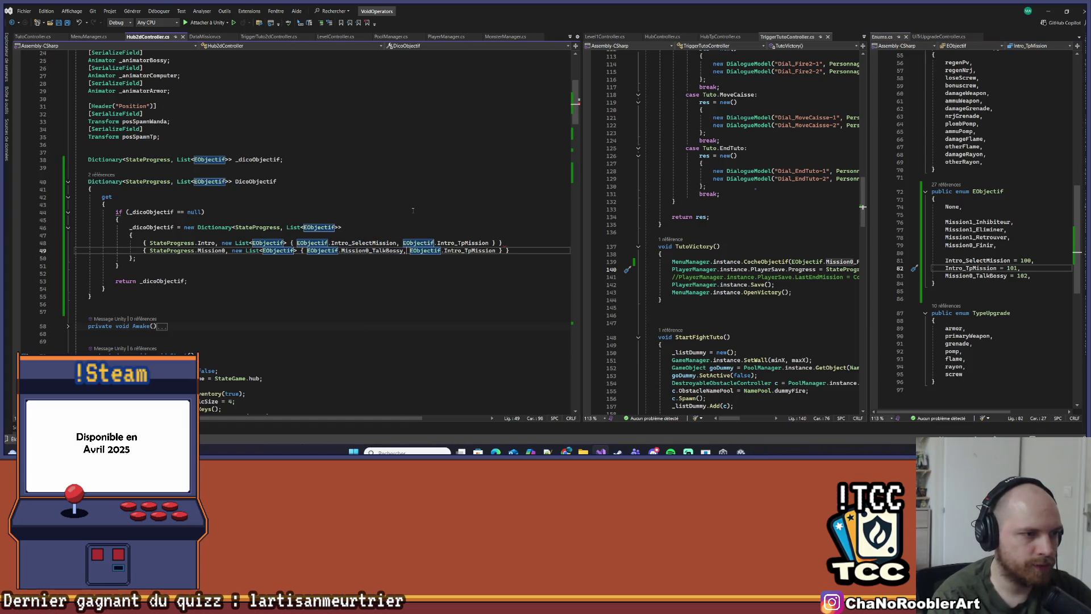
key(ctrl+shift+Right)
key(ctrl+shift+Right)
key(ctrl+shift+Right)
key(ctrl+shift+Left)
key(ctrl+shift+Left)
key(ctrl+shift+Left)
key(Delete)
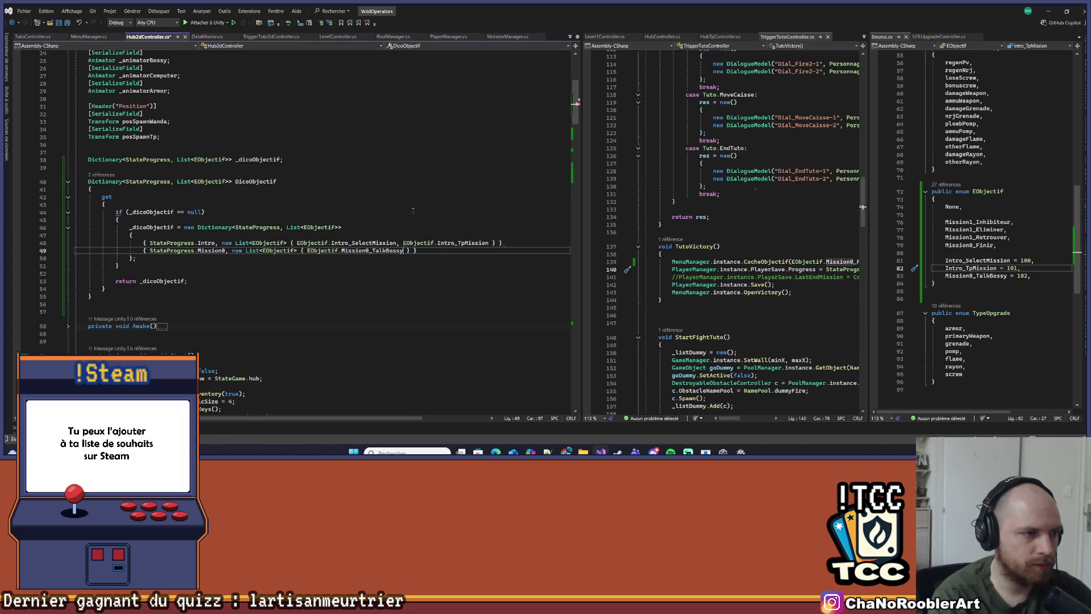
key(Up)
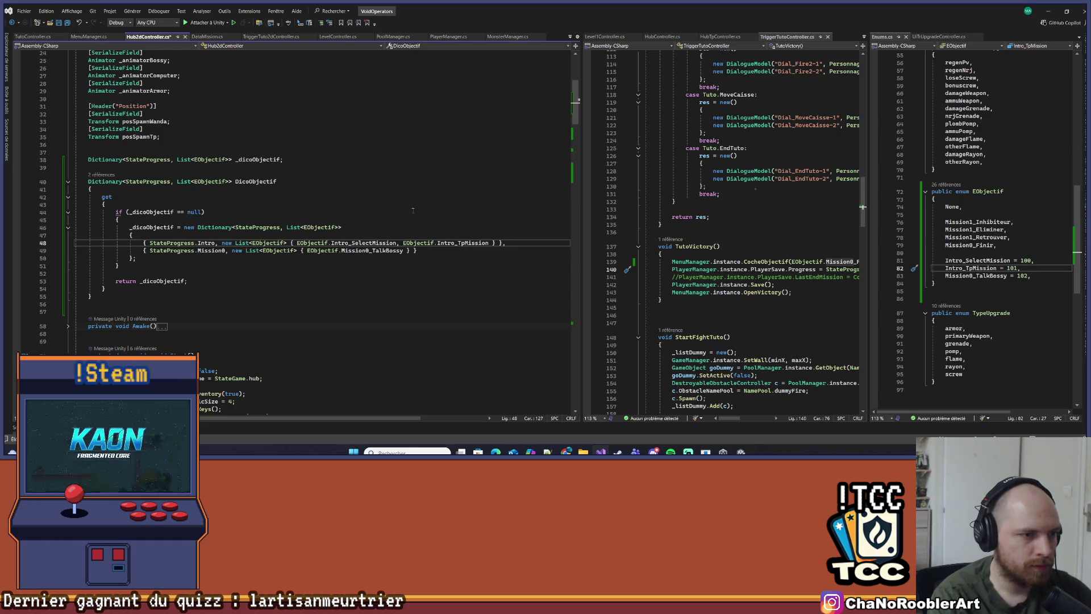
key(Left)
key(BackSpace)
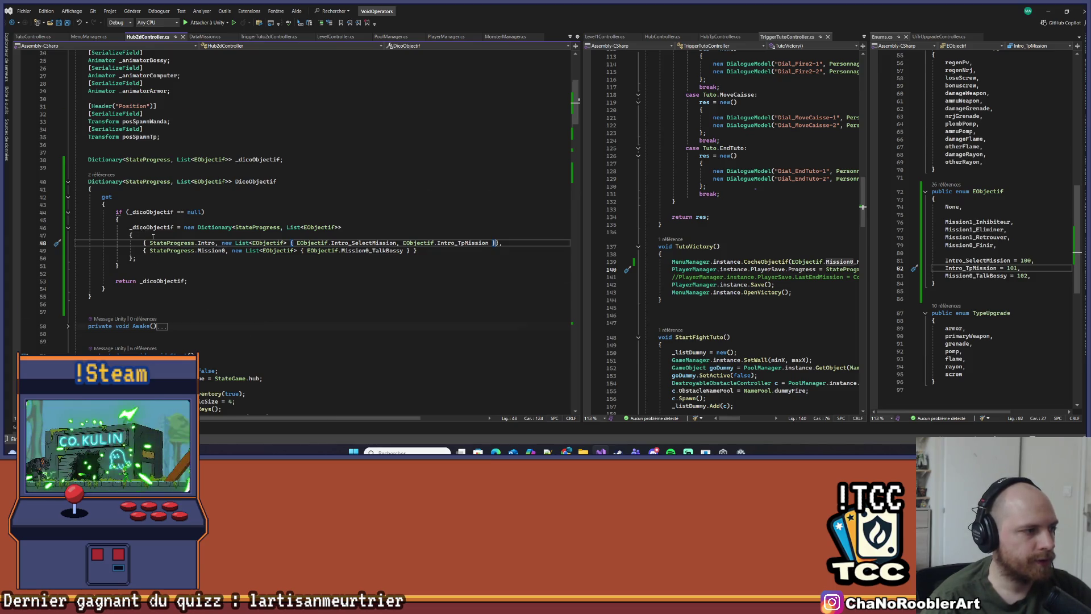
Review UpdateObjectif and the objective loading in ObjectifHubManager, then return to DicoObjectif
scroll(152, 235, down, 15)
scroll(205, 228, down, 11)
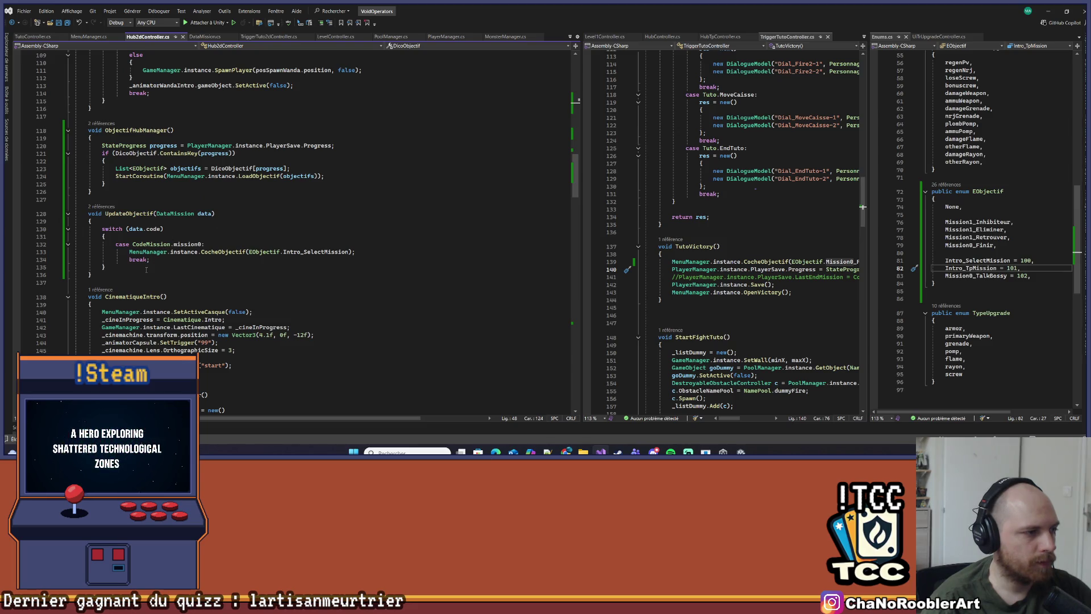
click(126, 214)
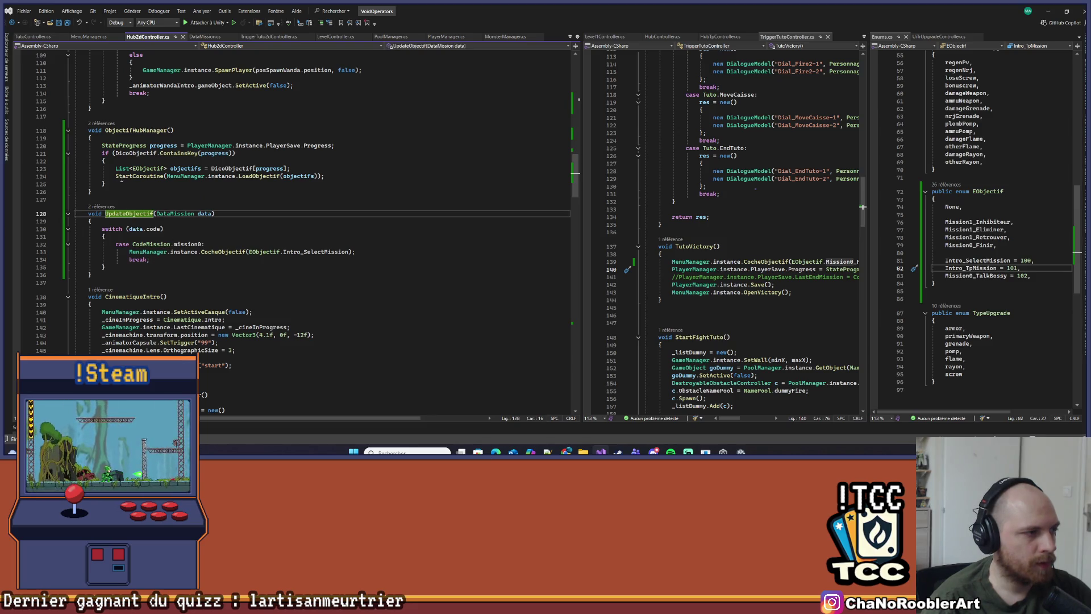
click(200, 153)
click(367, 180)
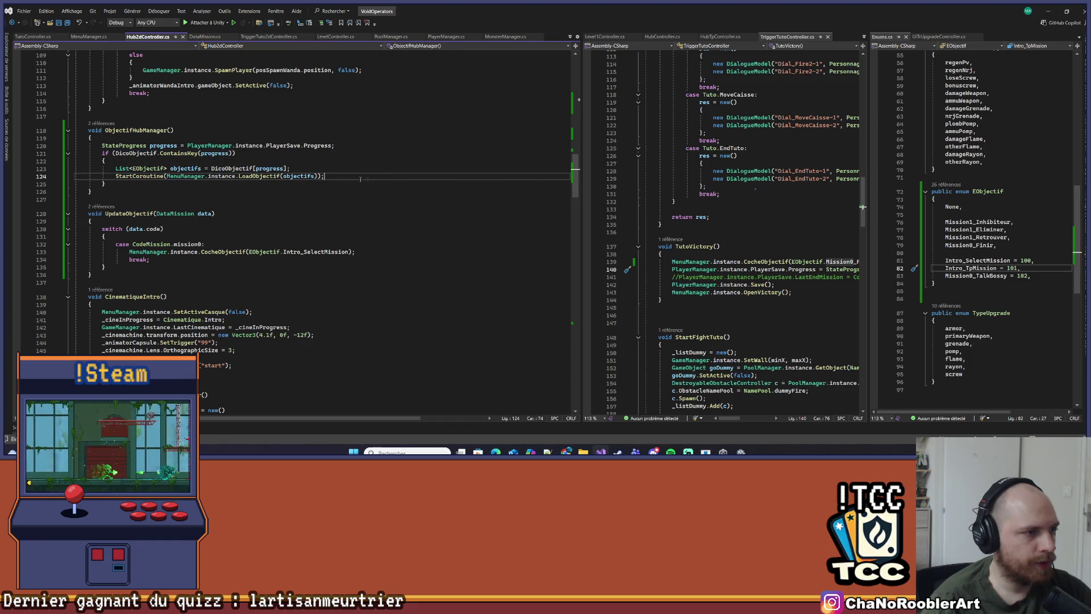
scroll(153, 122, up, 20)
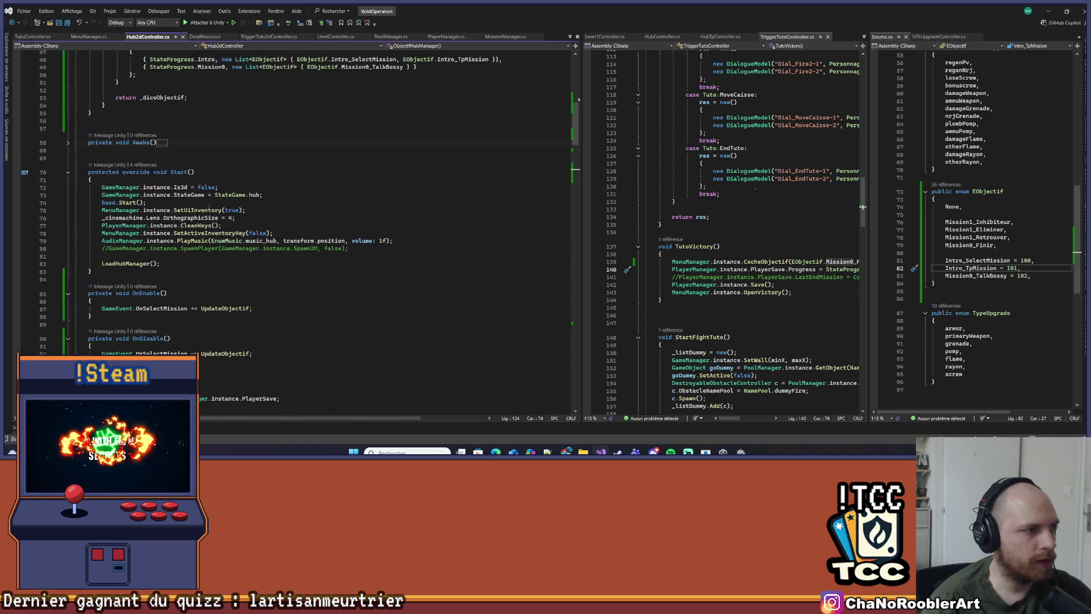
scroll(153, 122, up, 3)
click(187, 235)
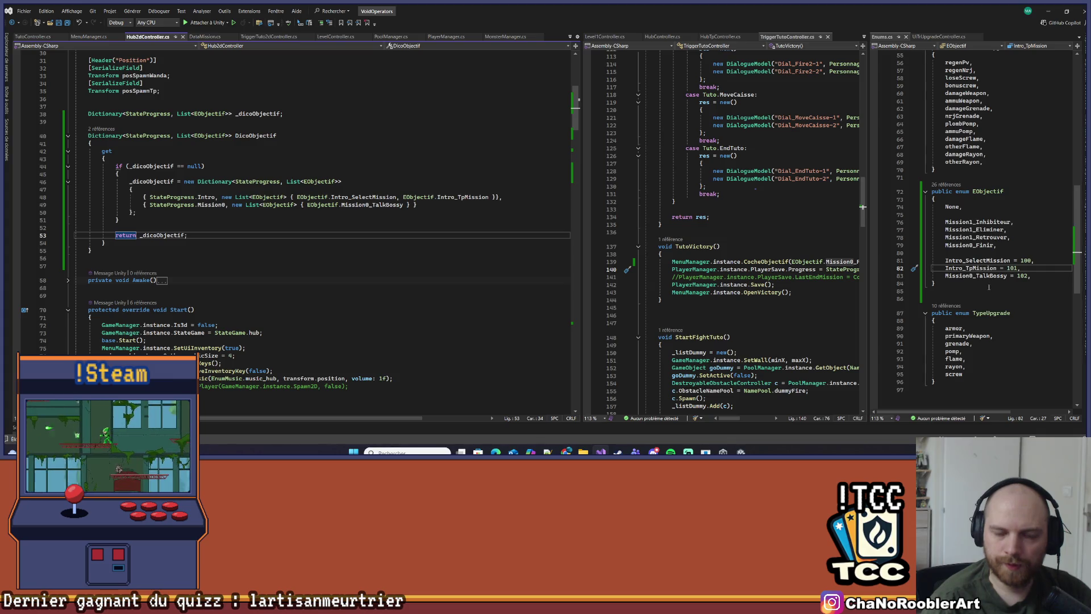
Select the Mission0_TalkBossy enum name and bring the translation editor forward
double_click(978, 276)
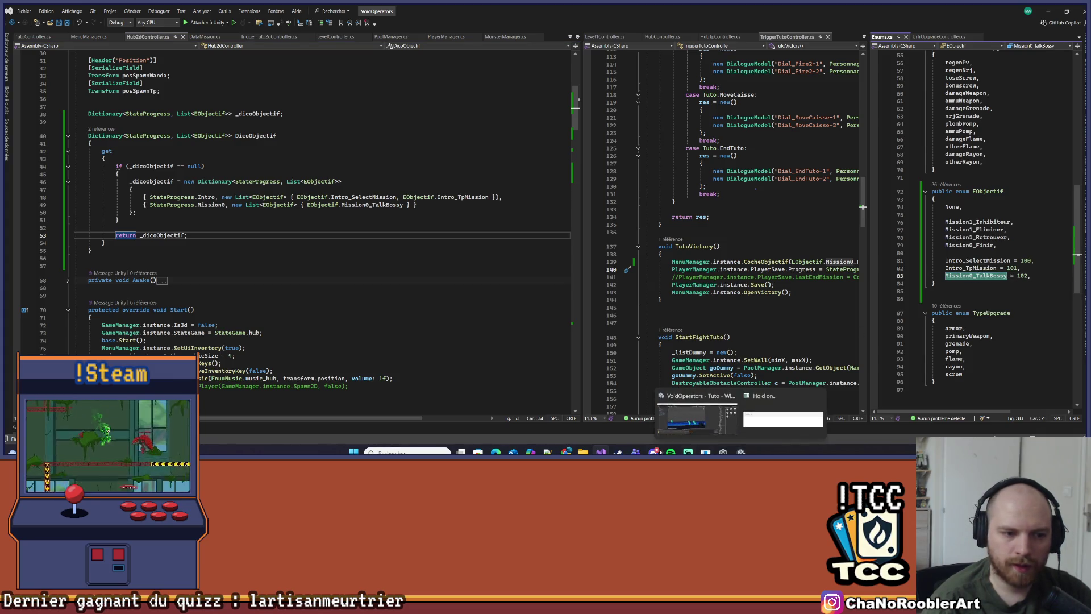
mouse_move(600, 452)
mouse_move(565, 453)
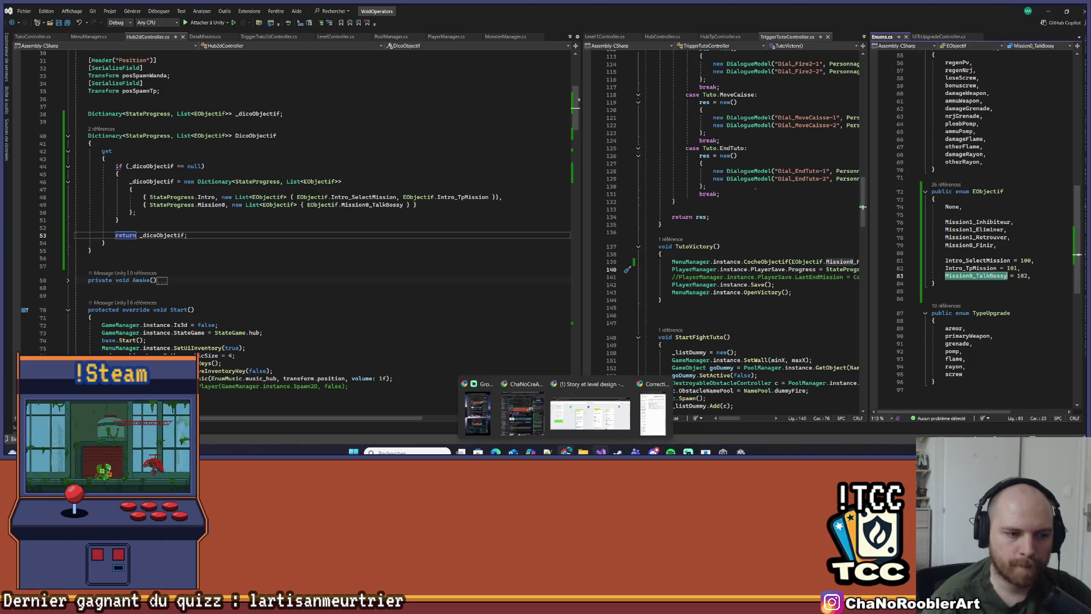
click(477, 414)
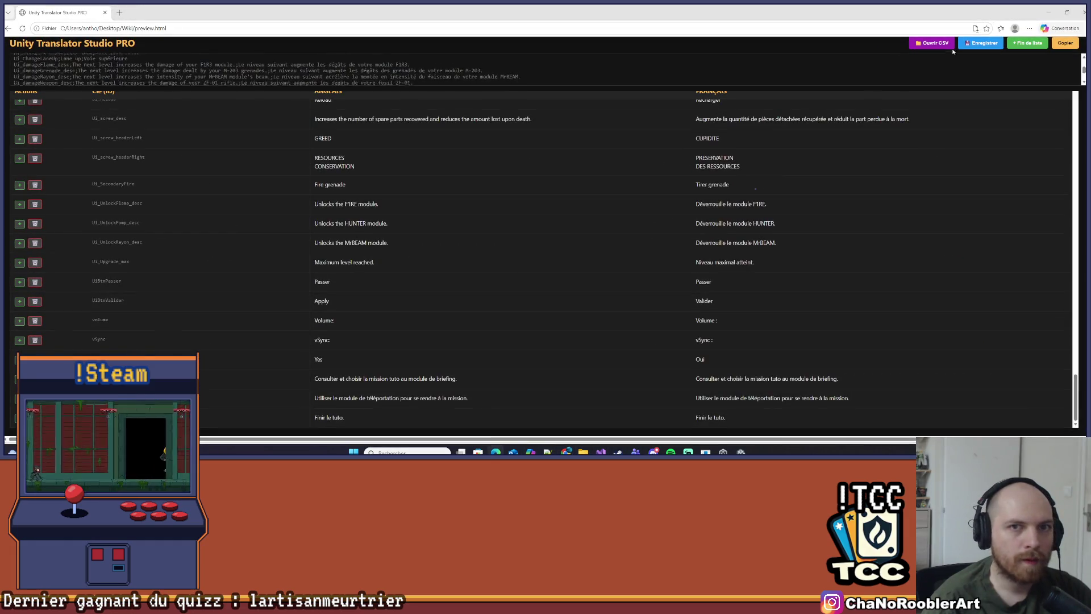
Add a new row at the end of the translation table and open the mission transition card
click(1015, 43)
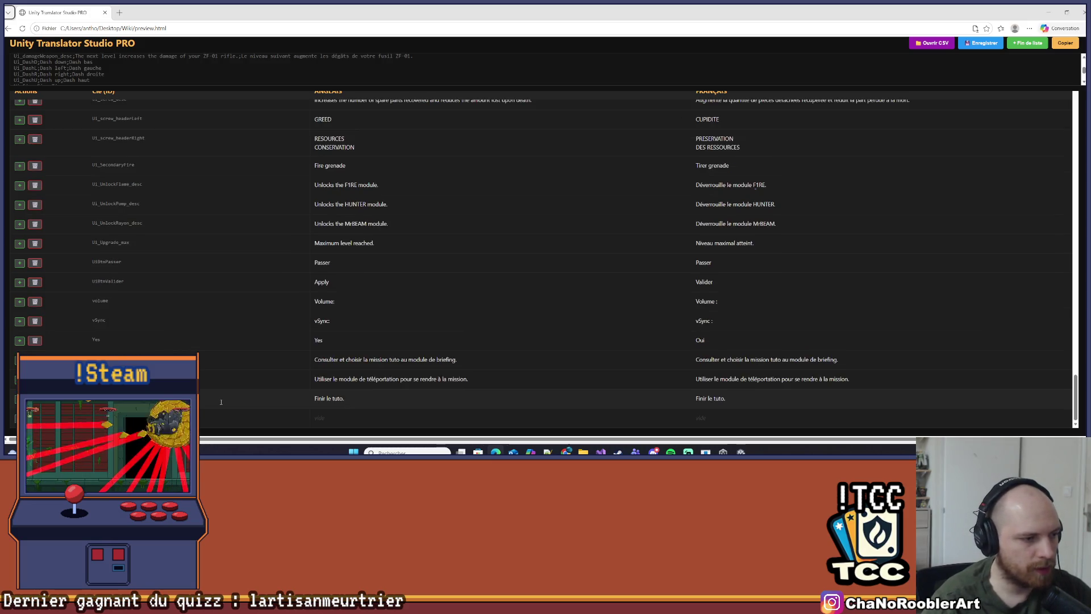
key(alt+Tab)
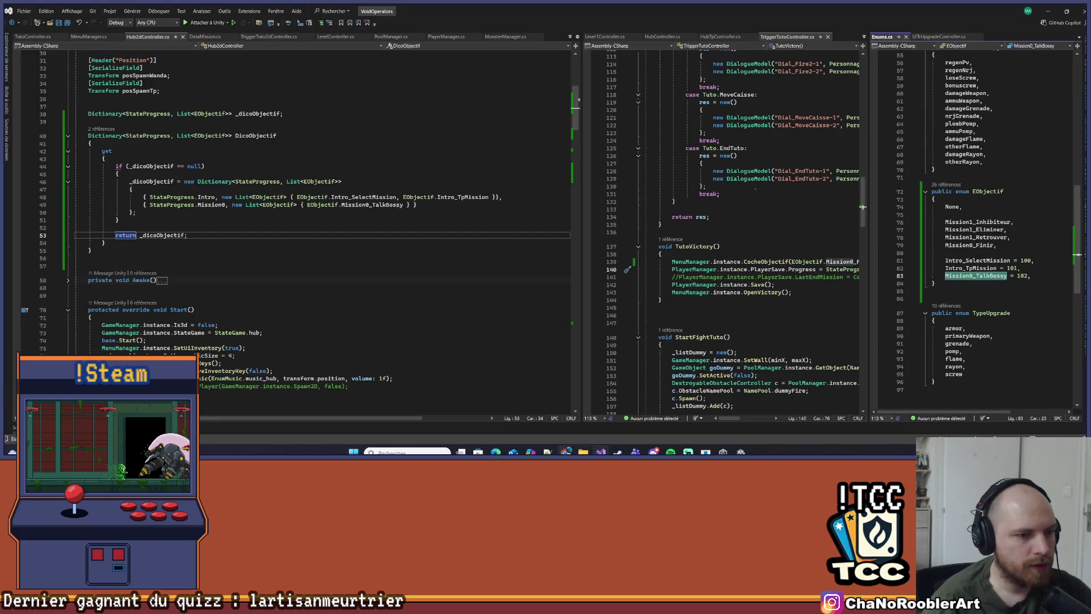
key(super+e)
click(897, 37)
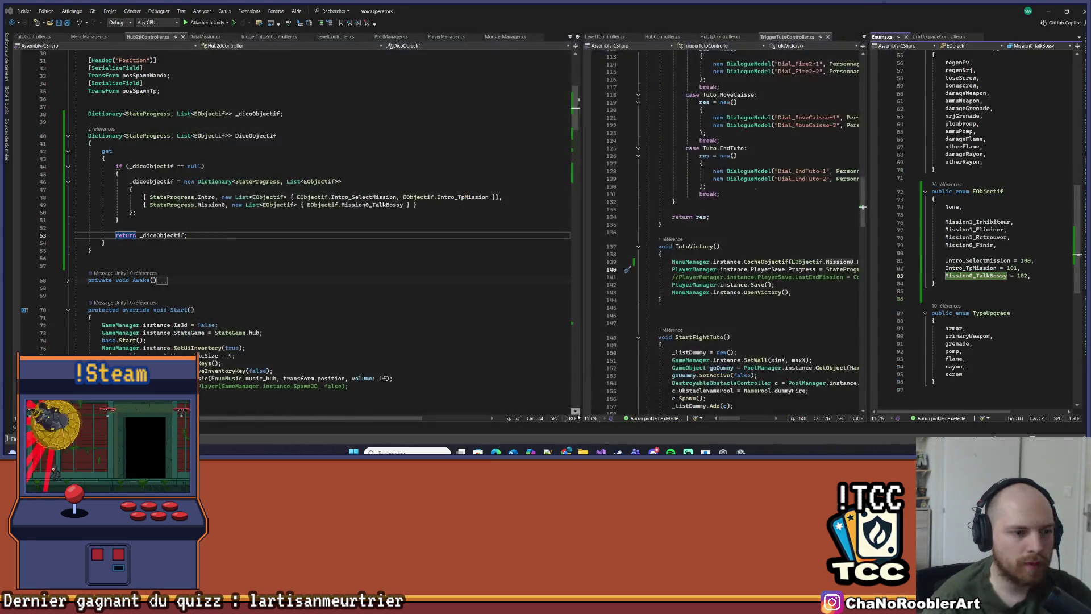
click(566, 452)
click(377, 228)
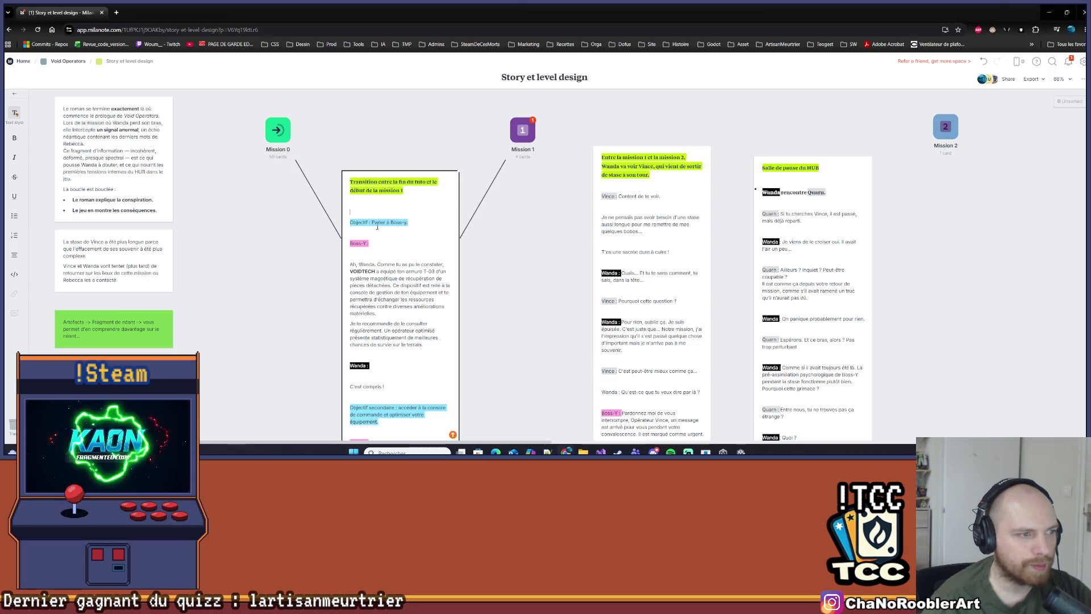
scroll(373, 223, down, 2)
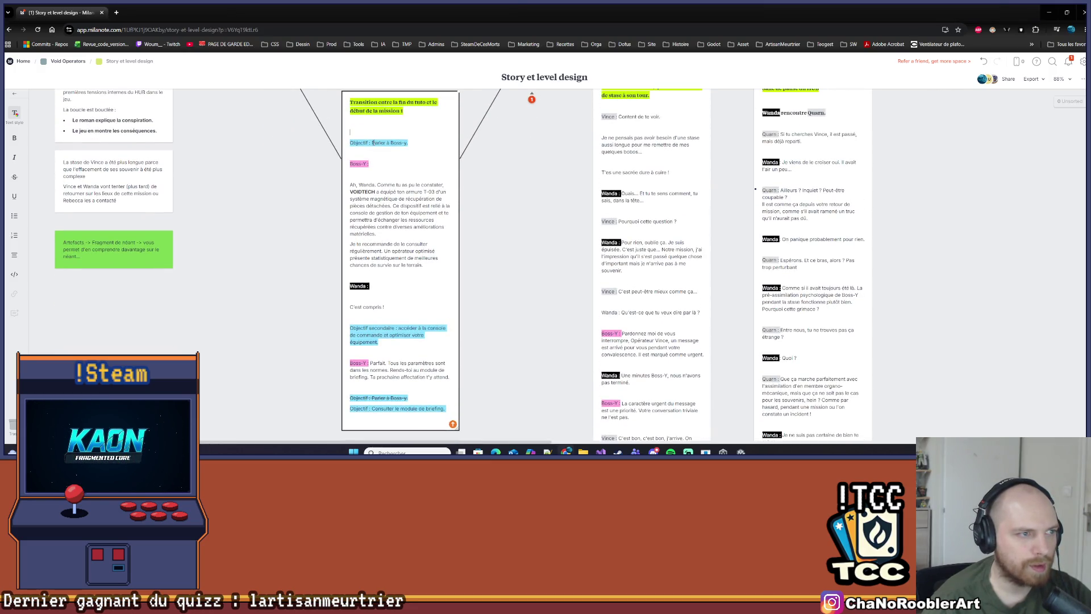
Paste the English Boss-y dialogue as a new card on the story board
key(alt+Tab)
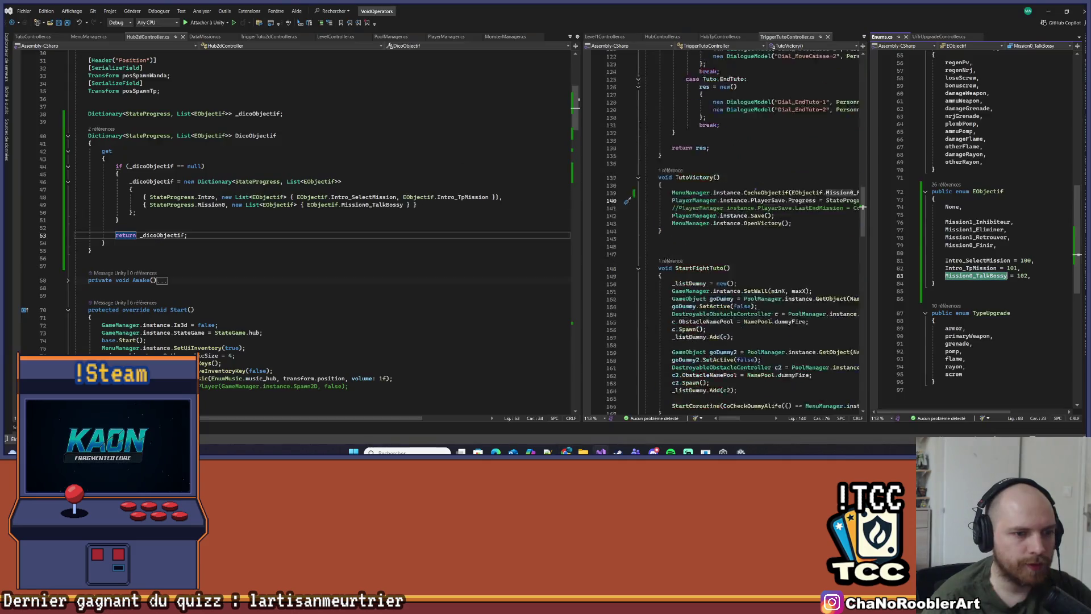
scroll(733, 233, down, 1)
key(alt+Tab)
key(alt+Tab)
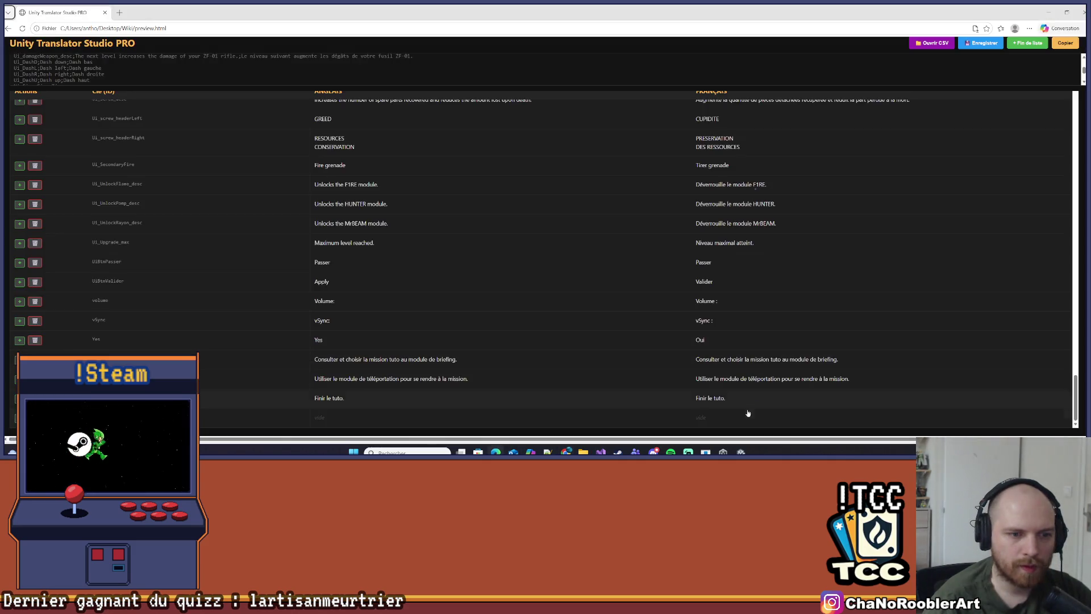
scroll(731, 341, down, 2)
scroll(727, 310, down, 1)
key(alt+Tab)
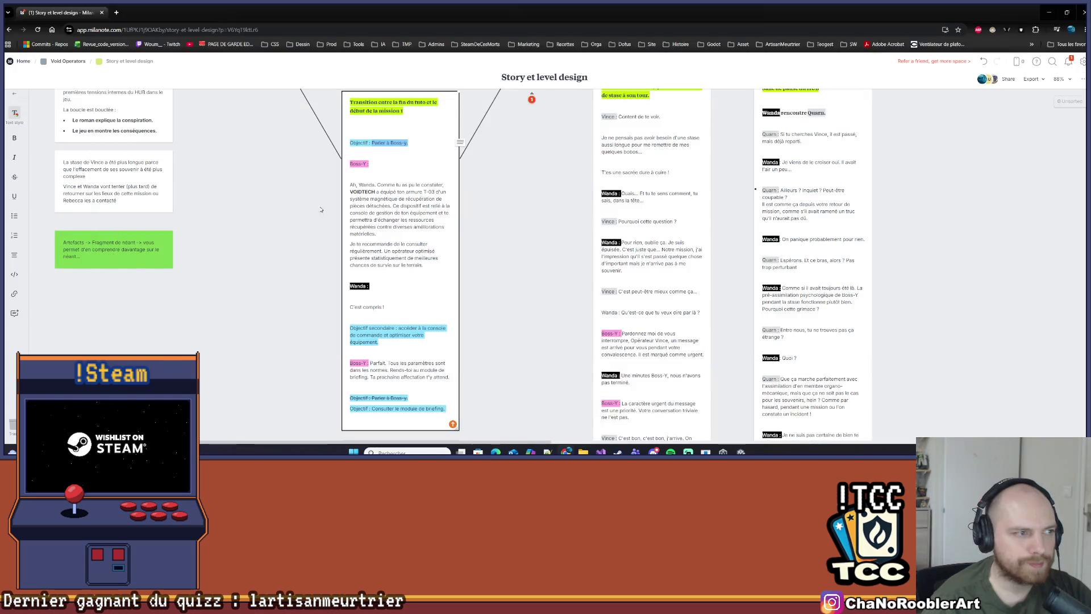
key(ctrl+v)
scroll(375, 273, down, 3)
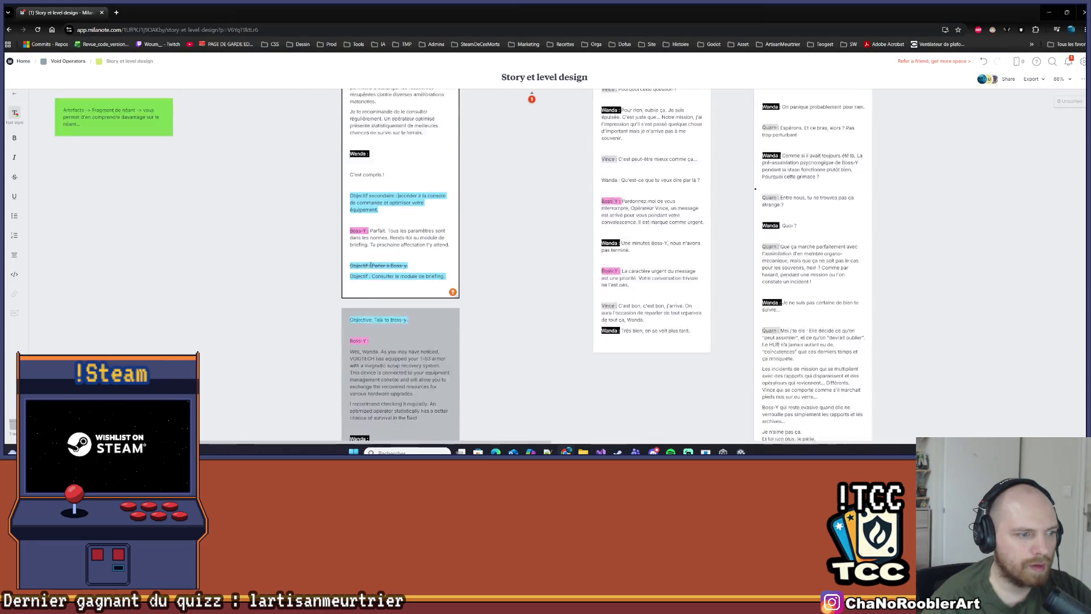
key(alt+Tab)
Save the translation file, confirm, and minimize windows back to Hub2dController.cs
click(987, 46)
click(619, 84)
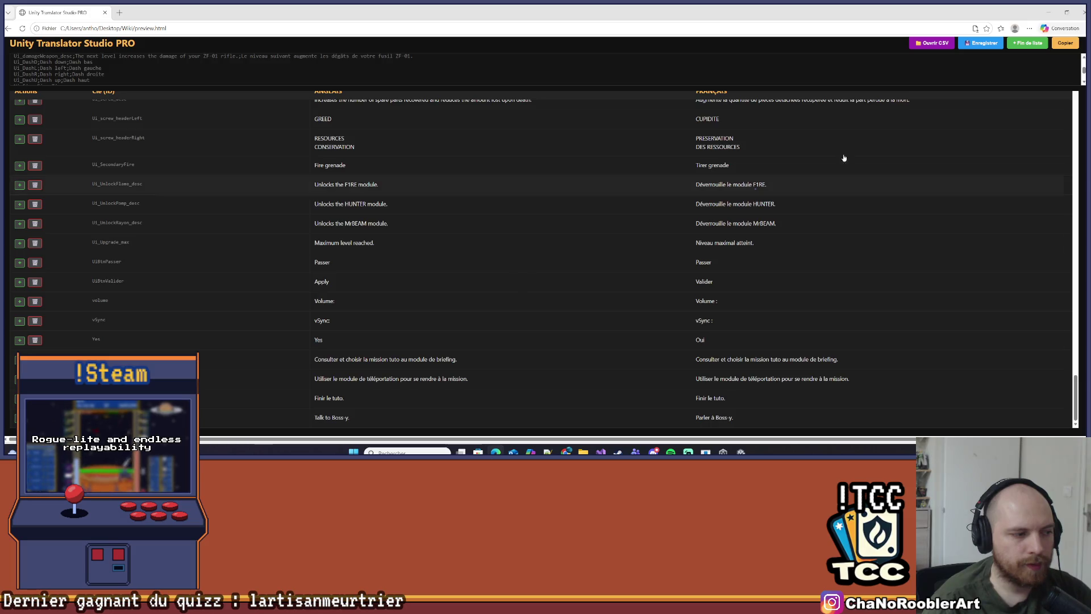
click(1052, 12)
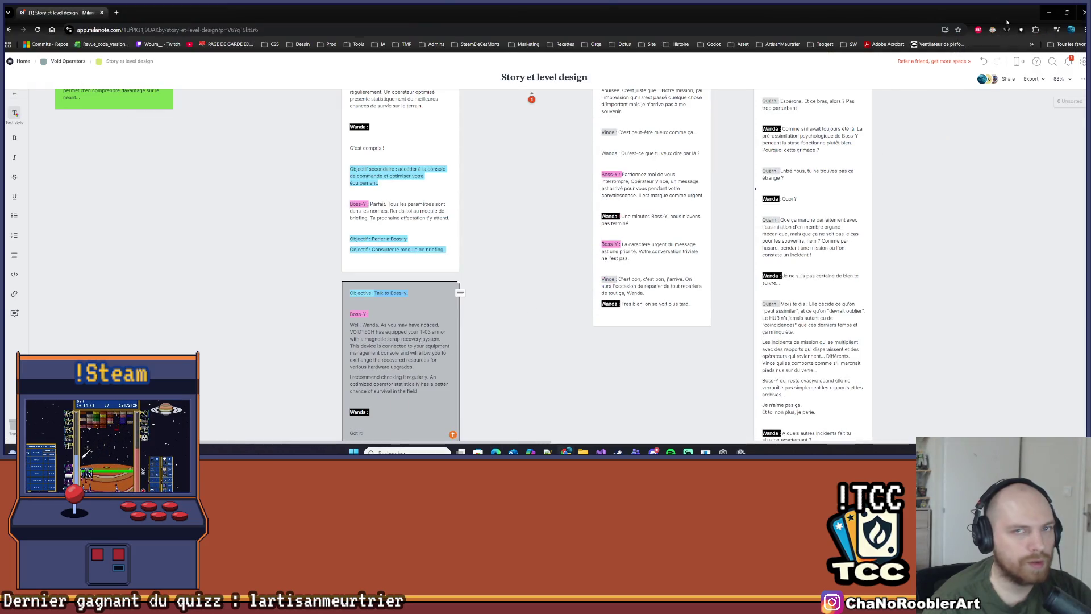
click(1050, 13)
click(267, 251)
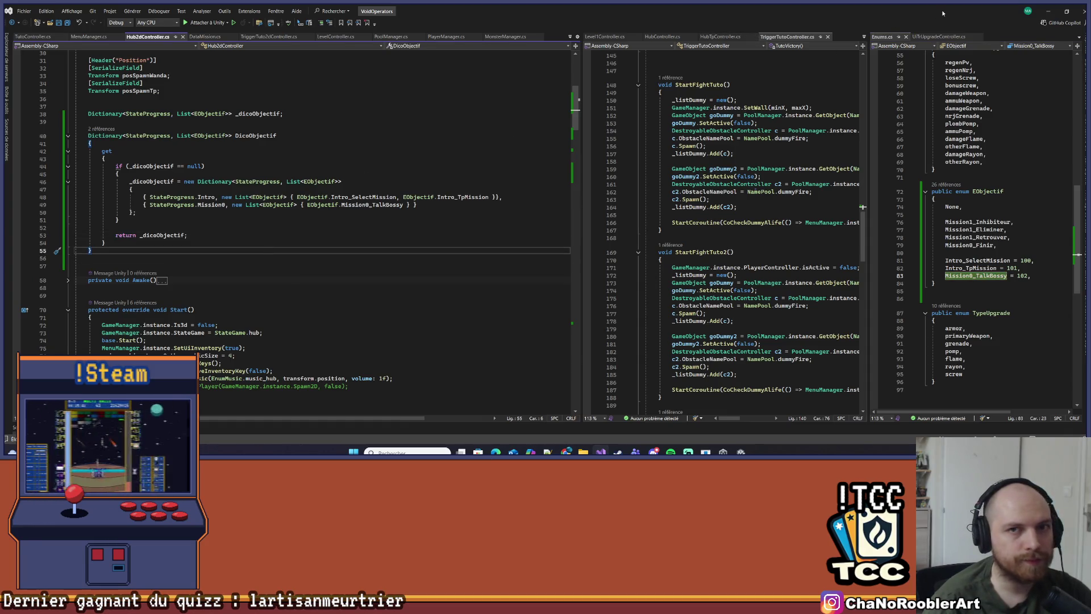
In Unity, clear the console, select the MainMenu scene and enter Play mode
click(1046, 11)
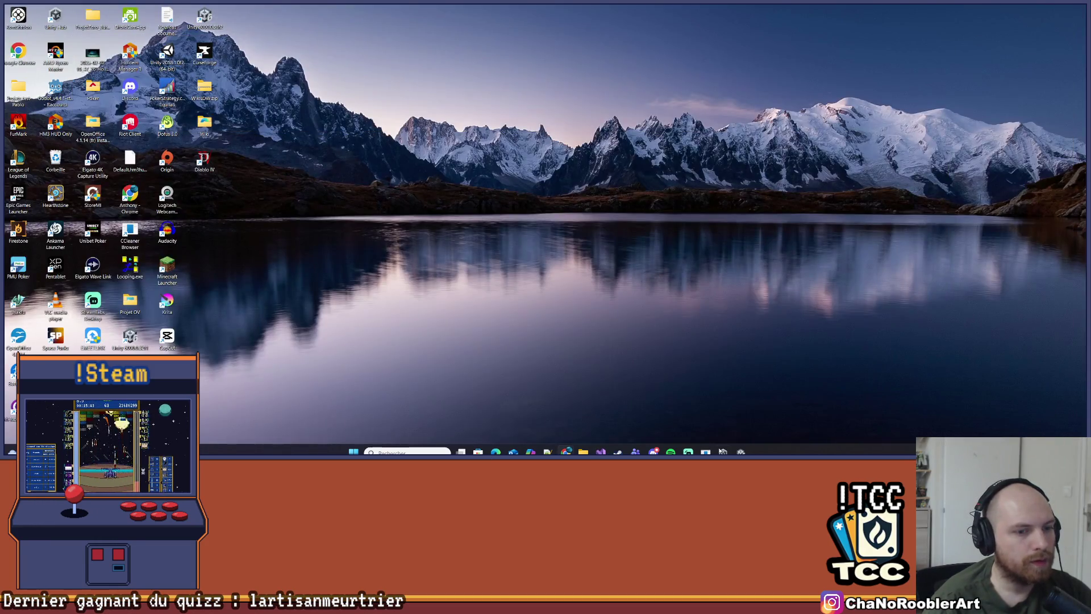
click(740, 452)
click(6, 18)
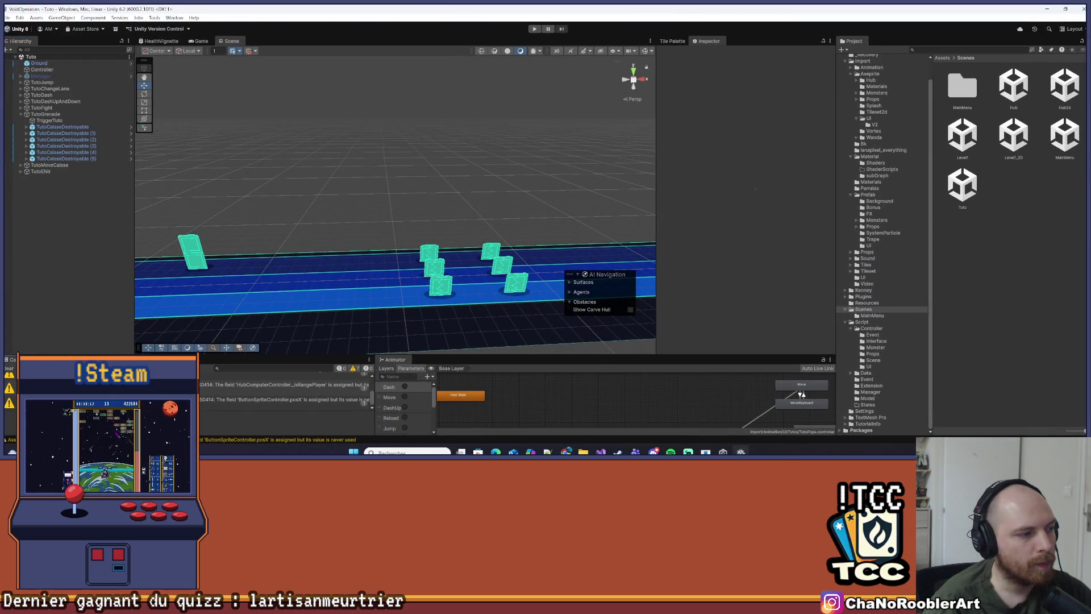
click(7, 368)
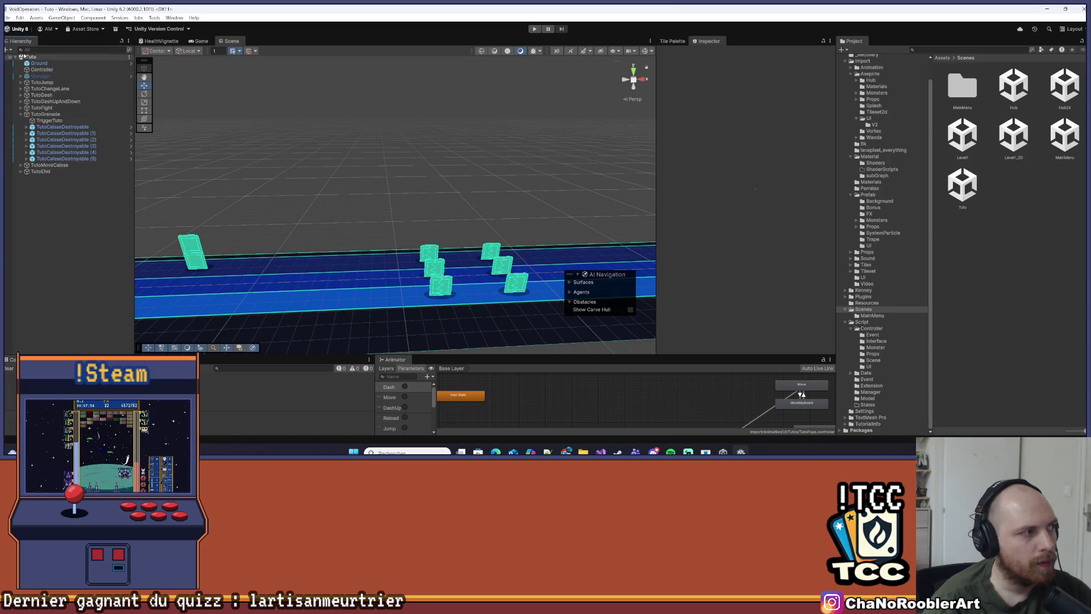
click(15, 57)
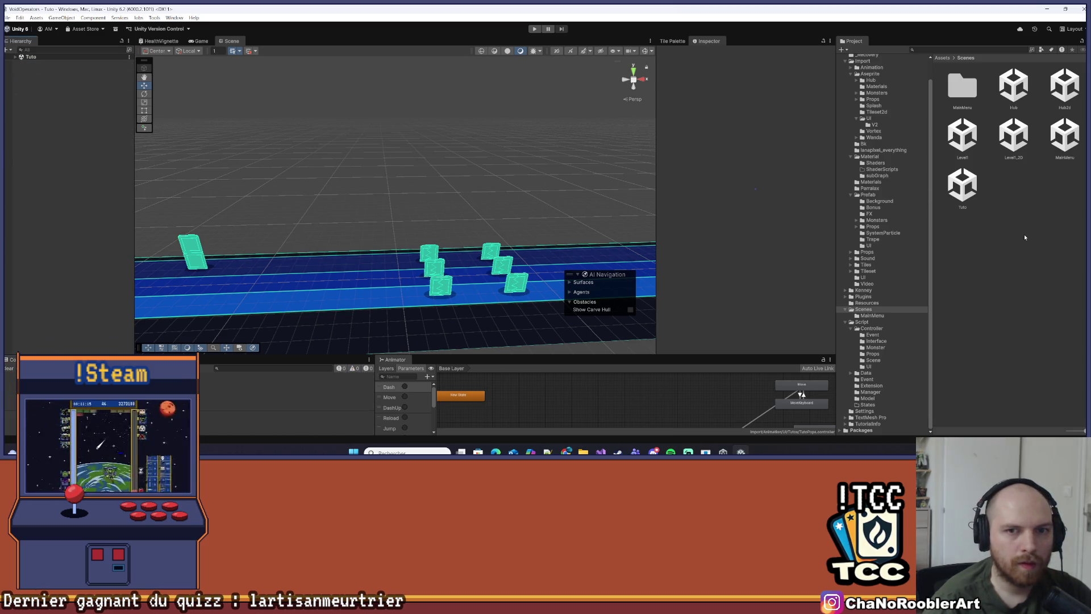
click(1064, 136)
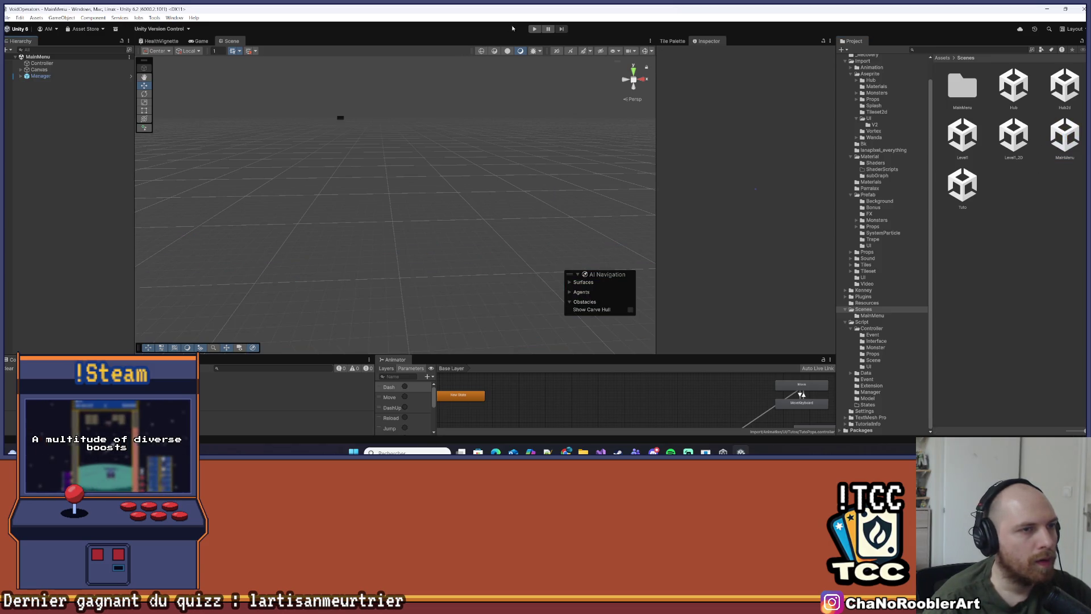
click(534, 29)
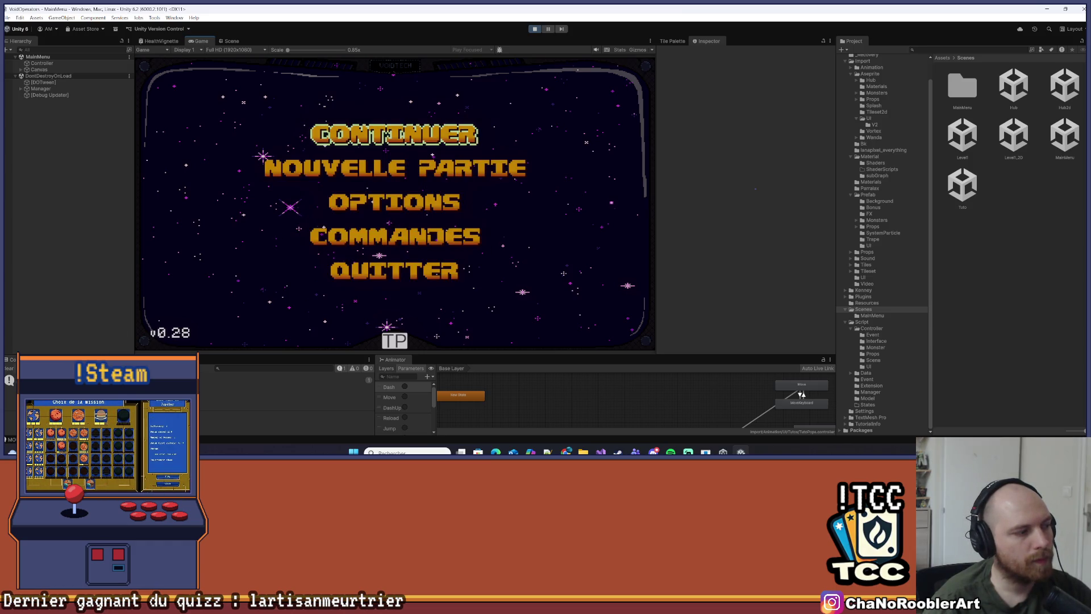
key(Down)
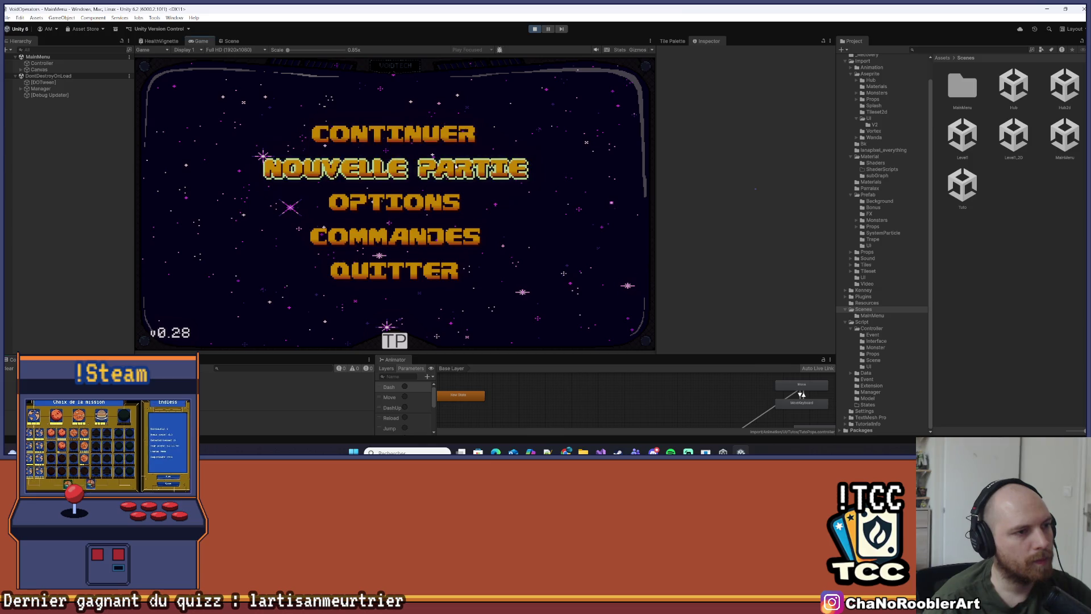
Continue the saved game, check the stasis tank's armour menu, and confirm Mission 0 at the terminal
key(Up)
key(Up)
click(378, 140)
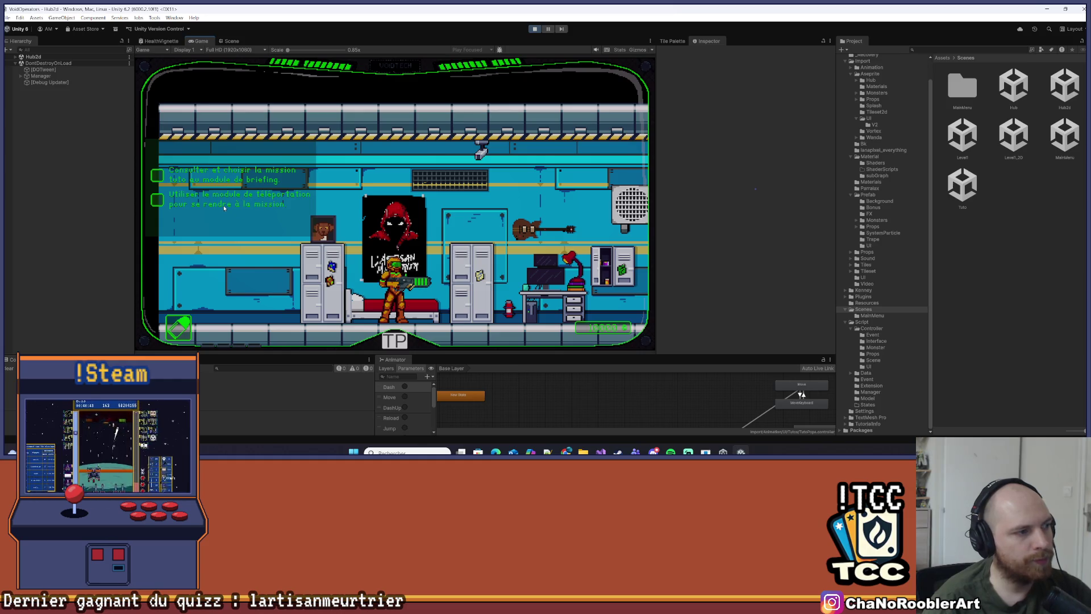
key(d)
key(d)
key(d)
key(d)
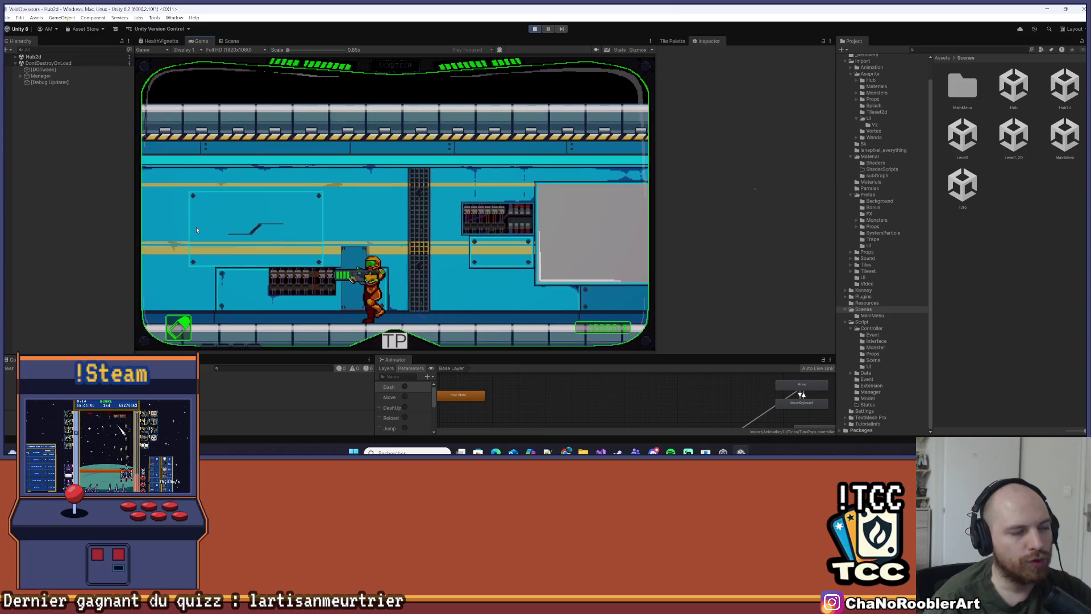
key(a)
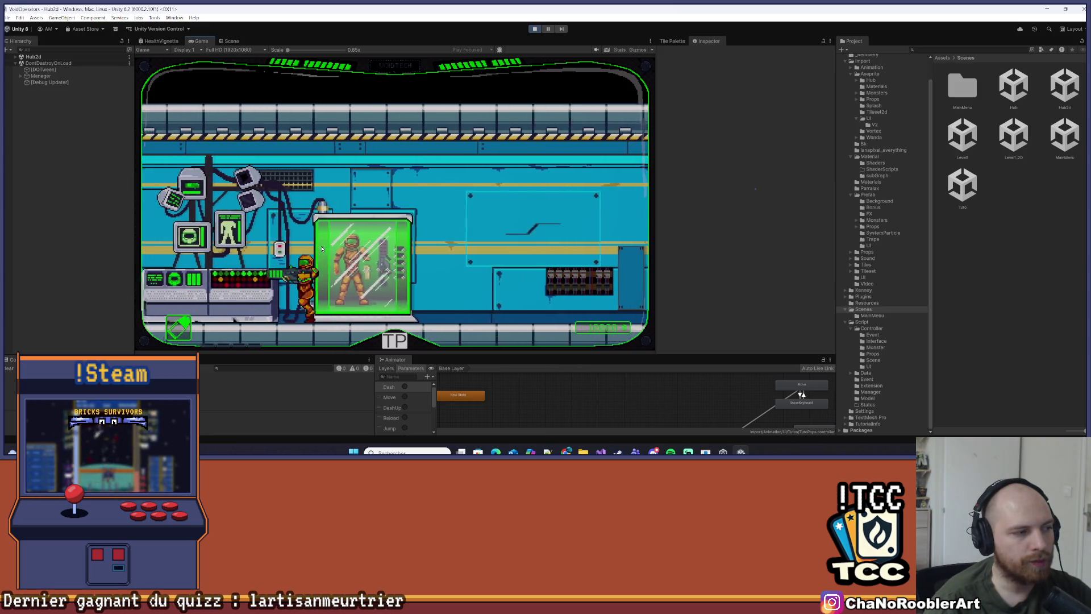
key(e)
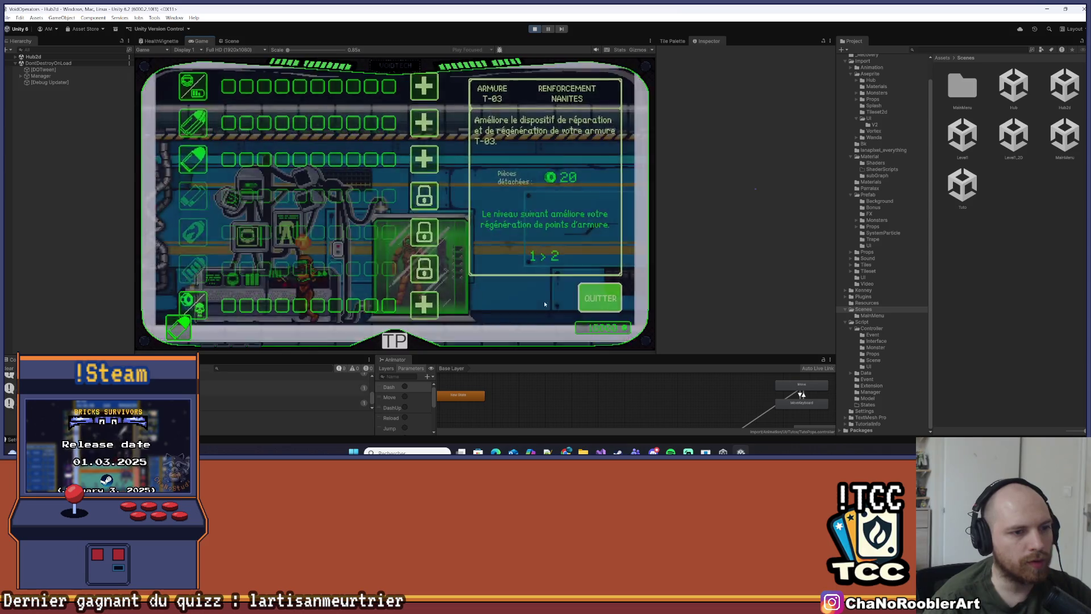
key(Escape)
key(d)
key(d)
key(d)
key(d)
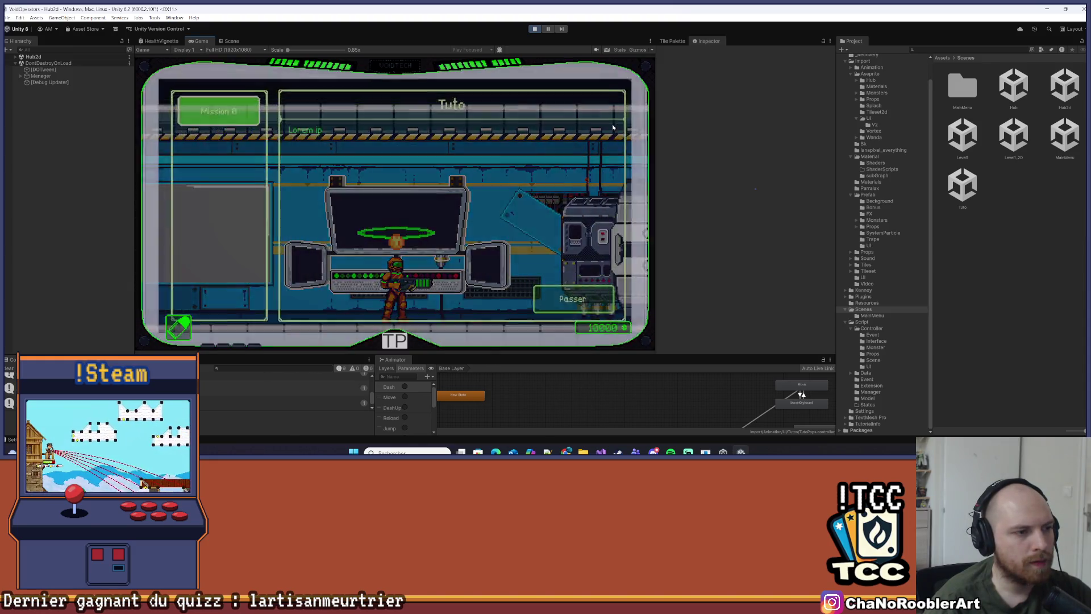
click(217, 117)
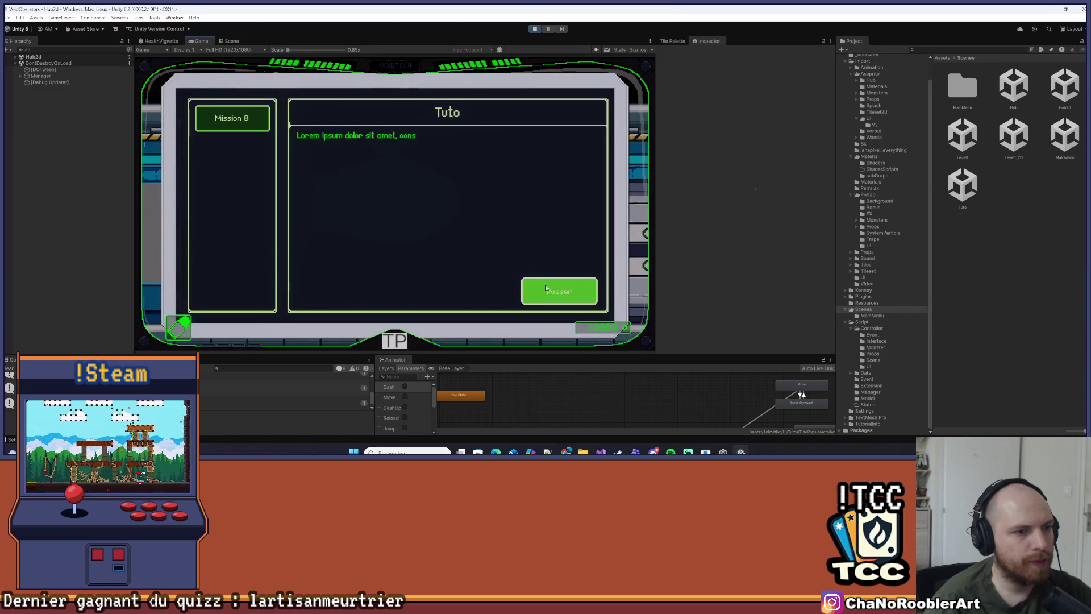
click(561, 307)
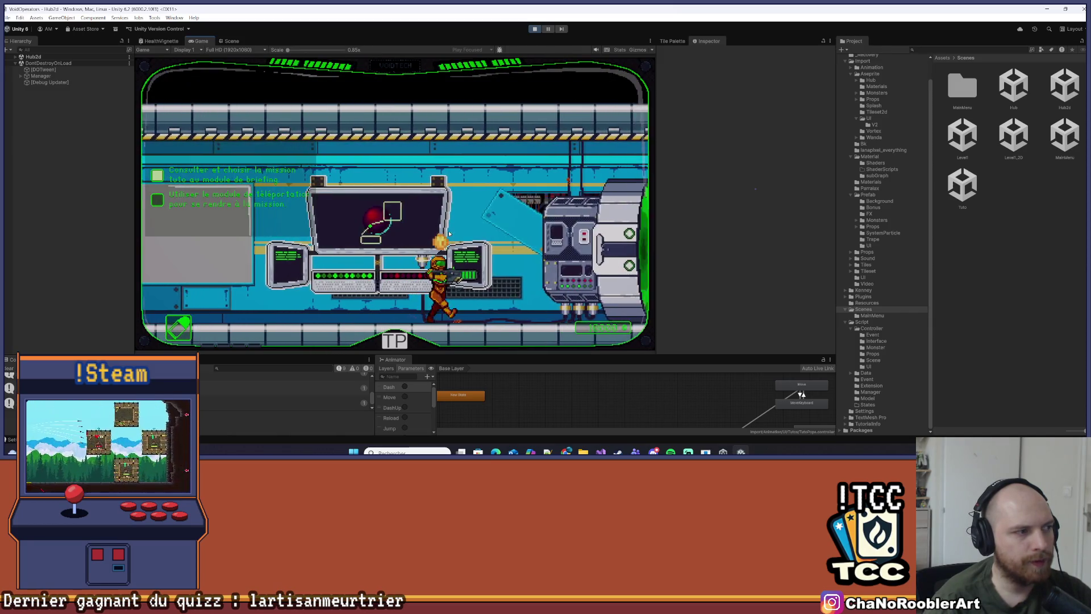
Enter the teleporter, dismiss Boss-y's dialogue, then move, jump and fire through the tutorial prompts
key(d)
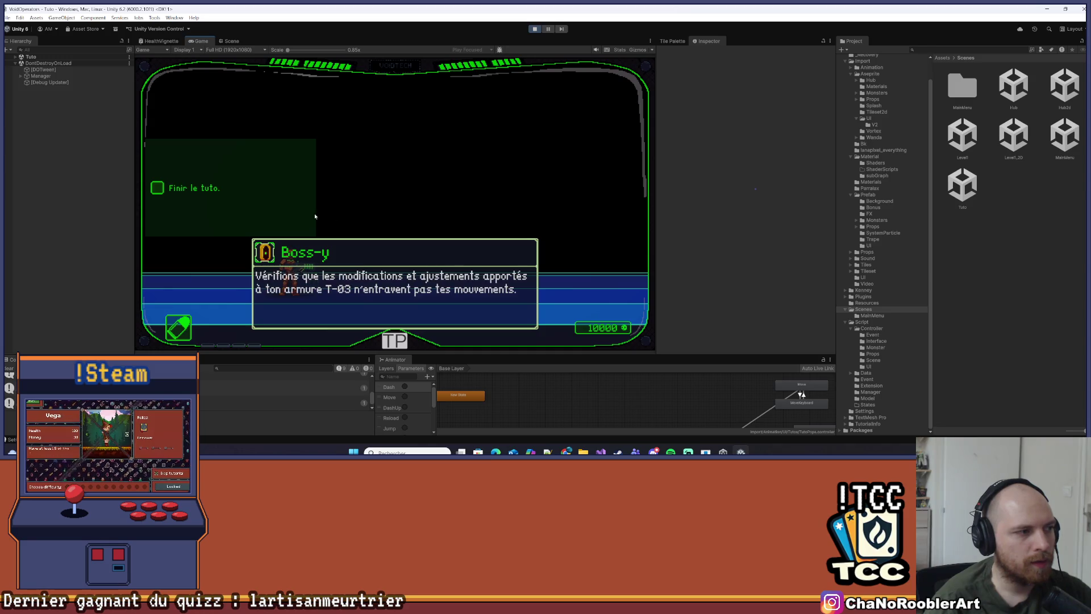
click(478, 211)
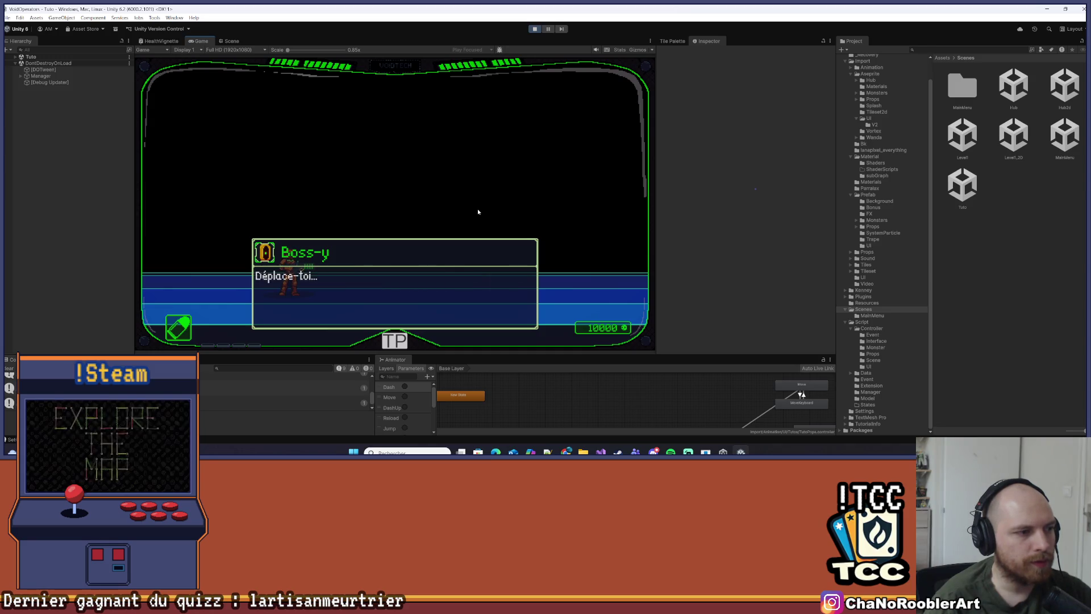
key(d)
key(z)
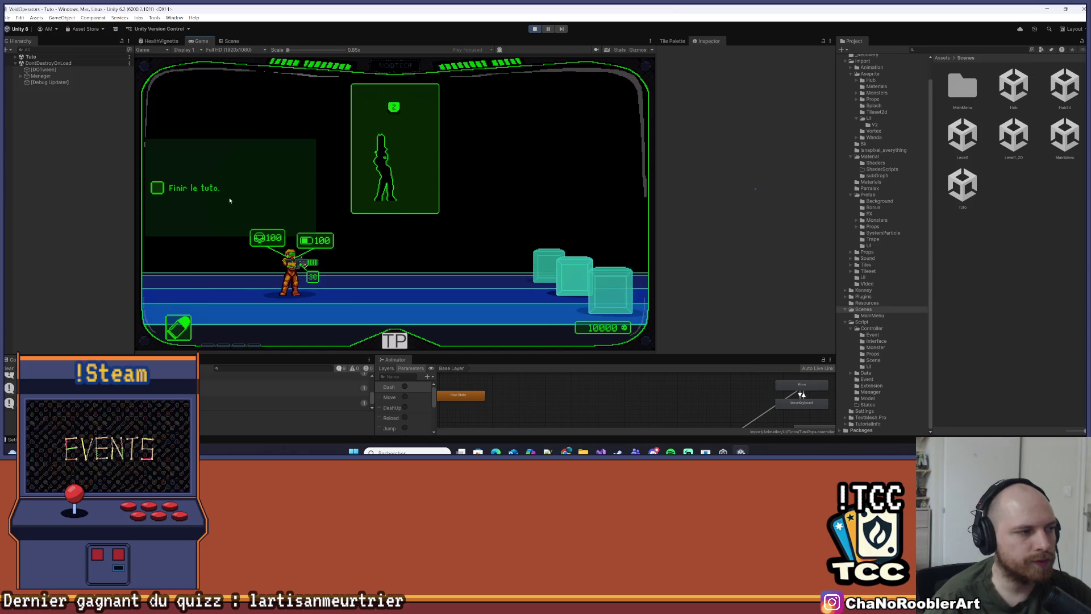
key(z)
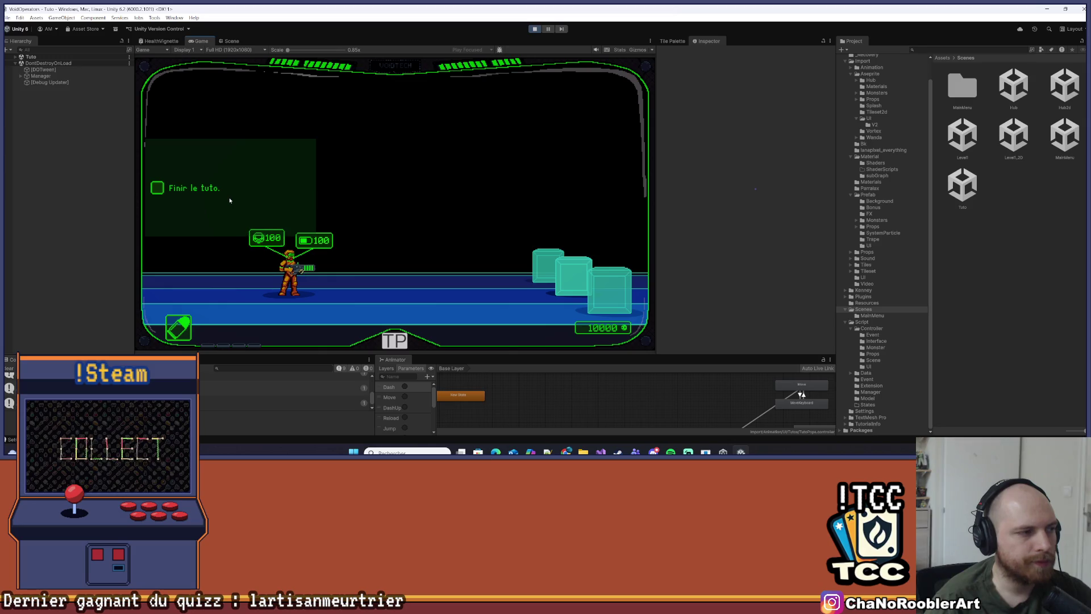
key(z)
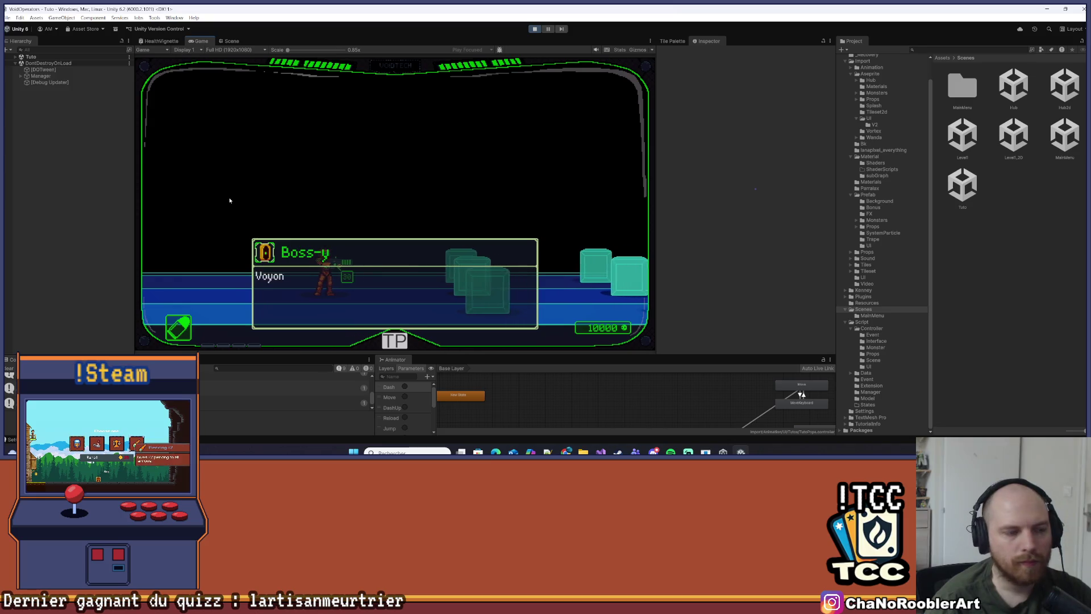
key(d)
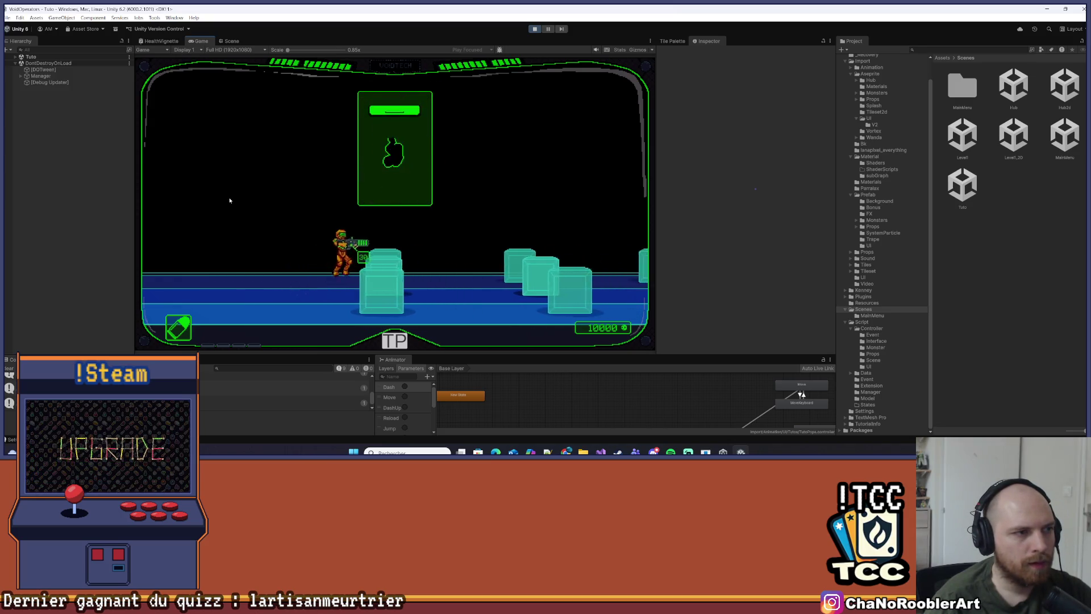
Run the player right through the tutorial, jumping over the cubes and the cyan block
key(space)
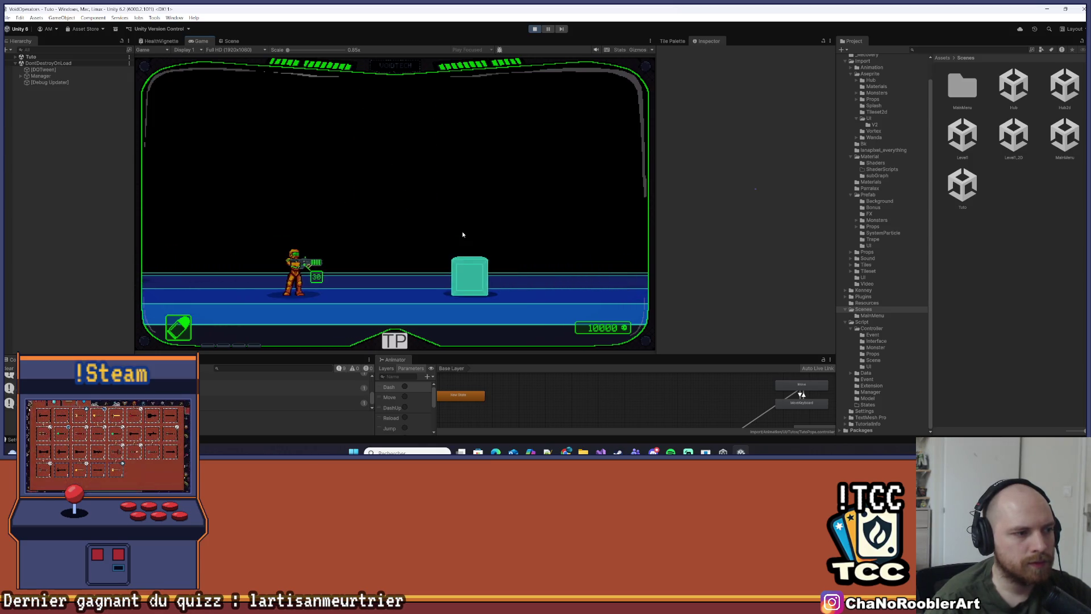
key(space)
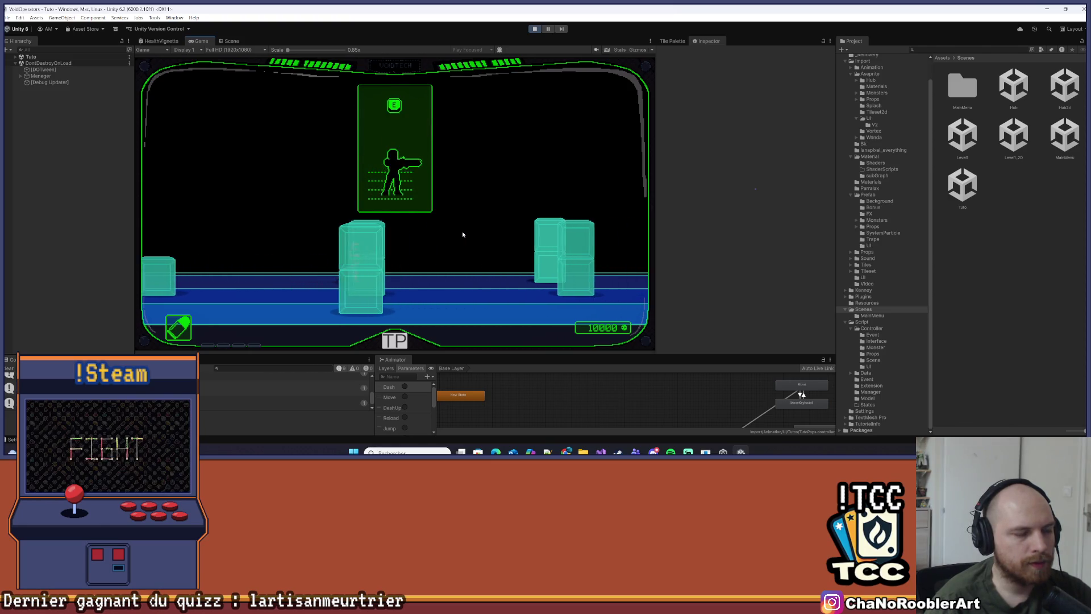
key(d)
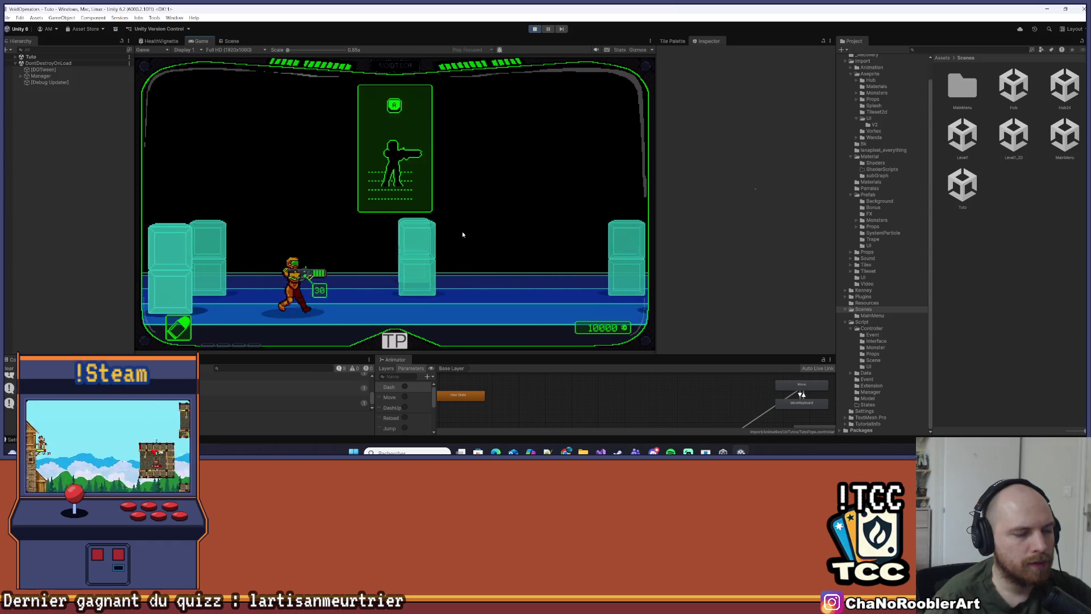
key(d)
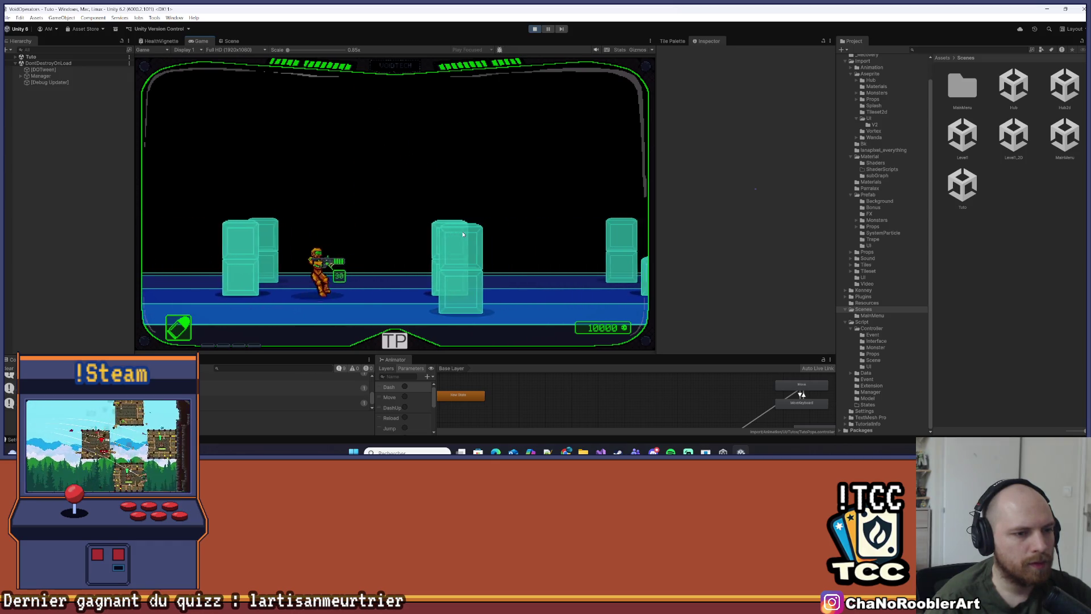
key(d)
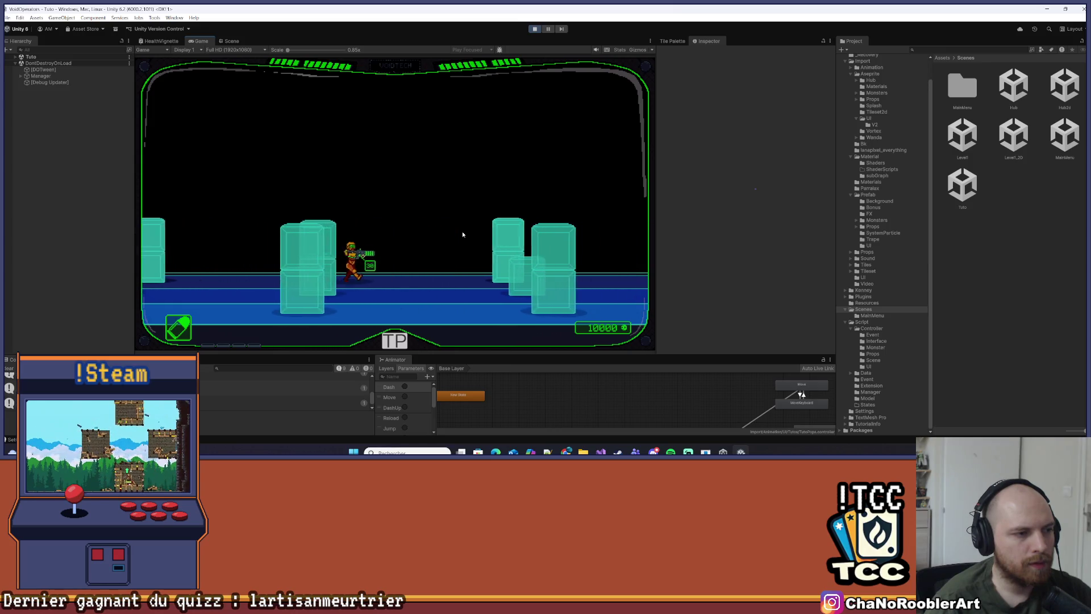
key(d)
key(space)
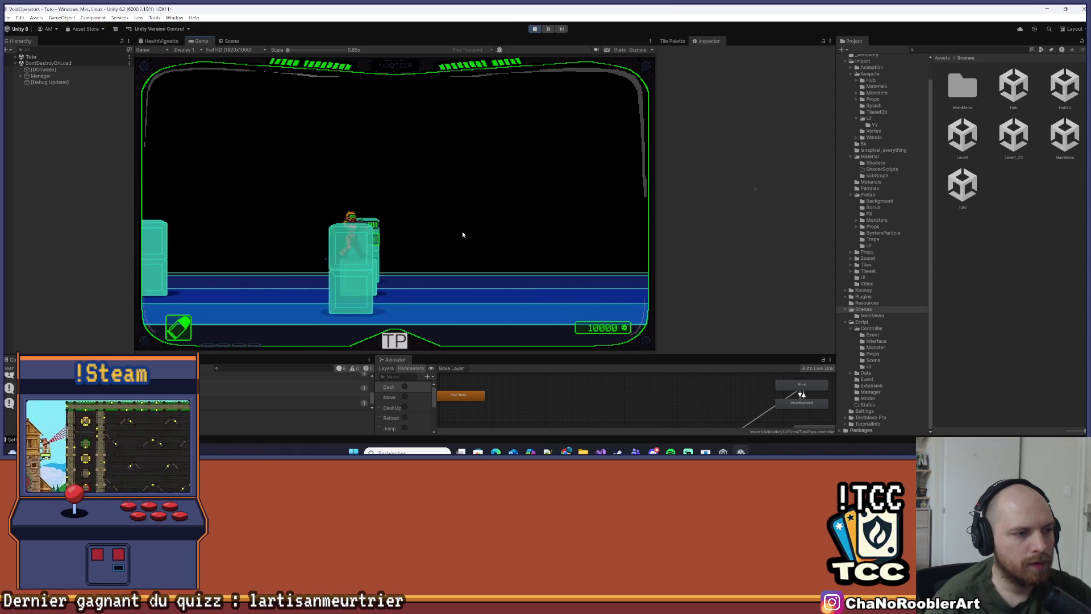
key(d)
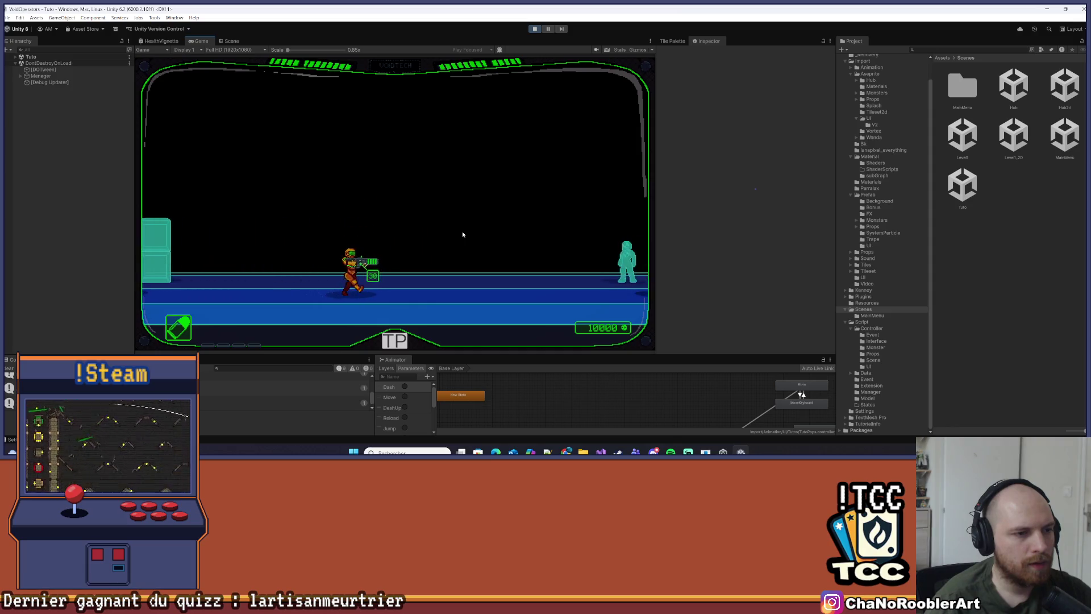
Skip Boss-y's dialogue, destroy the orange enemy and dash right toward the holograms while firing
click(463, 235)
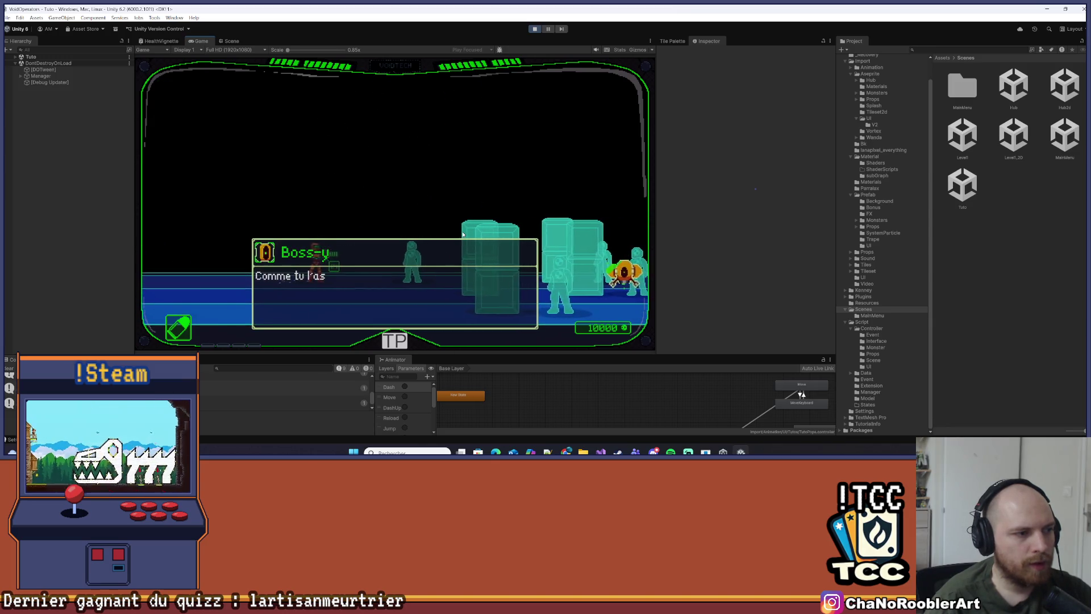
key(Right)
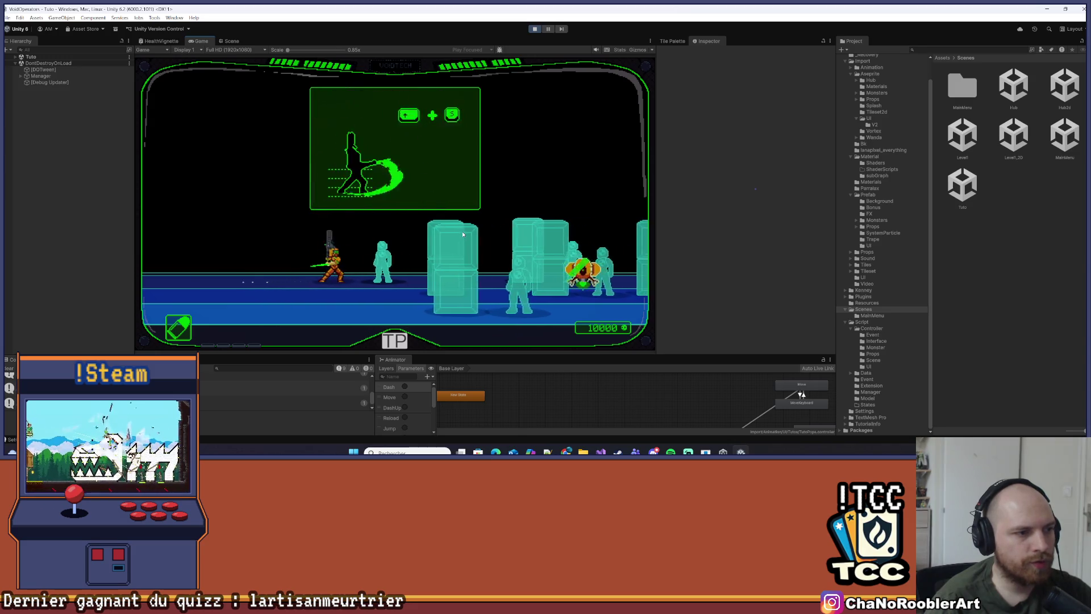
key(Right)
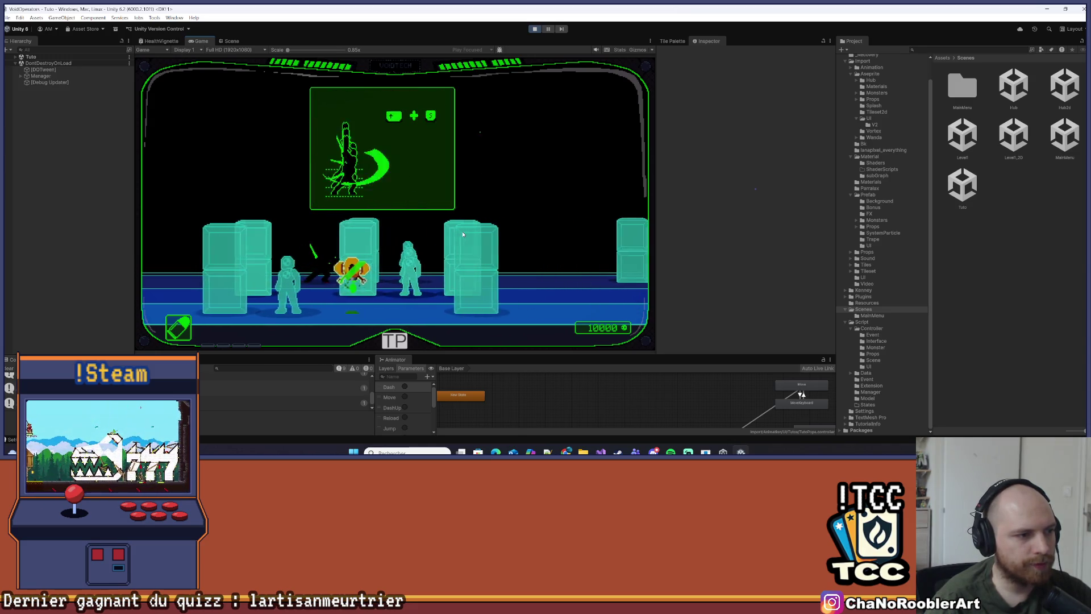
key(Right)
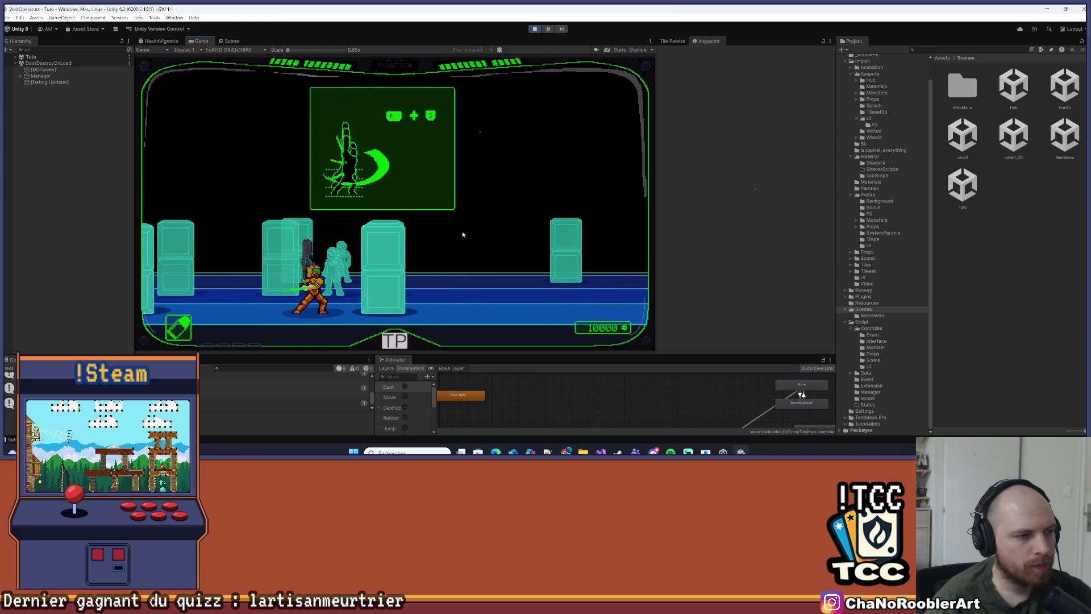
key(Up+z)
key(Right)
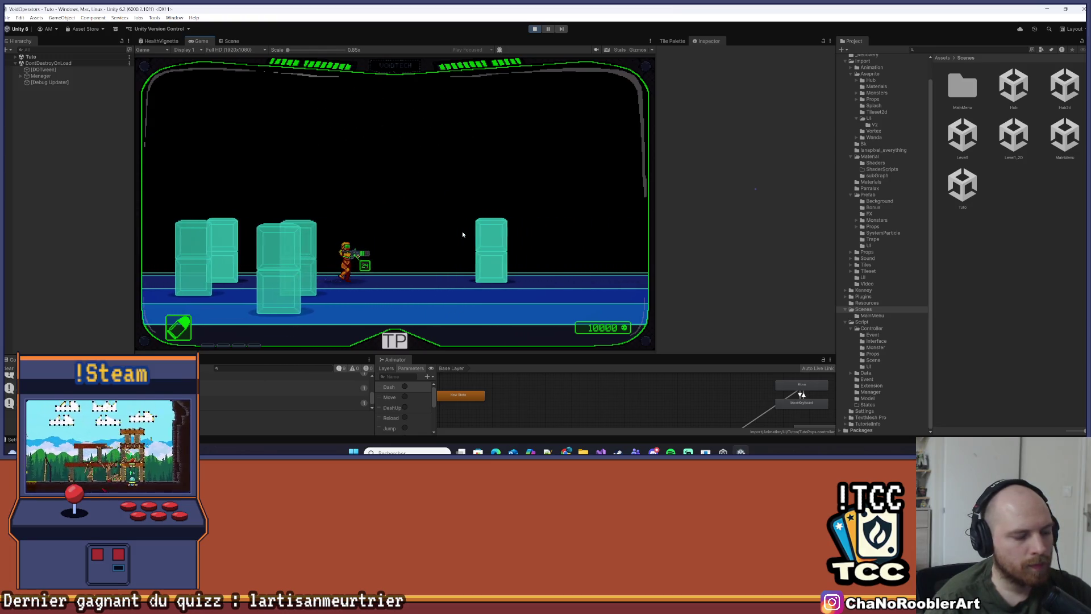
key(Right)
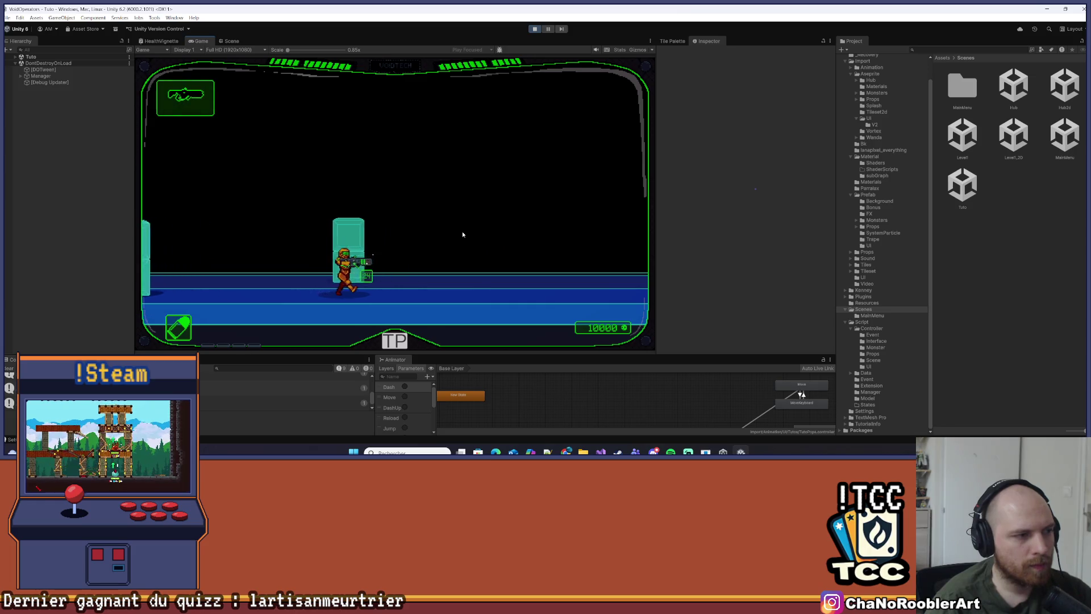
key(Right)
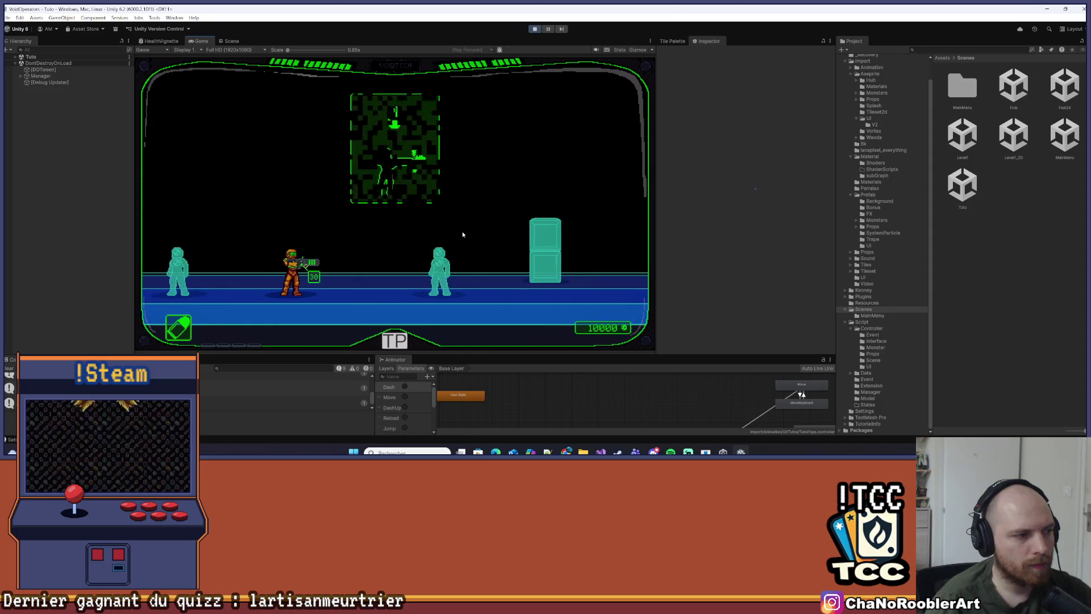
key(Right)
click(461, 231)
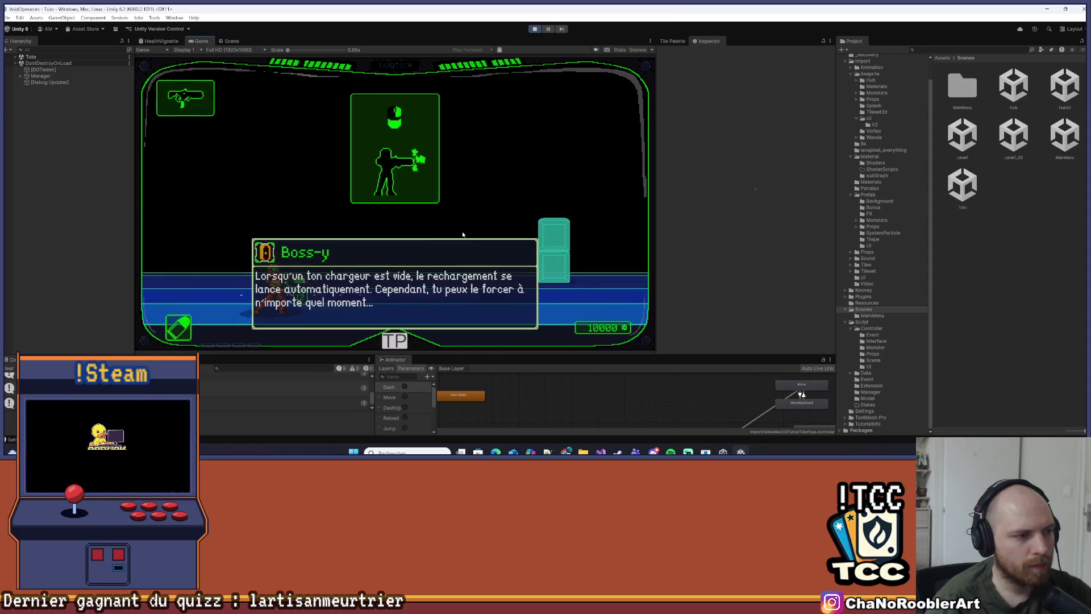
Close Boss-y's dialogue, shoot the left dummy twice, reload and fire at the right enemy
click(462, 231)
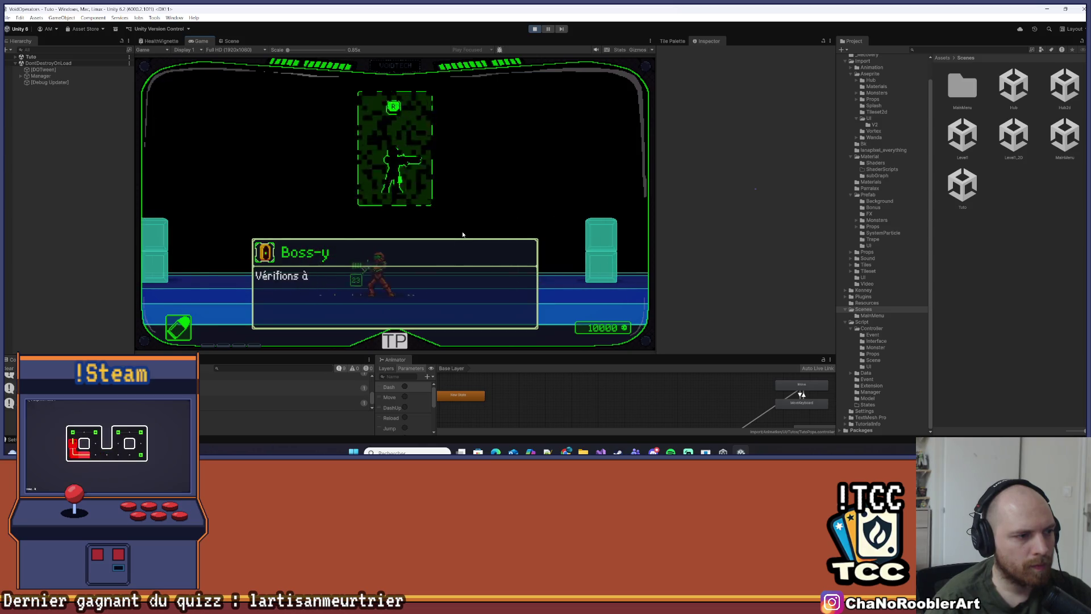
click(462, 233)
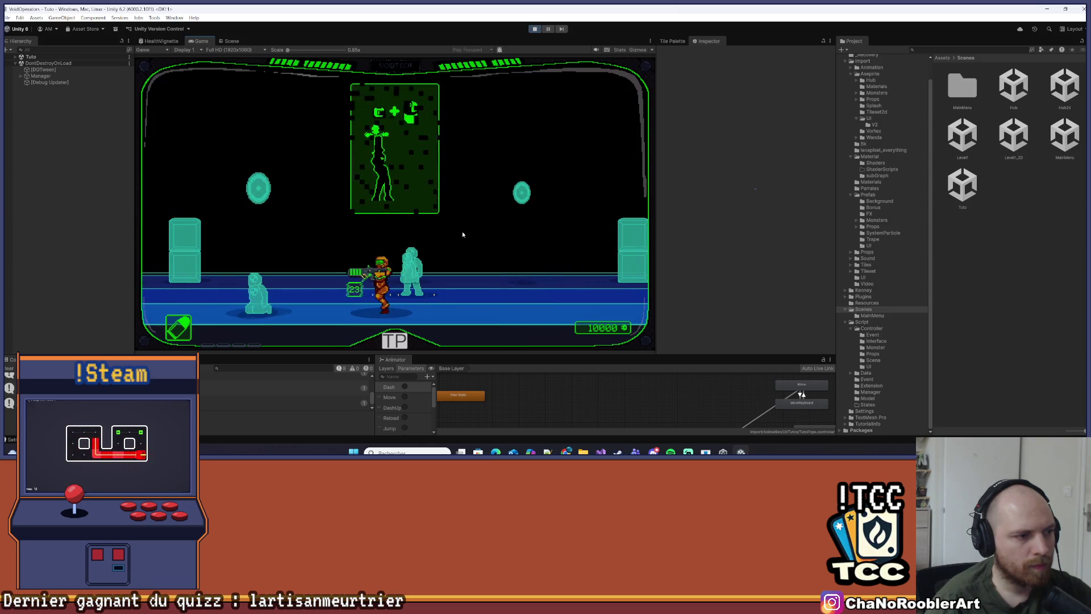
click(463, 233)
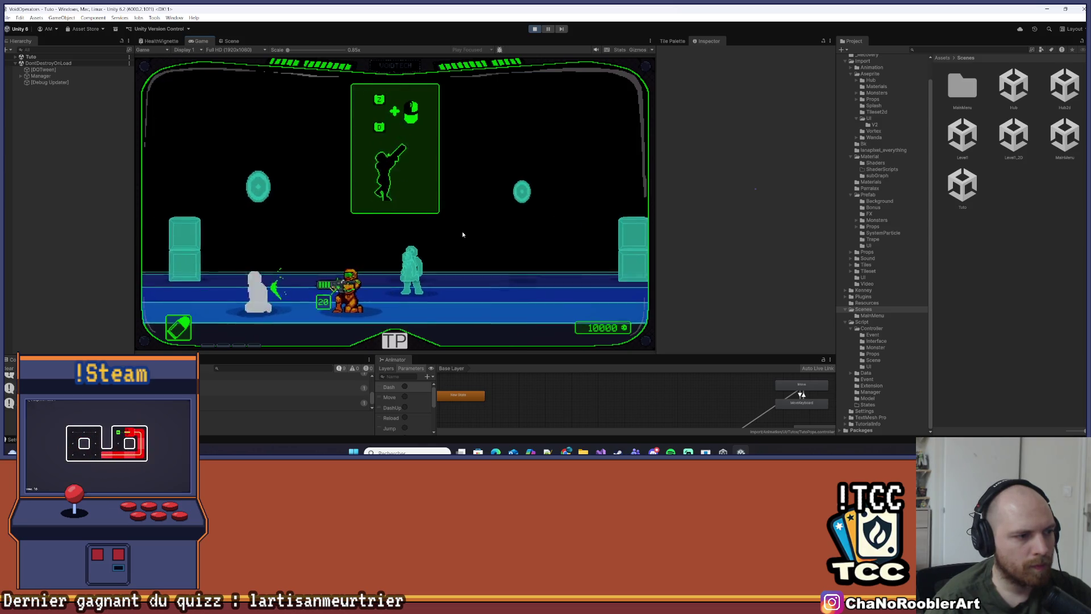
click(463, 233)
key(r)
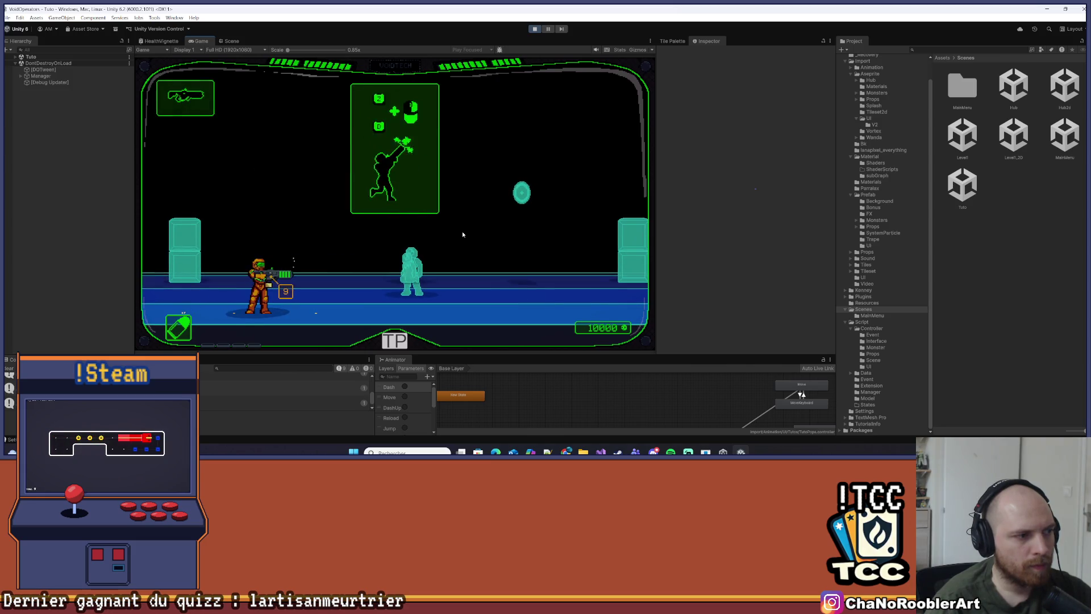
key(d)
click(462, 234)
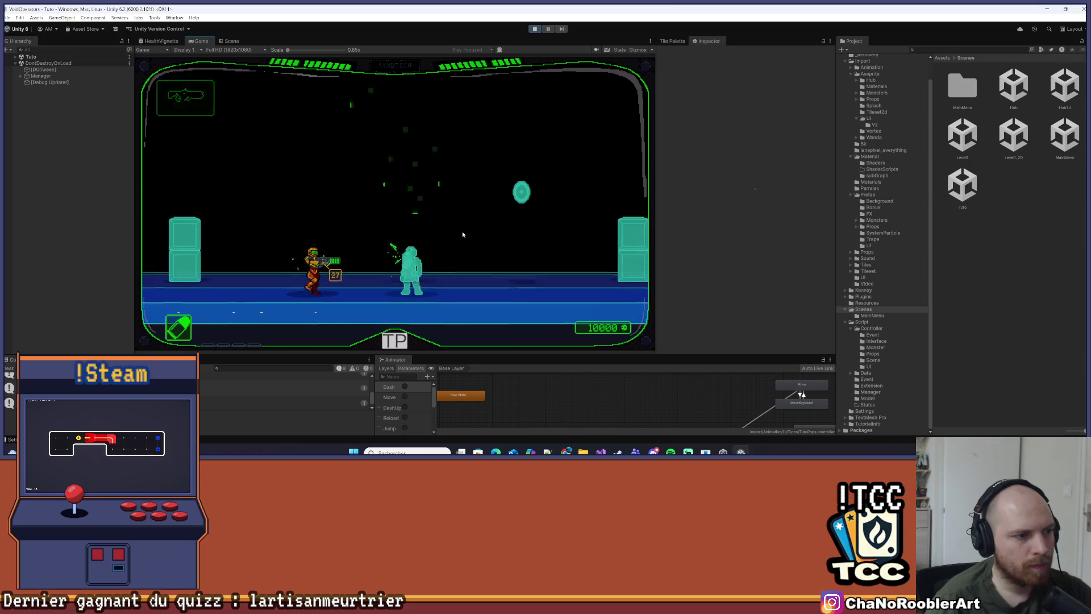
key(d)
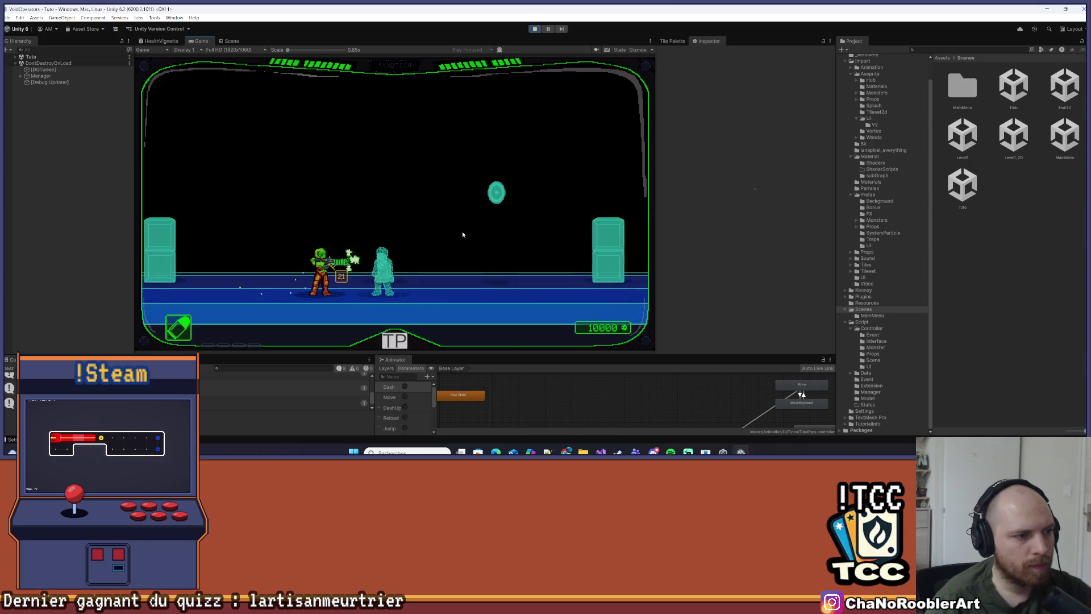
key(d)
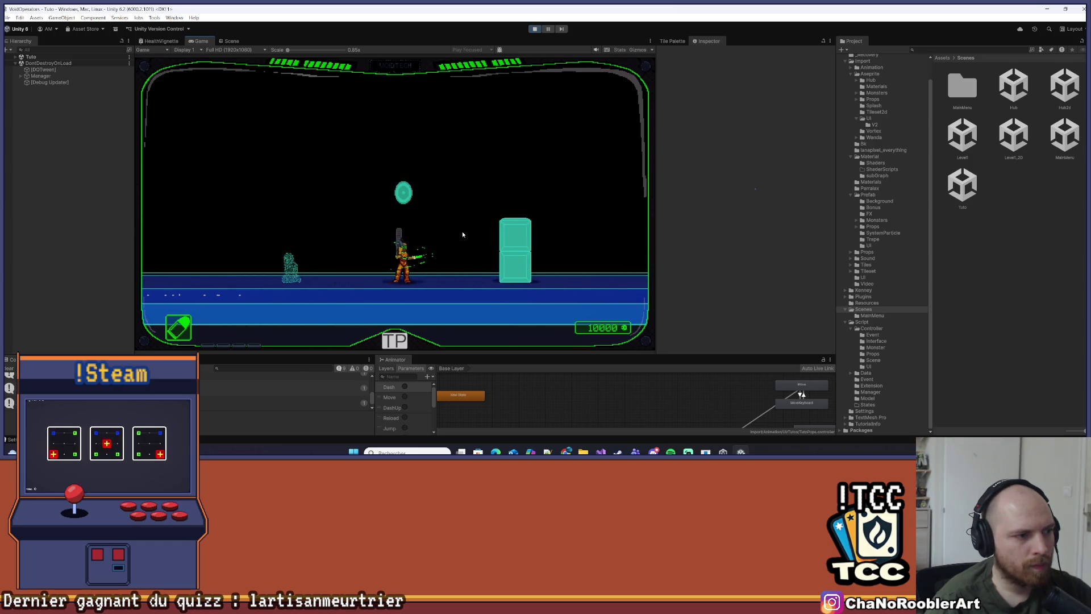
Skip the next Boss-y dialogue, shoot the remaining enemies, reload and keep advancing right
key(a)
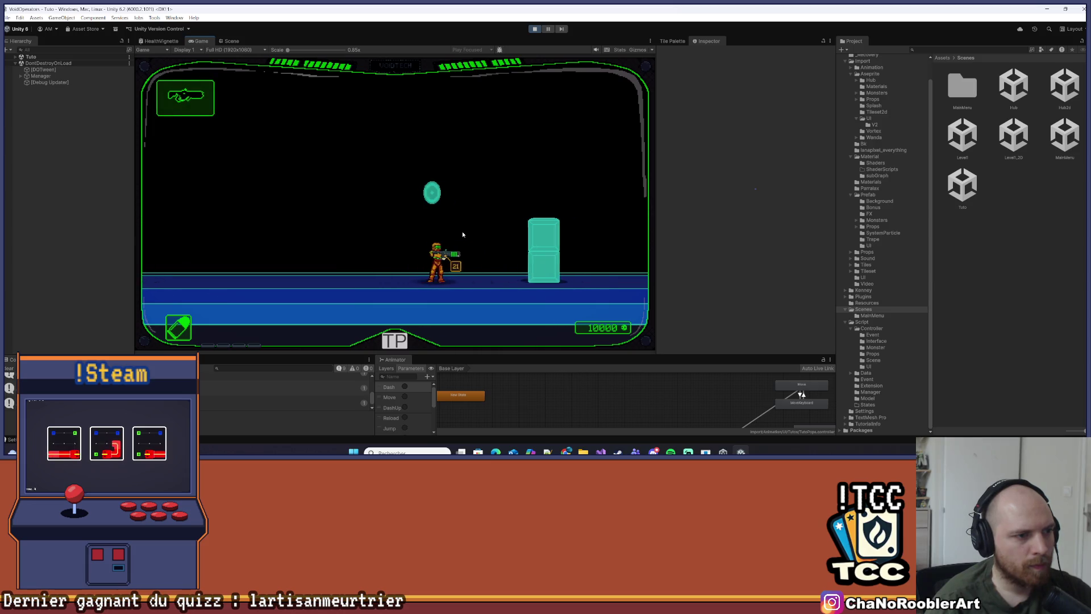
key(w)
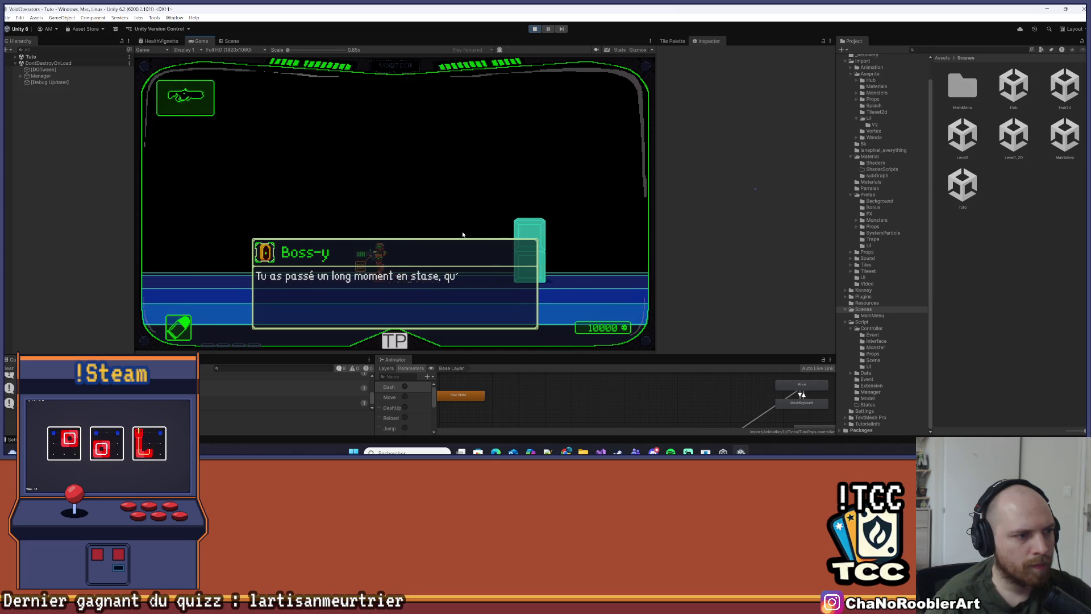
click(463, 234)
click(527, 237)
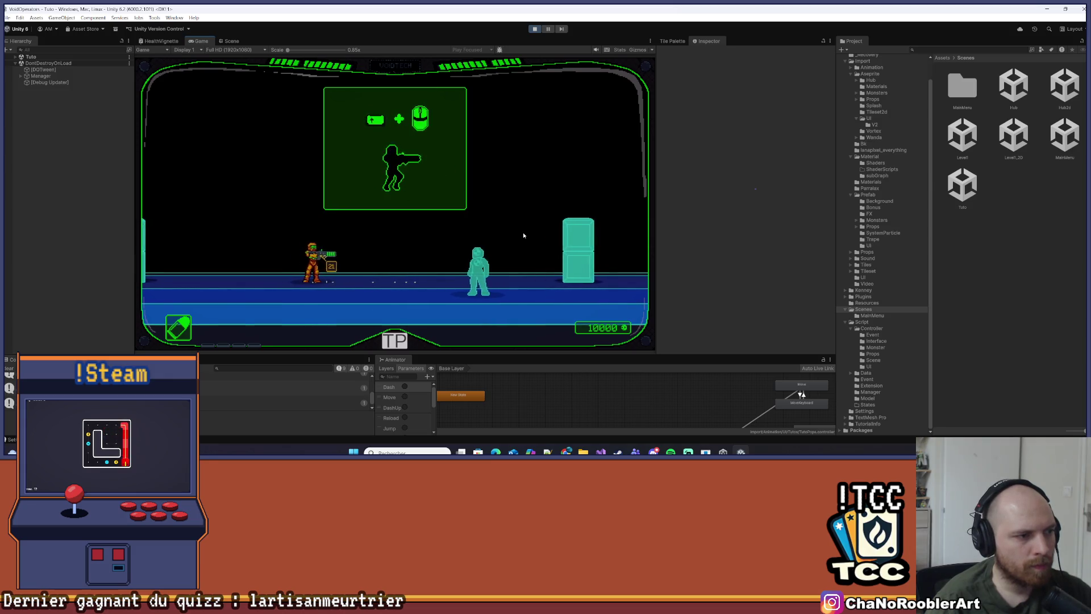
click(523, 235)
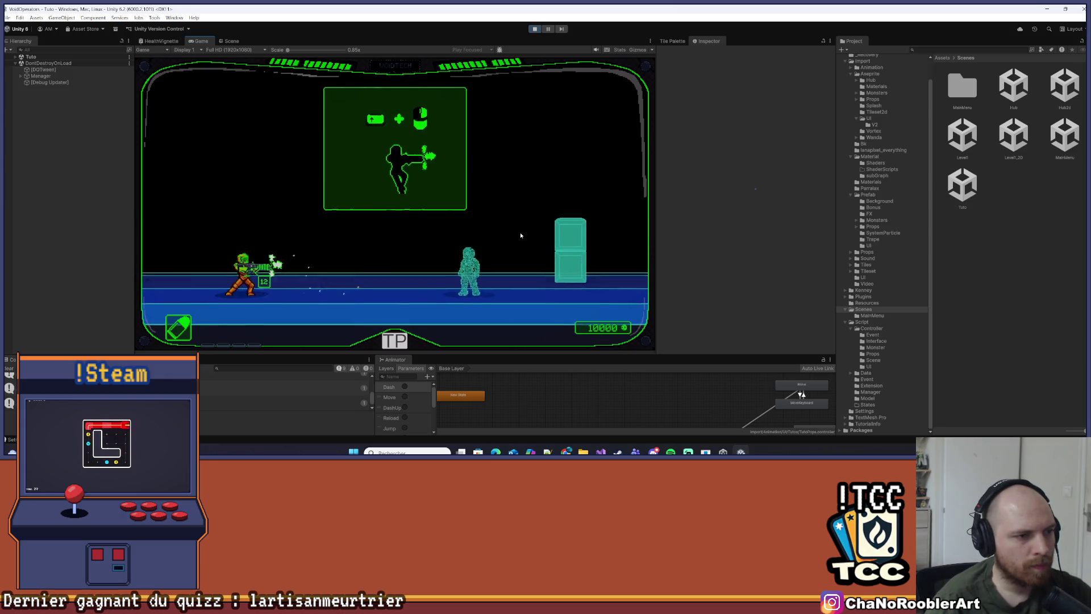
key(r)
key(d)
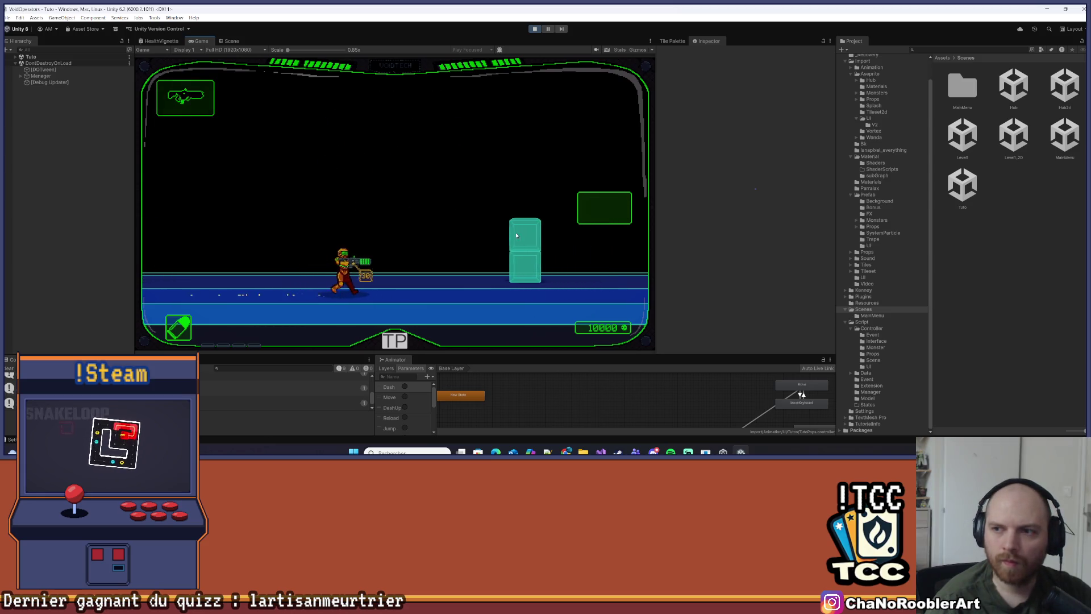
key(d)
key(d)
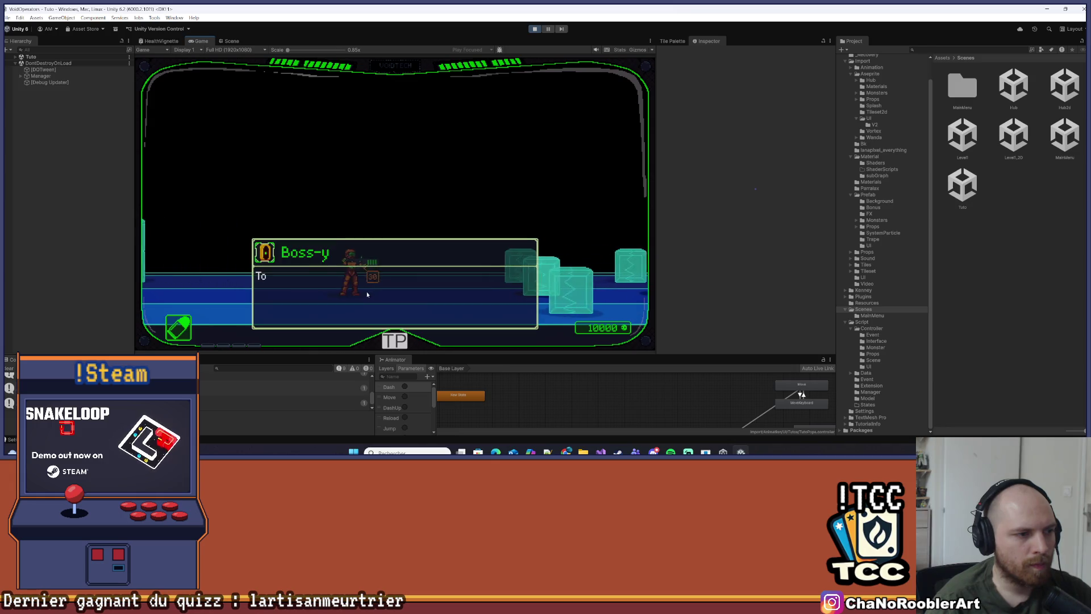
Get past the Boss-y dialogue and approach the teal blocks, opening fire on them
click(367, 285)
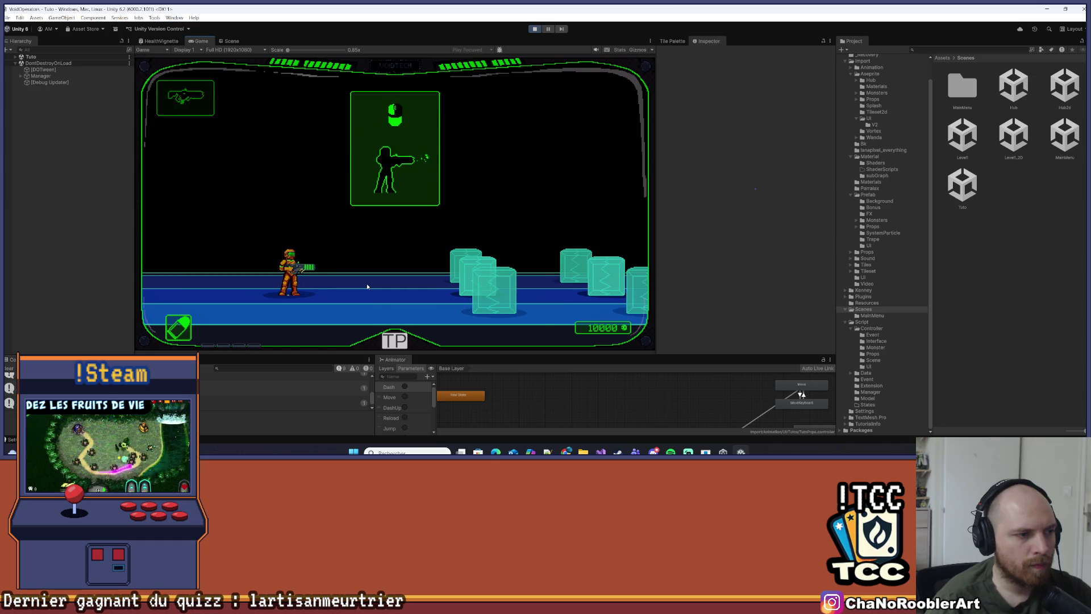
key(d)
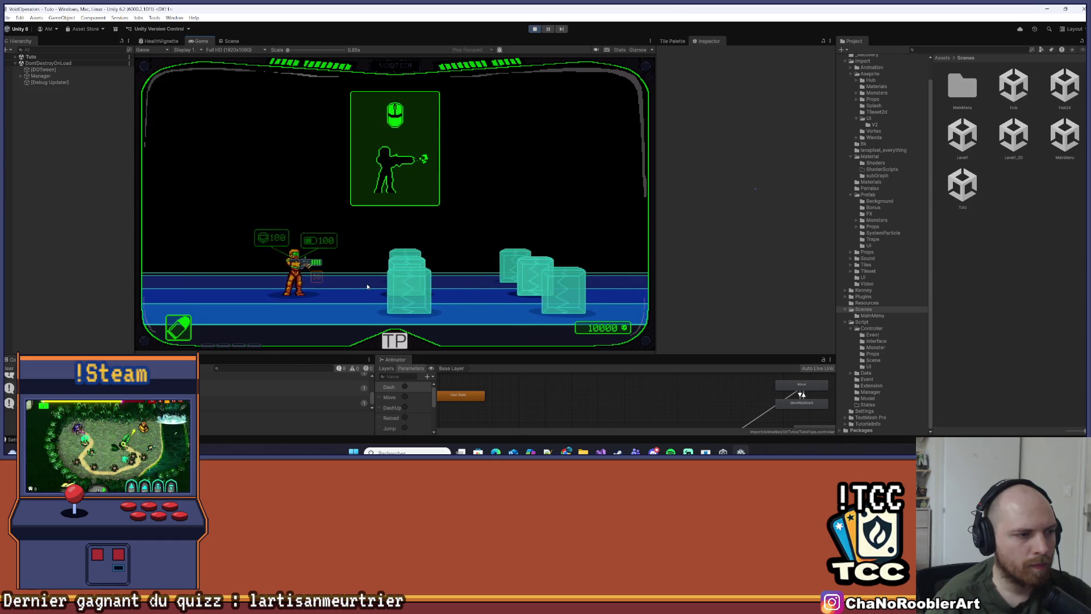
key(d)
key(d)
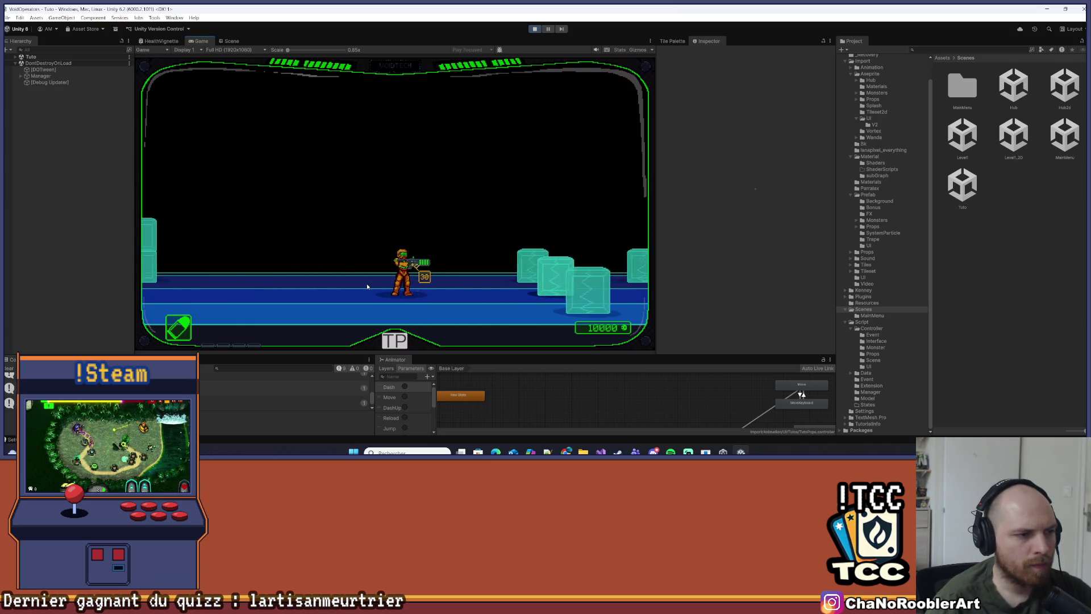
key(a)
click(377, 252)
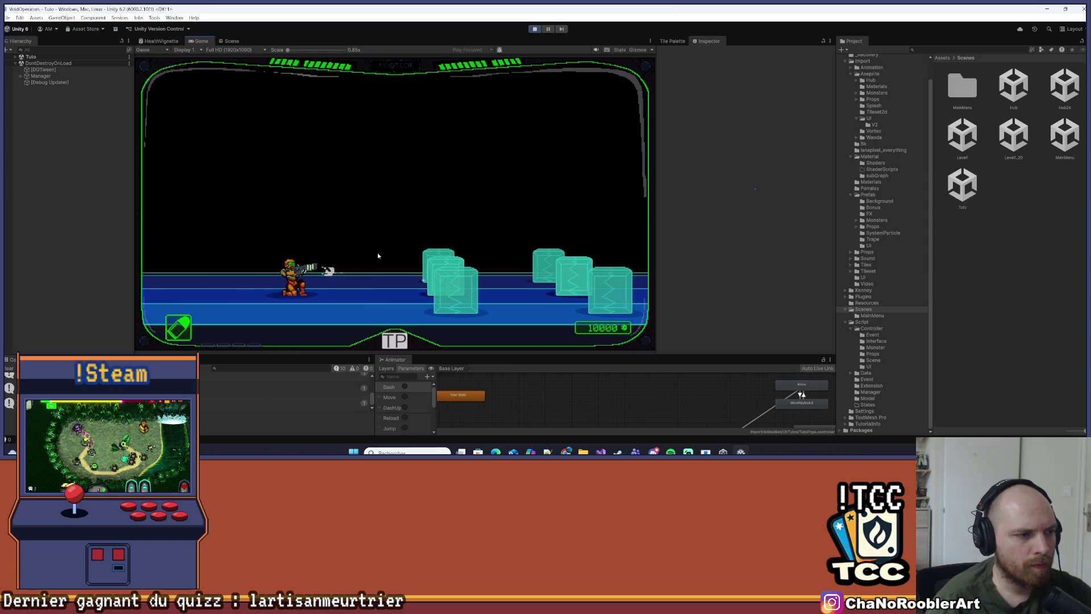
Shoot apart the teal blocks for a score of 10030, then ping the console error's TriggerTuto source
key(d)
click(377, 252)
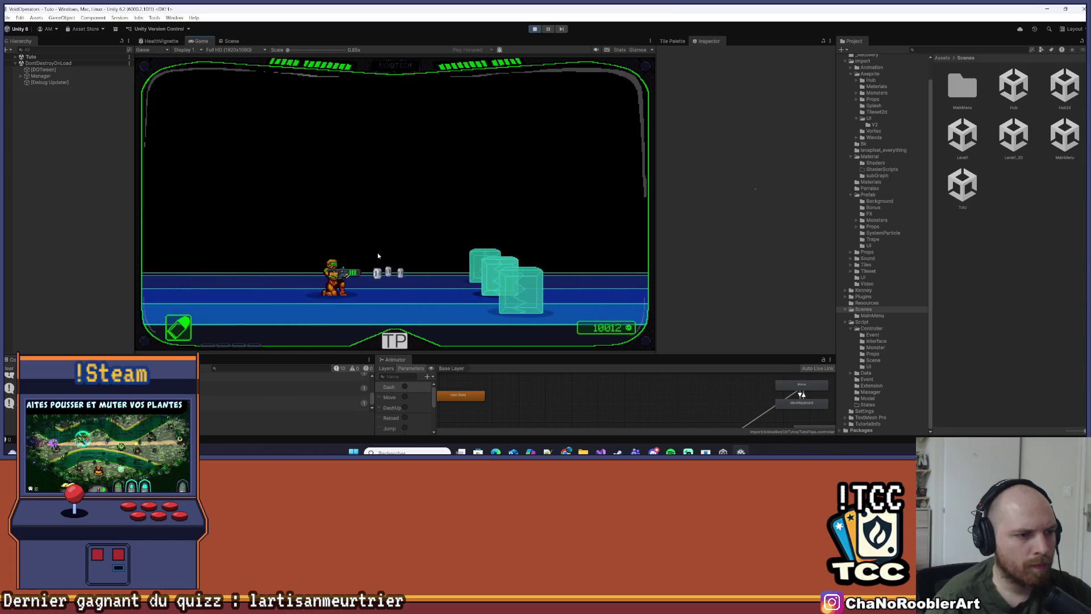
click(378, 253)
key(d)
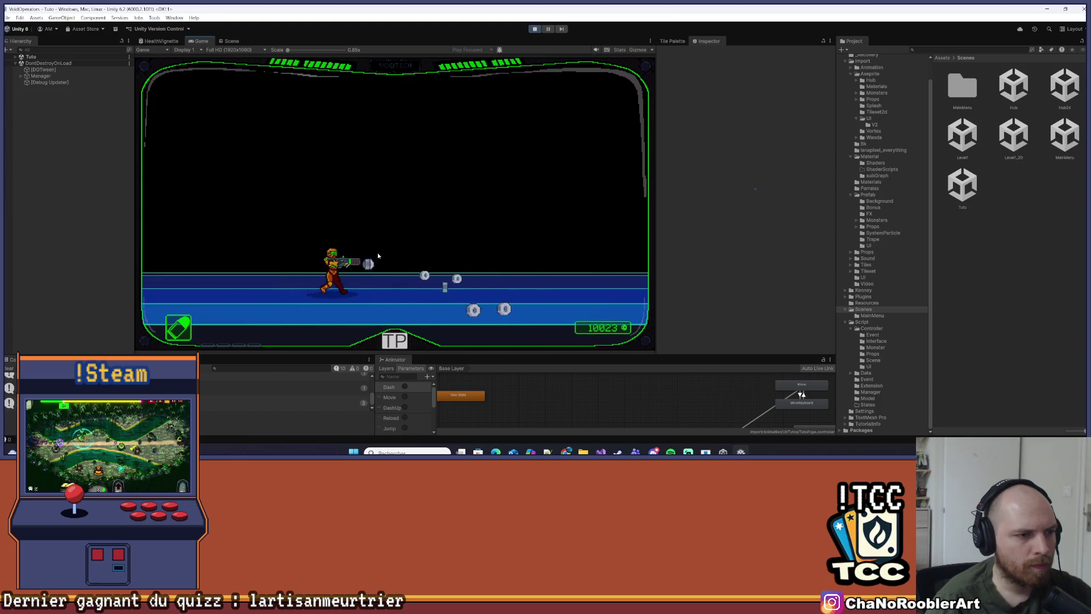
key(d)
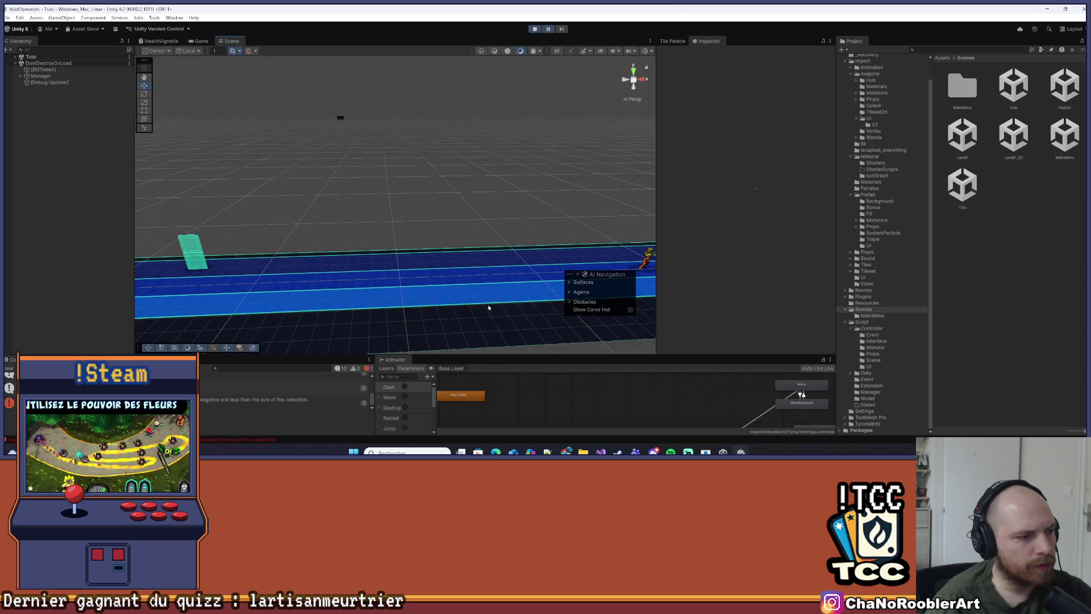
click(548, 29)
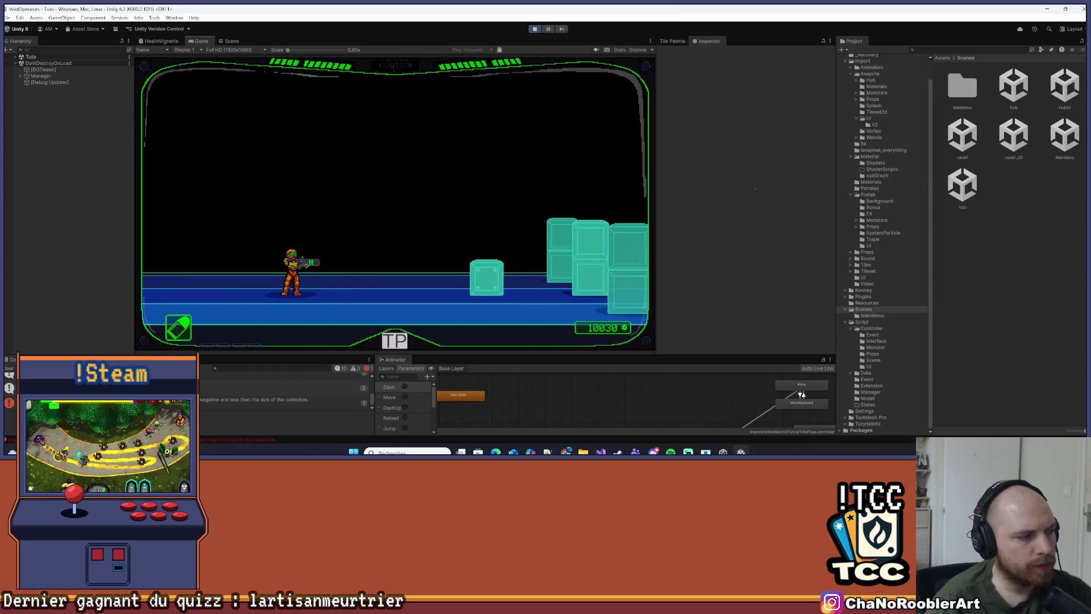
click(256, 399)
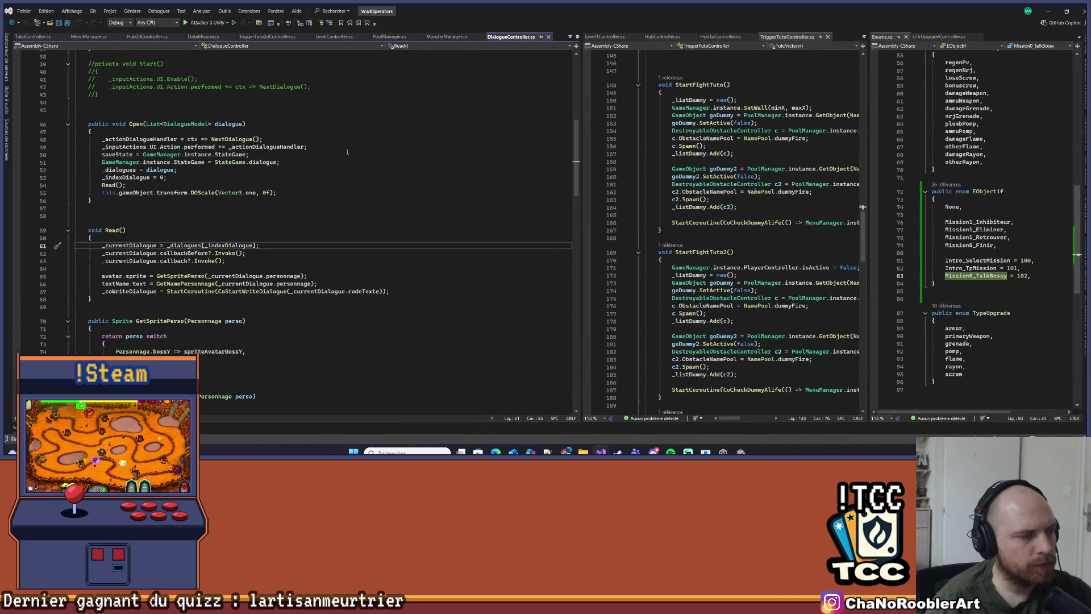
Check where _dialogues is indexed and the Open method's parameter, then minimize Visual Studio
click(183, 245)
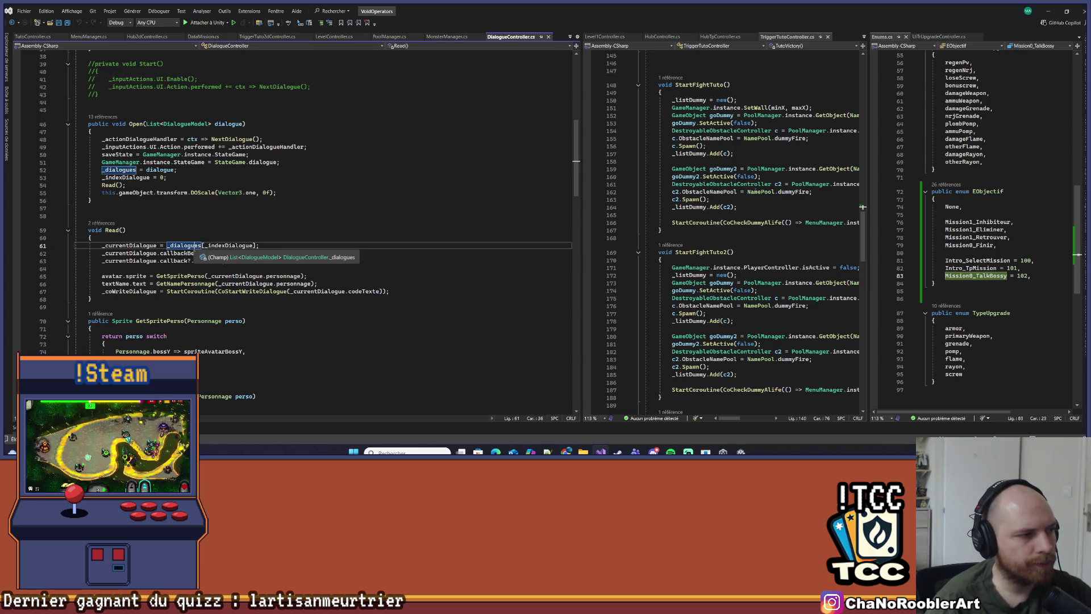
scroll(348, 229, up, 3)
click(157, 239)
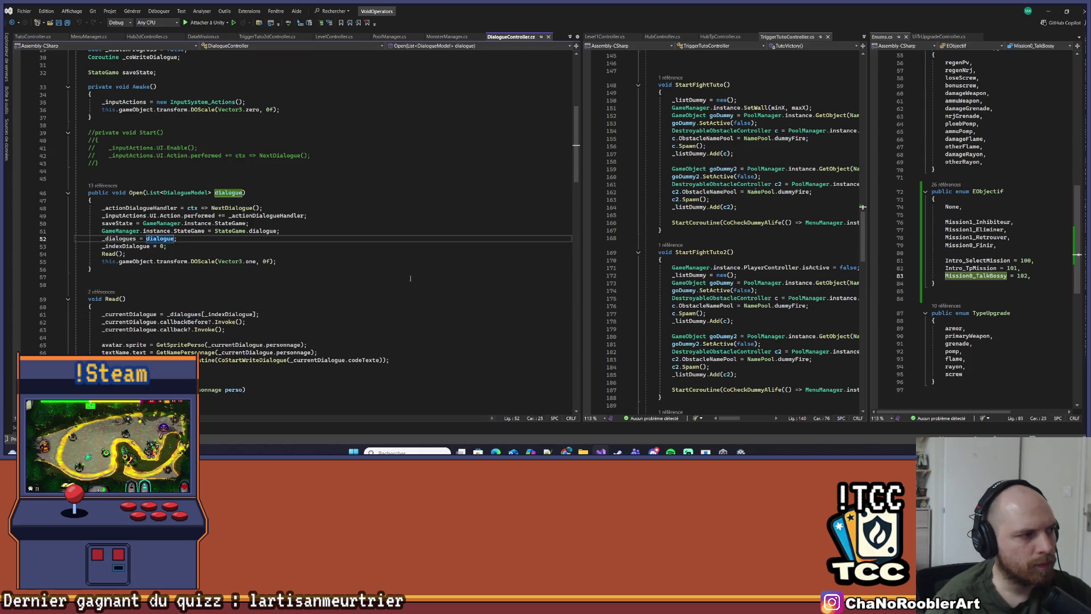
scroll(410, 277, up, 7)
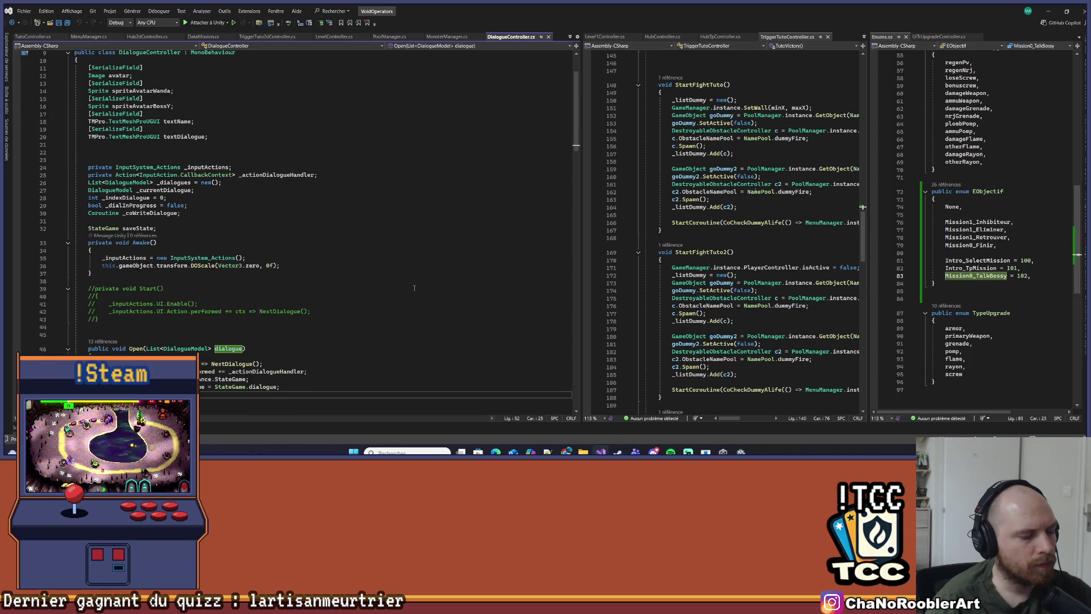
scroll(414, 288, down, 4)
click(1045, 13)
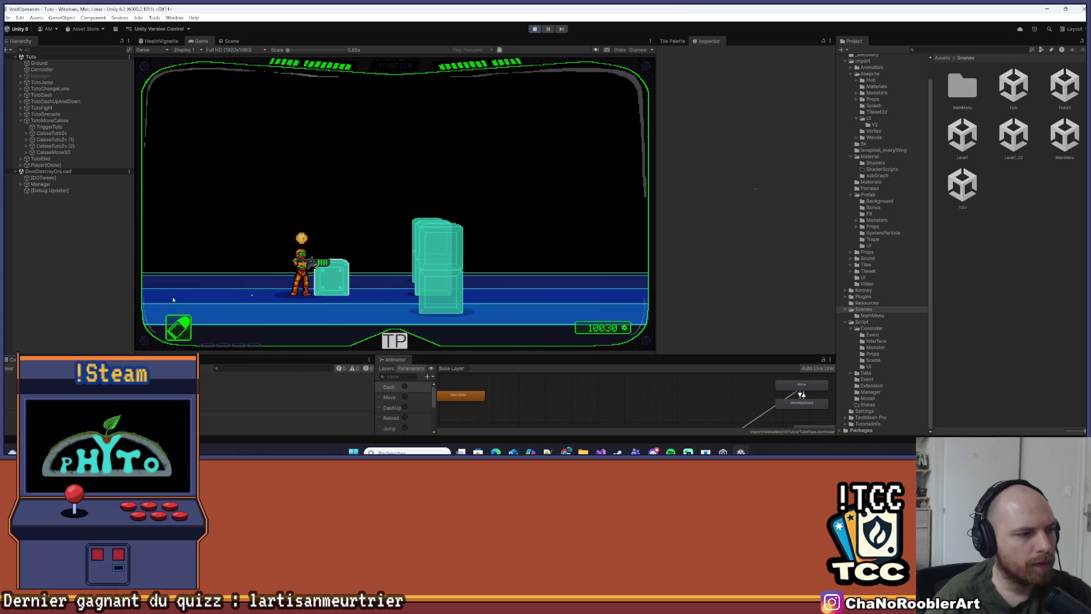
Jump over the last crate and skip Boss-y's final dialogue to reach the SUCCES screen
key(space)
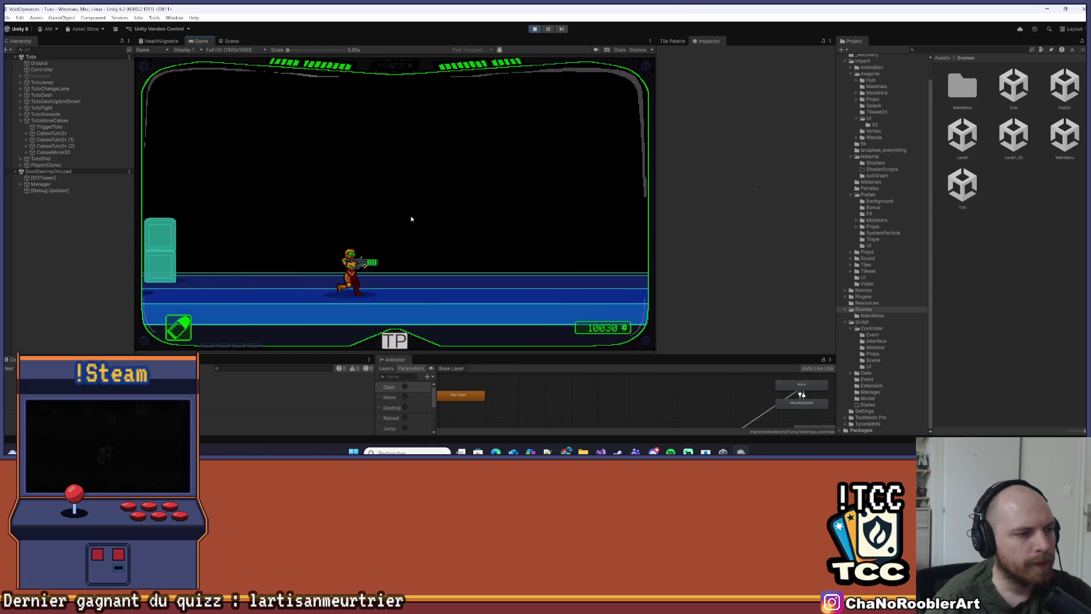
key(space)
key(space)
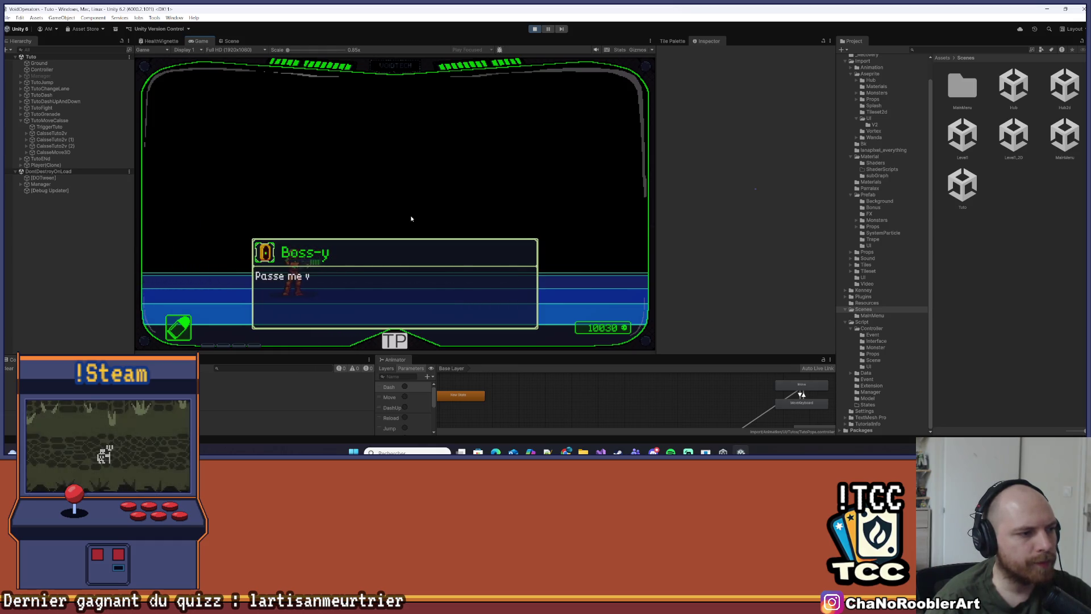
key(space)
key(space)
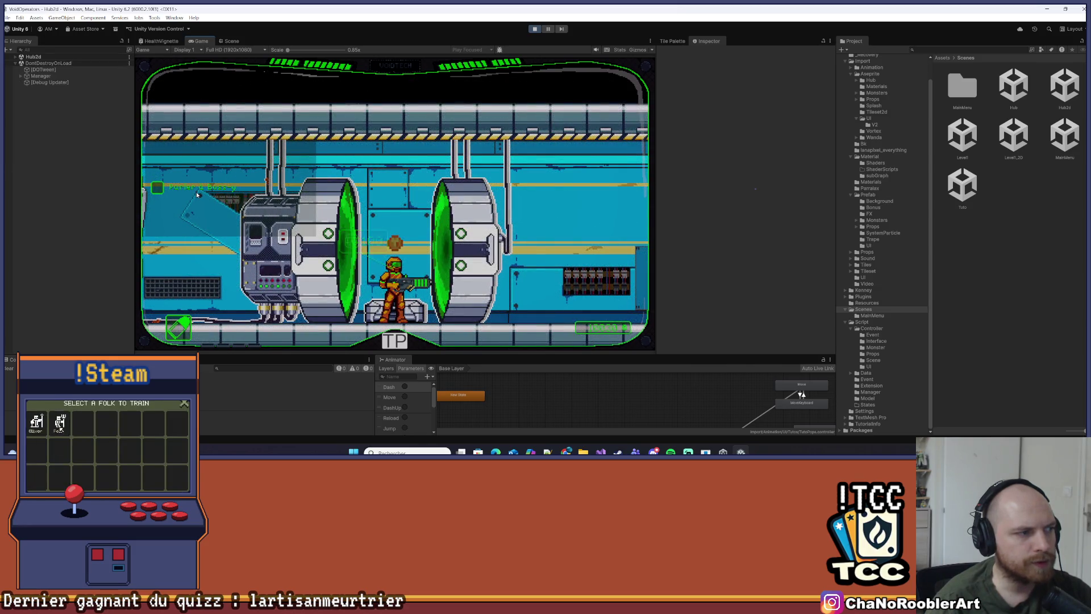
Walk the player left and right through the hub, stop play mode, and return to Visual Studio
key(a)
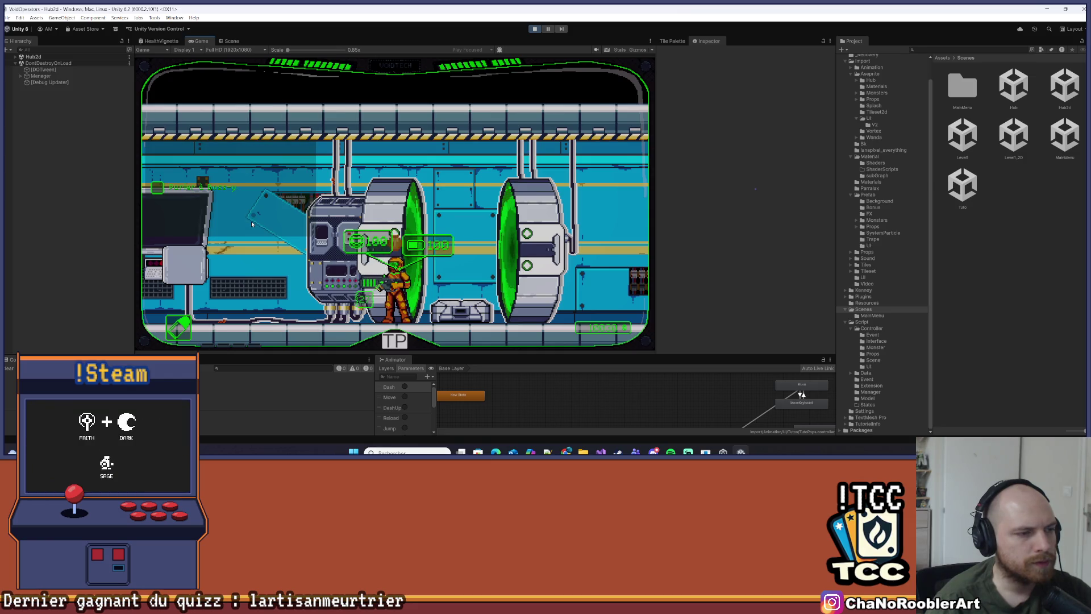
key(a)
key(a)
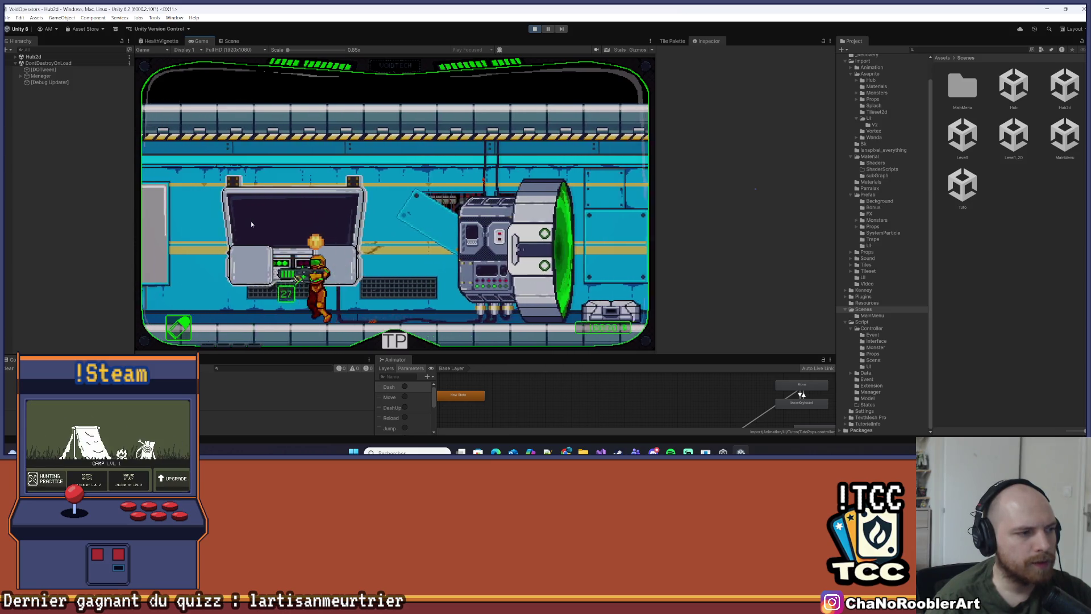
key(d)
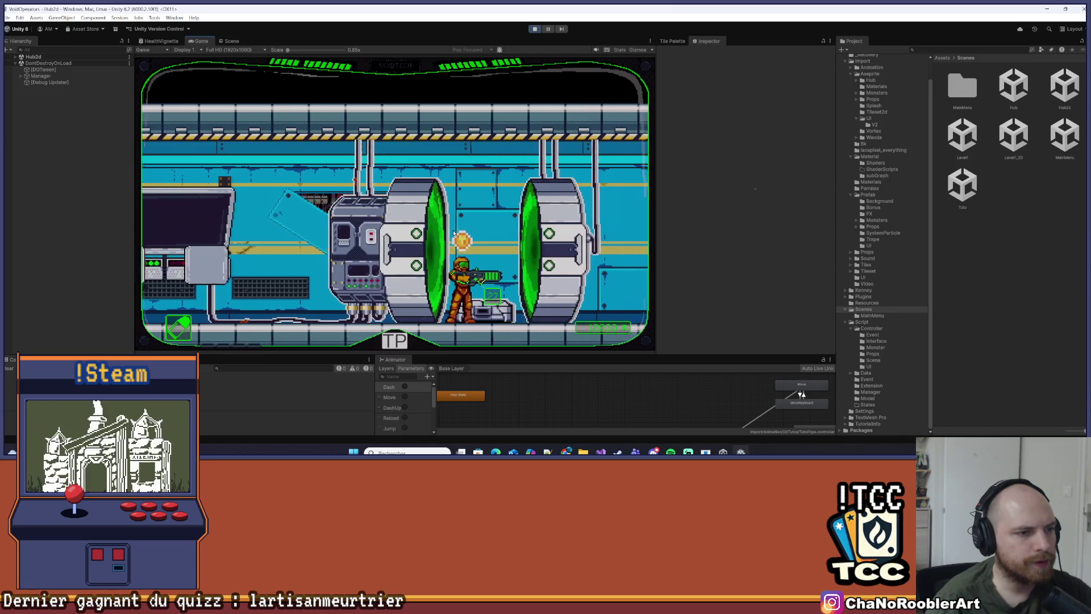
key(d)
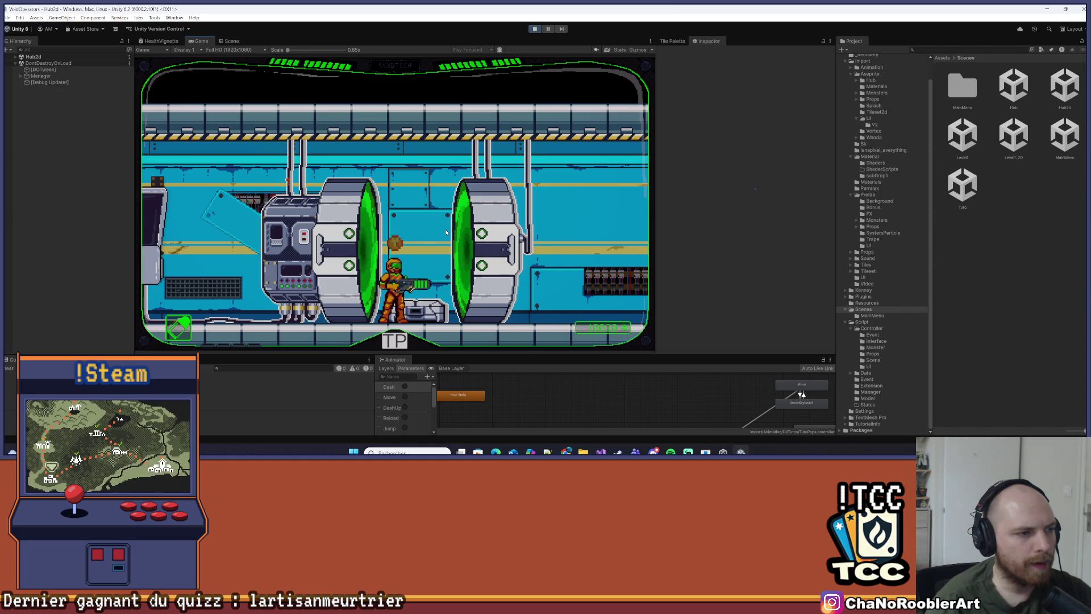
click(535, 30)
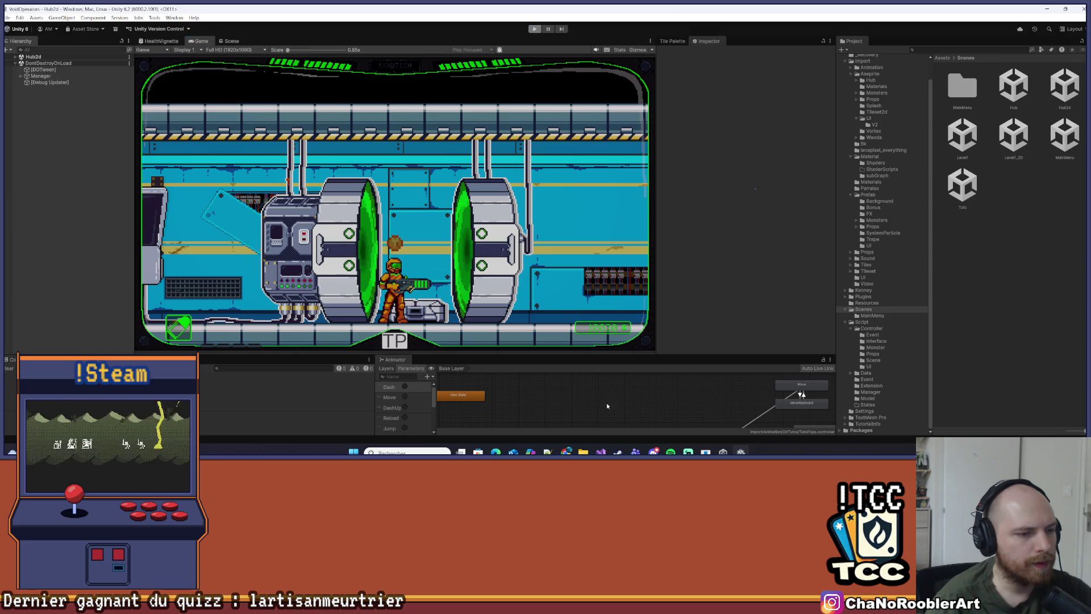
key(alt+Tab)
scroll(231, 298, up, 5)
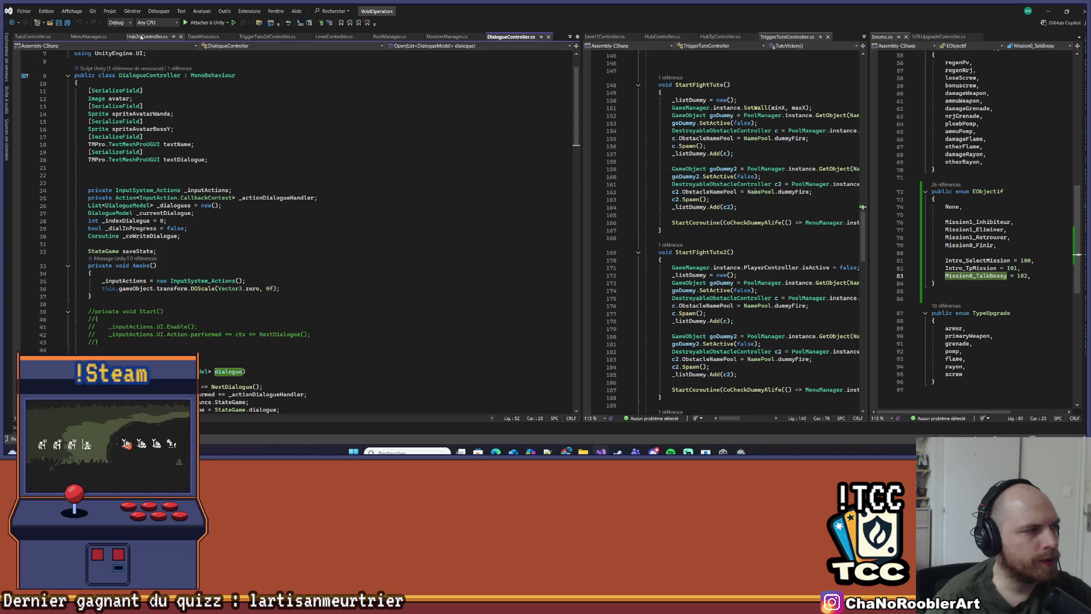
Open Hub2dController.cs, browse its Start method, and widen the code panes
click(141, 37)
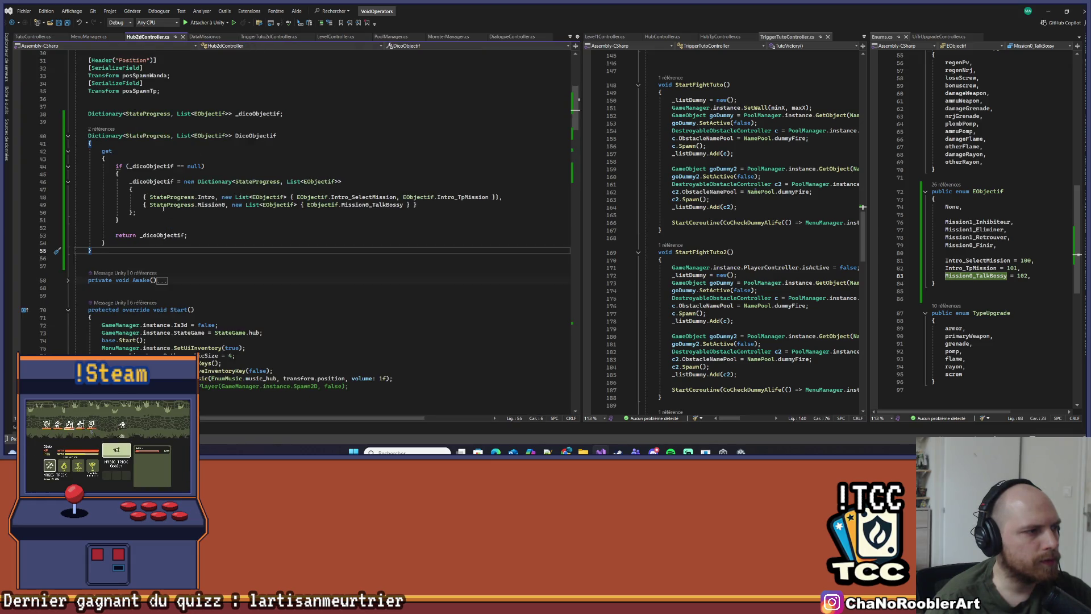
scroll(152, 271, down, 3)
scroll(262, 264, down, 1)
click(137, 301)
scroll(291, 169, down, 8)
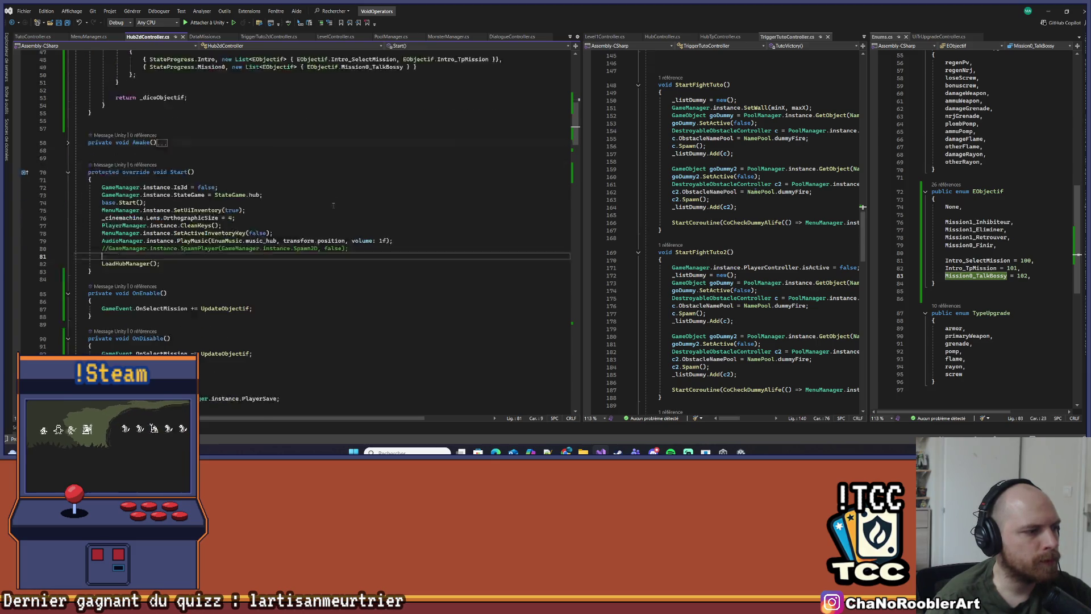
scroll(316, 241, down, 8)
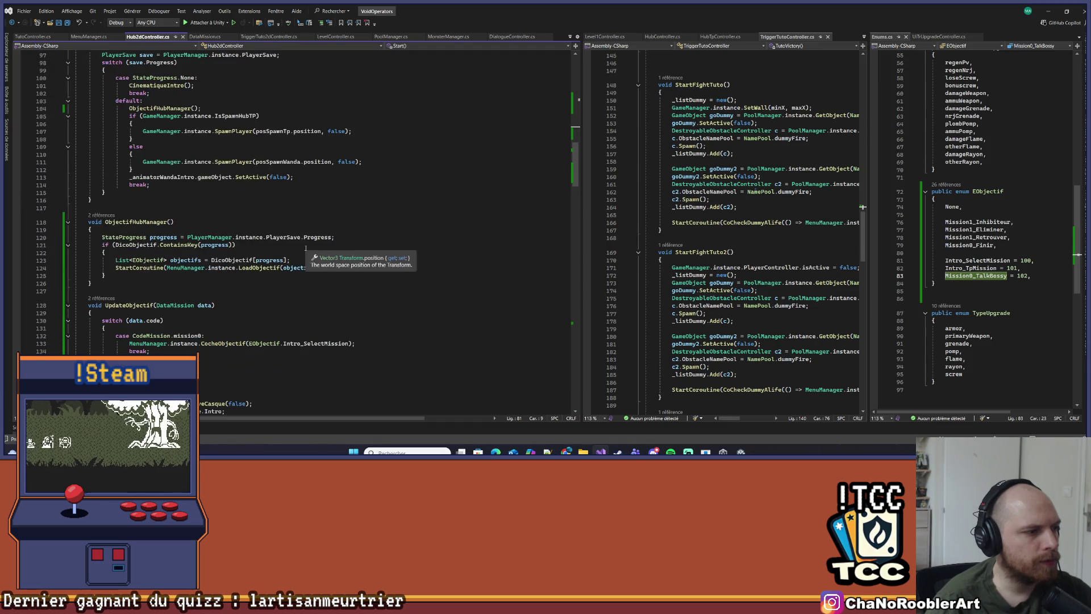
scroll(225, 182, up, 3)
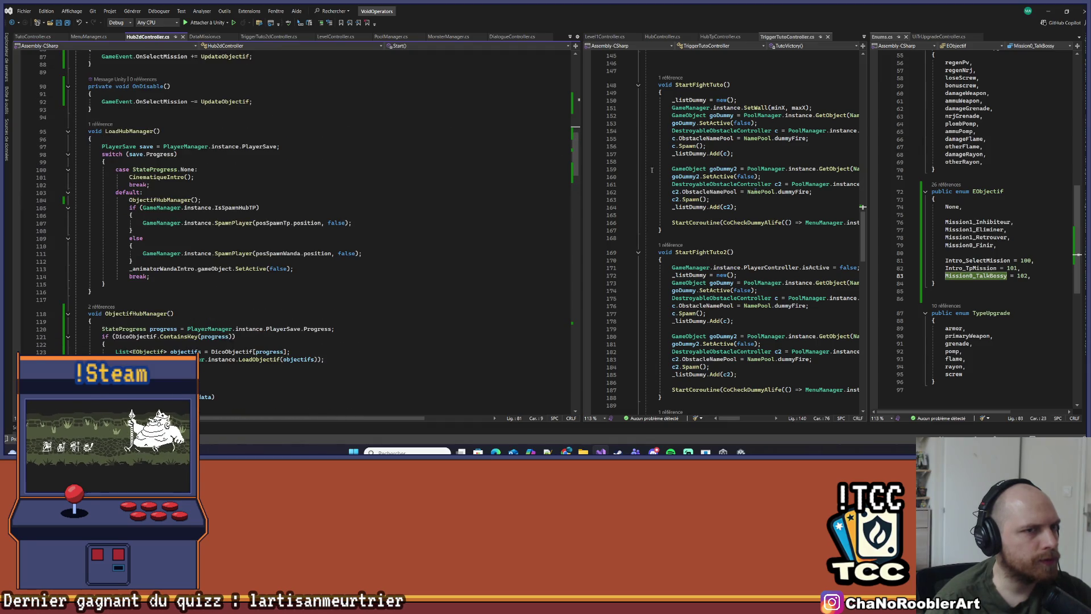
drag(580, 136, 477, 137)
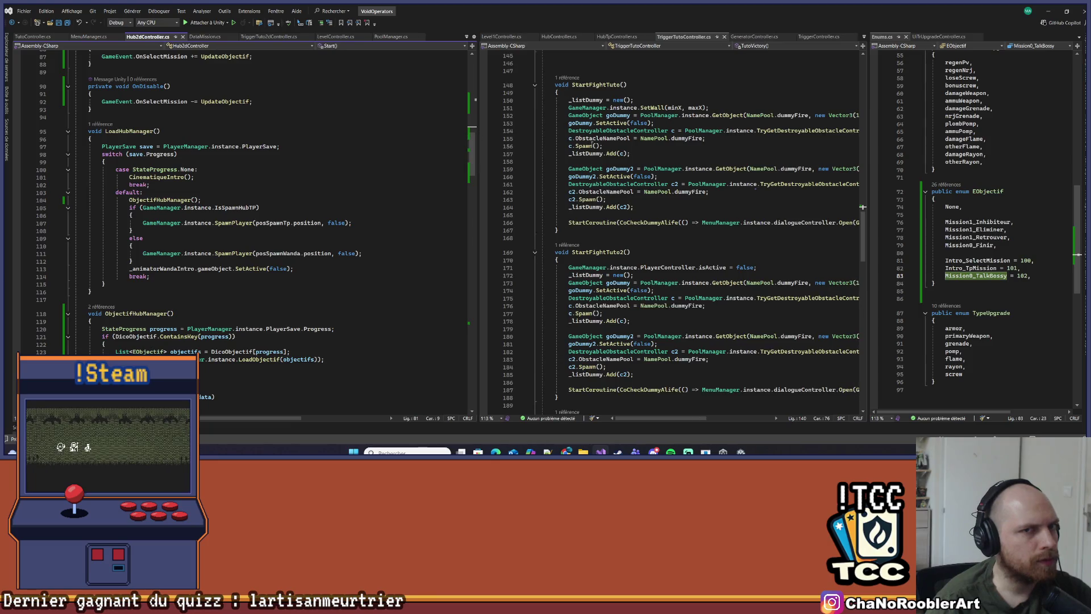
drag(866, 150, 871, 162)
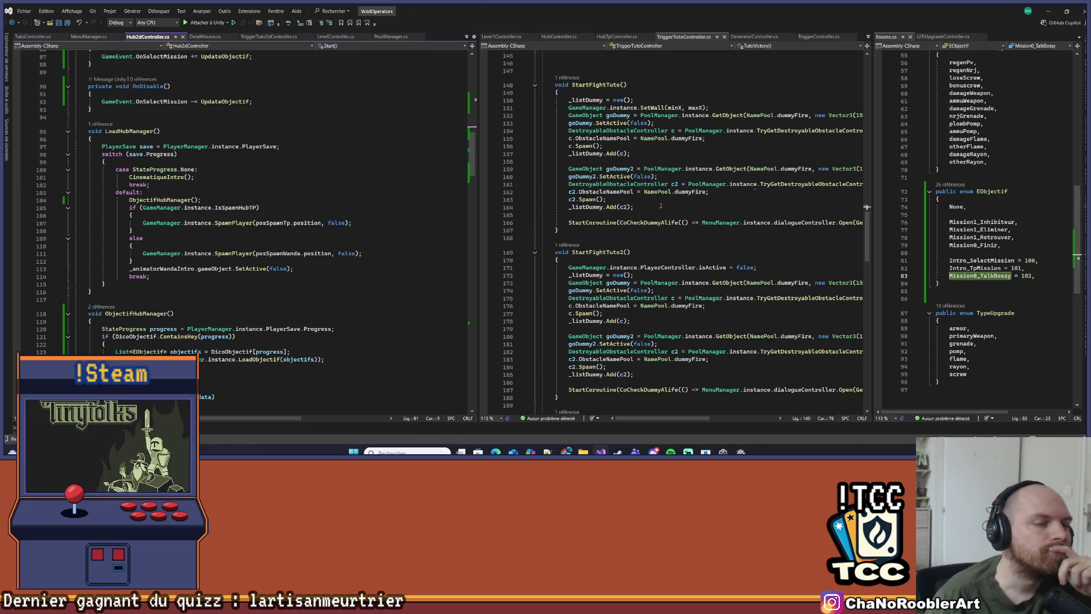
Open HubTpController.cs and go to the definition of uiPanelMissionsController
click(607, 37)
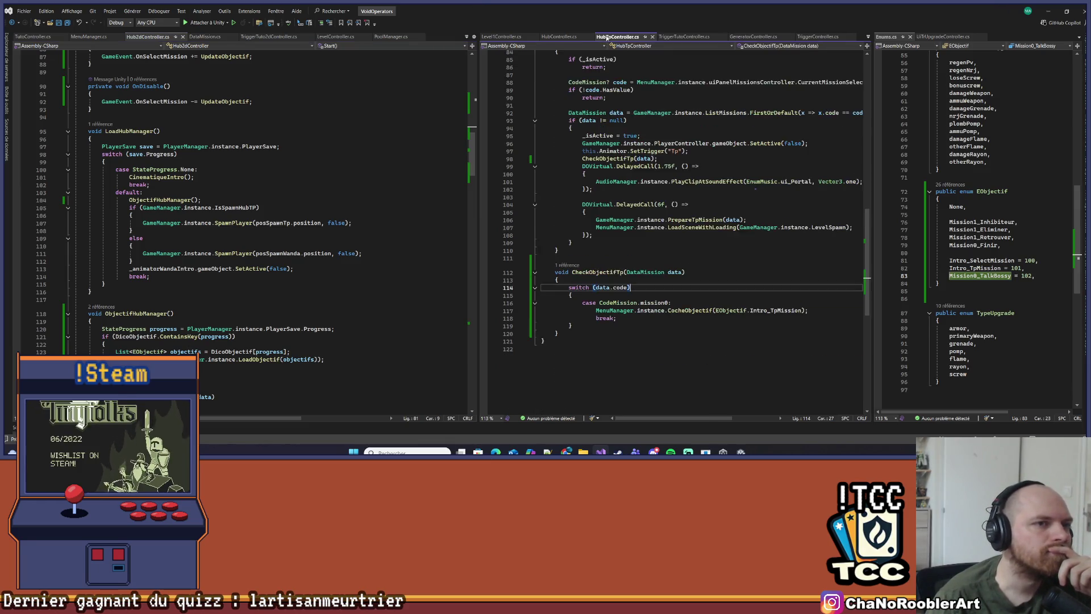
scroll(614, 289, up, 4)
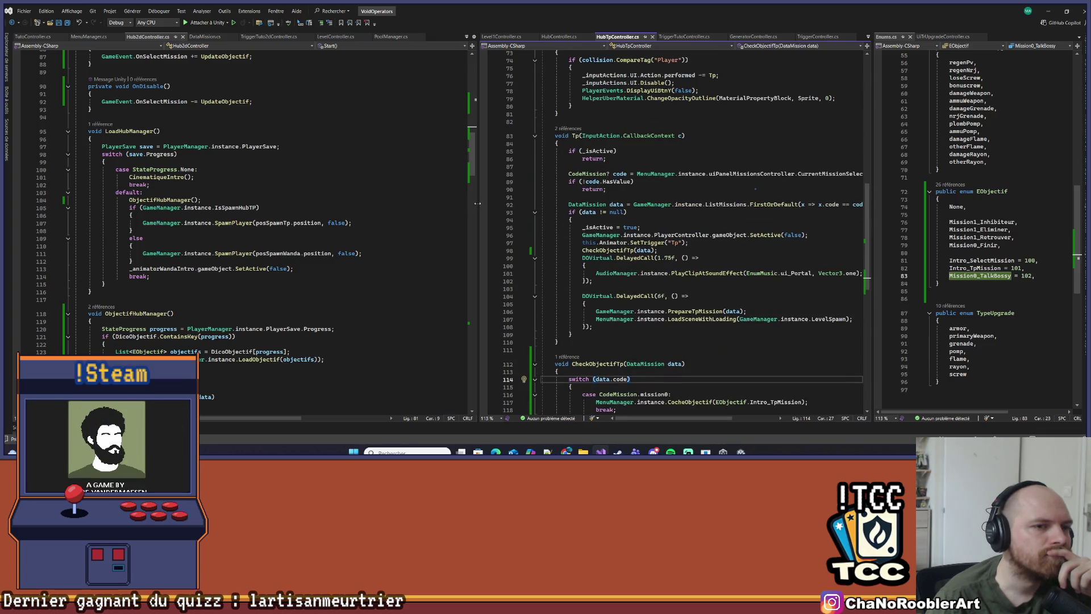
drag(477, 203, 397, 200)
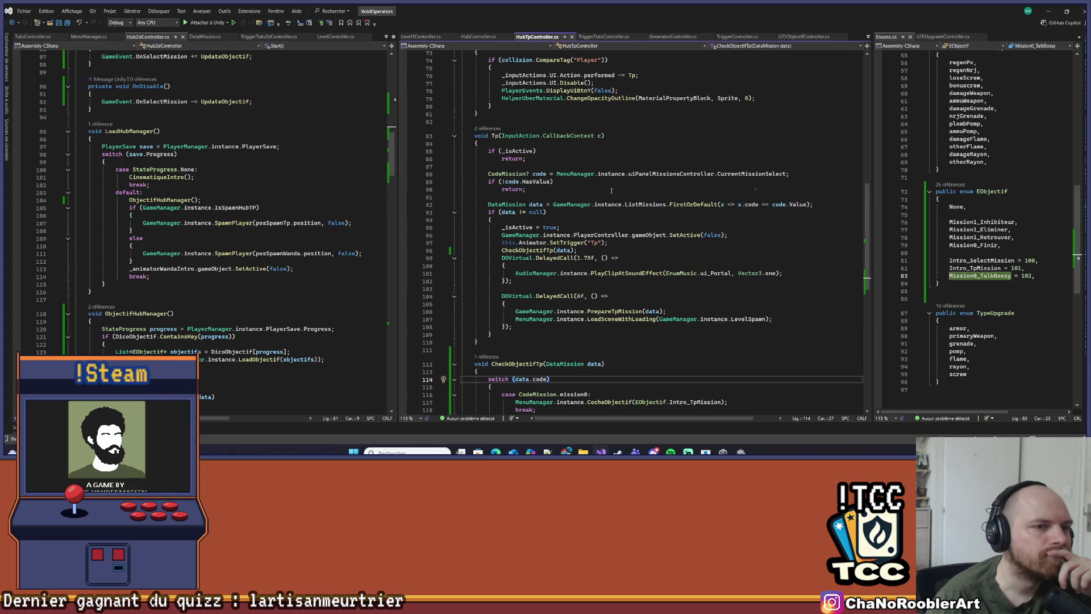
click(659, 173)
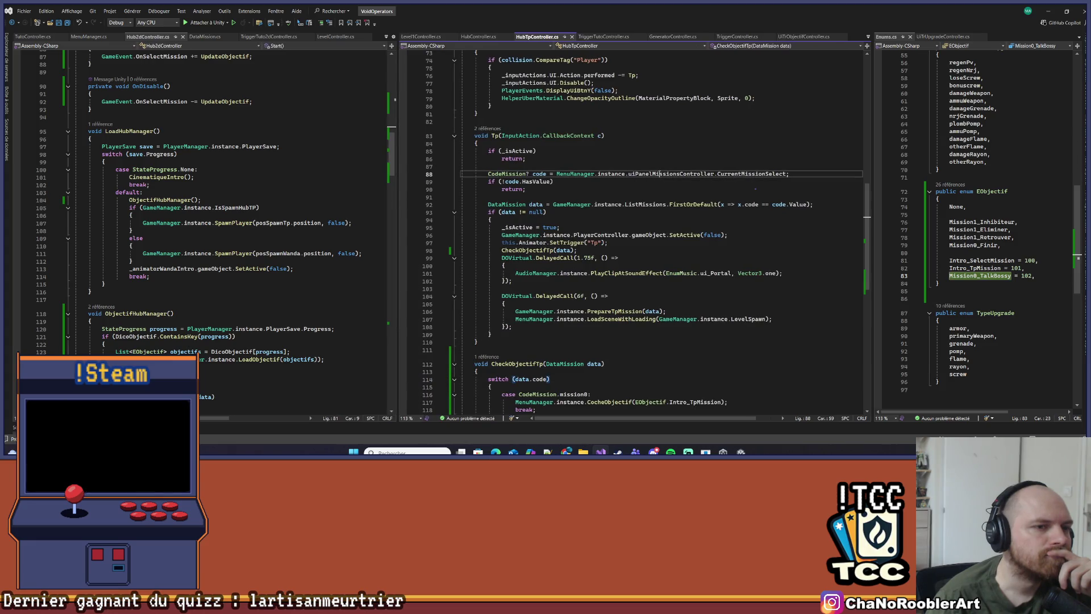
right_click(659, 174)
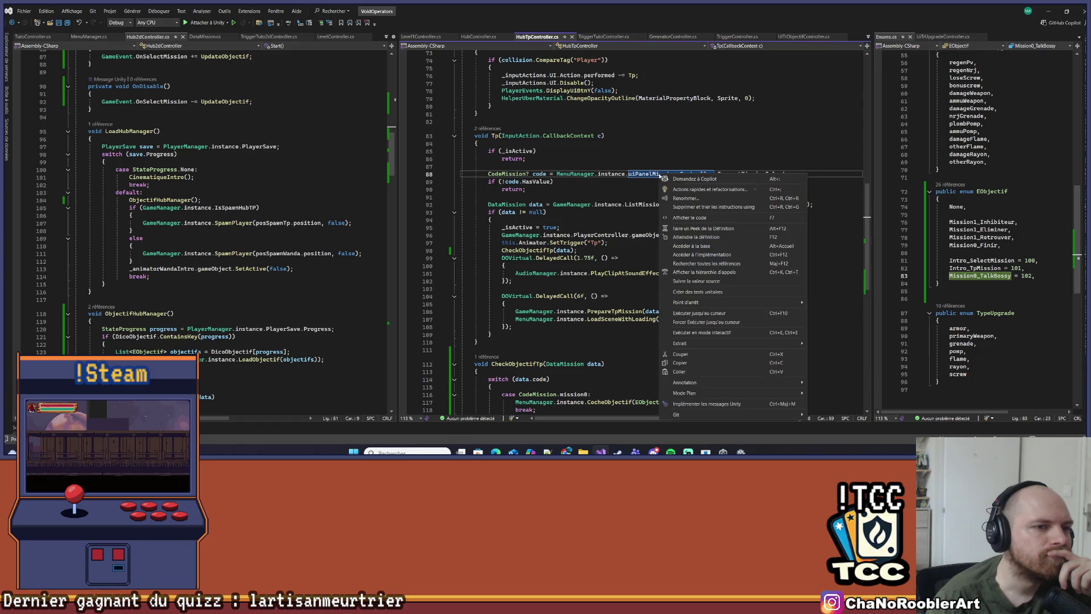
click(693, 239)
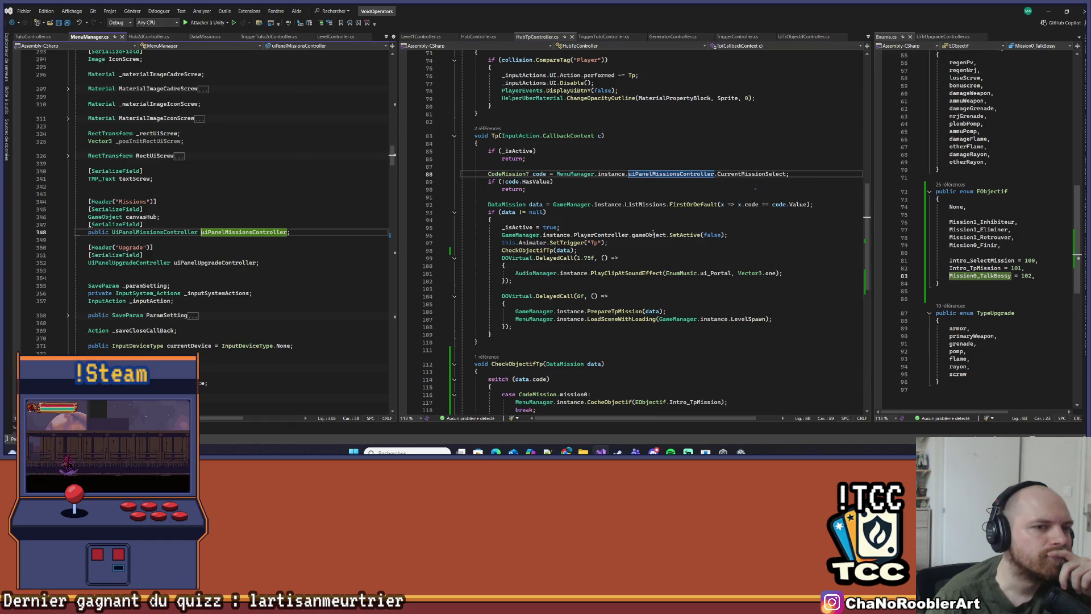
click(613, 189)
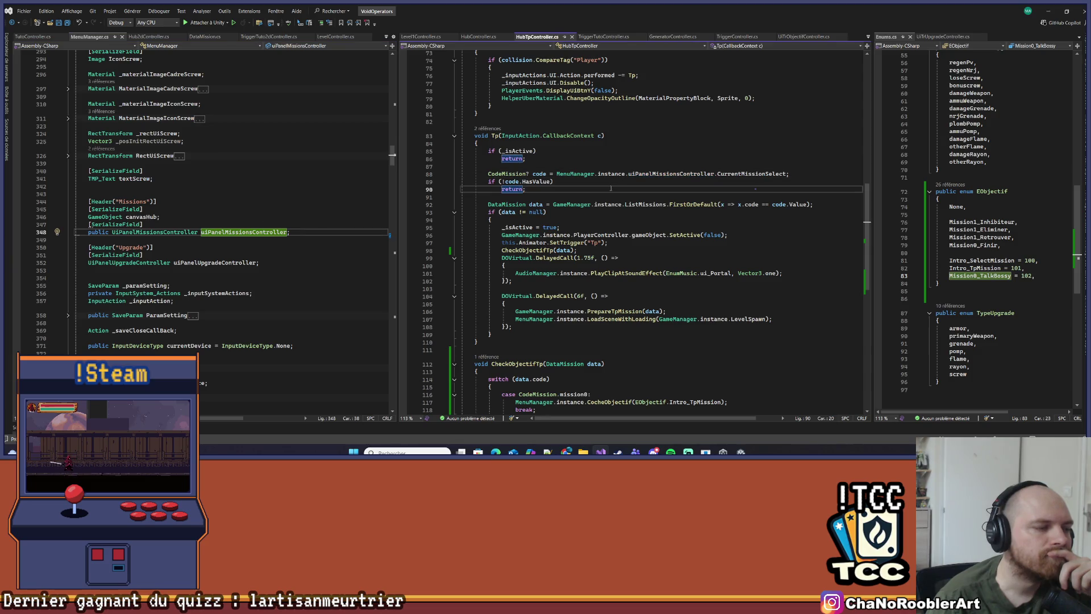
List all references to CurrentMissionSelect, then jump to its definition
right_click(747, 174)
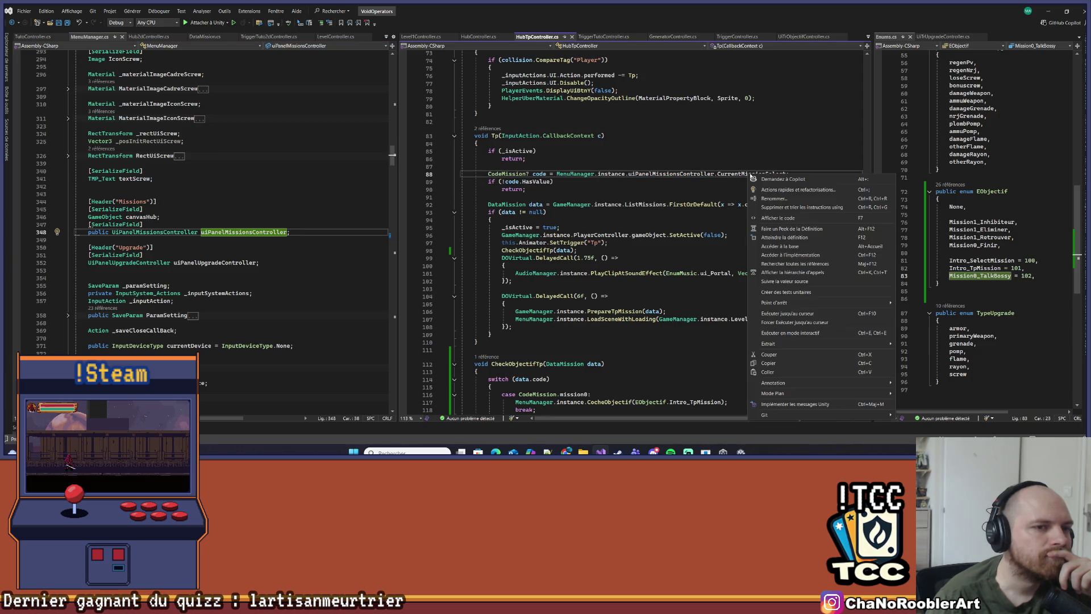
click(784, 265)
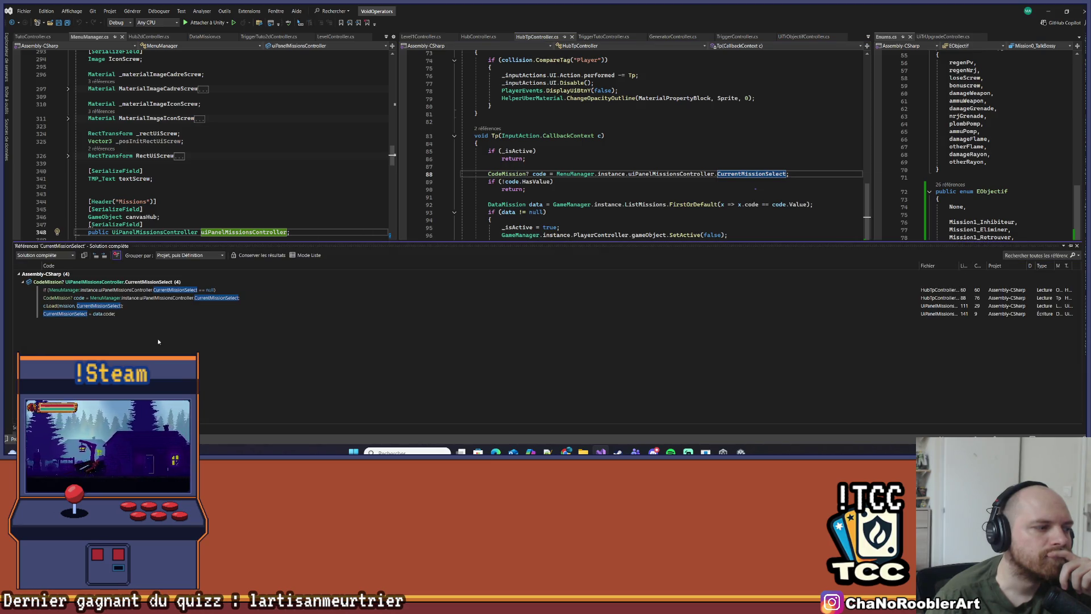
click(606, 135)
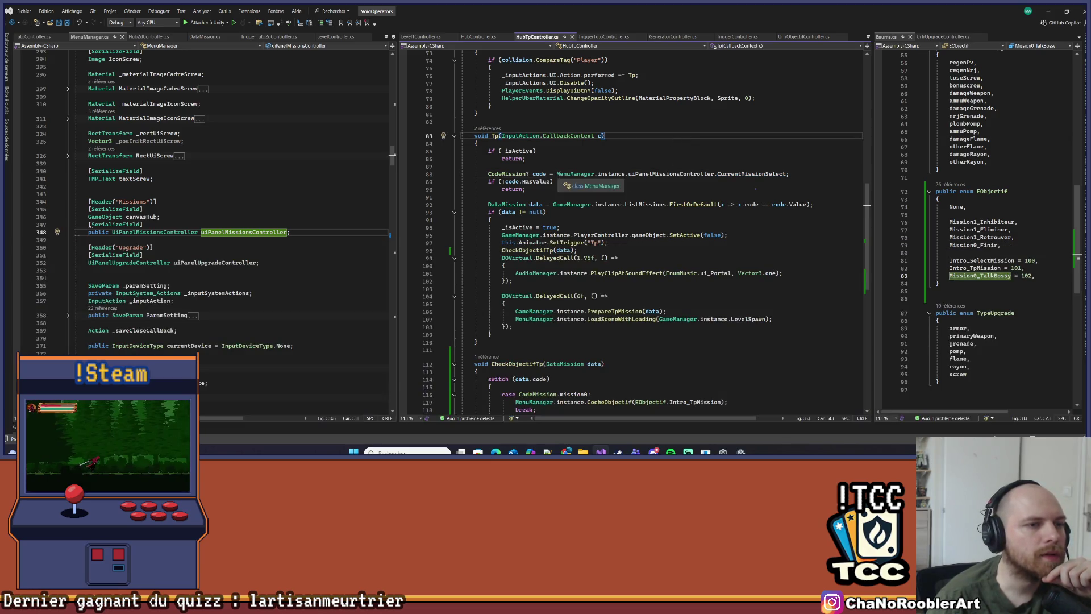
right_click(761, 175)
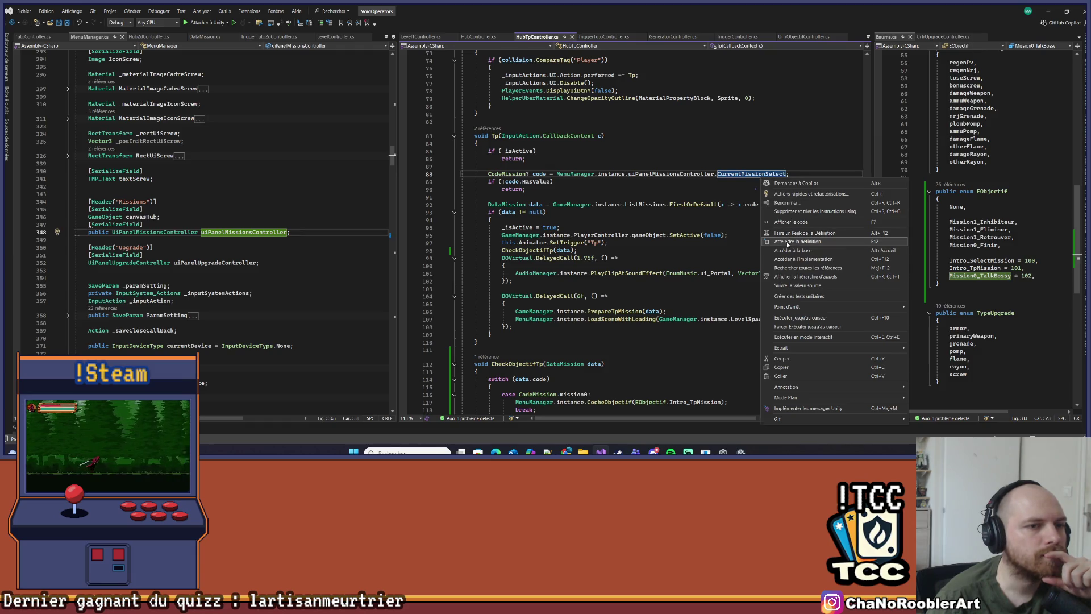
click(795, 241)
Browse UIPanelMissionsController.cs down to LoadBtnValider, then focus the MenuManager pane
scroll(614, 155, up, 2)
scroll(667, 208, down, 4)
scroll(666, 208, down, 4)
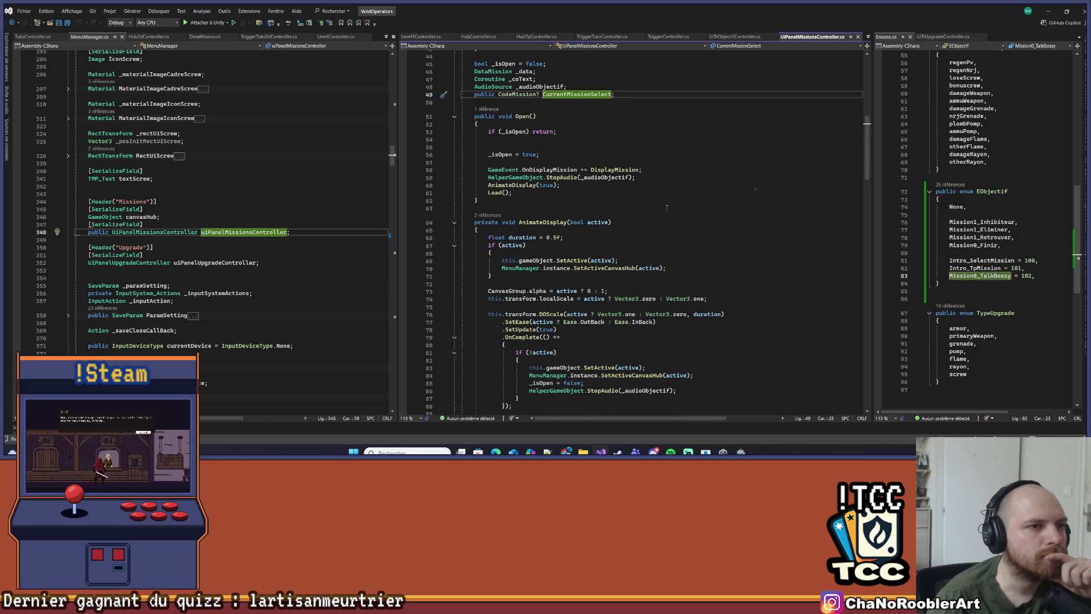
scroll(666, 207, down, 10)
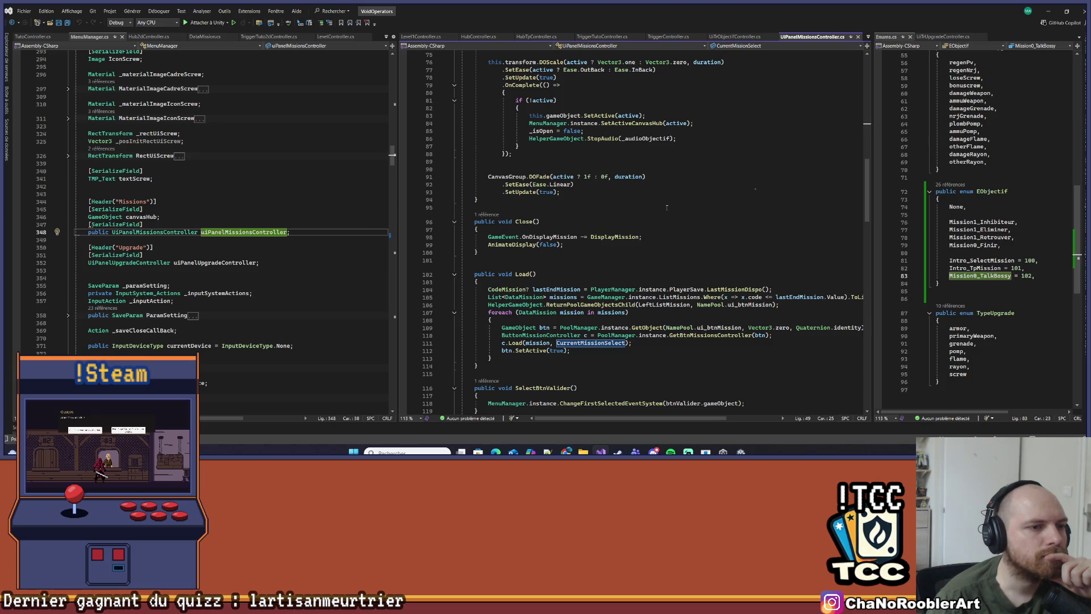
scroll(667, 208, up, 10)
scroll(667, 208, down, 9)
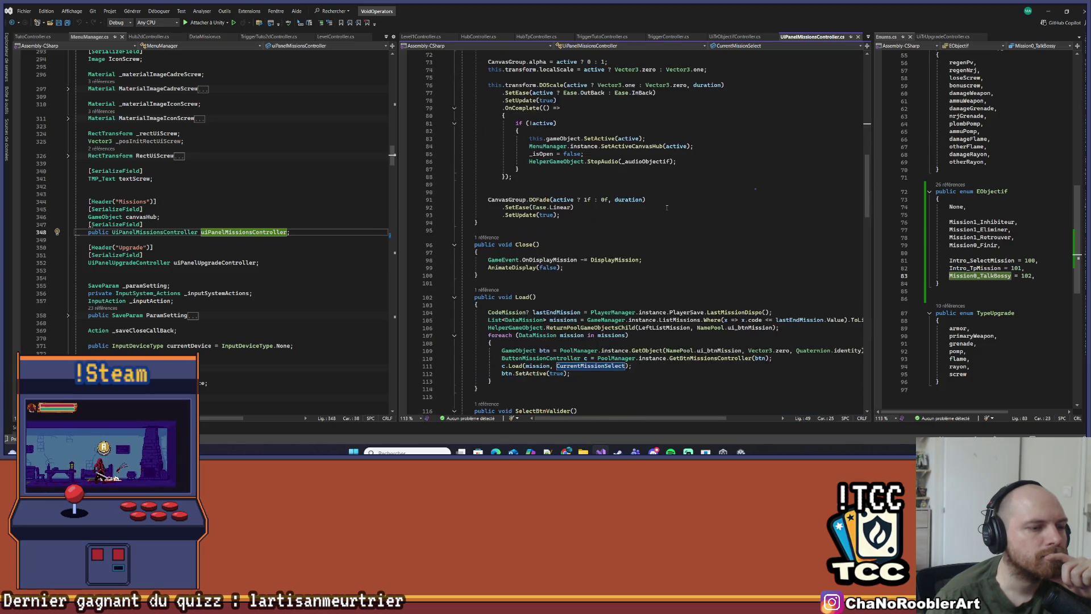
scroll(666, 208, down, 3)
scroll(667, 207, down, 3)
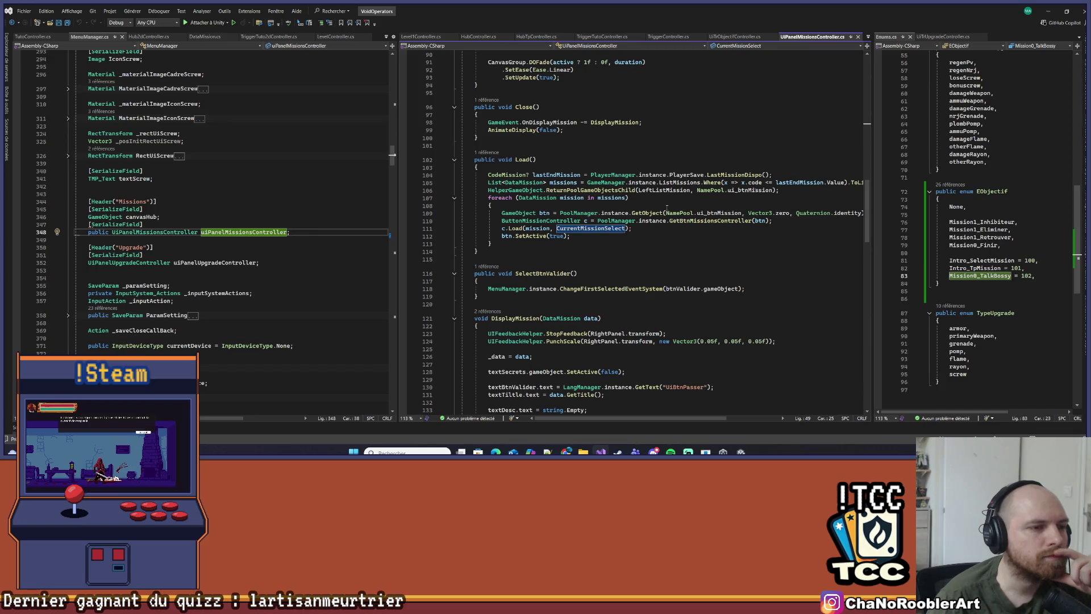
scroll(667, 208, down, 5)
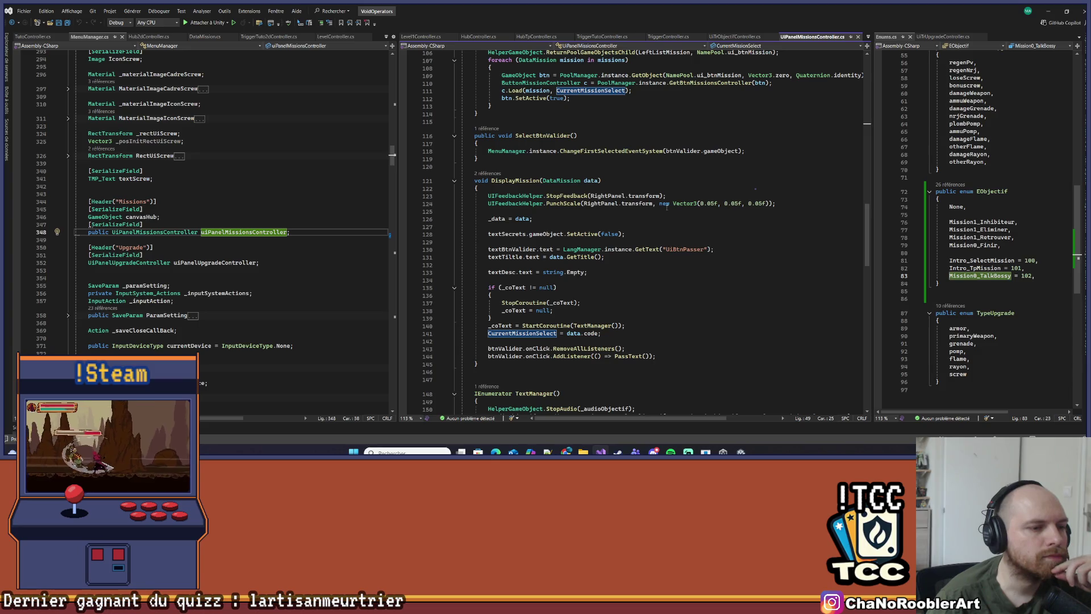
scroll(667, 207, down, 13)
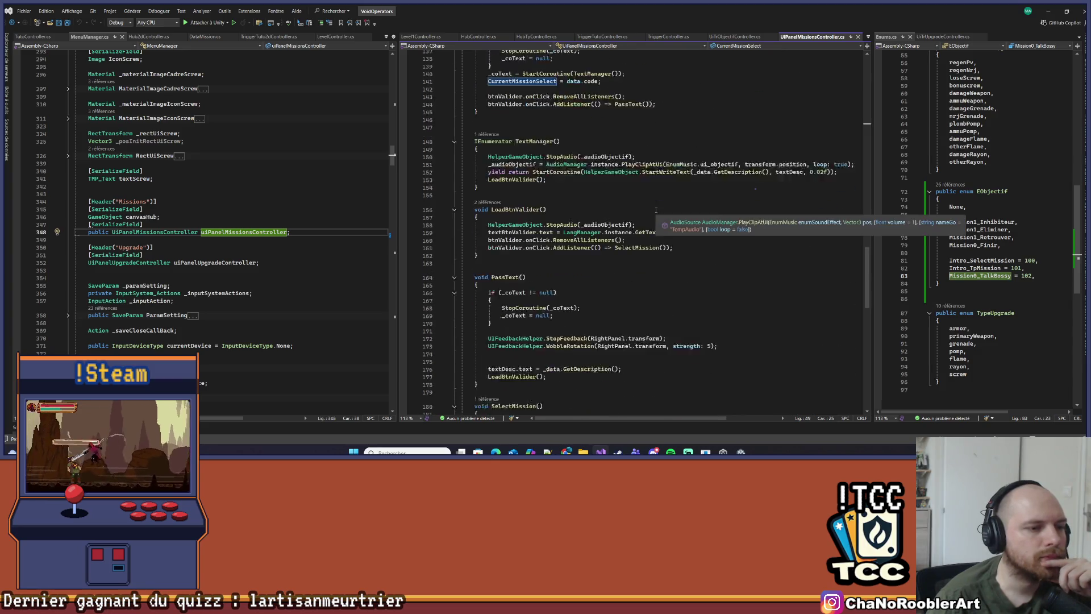
click(596, 140)
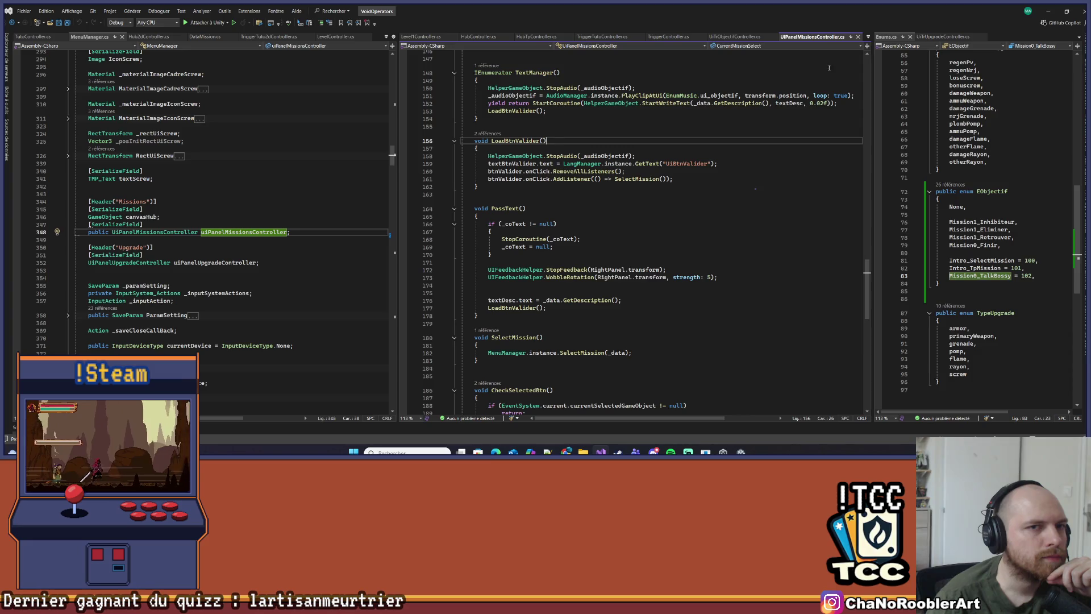
click(91, 186)
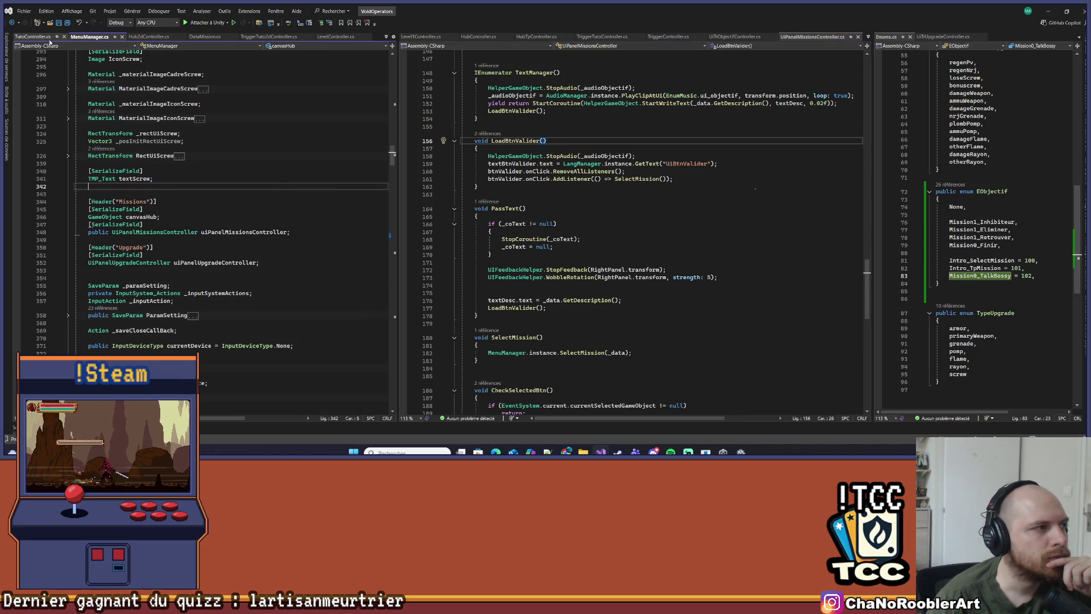
Bring Hub2dController.cs back into view and inspect the textDesc field in UiPanelMissionsController
click(148, 37)
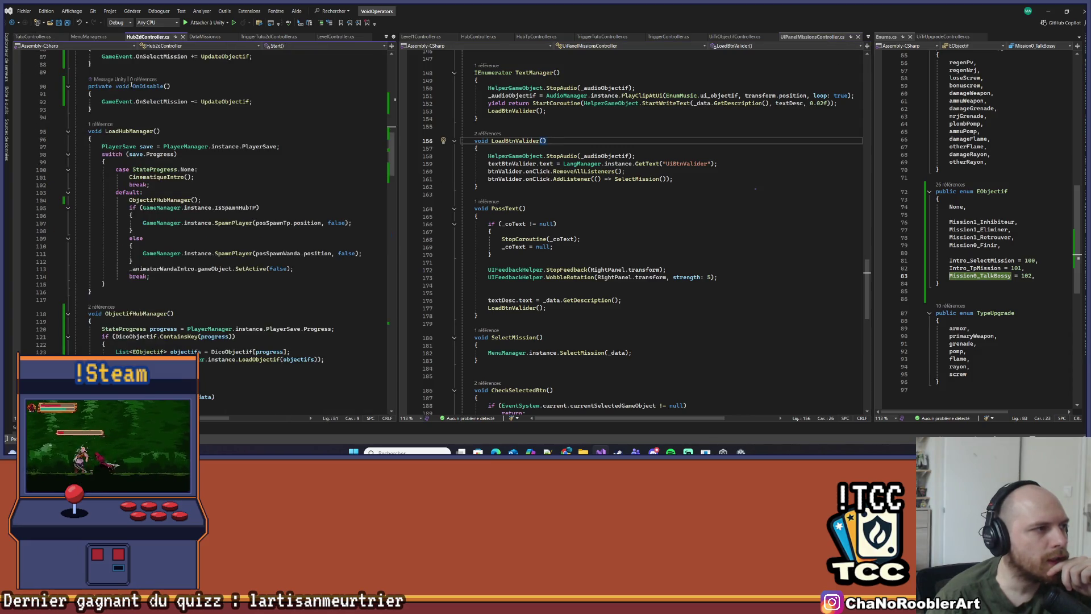
scroll(123, 164, up, 12)
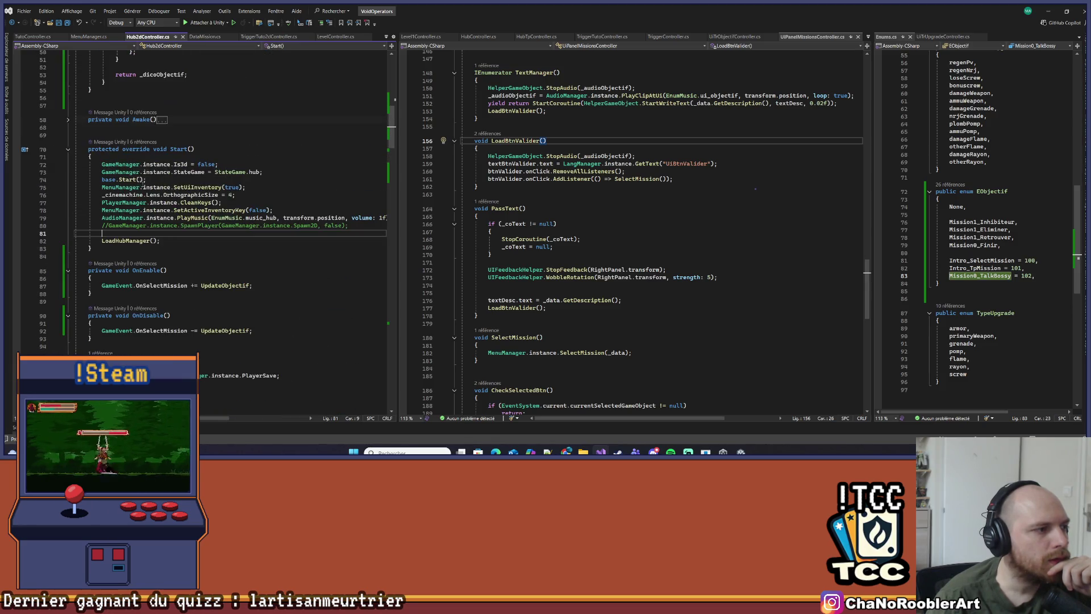
drag(396, 164, 473, 164)
scroll(652, 273, up, 18)
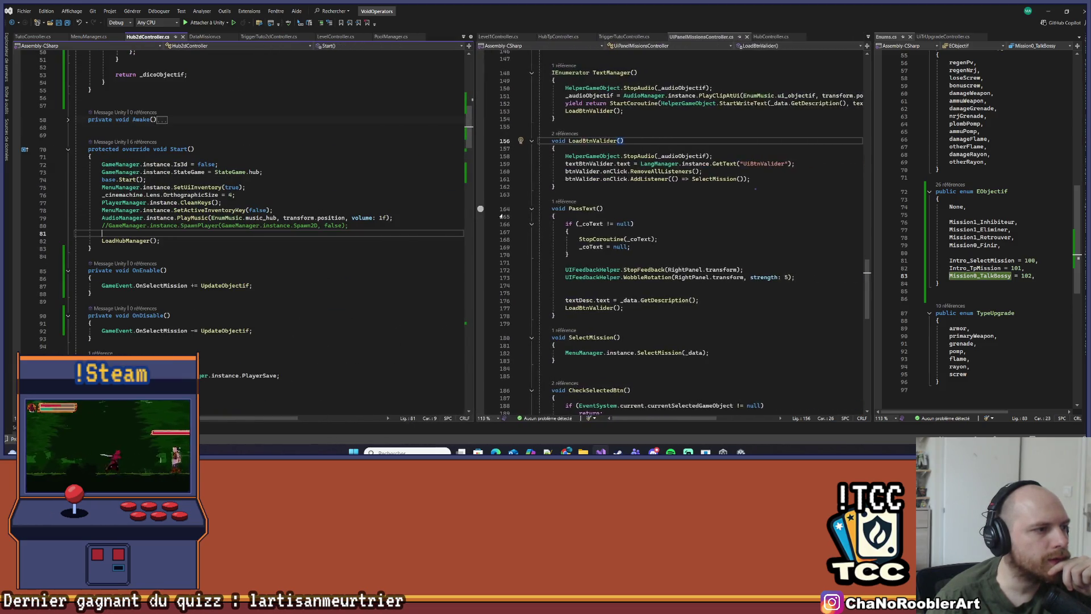
scroll(652, 273, up, 20)
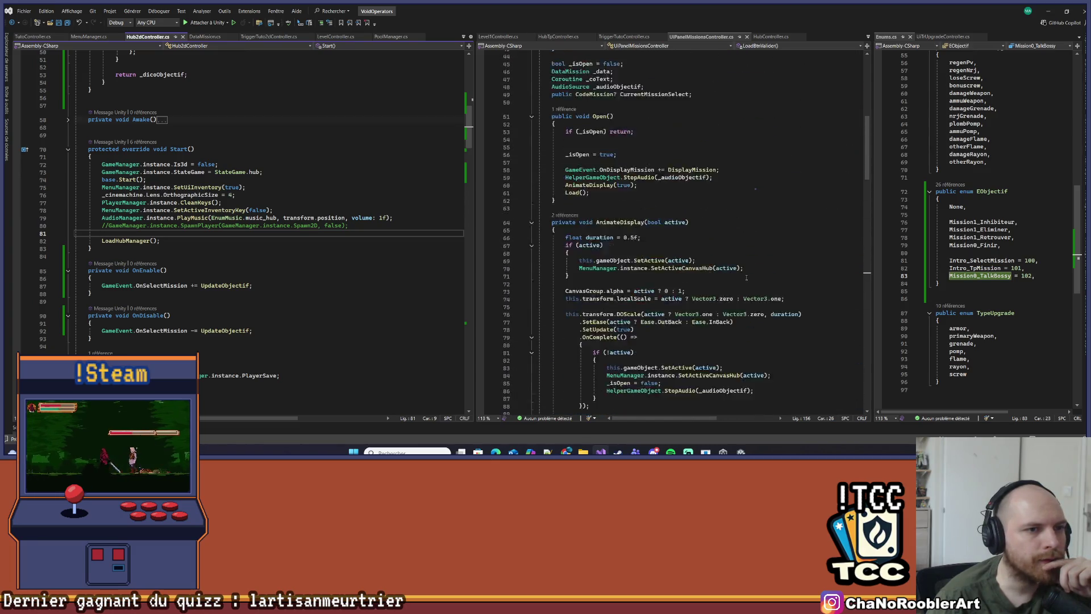
scroll(691, 239, up, 1)
click(687, 228)
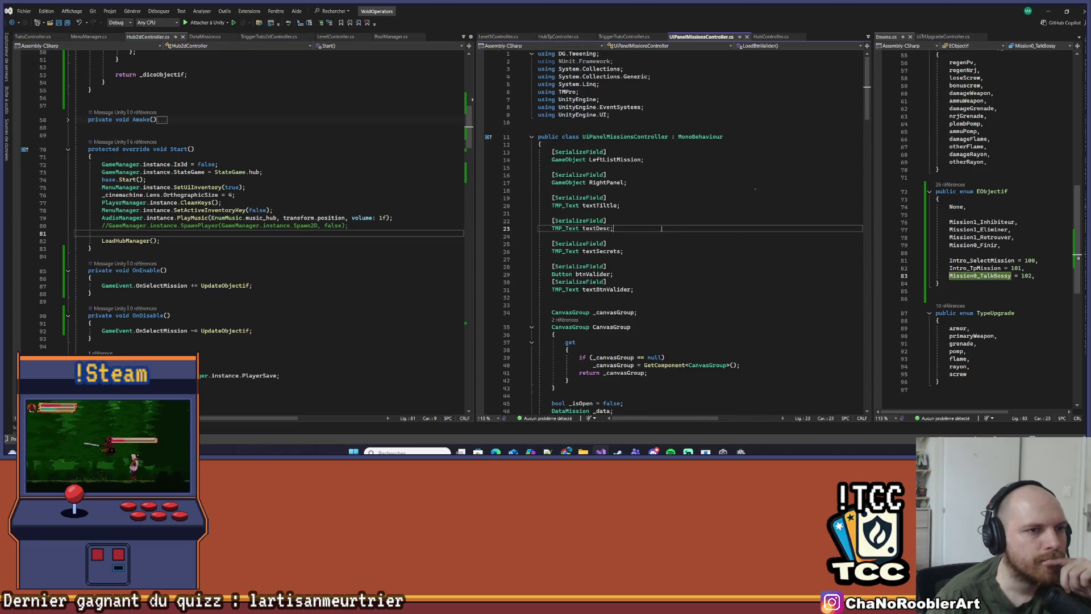
Check the CreateDecorLane call in Level1Controller.cs, then return to UiPanelMissionsController.cs
click(493, 37)
click(676, 258)
scroll(662, 425, right, 2)
scroll(661, 424, left, 2)
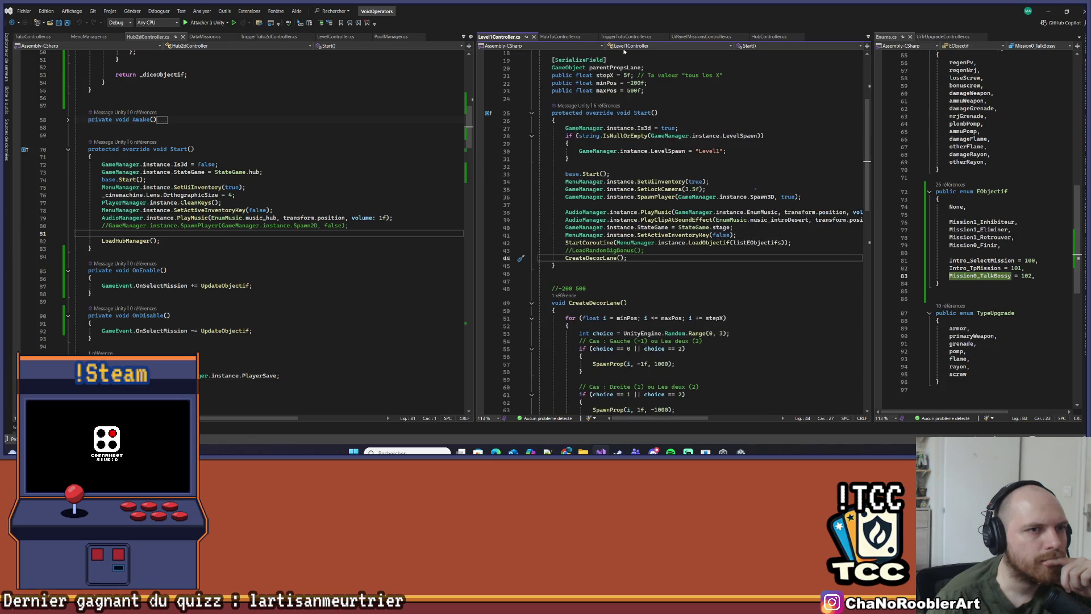
click(693, 37)
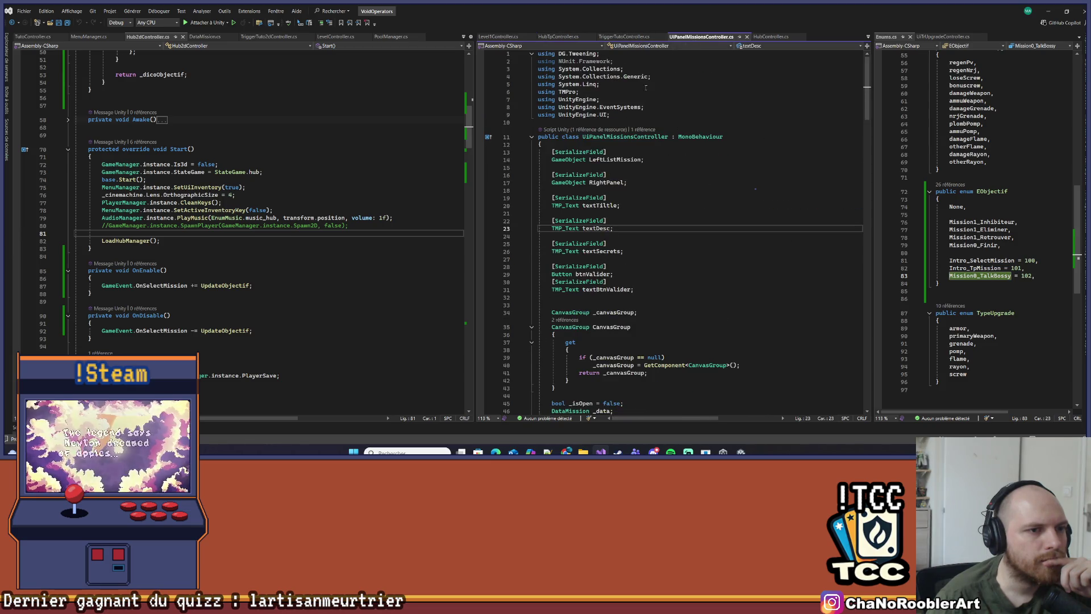
scroll(642, 337, down, 7)
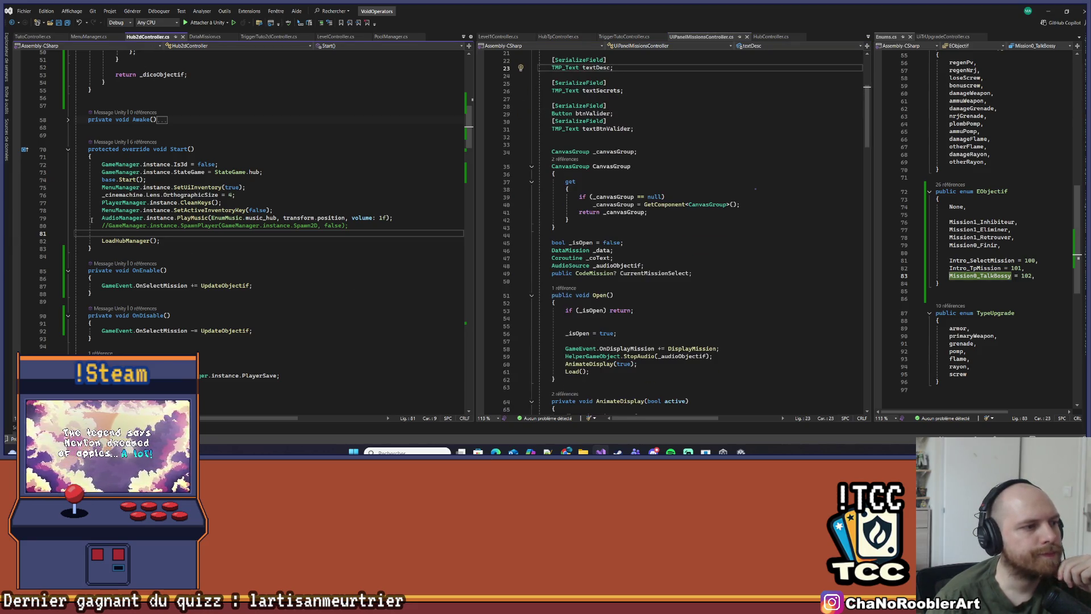
Delete the commented SpawnPlayer line from Hub2dController's Start, leaving empty line 80
drag(90, 218, 112, 226)
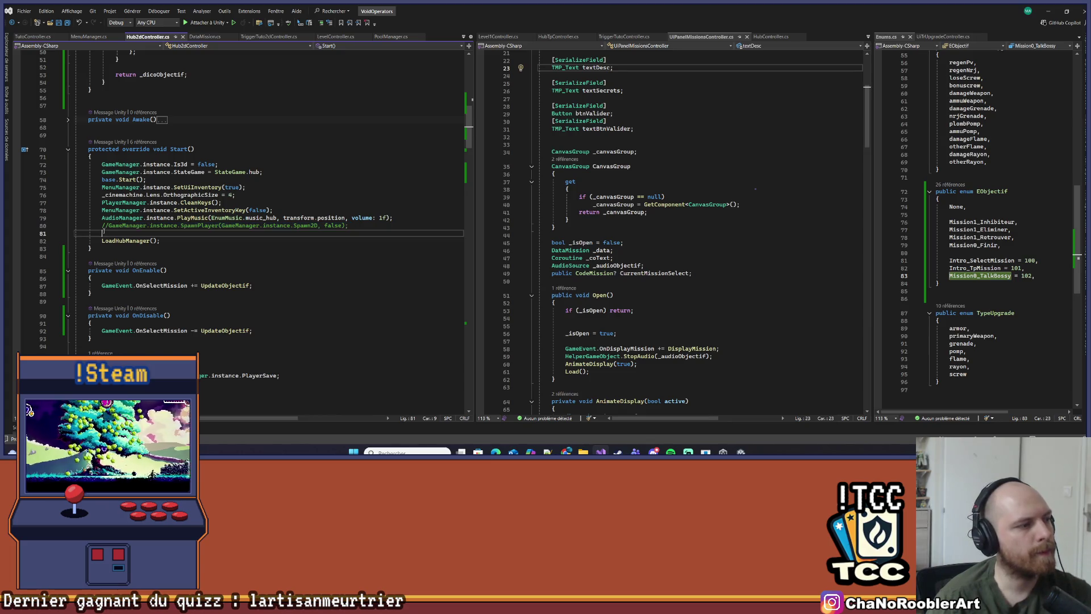
drag(348, 226, 82, 225)
key(Delete)
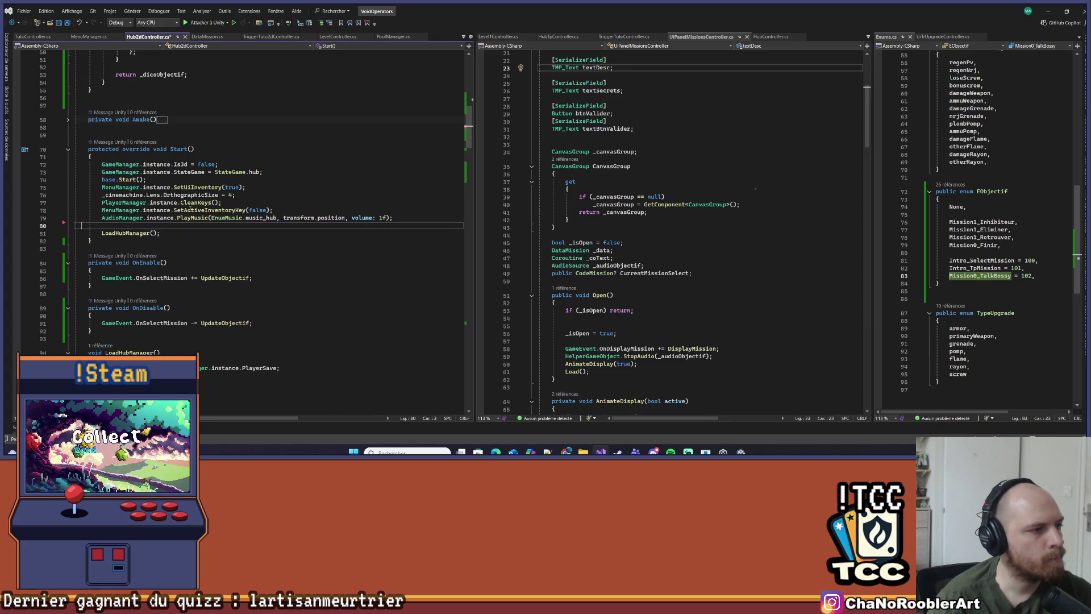
scroll(188, 209, down, 3)
click(129, 164)
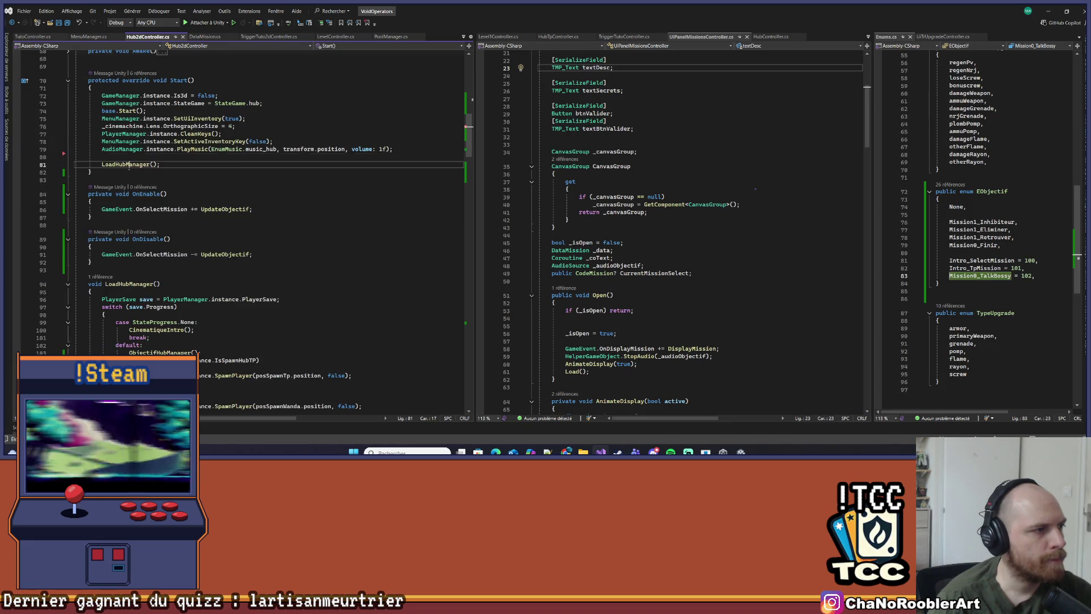
scroll(182, 257, down, 4)
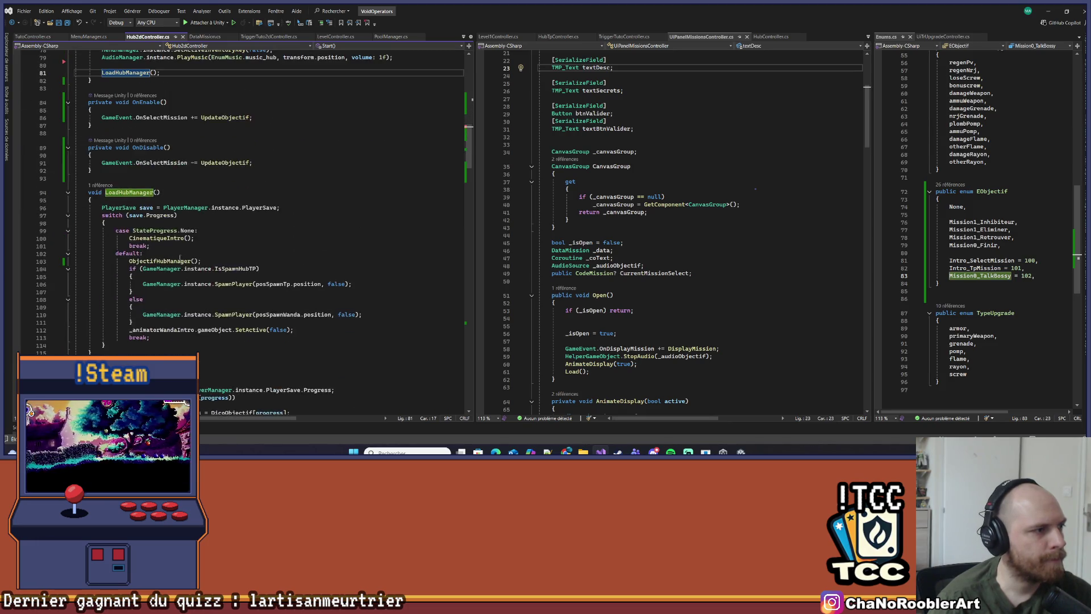
scroll(183, 258, up, 4)
click(120, 158)
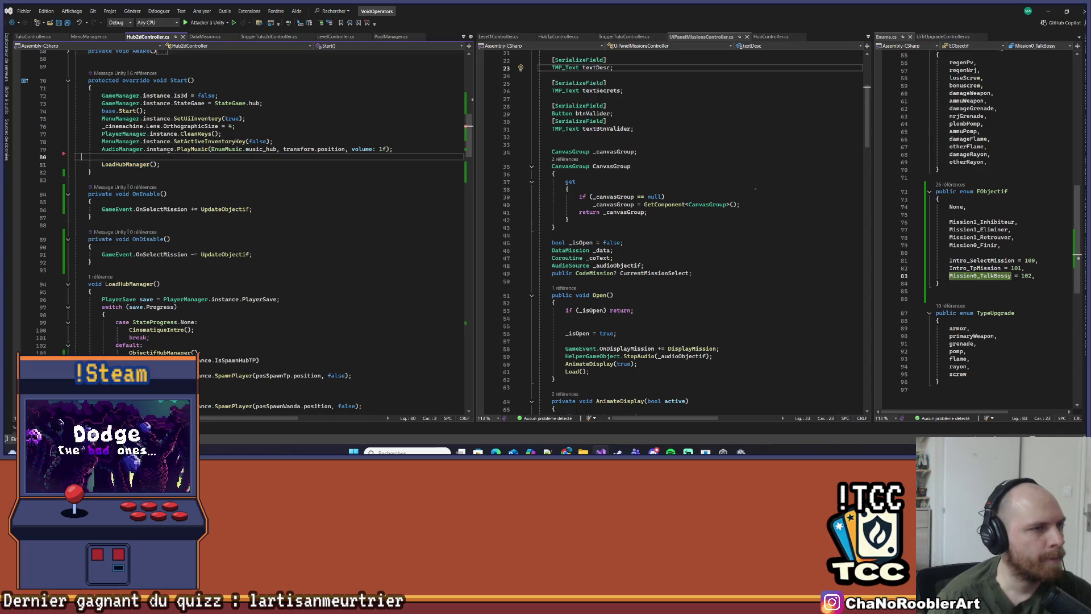
Add 'MenuManager.instance.uiPanelMissionsController.CurrentMissionSelect = null;' on line 80, then minimize Visual Studio
key(BackSpace)
text(MenuManager.instance.)
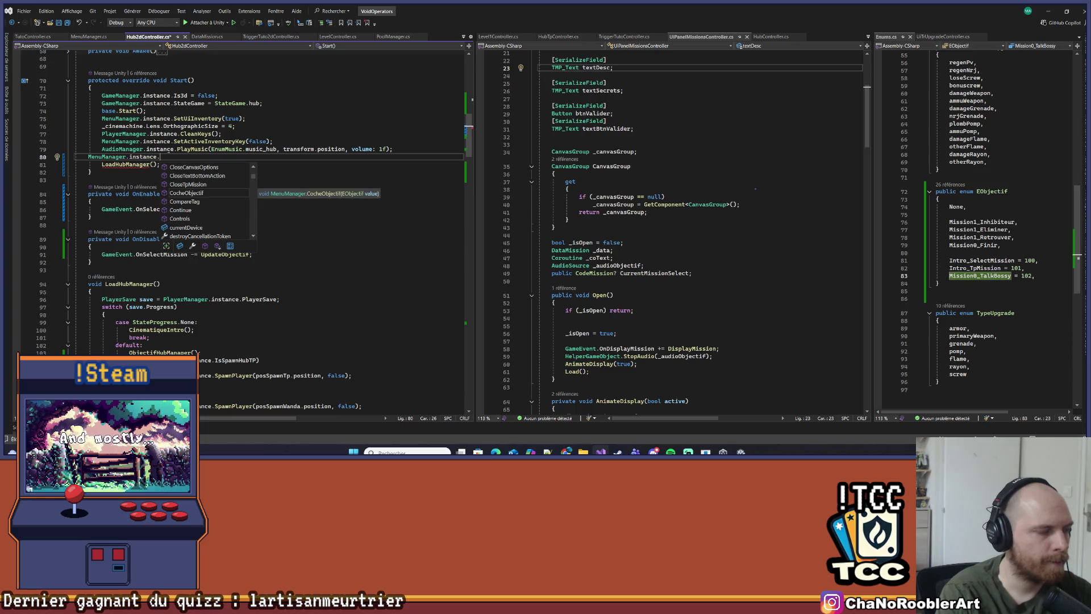
text(uiPanelMissionsController.)
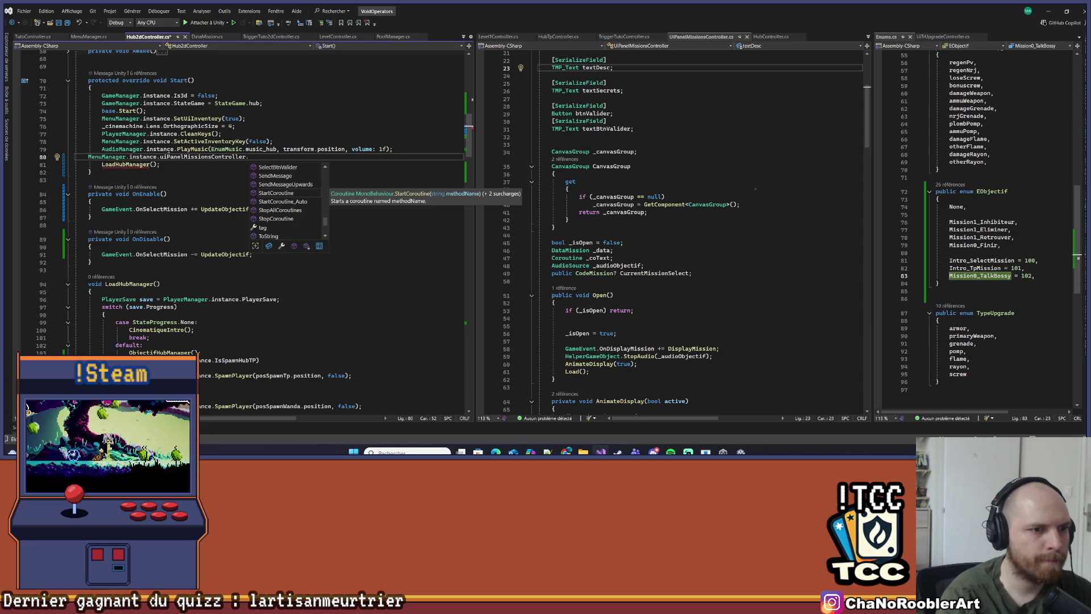
text(CurrentMissionSelect =)
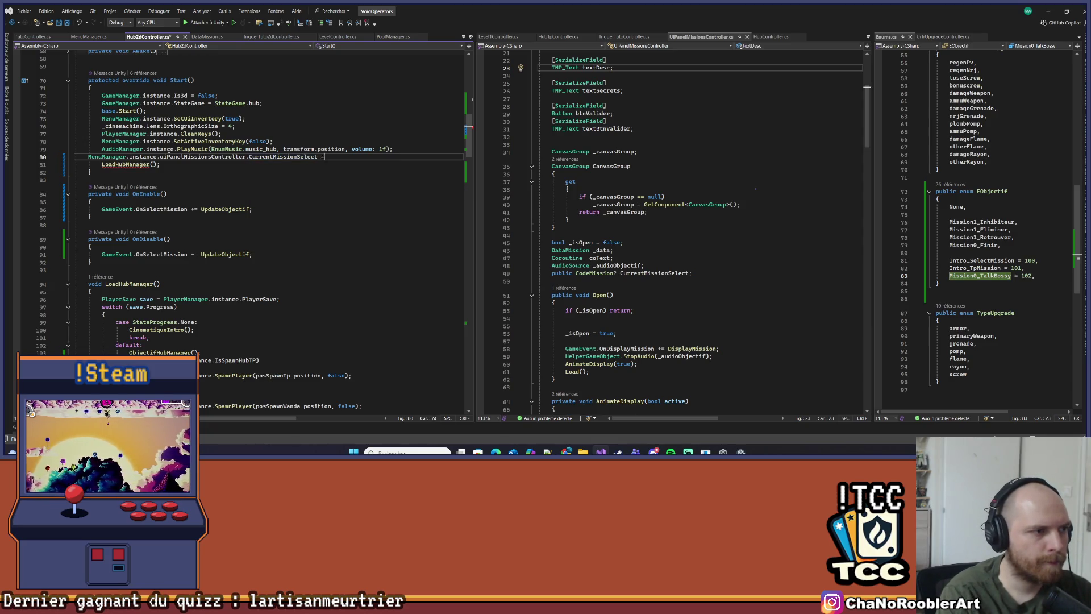
text( null;)
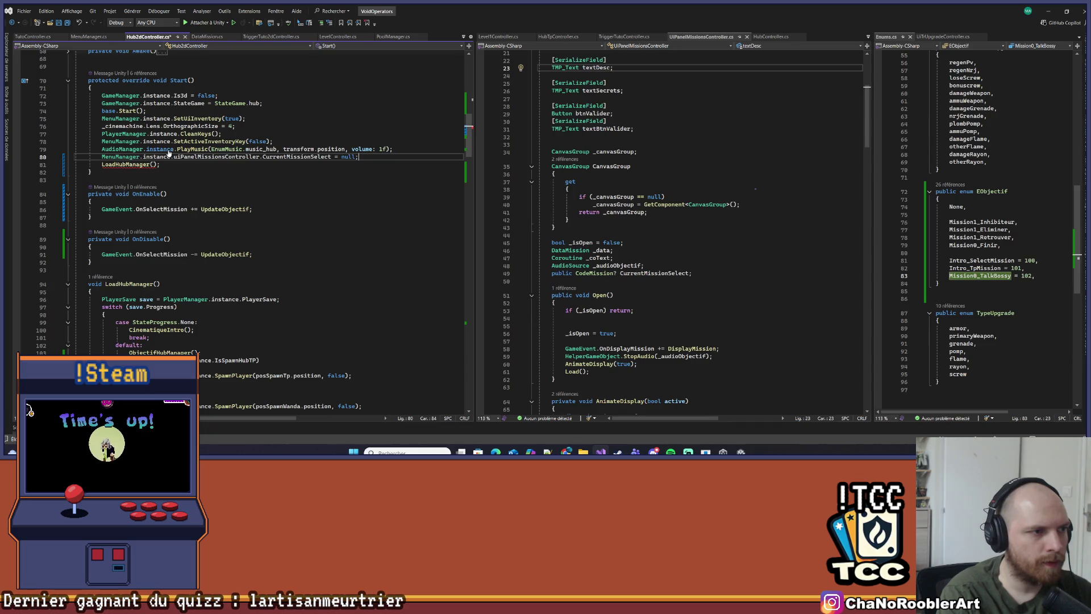
click(183, 165)
scroll(191, 191, up, 13)
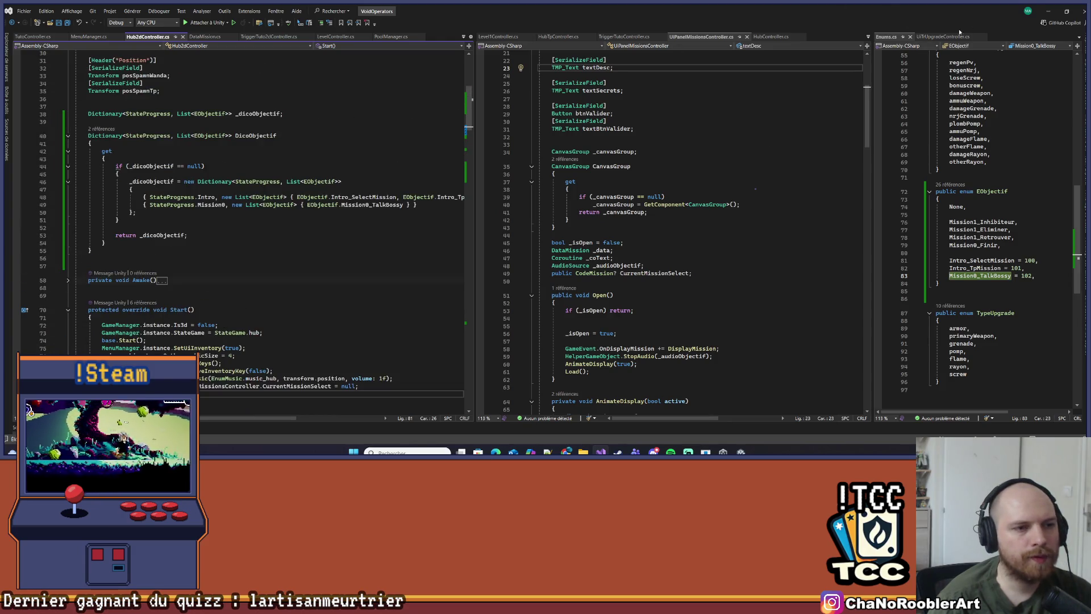
click(1048, 11)
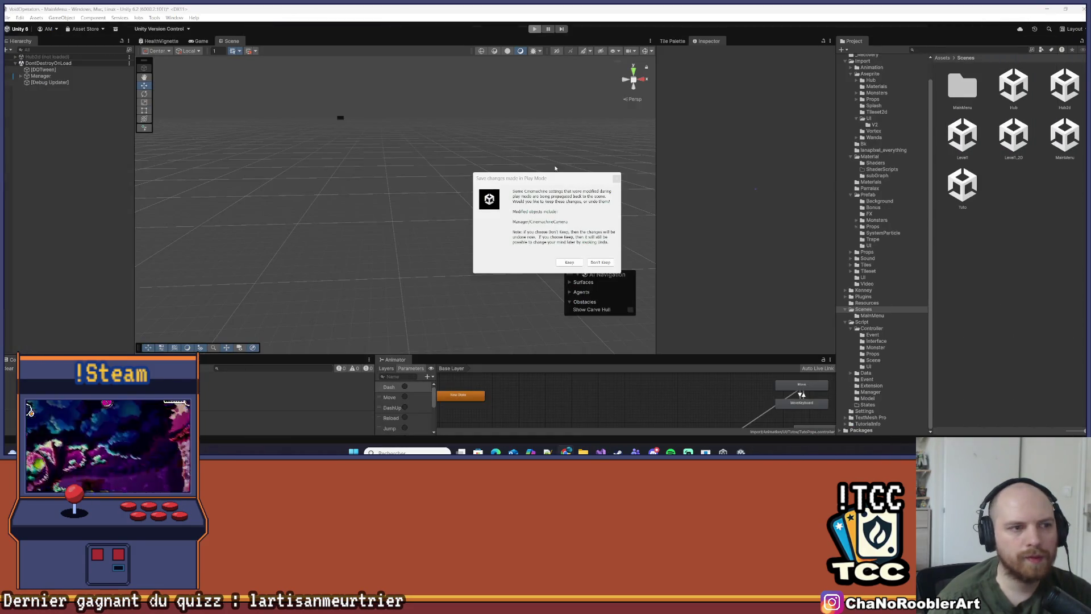
Dismiss the Play Mode save prompt and open the Tuto scene
click(615, 179)
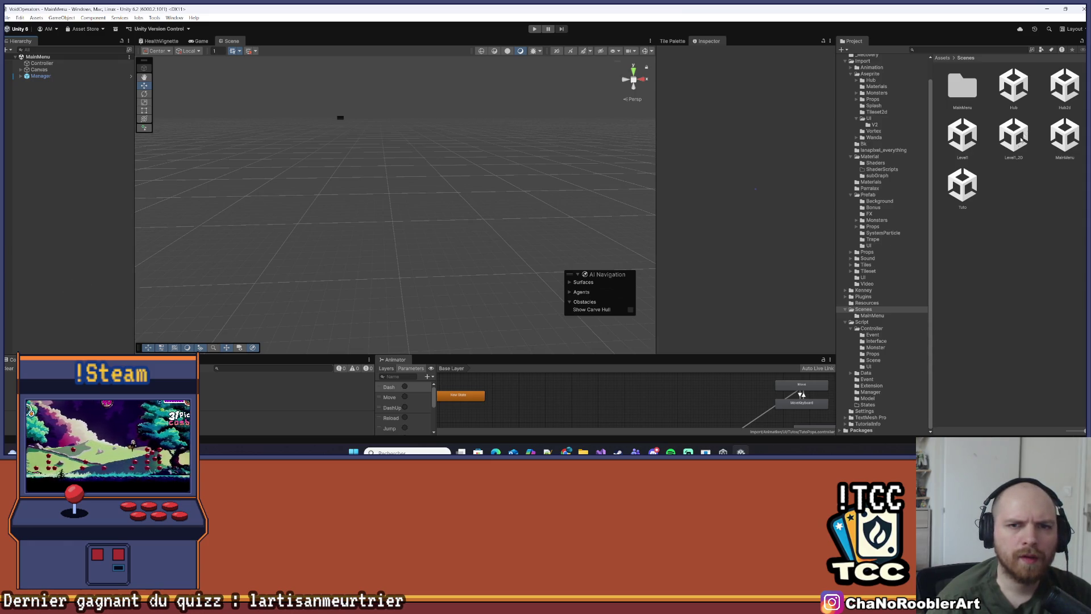
double_click(976, 183)
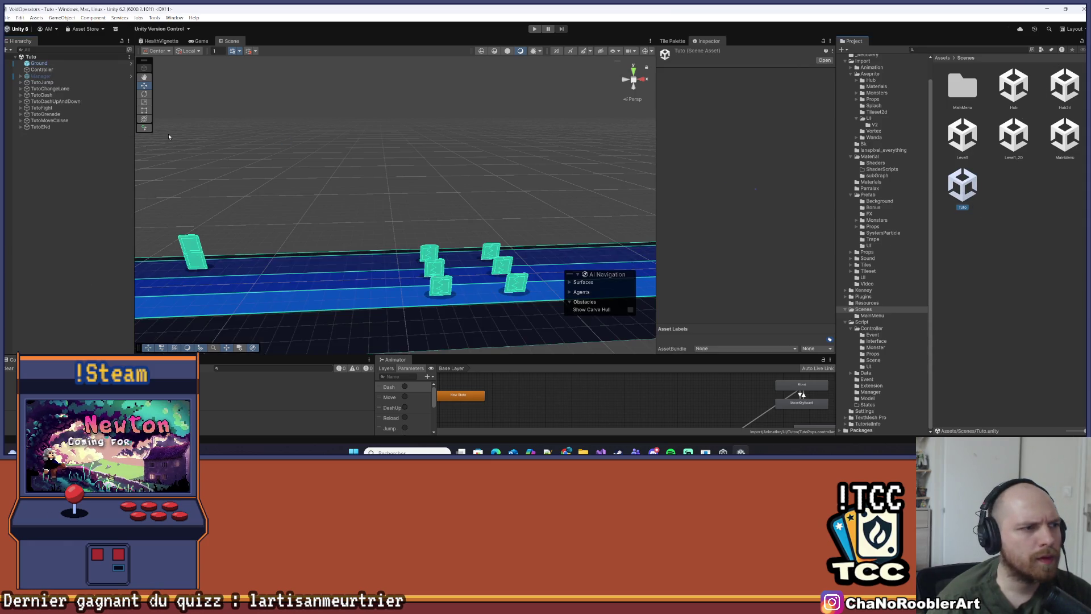
scroll(357, 206, up, 5)
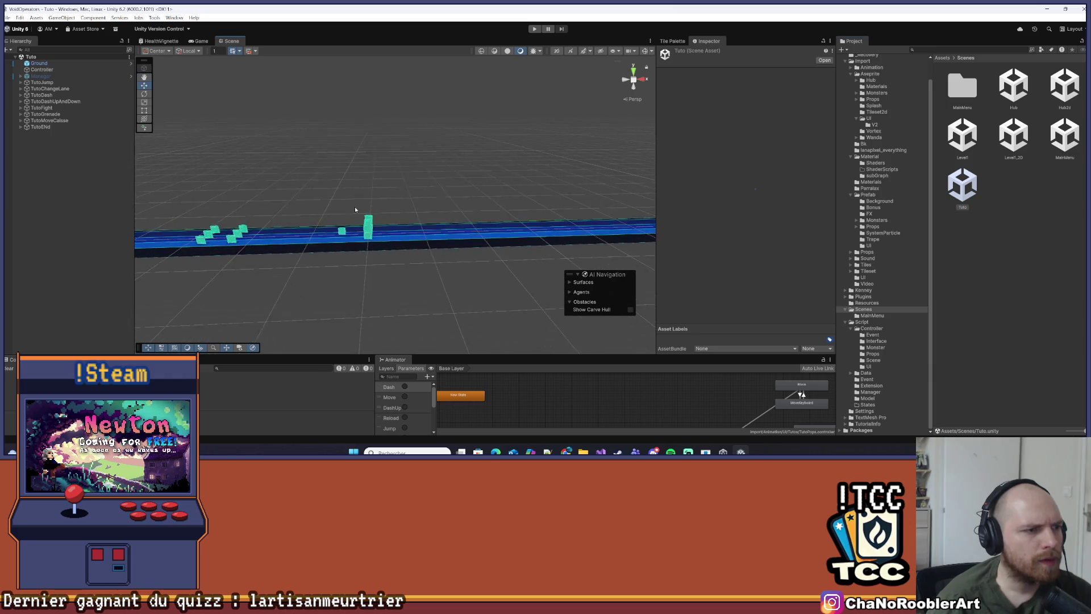
scroll(418, 197, up, 5)
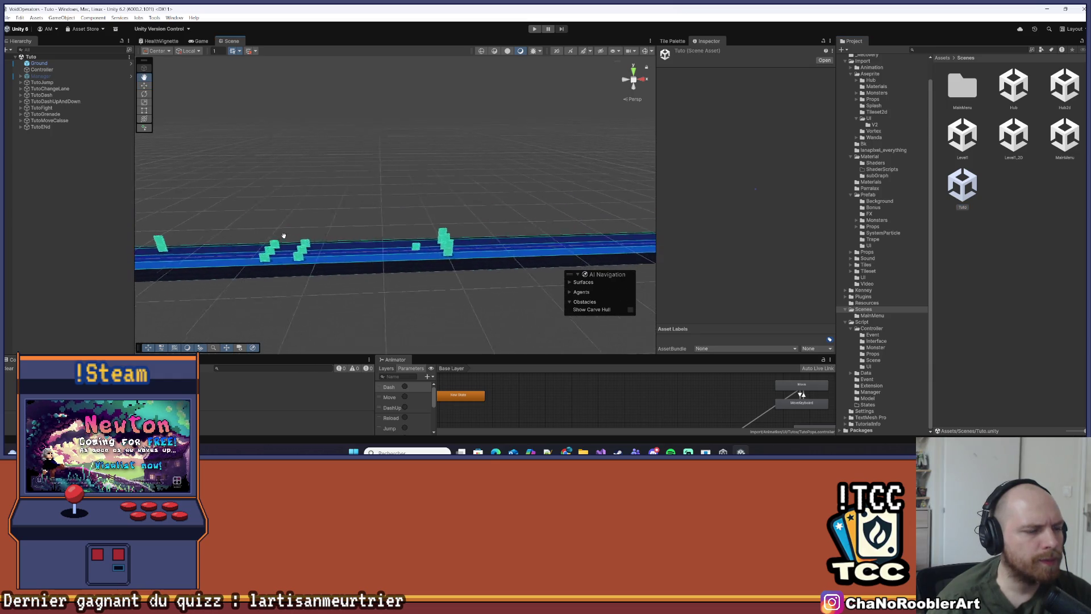
scroll(371, 200, up, 3)
Inspect CaisseMove3D and TriggerTuto, locate TriggerTutoController, and switch to Visual Studio
key(w)
click(402, 206)
click(54, 152)
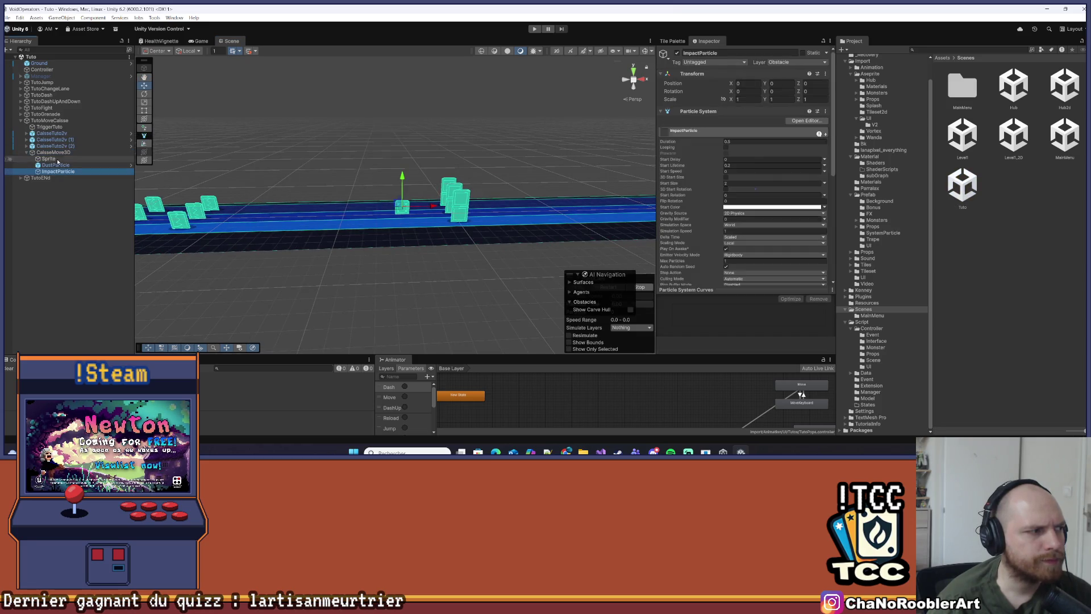
click(59, 128)
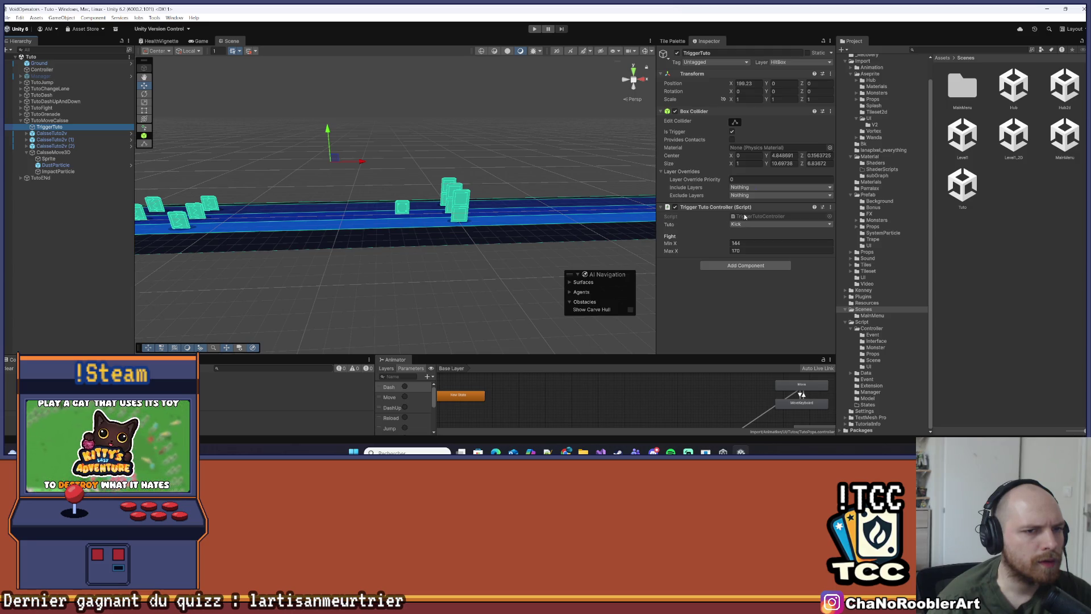
click(744, 217)
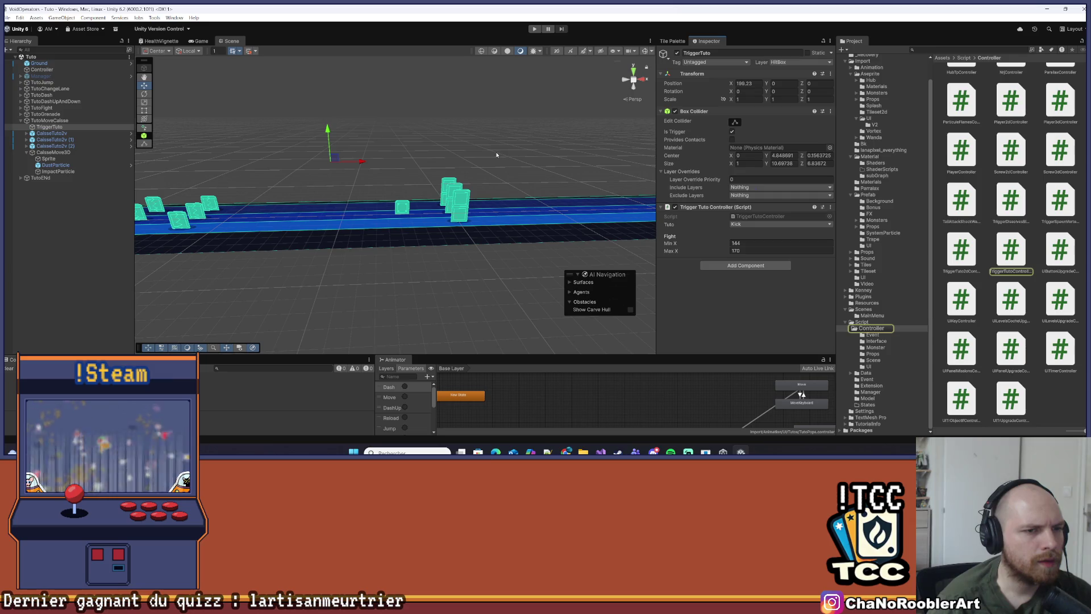
key(alt+Tab)
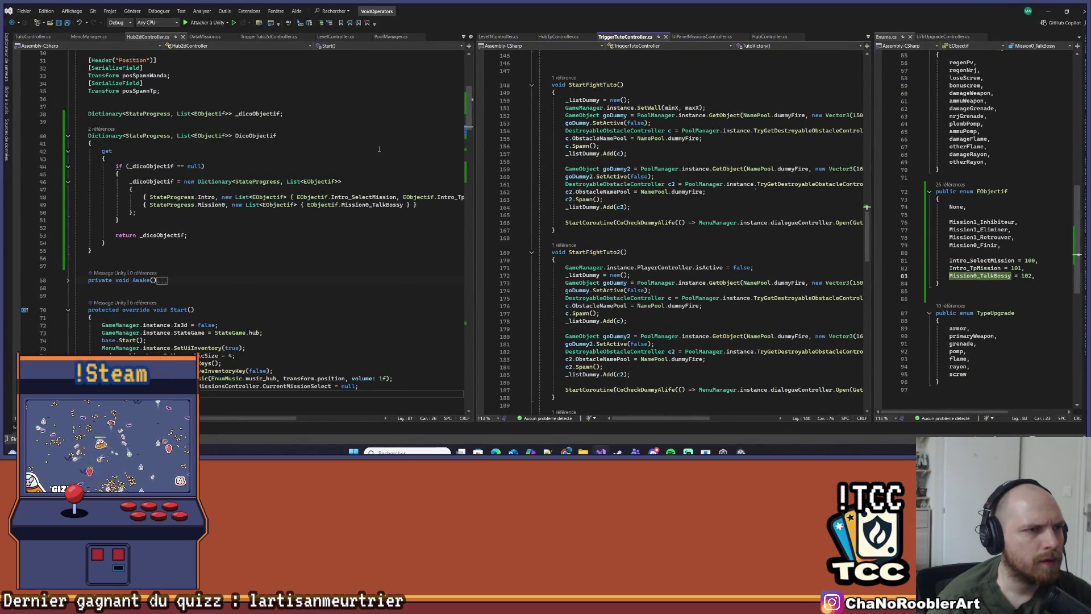
Rename the MoveCaisse case on line 118 to Kick so it plays the Dial_MoveCaisse lines
drag(475, 140, 384, 138)
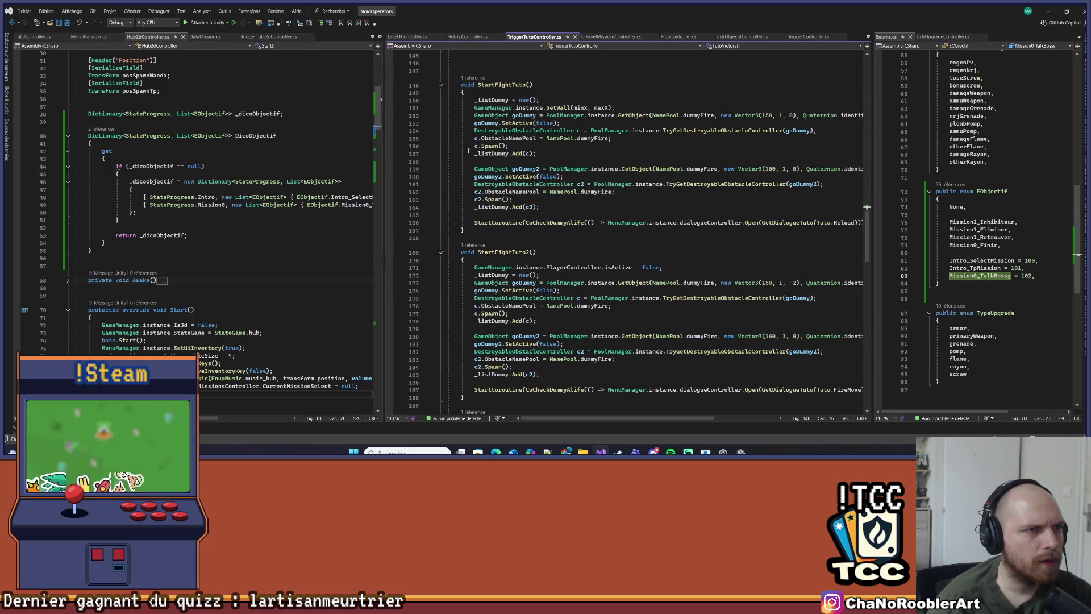
scroll(612, 290, up, 5)
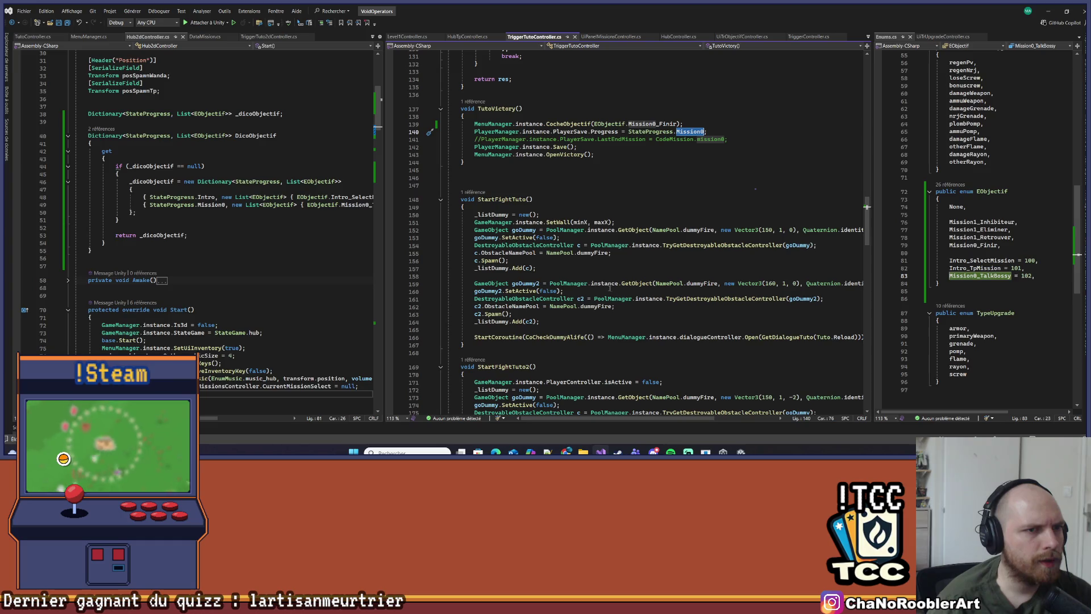
scroll(576, 279, up, 15)
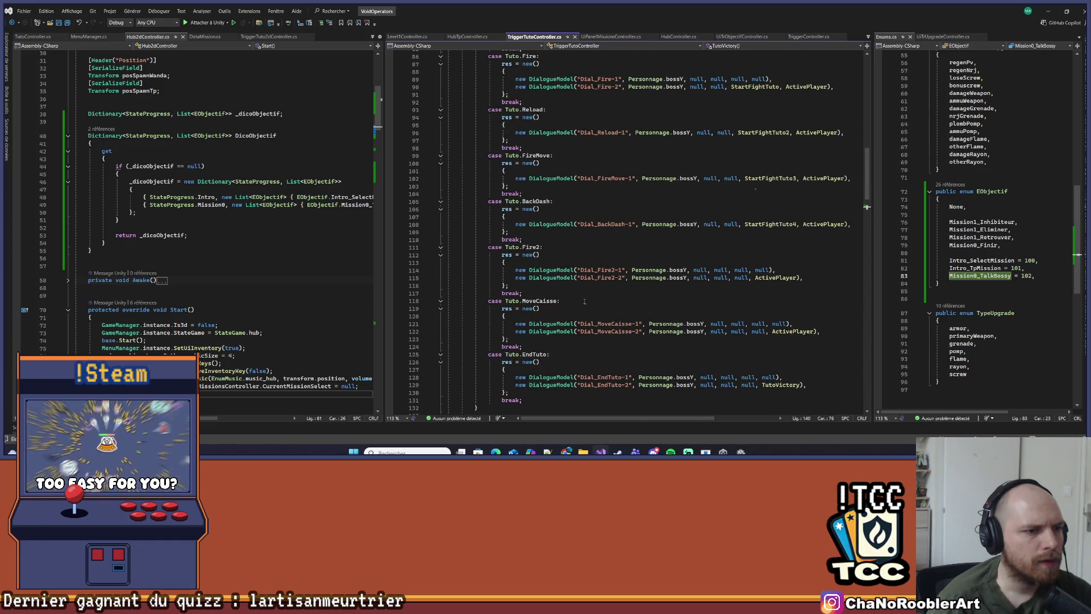
scroll(589, 290, down, 2)
double_click(545, 255)
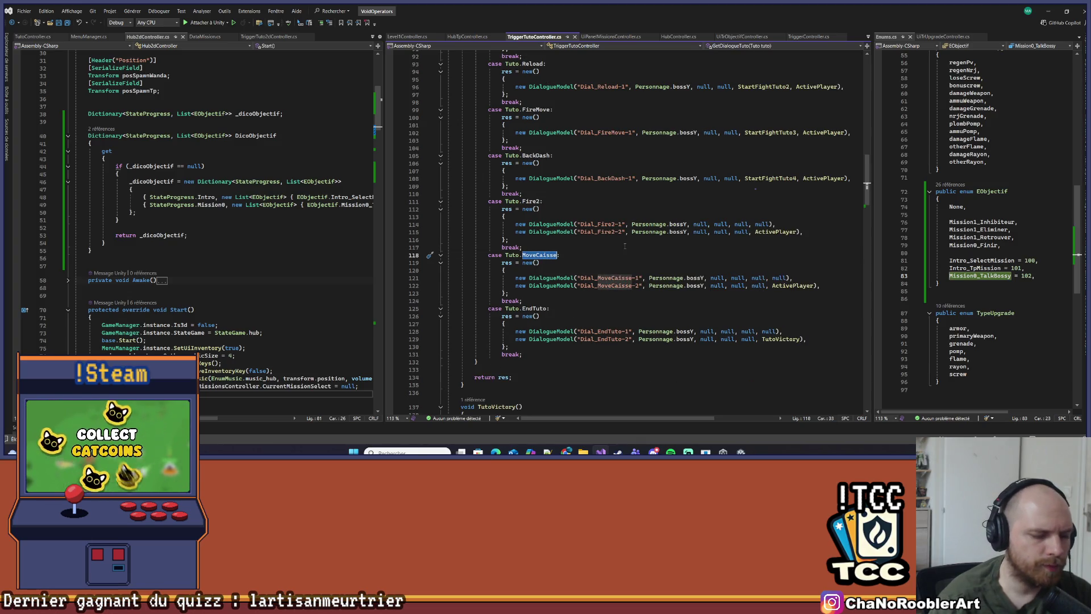
text(Kick)
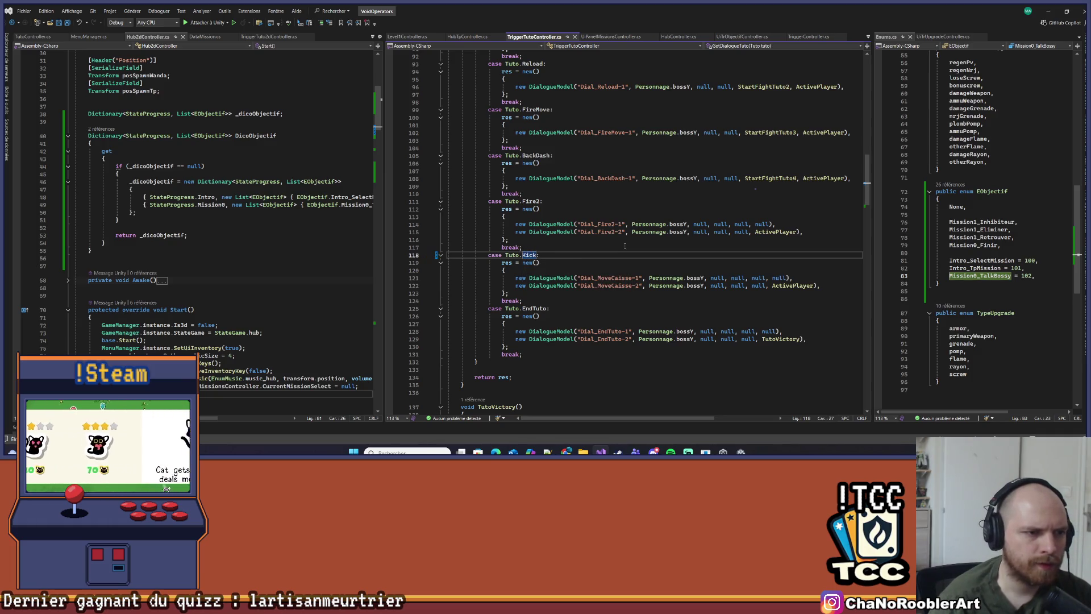
click(625, 246)
click(603, 261)
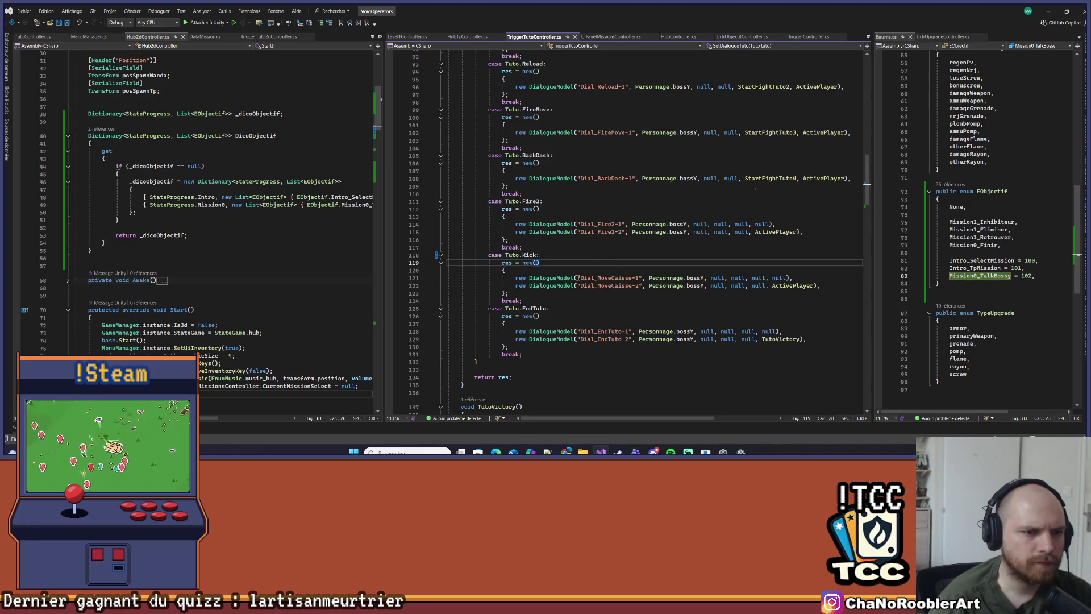
Check the ActivePlayer method definition, return to the Kick case, then go back to Unity to recompile
click(814, 285)
scroll(805, 290, down, 8)
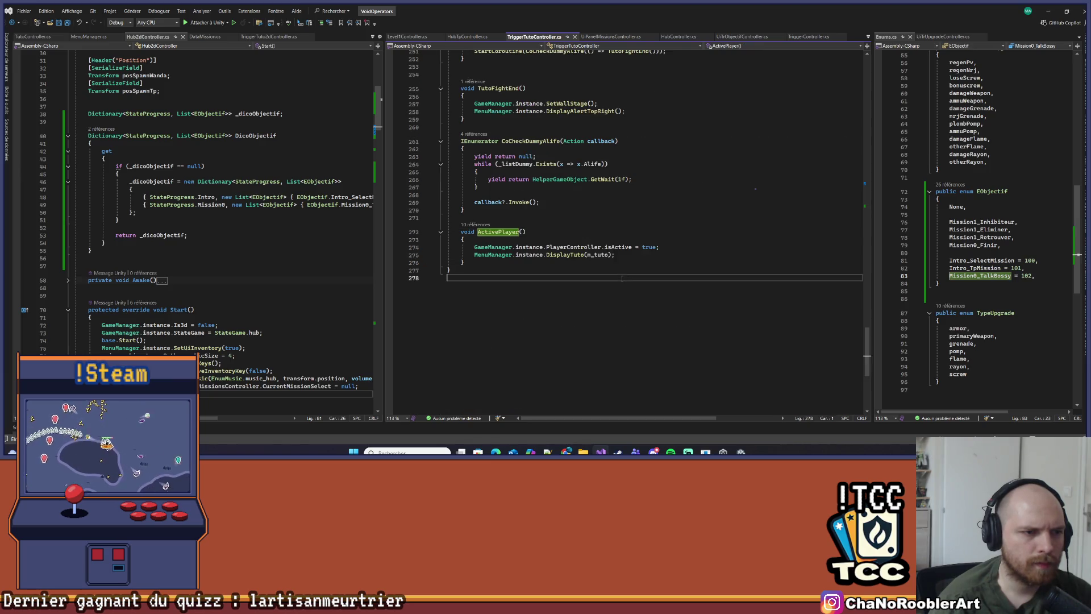
scroll(625, 275, up, 6)
key(Up)
key(Up)
key(Up)
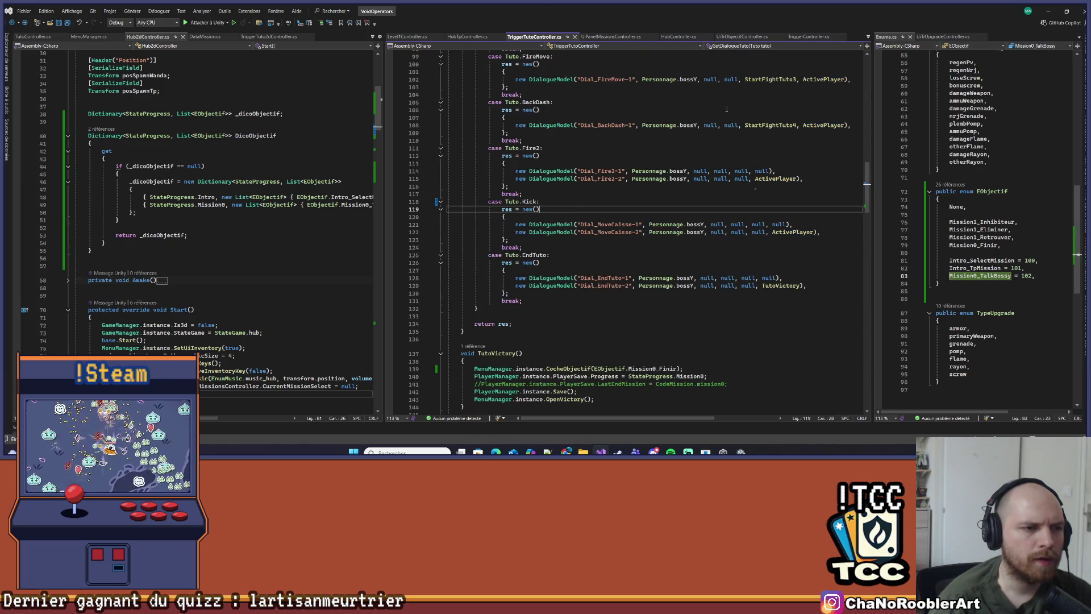
click(1048, 12)
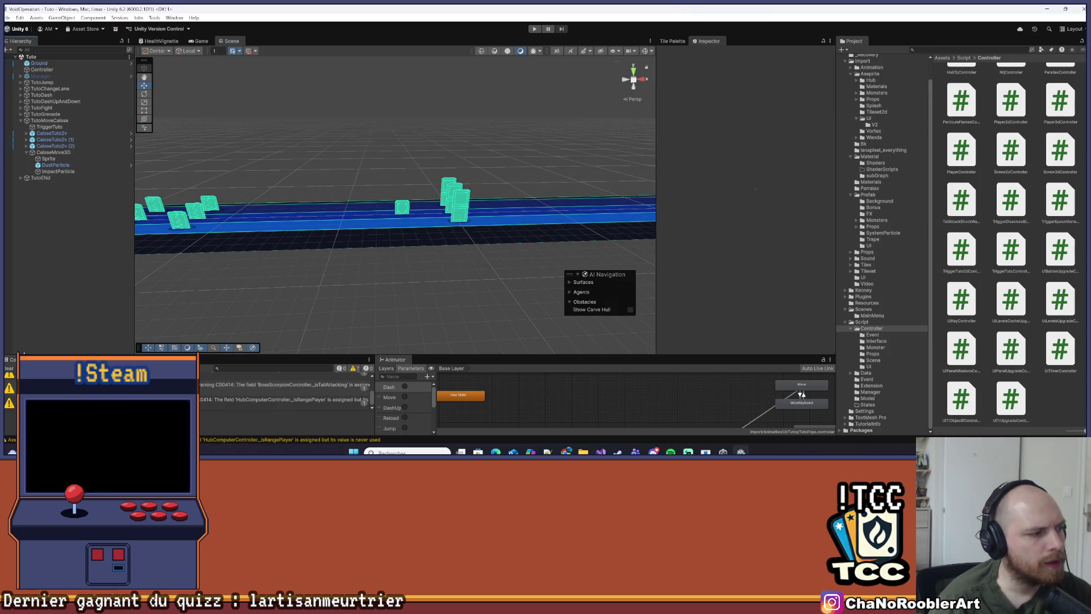
Clear the console warnings and collapse the Tuto scene hierarchy
click(10, 369)
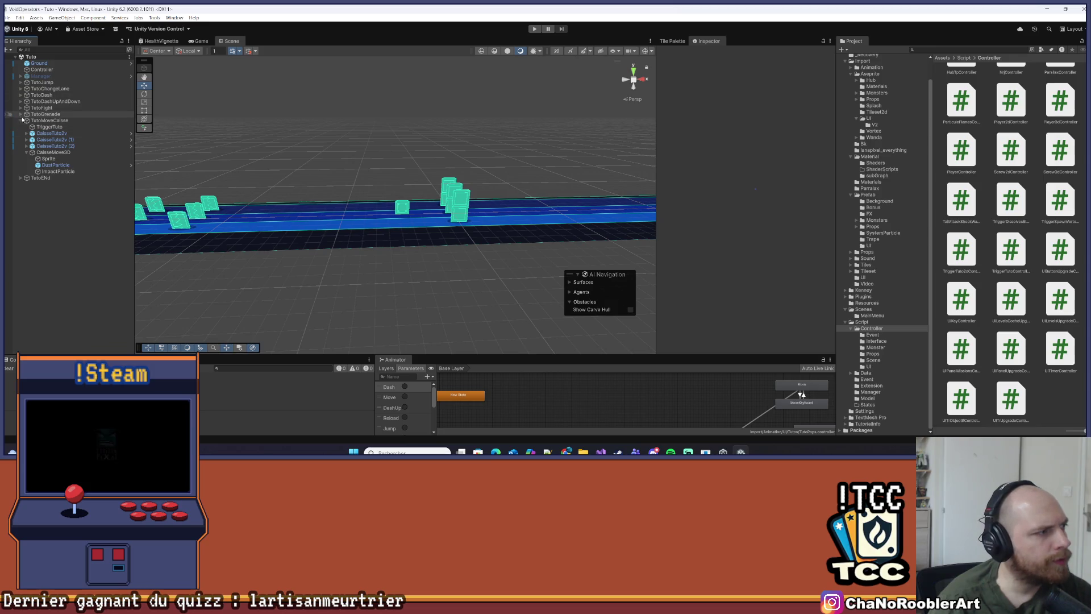
click(20, 120)
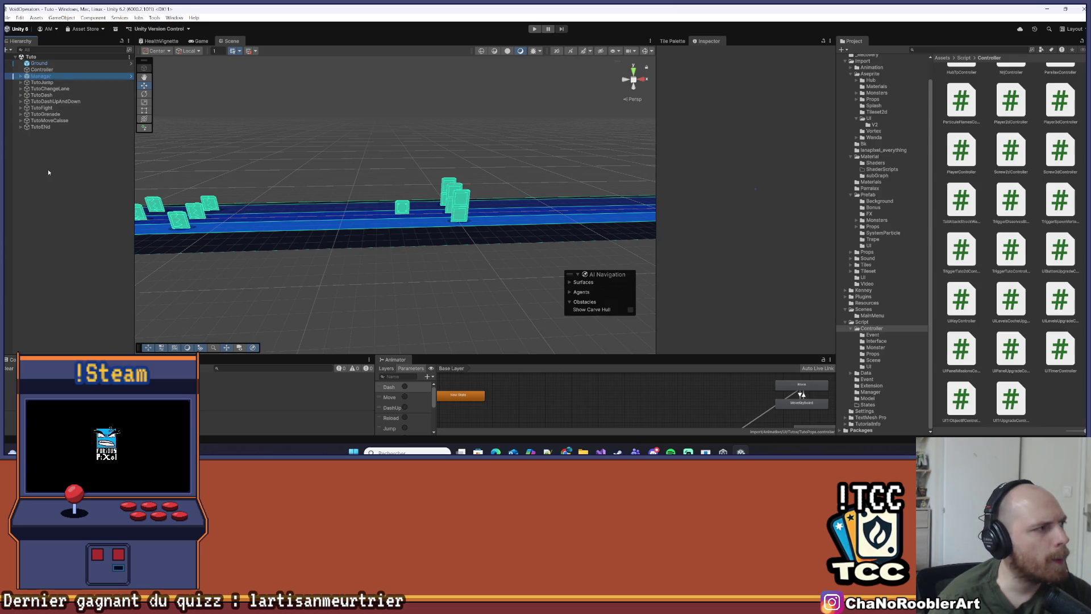
click(15, 57)
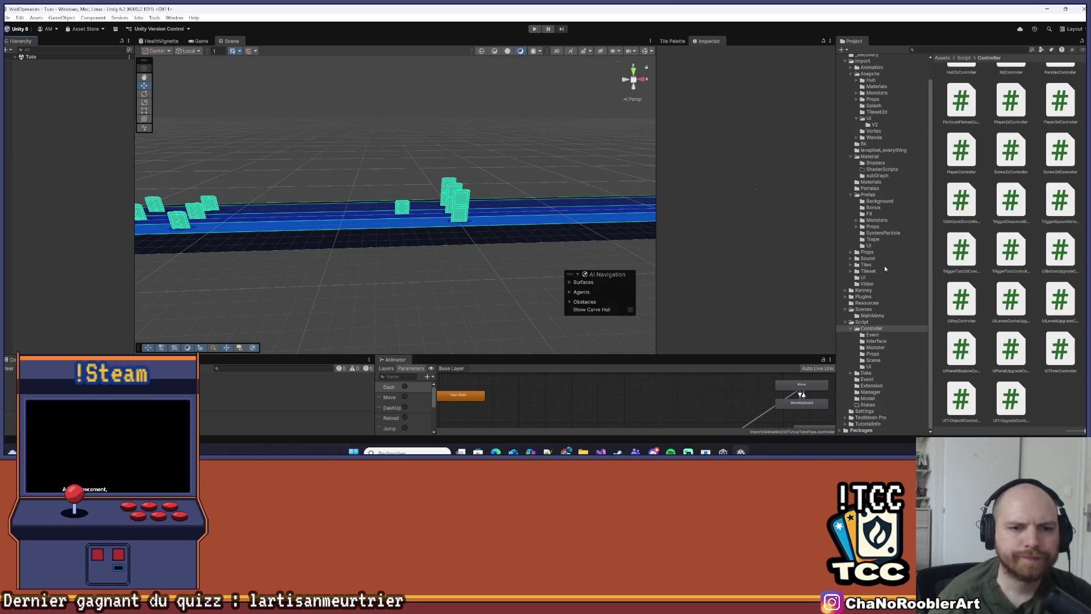
Open the MainMenu scene from Assets/Scenes and save it
click(874, 310)
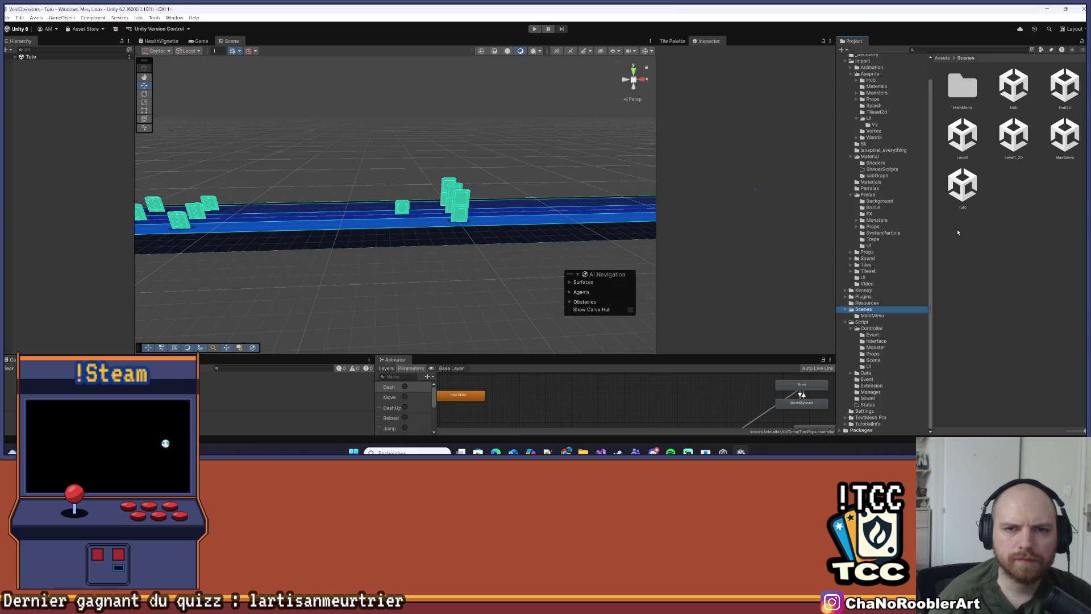
double_click(1064, 136)
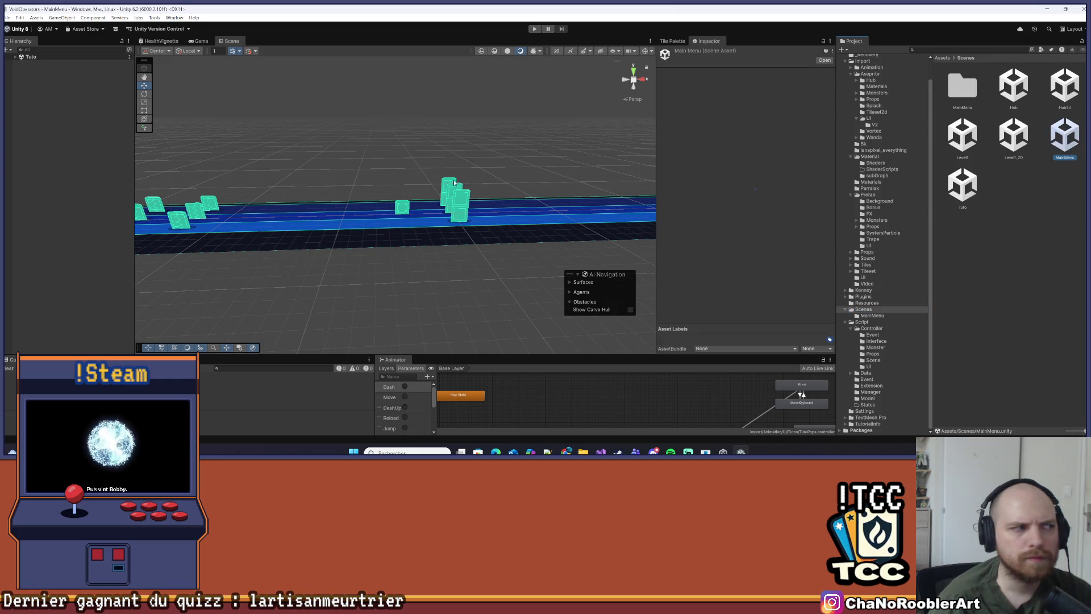
click(7, 18)
click(25, 55)
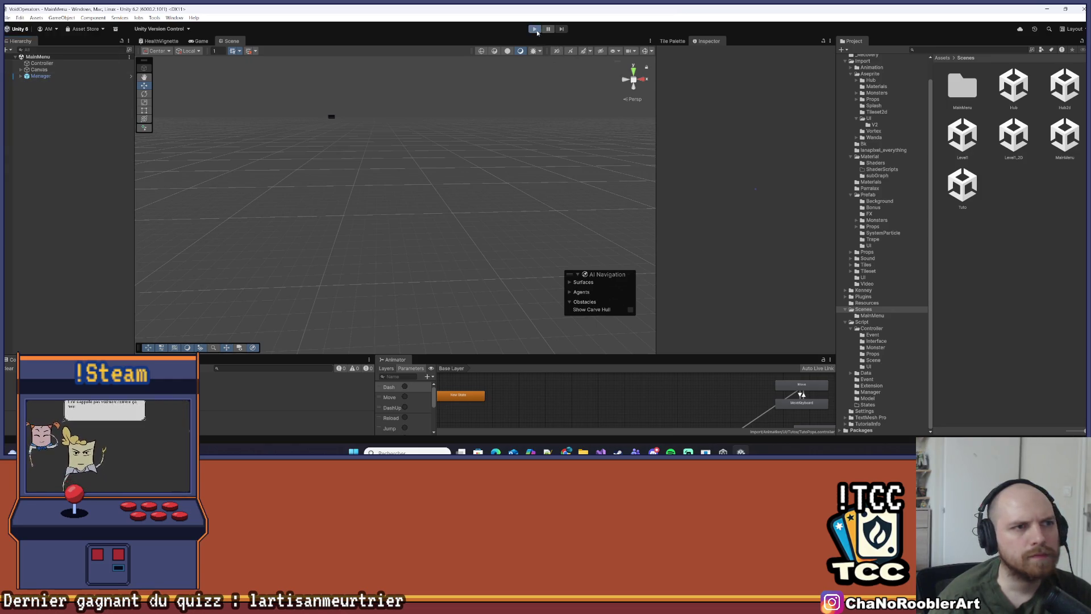
Enter Play mode, pass the title screen and start a NOUVELLE PARTIE
click(534, 29)
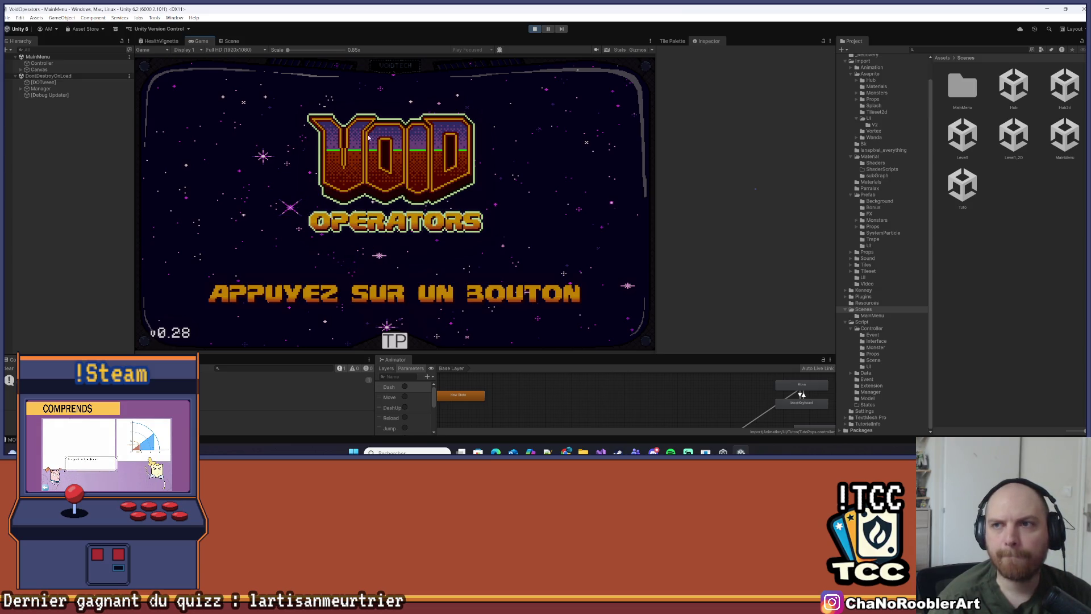
click(412, 91)
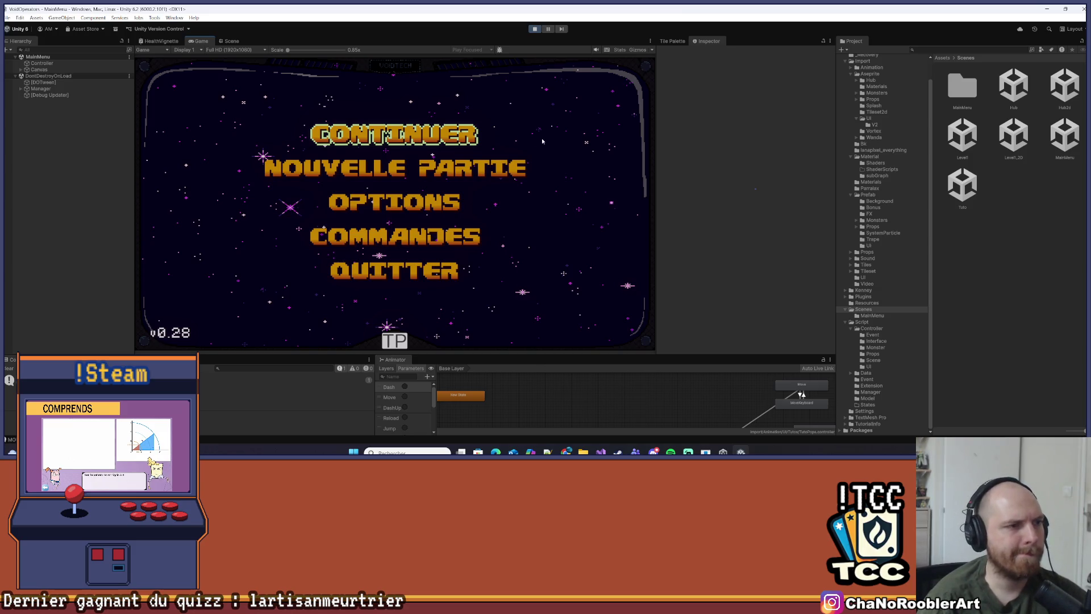
key(Down)
key(Return)
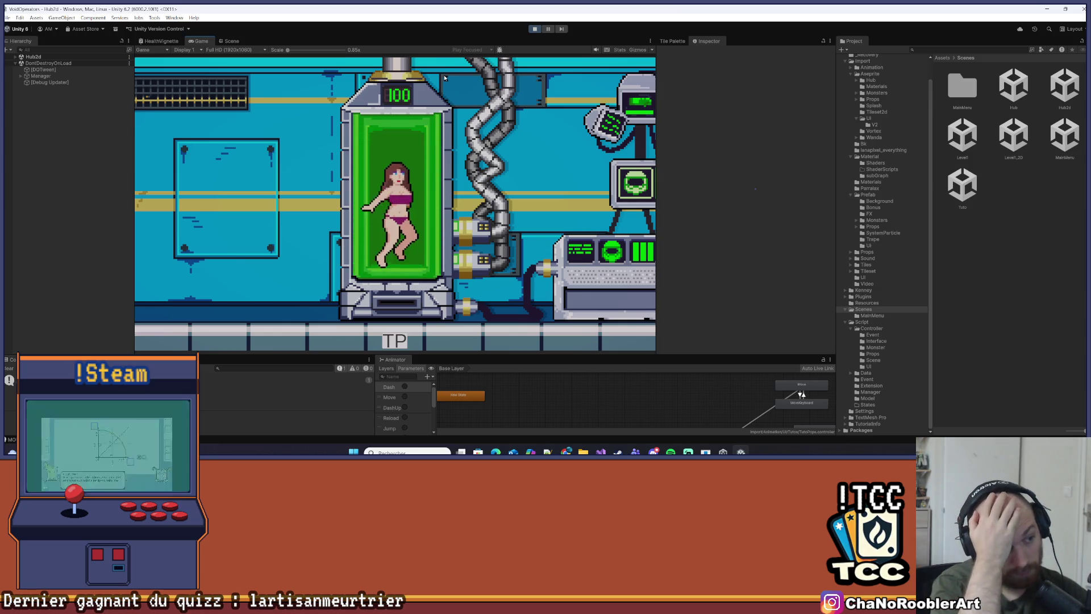
Walk the player out of the tank into the hub and skip Boss-y's dialogue
key(d)
key(d)
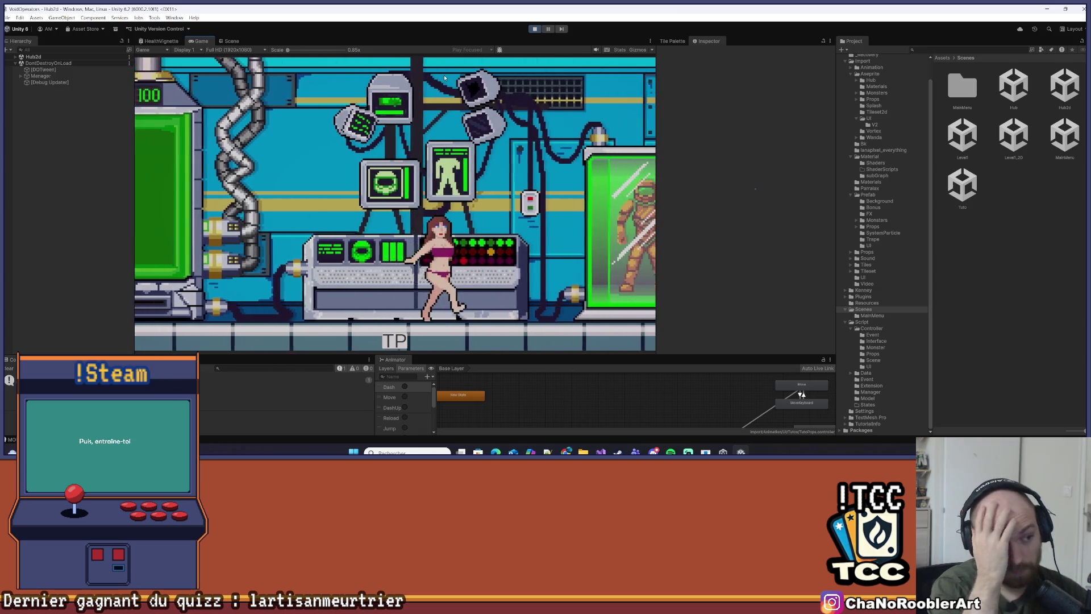
key(d)
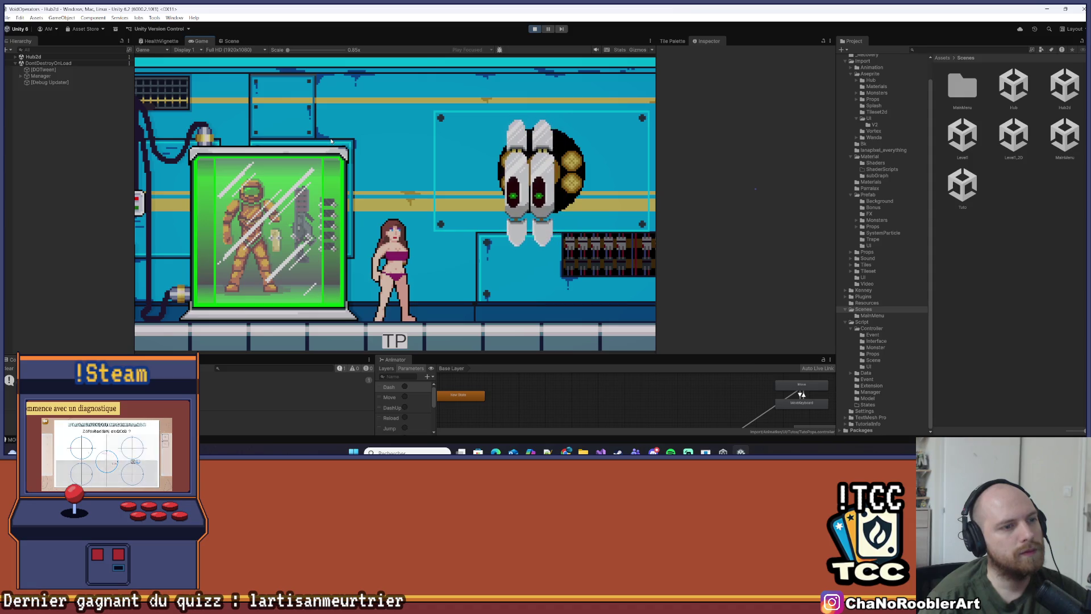
key(space)
key(space)
key(space)
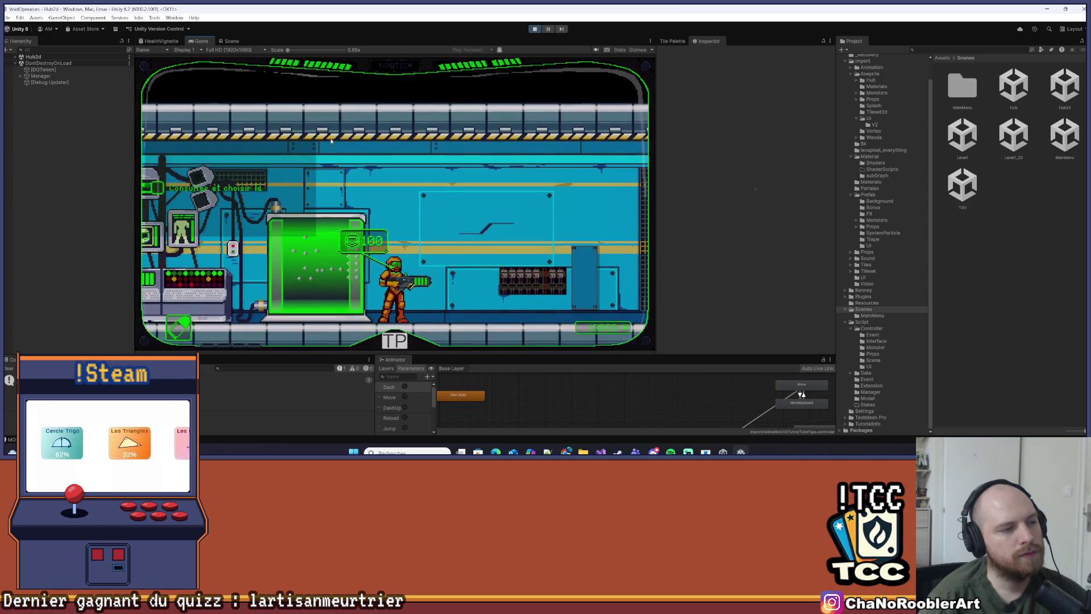
Walk to the briefing terminal, then select and confirm Mission 0
key(d)
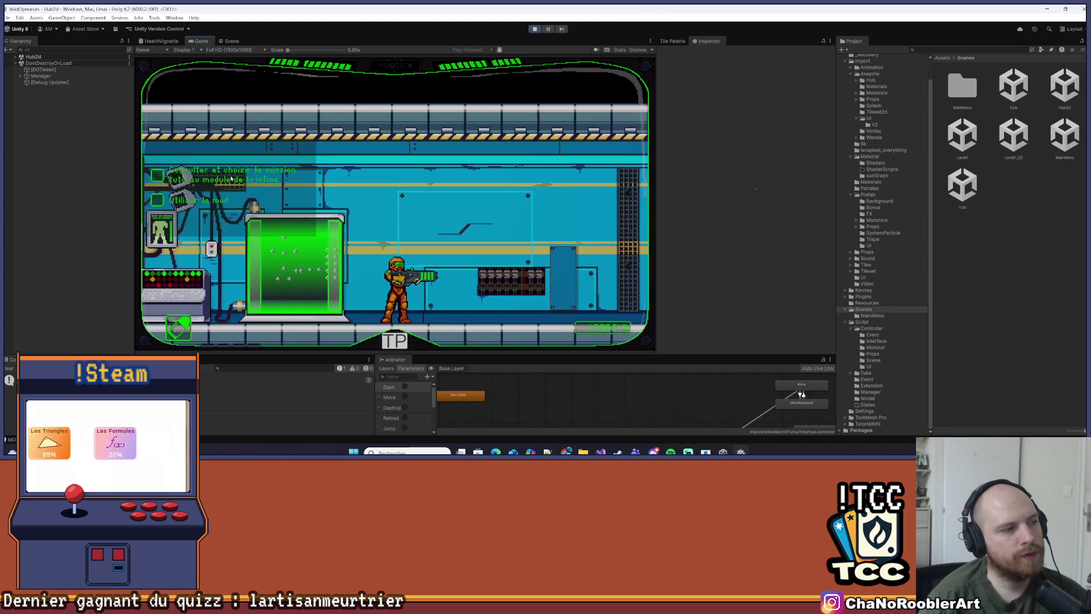
key(d)
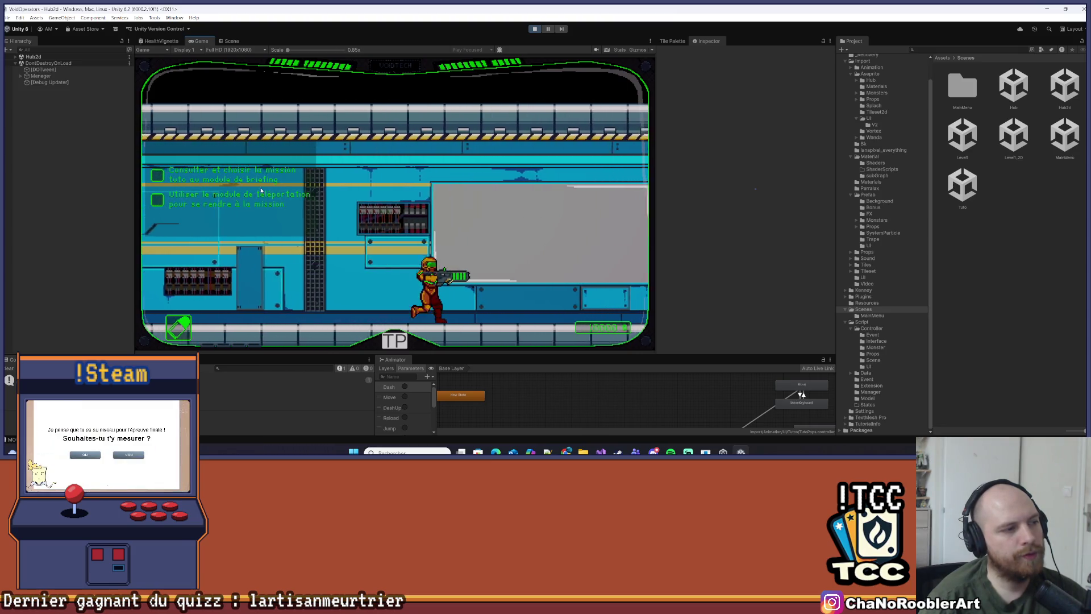
key(d)
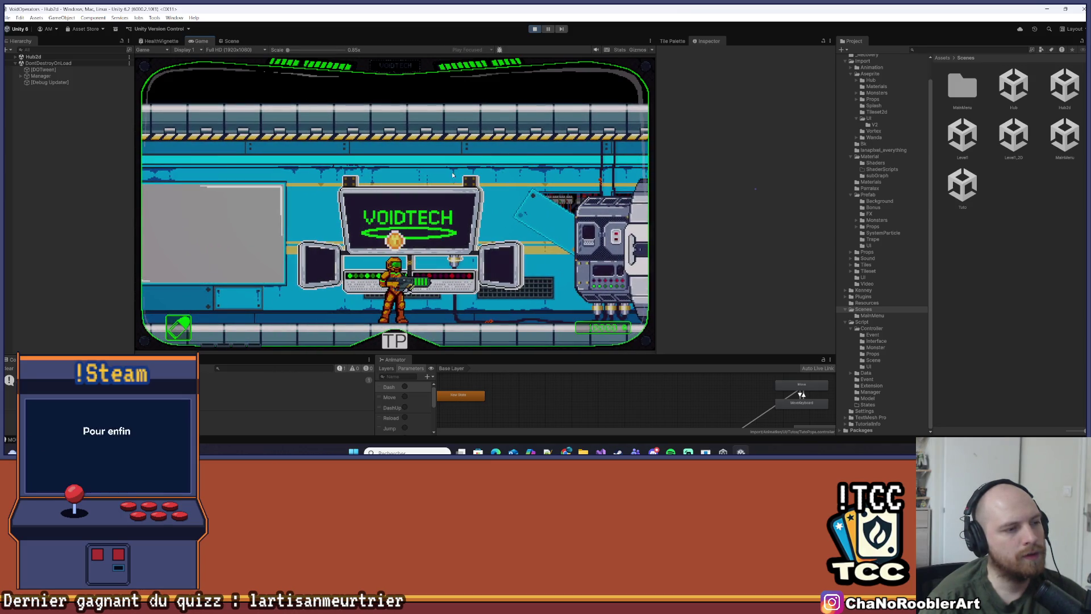
key(e)
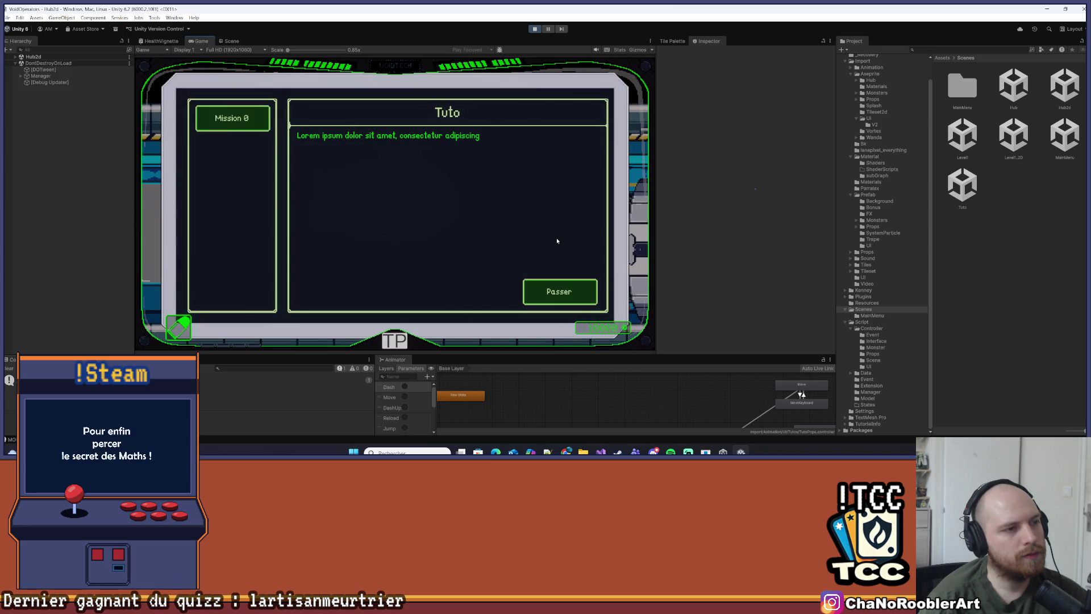
click(559, 291)
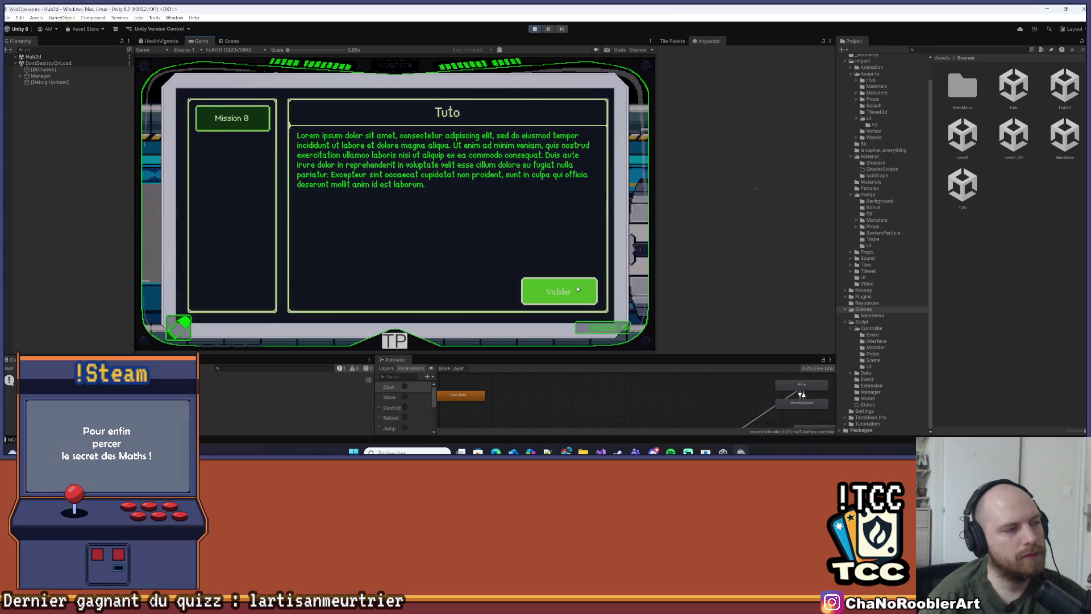
click(252, 129)
click(537, 297)
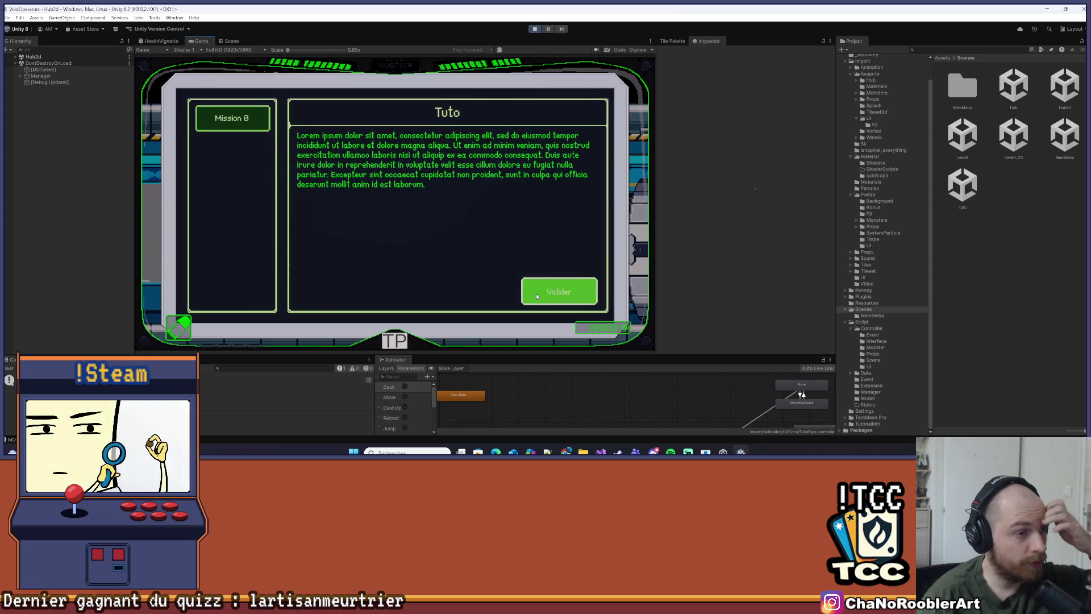
click(536, 296)
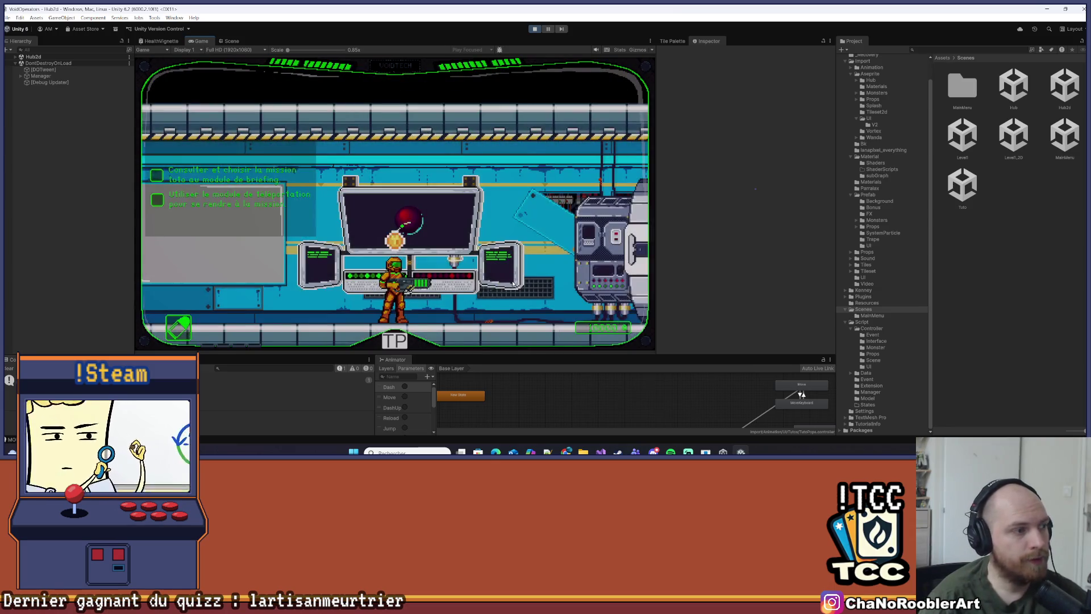
Walk onto the teleporter platform to enter the Tuto level
key(d)
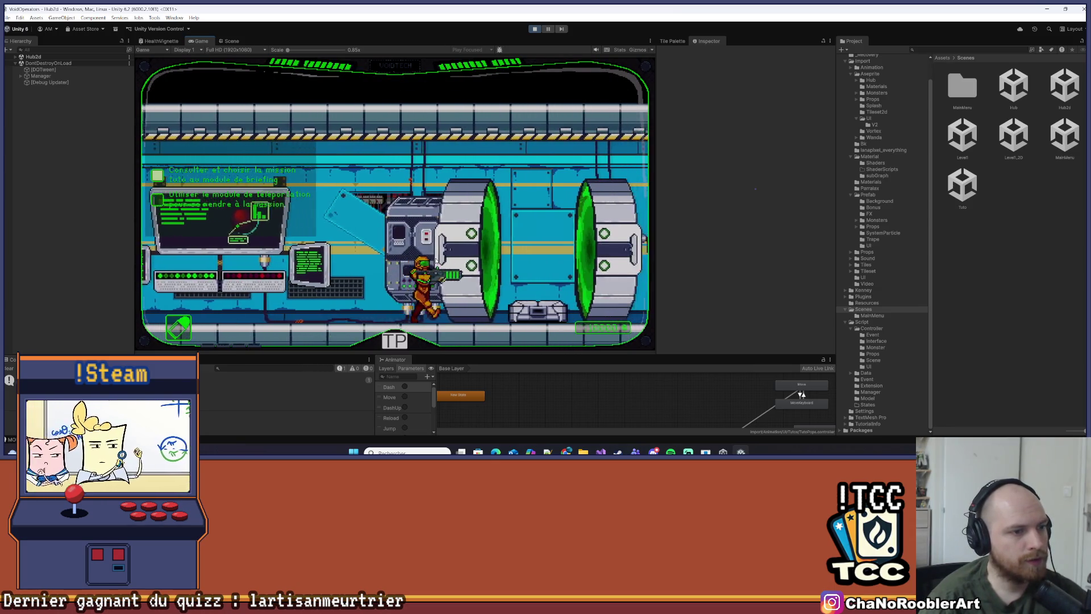
key(d)
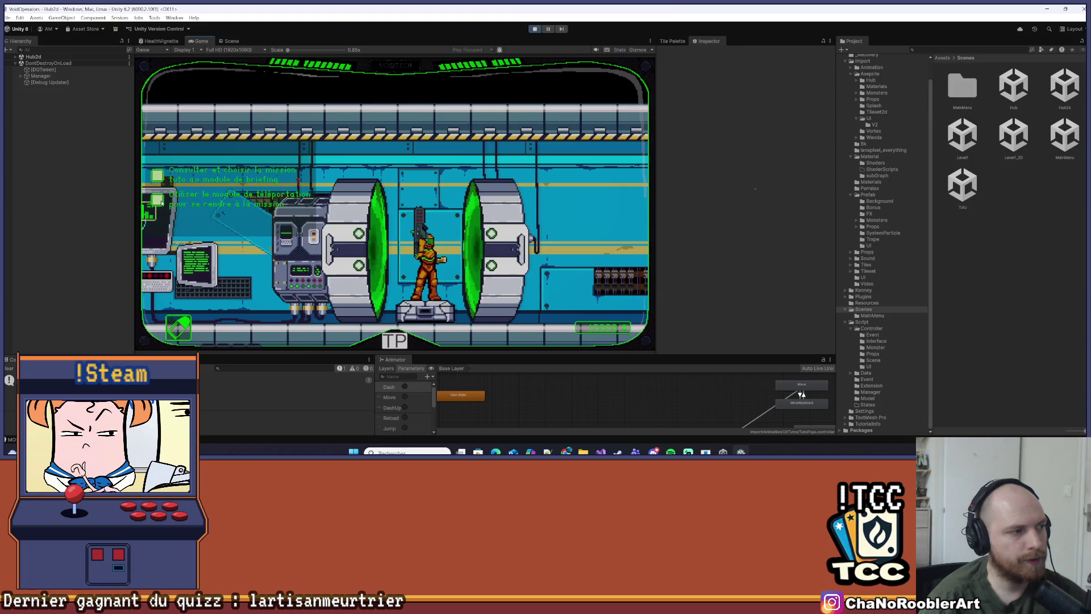
key(e)
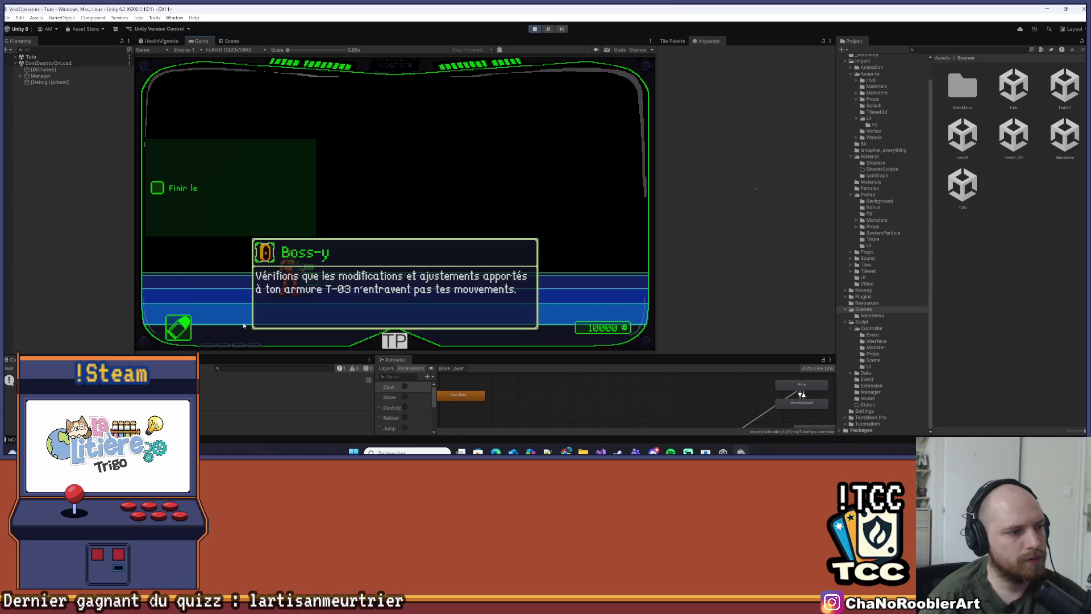
Skip Boss-y's dialogue, jump onto a cyan block, and drag the Game view splitter up
key(d)
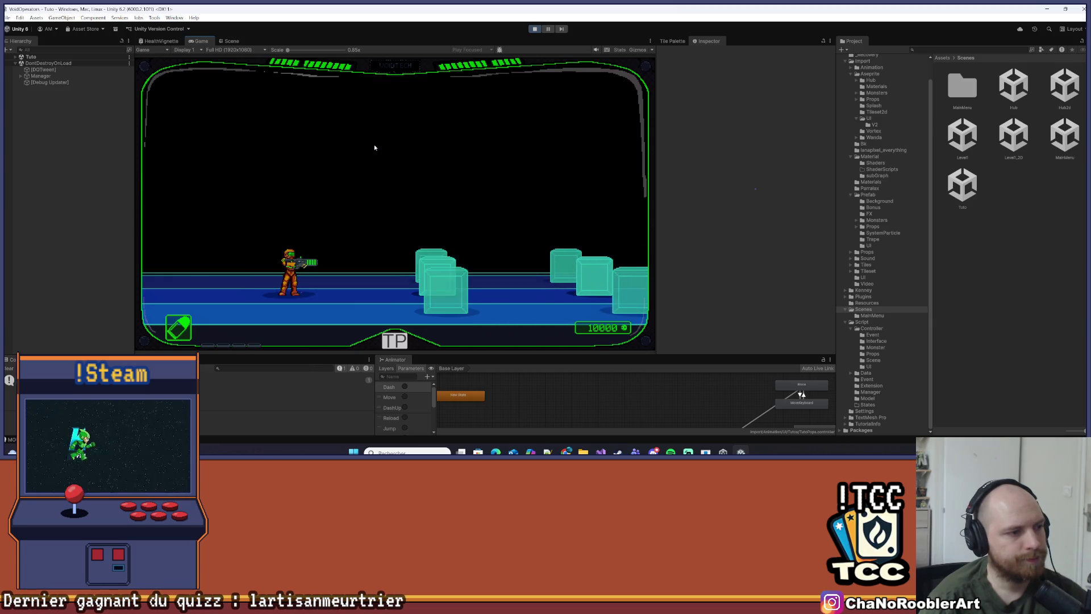
key(space)
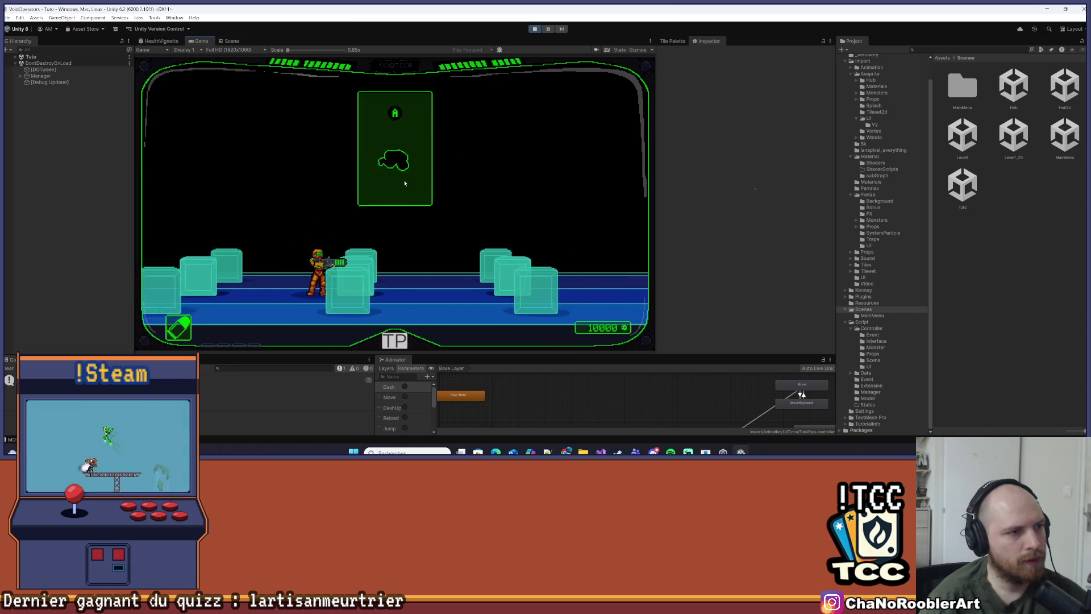
key(space)
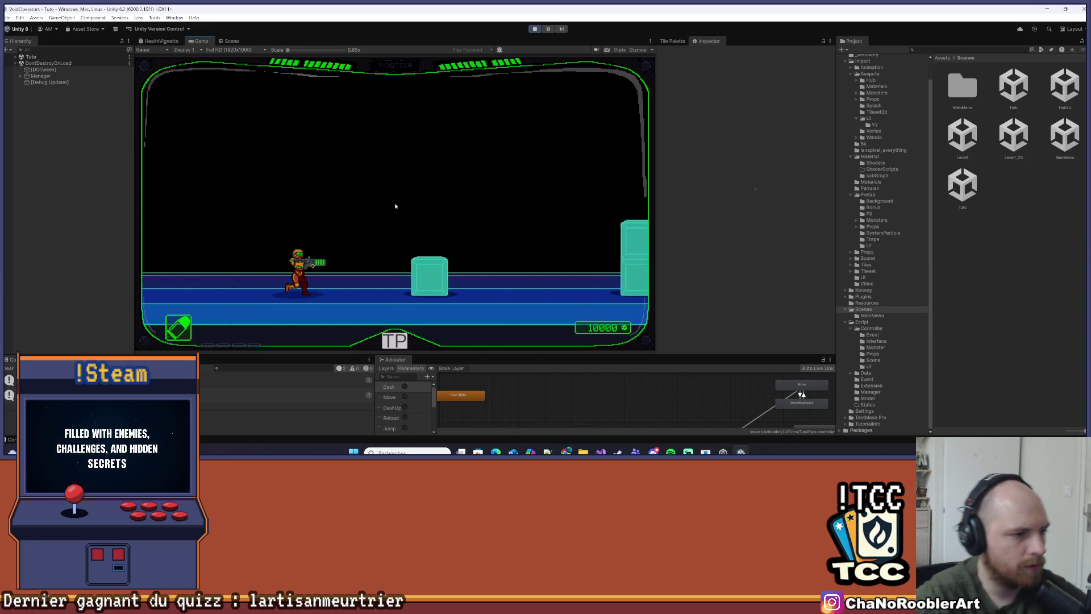
key(space)
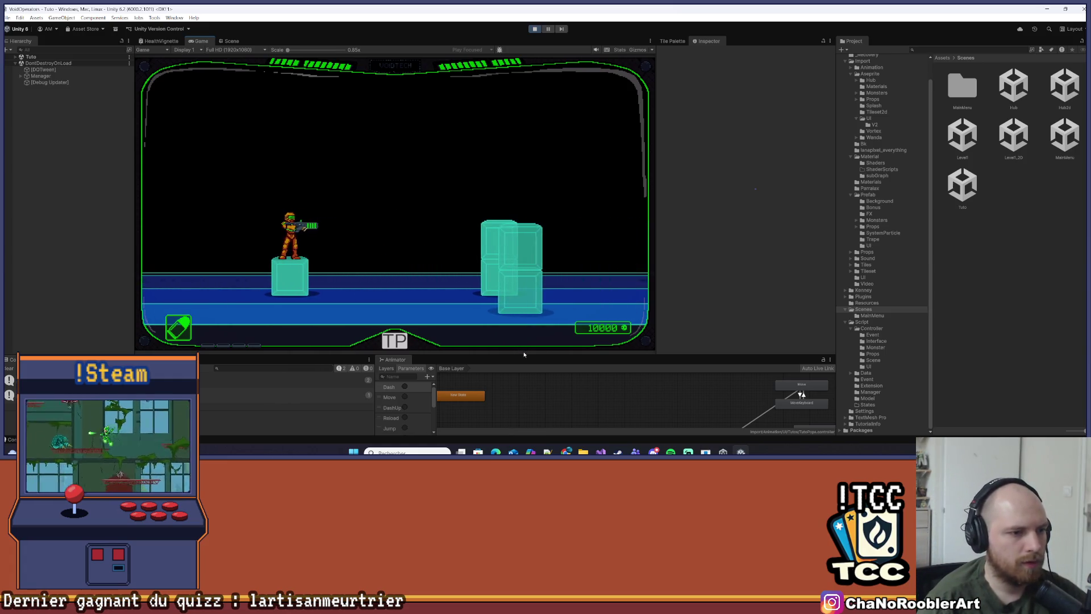
drag(524, 355, 532, 247)
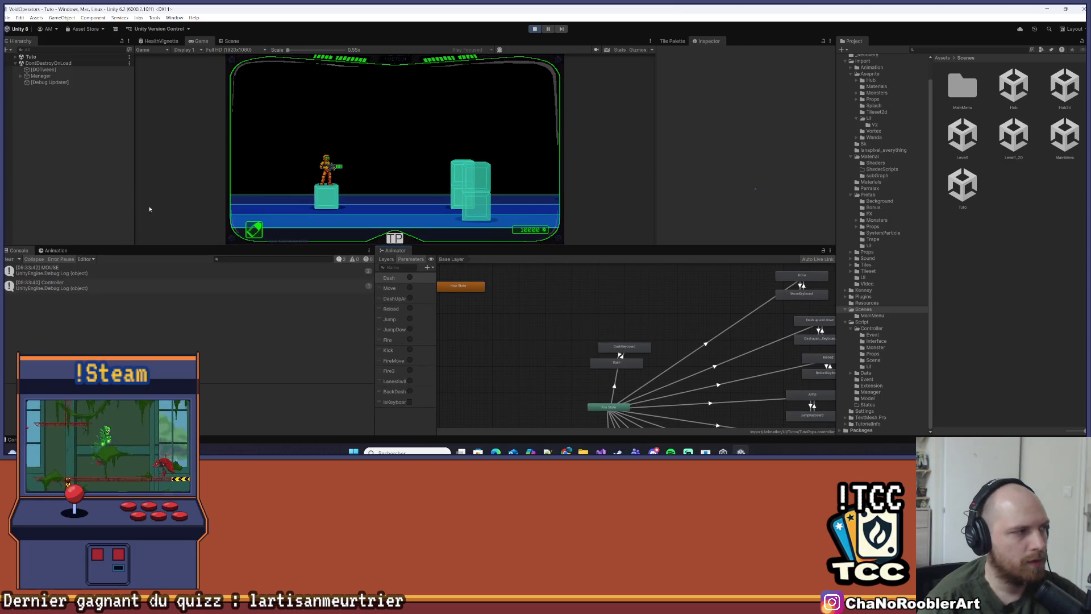
Expand Manager, enable the IsKeyboard animator parameter, enlarge the game view, then switch to Visual Studio
click(22, 76)
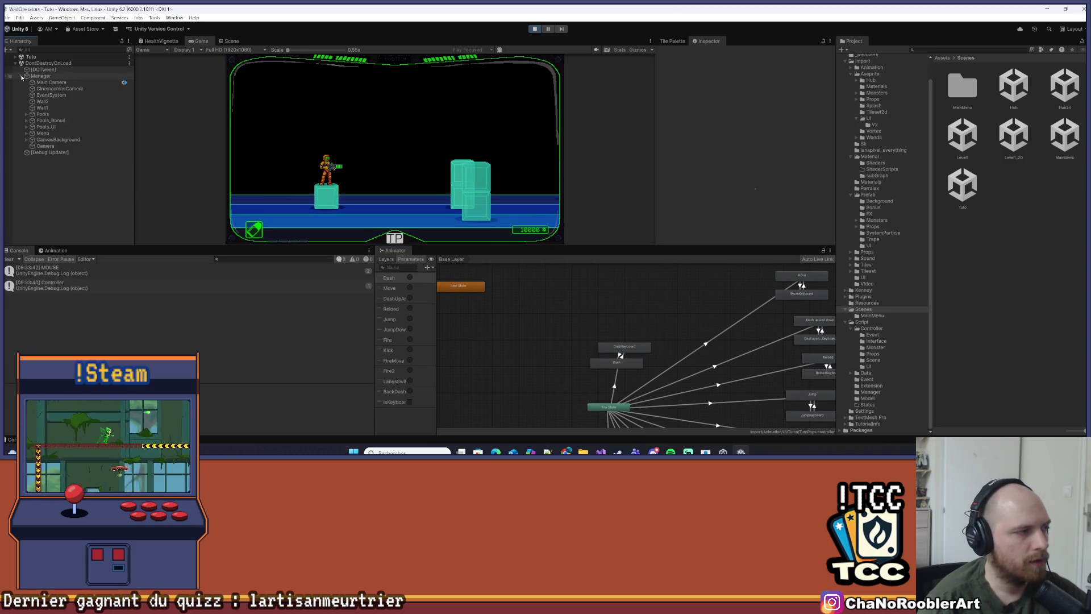
click(409, 403)
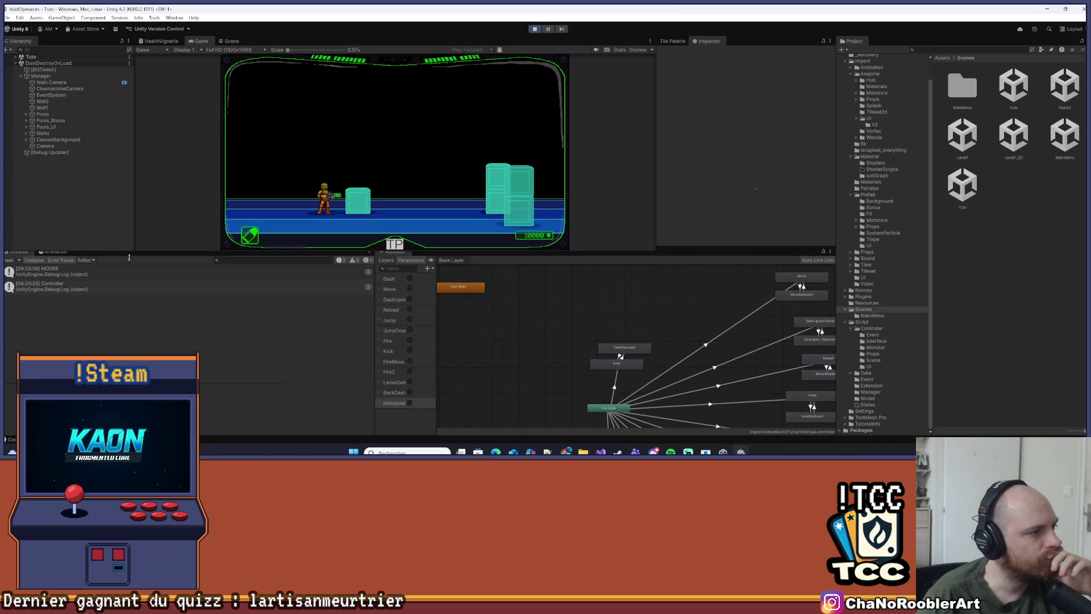
drag(129, 246, 123, 292)
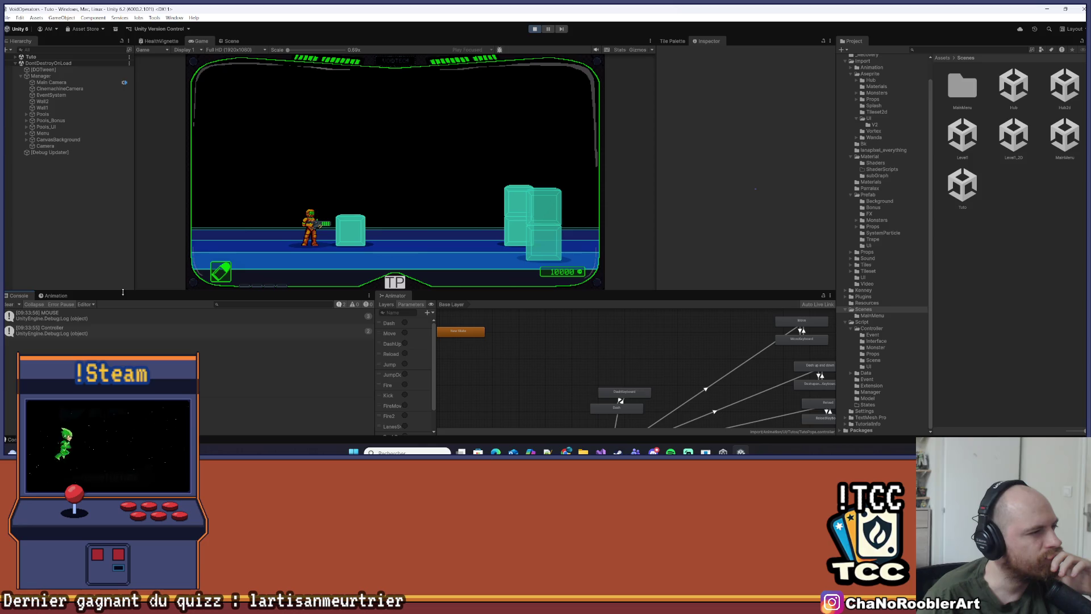
click(15, 57)
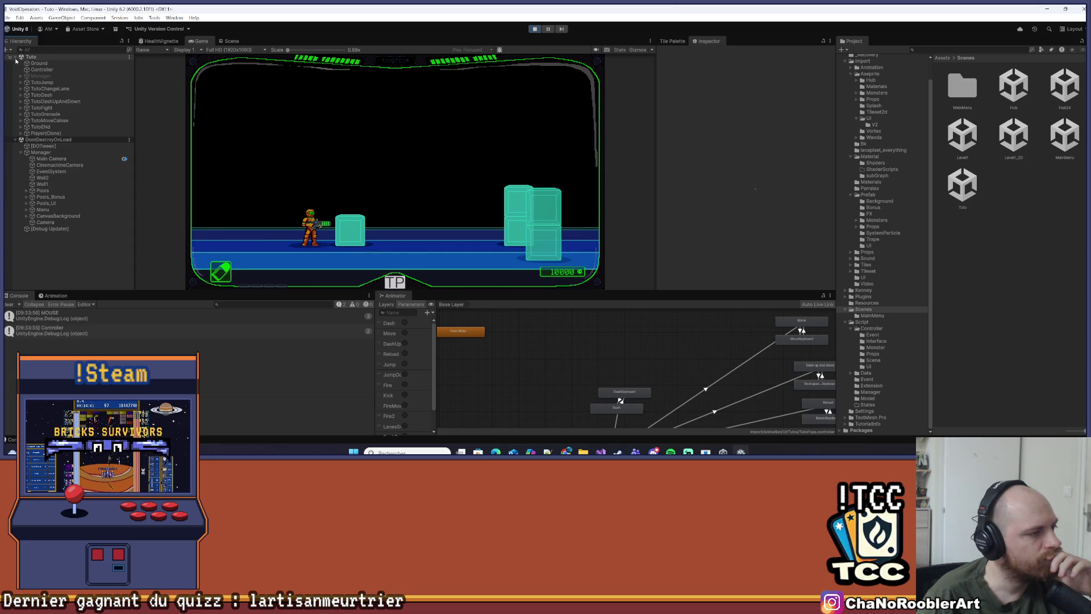
key(alt+Tab)
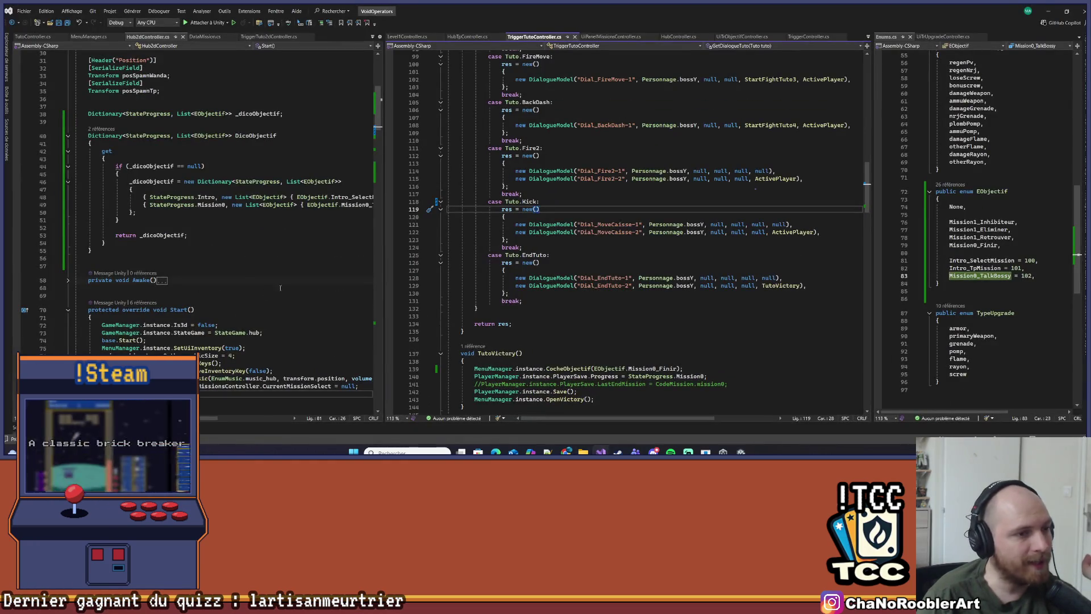
Scroll up through the GetDialogueTuto cases without edits, then return to Unity
scroll(341, 275, up, 5)
scroll(341, 276, up, 4)
scroll(859, 61, up, 15)
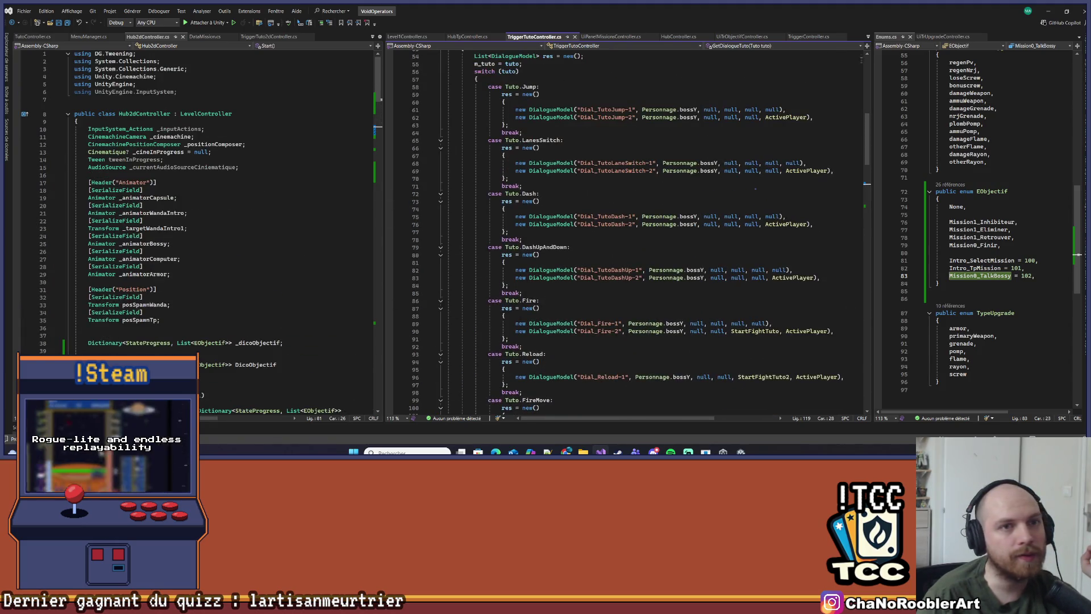
scroll(859, 62, up, 5)
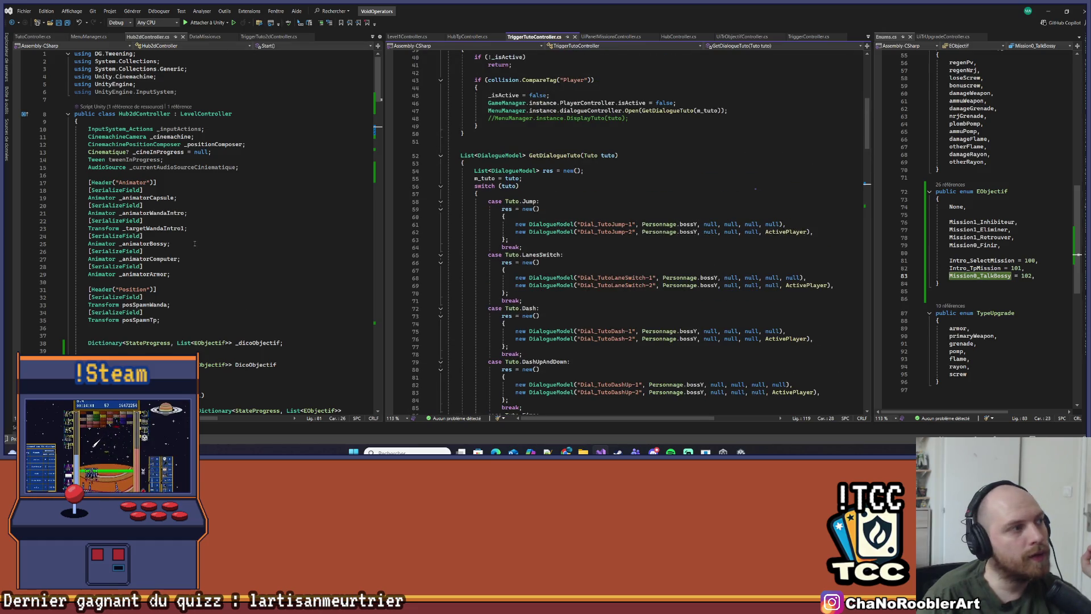
key(alt+Tab)
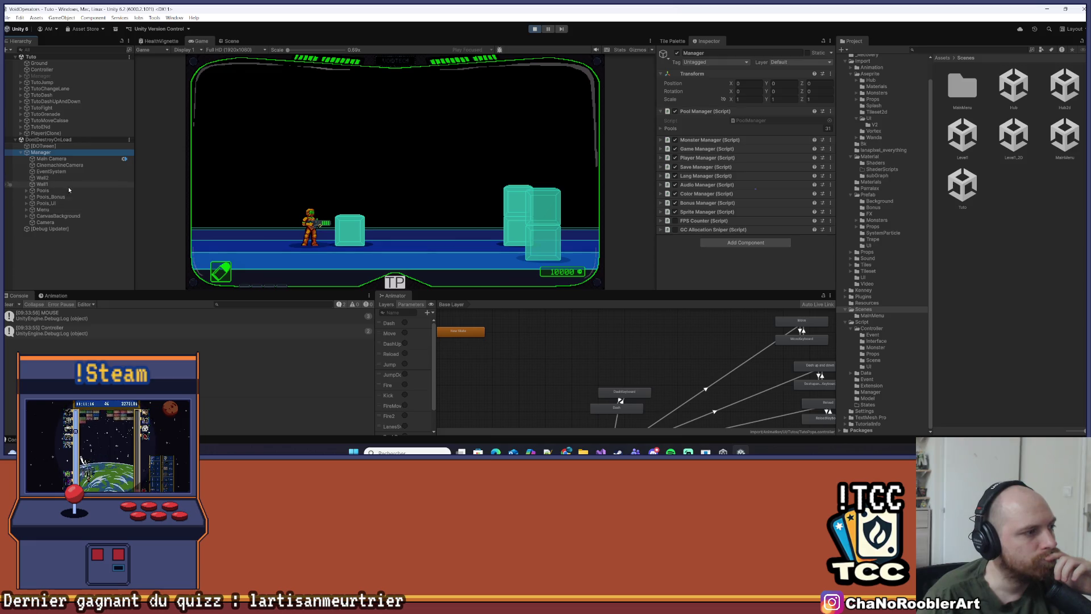
Expand the Menu CanvasUI elements (Top, Medium, Bottom, Casque, Left) to find the tutorial popup
click(26, 210)
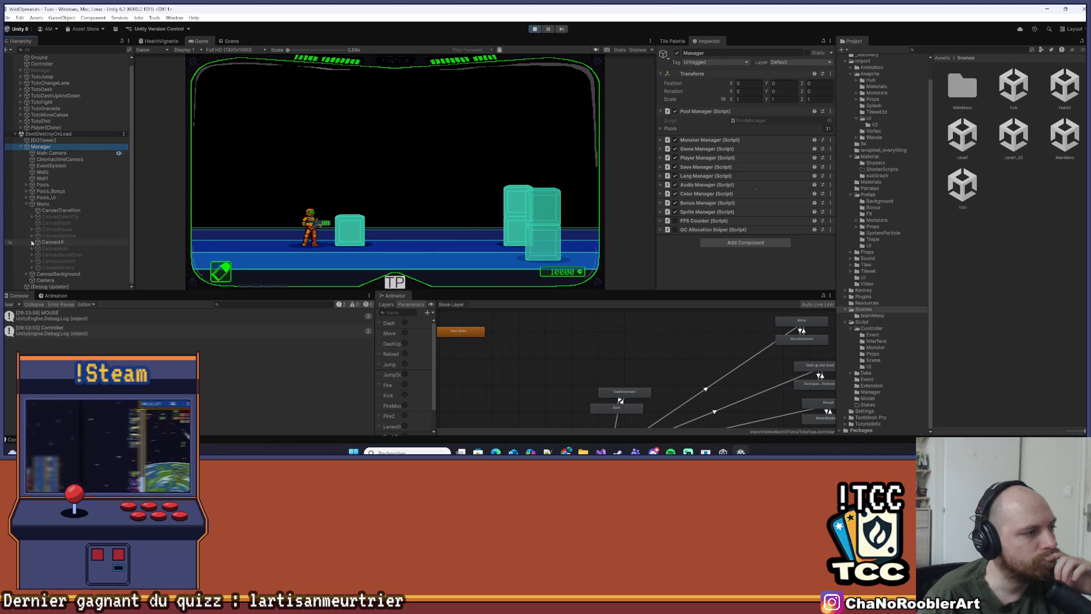
scroll(87, 201, down, 3)
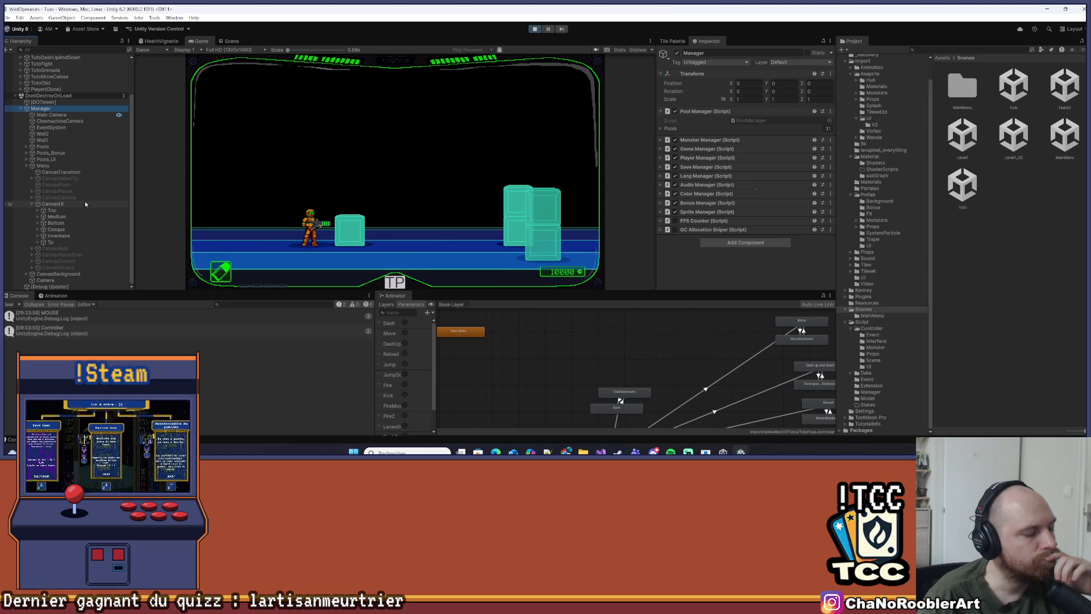
click(56, 217)
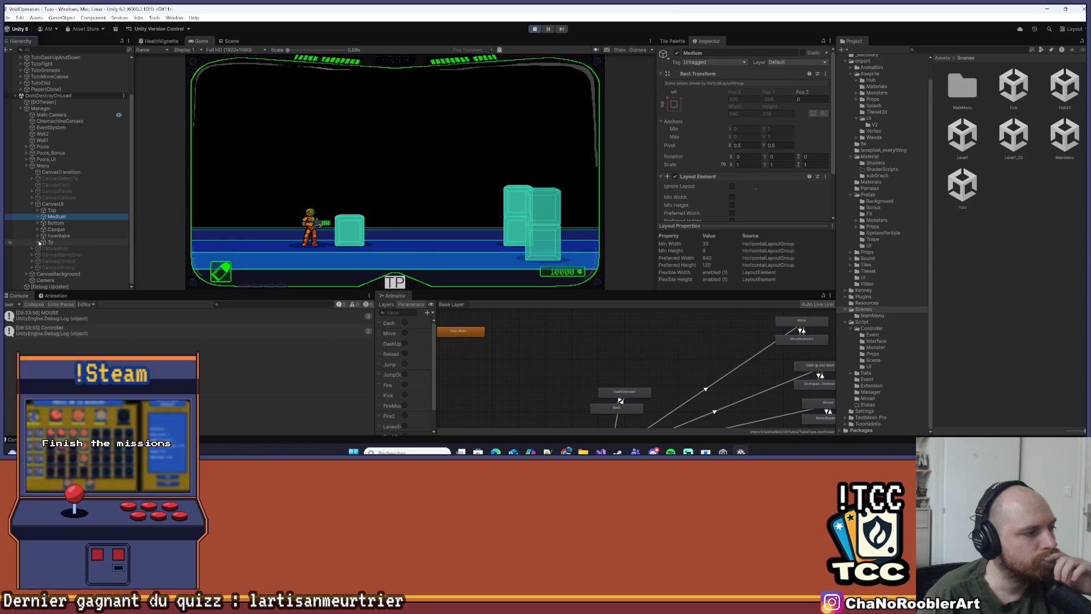
click(38, 229)
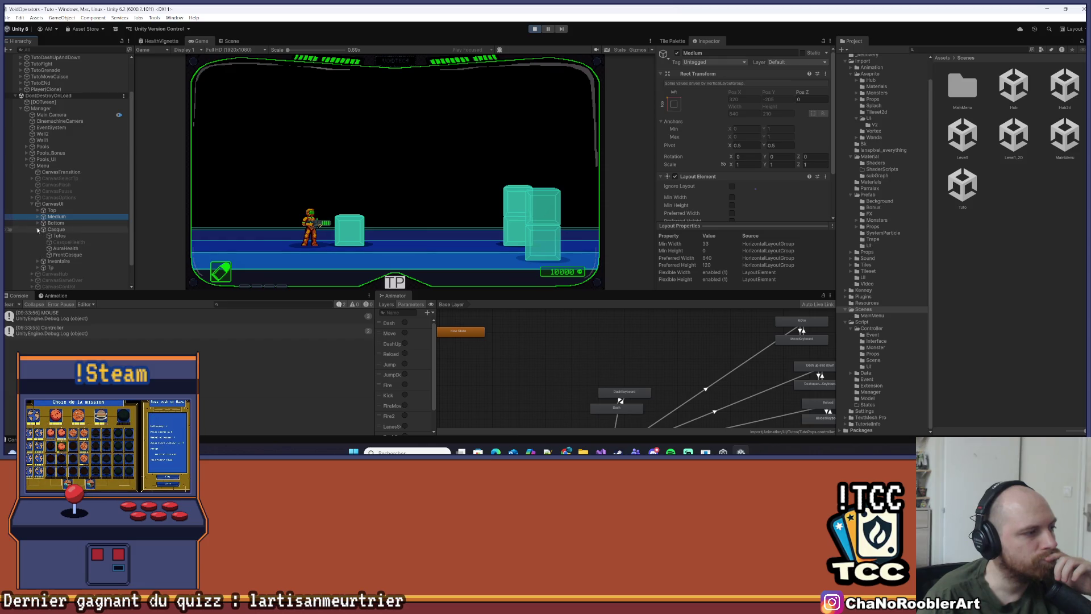
click(37, 223)
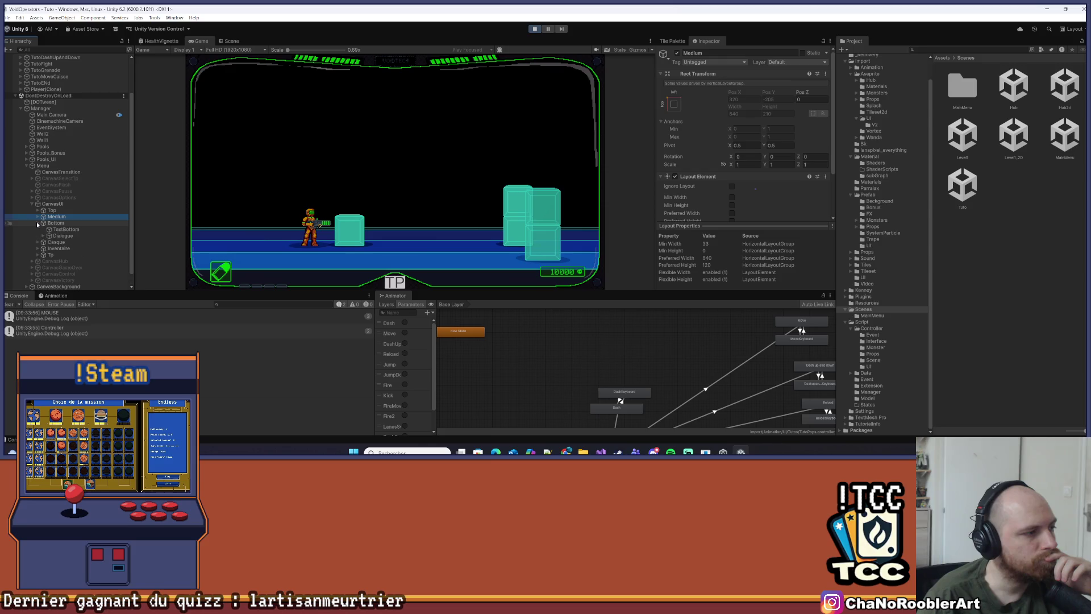
click(37, 223)
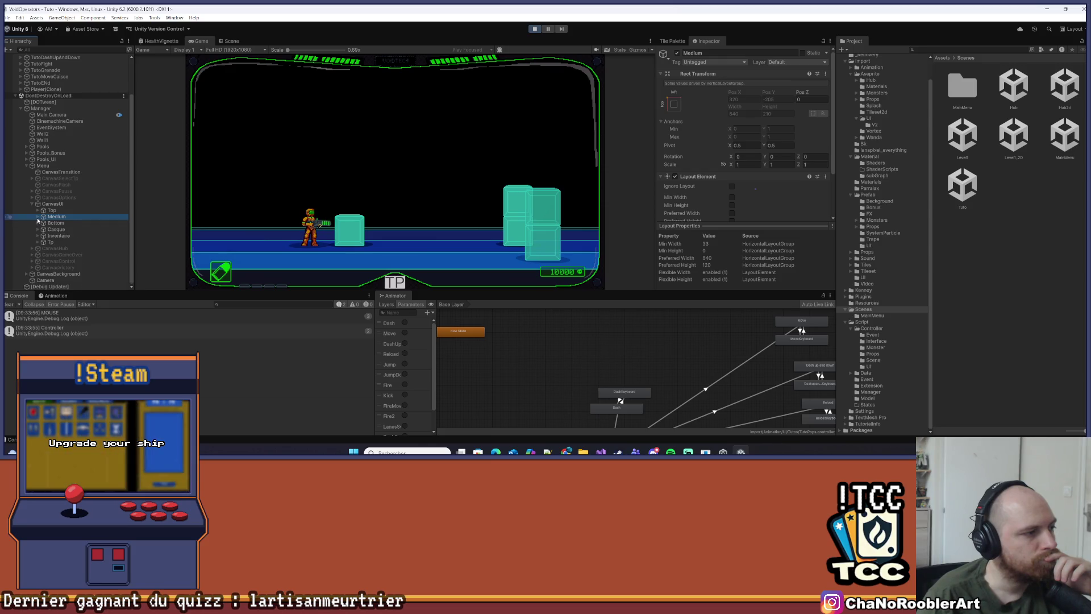
click(38, 211)
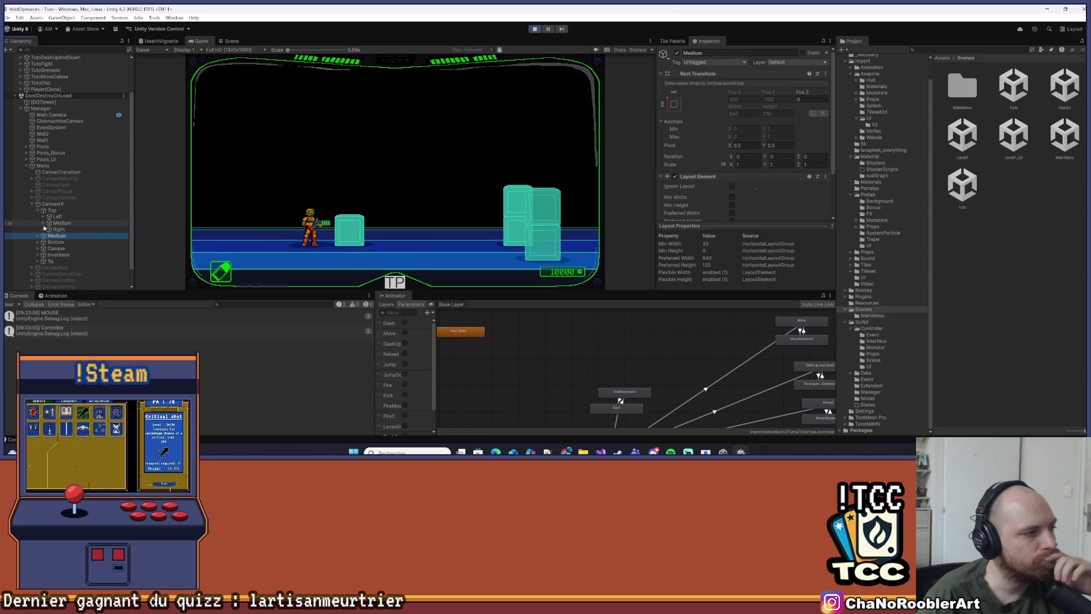
click(43, 223)
click(43, 224)
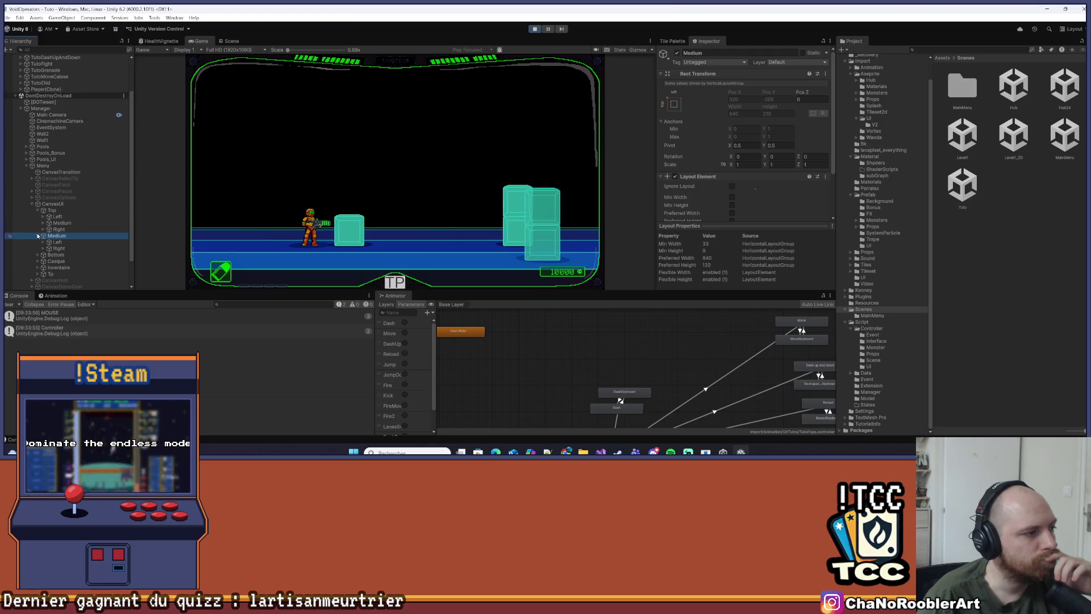
click(45, 243)
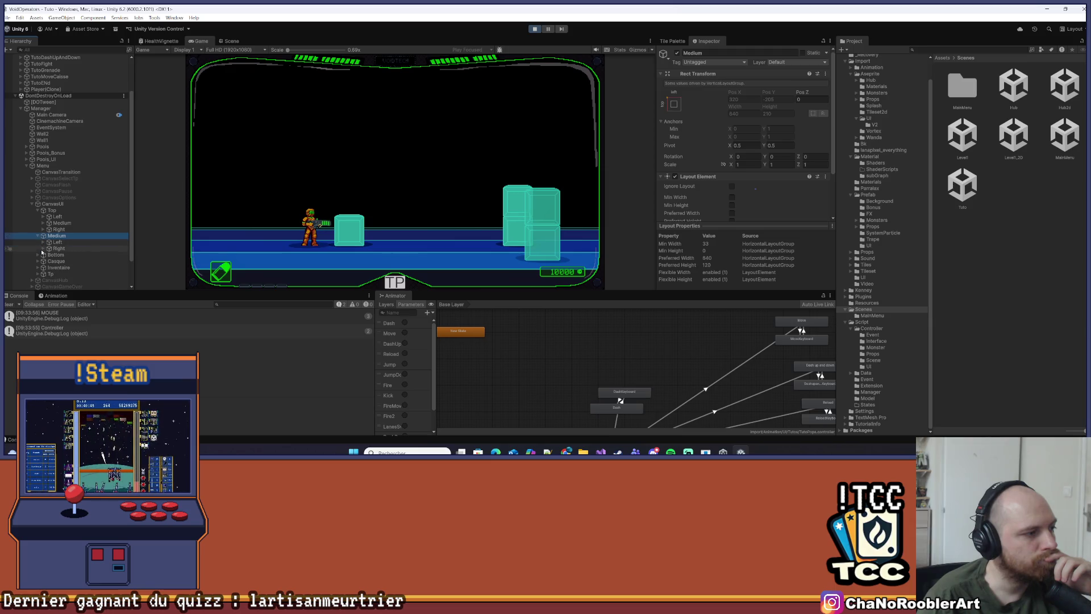
click(43, 250)
scroll(44, 250, down, 3)
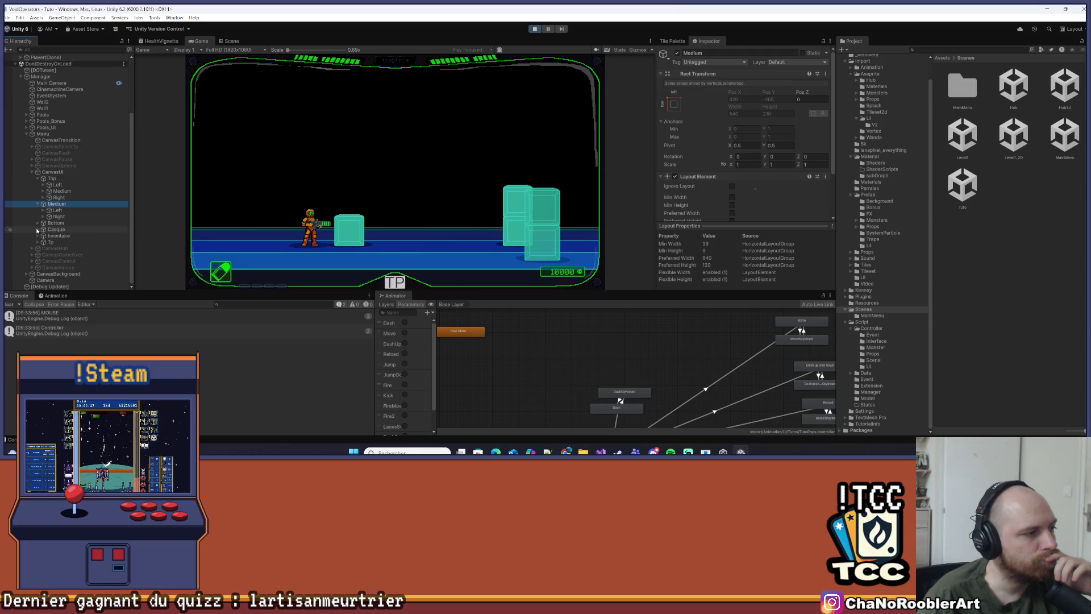
Inspect the Tutos popup image and the Menu's Image Tuto reference, then switch to Visual Studio
click(58, 235)
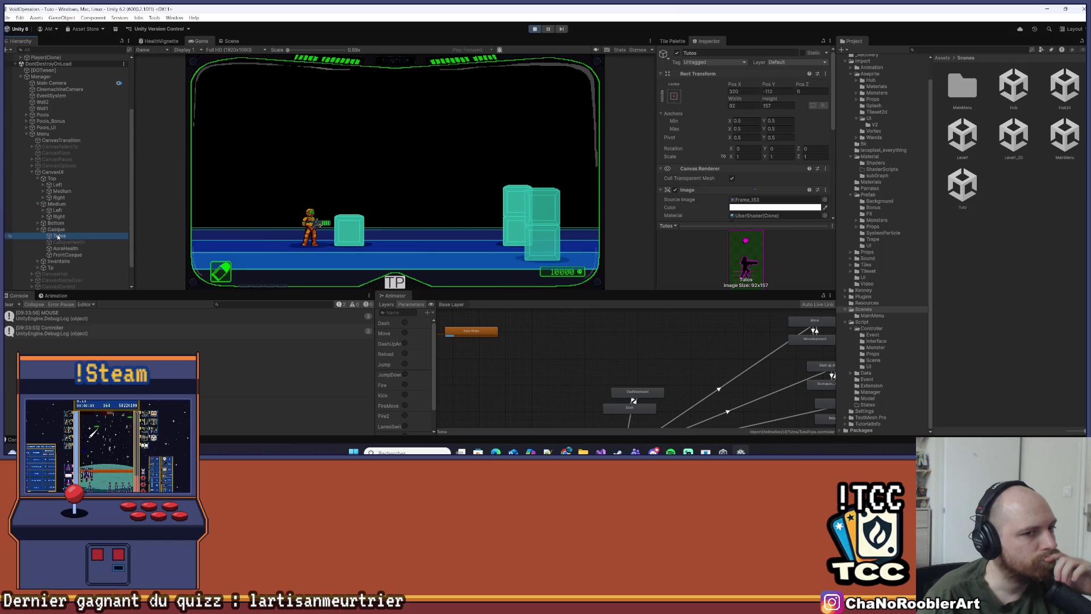
scroll(776, 194, down, 5)
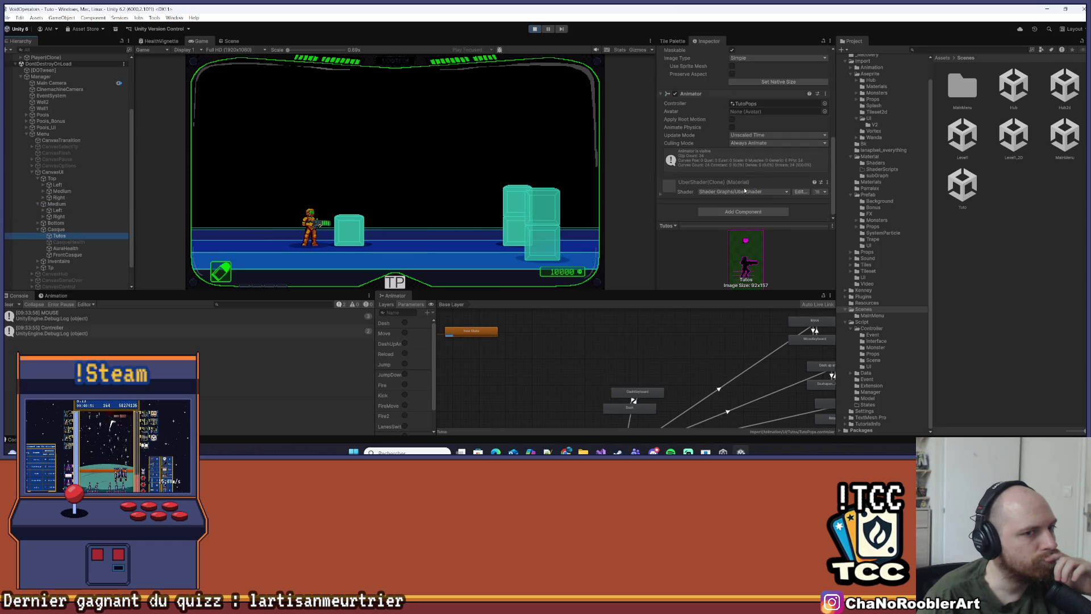
scroll(731, 191, up, 3)
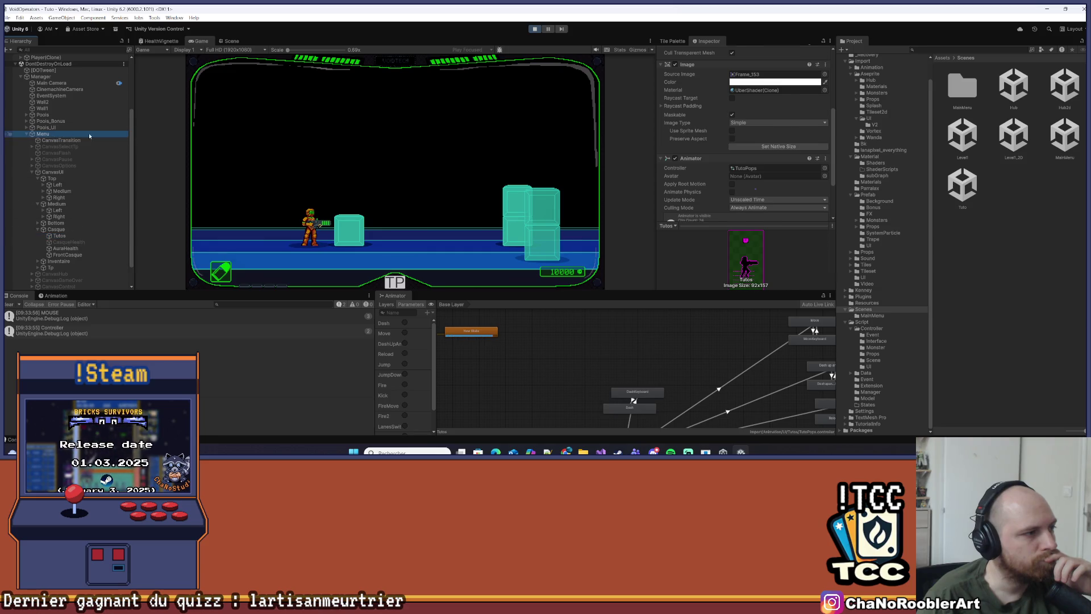
scroll(765, 158, down, 5)
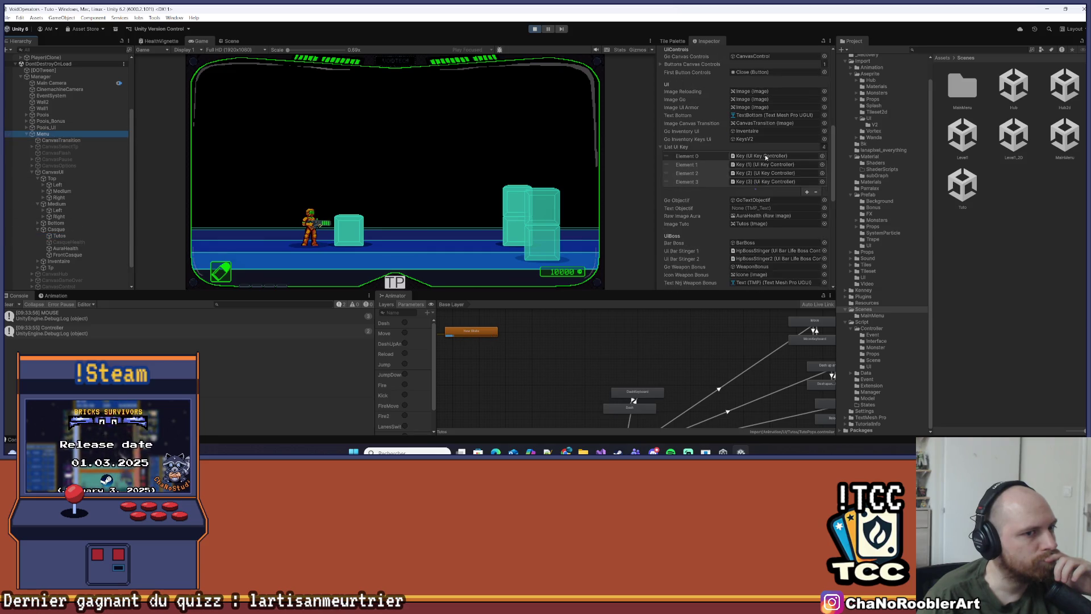
scroll(765, 158, down, 1)
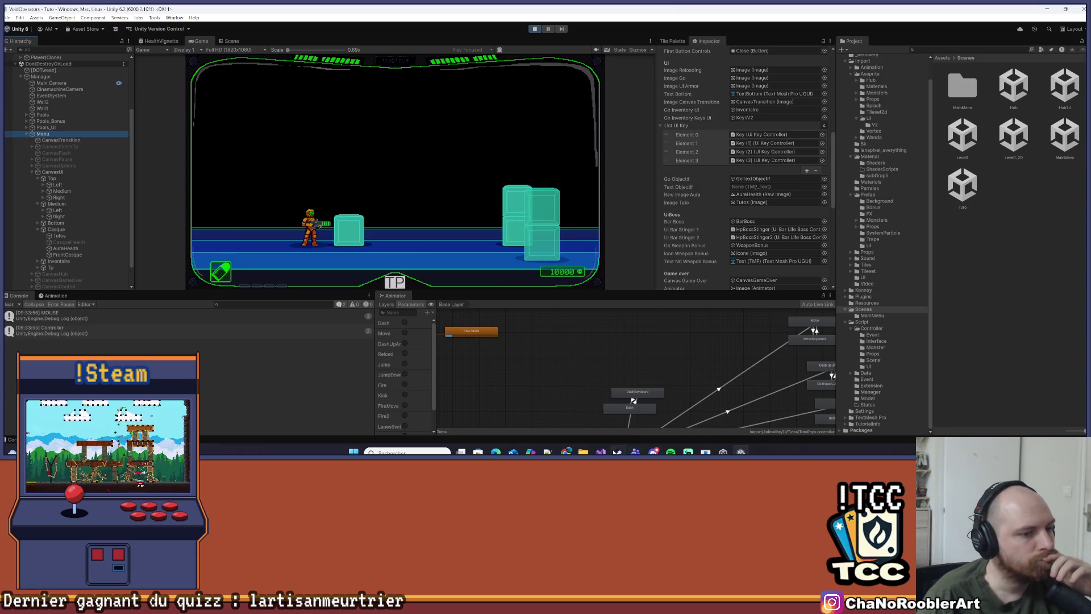
key(alt+Tab)
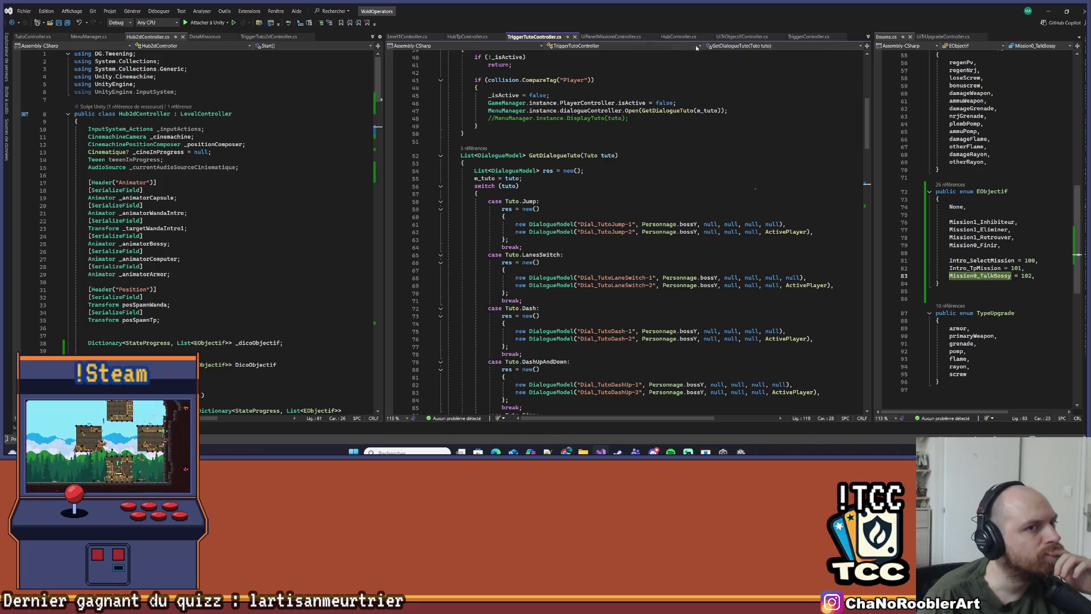
Bring up MenuManager.cs from the open script files
click(868, 37)
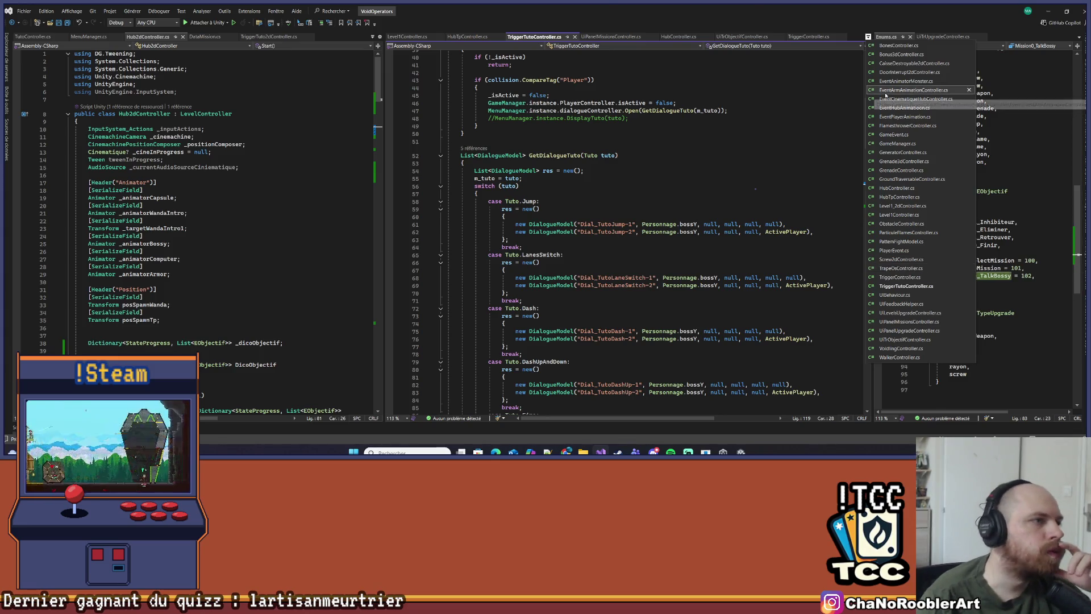
click(255, 114)
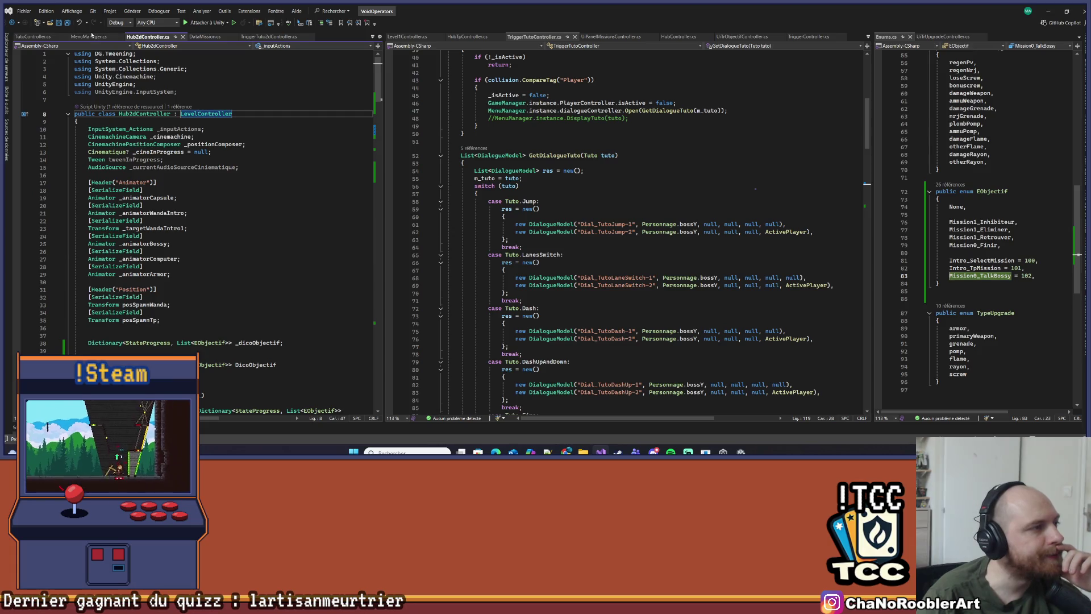
click(85, 38)
scroll(144, 238, down, 10)
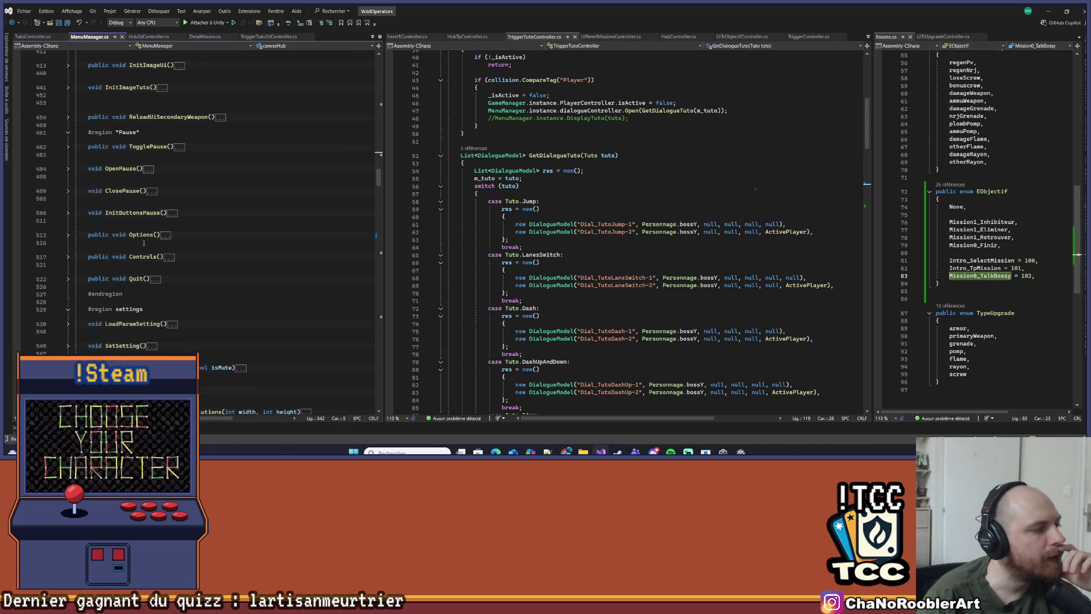
scroll(144, 238, down, 15)
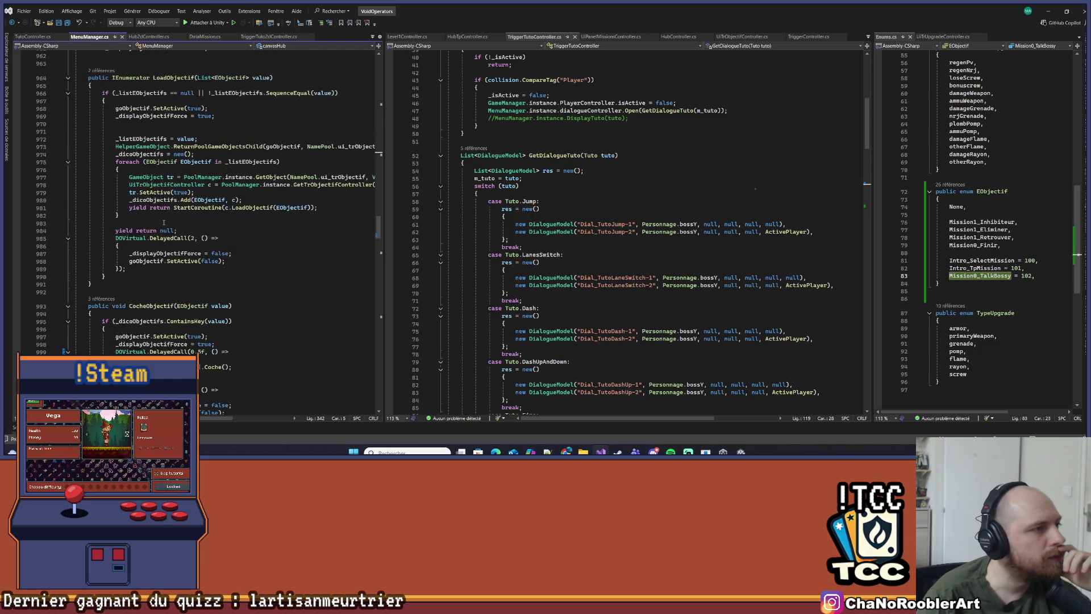
scroll(164, 223, down, 15)
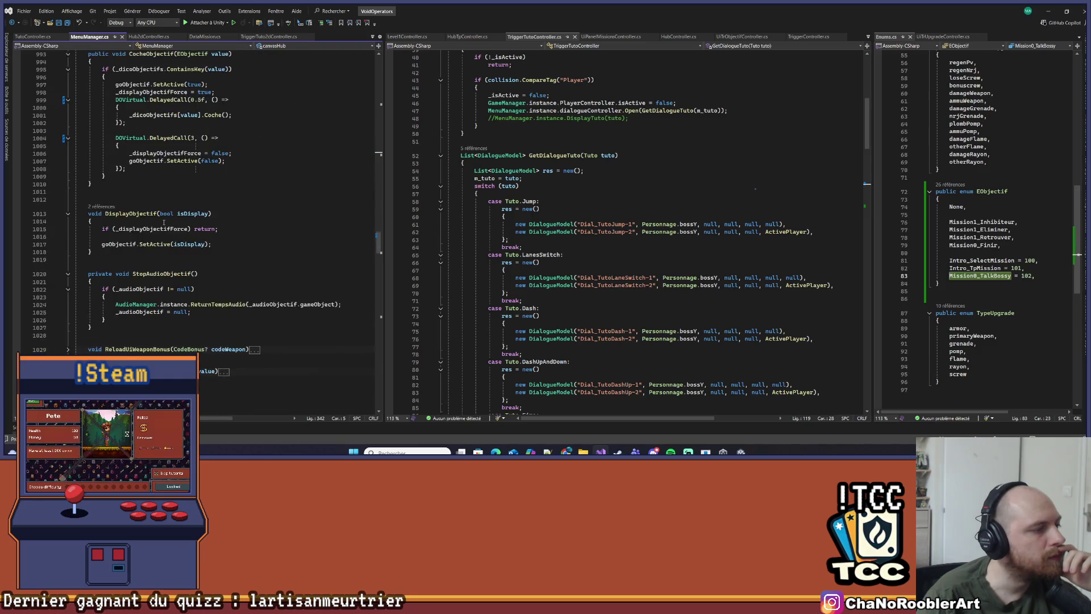
Widen the MenuManager pane and scroll to the serialized imageTuto field
drag(385, 218, 534, 217)
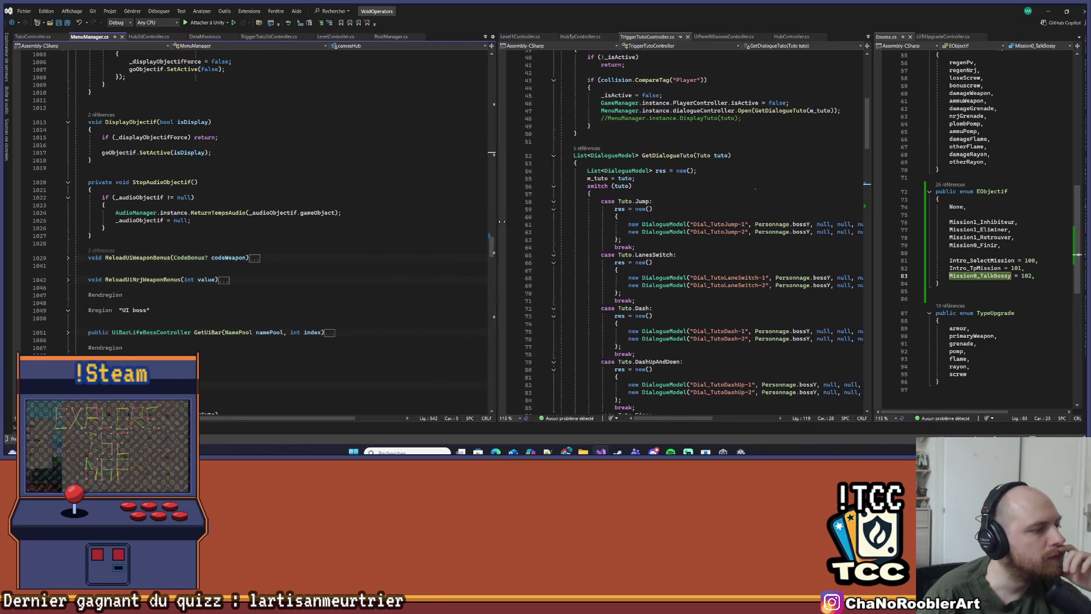
scroll(284, 262, down, 9)
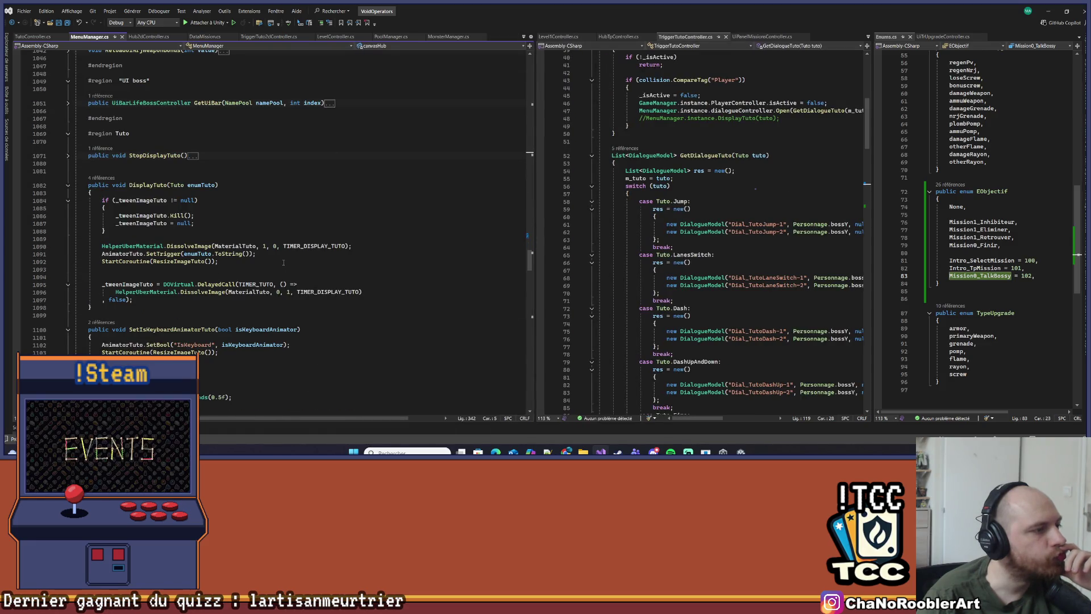
scroll(283, 262, up, 20)
scroll(339, 310, up, 10)
scroll(151, 144, down, 20)
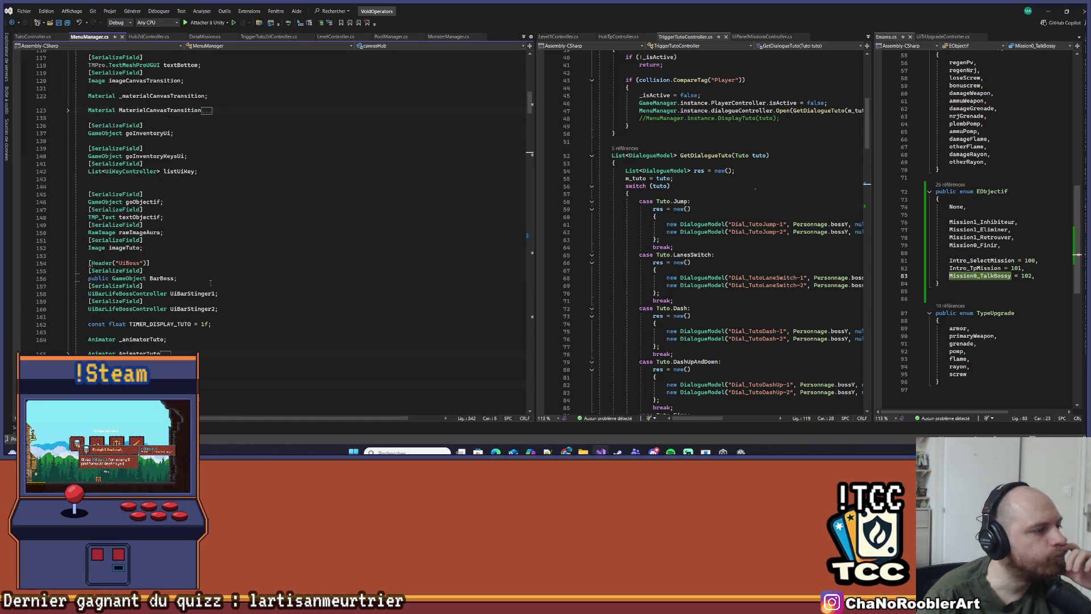
scroll(211, 282, down, 11)
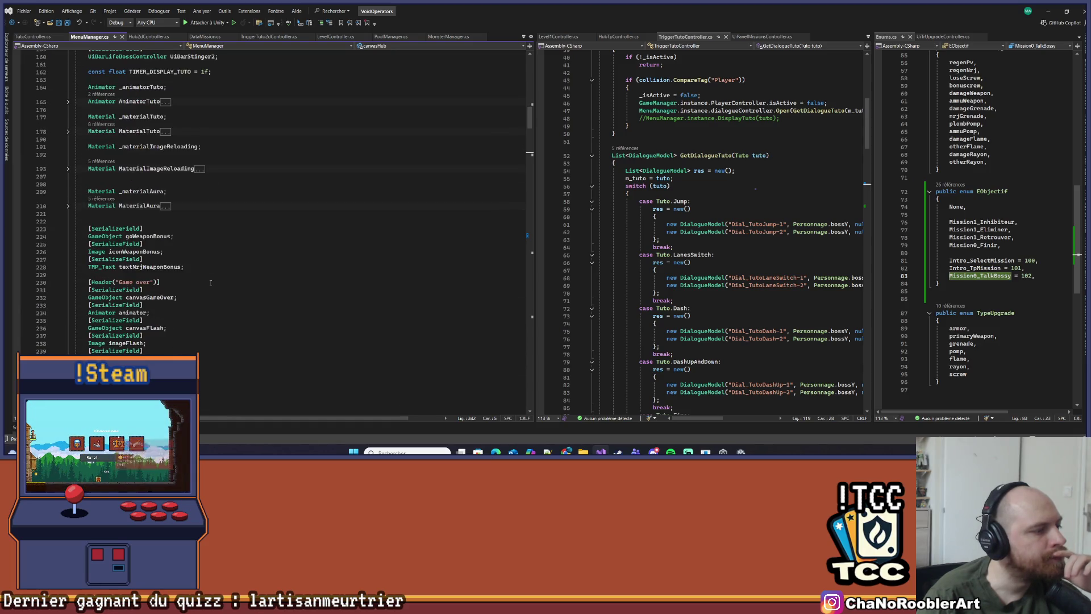
scroll(210, 283, down, 5)
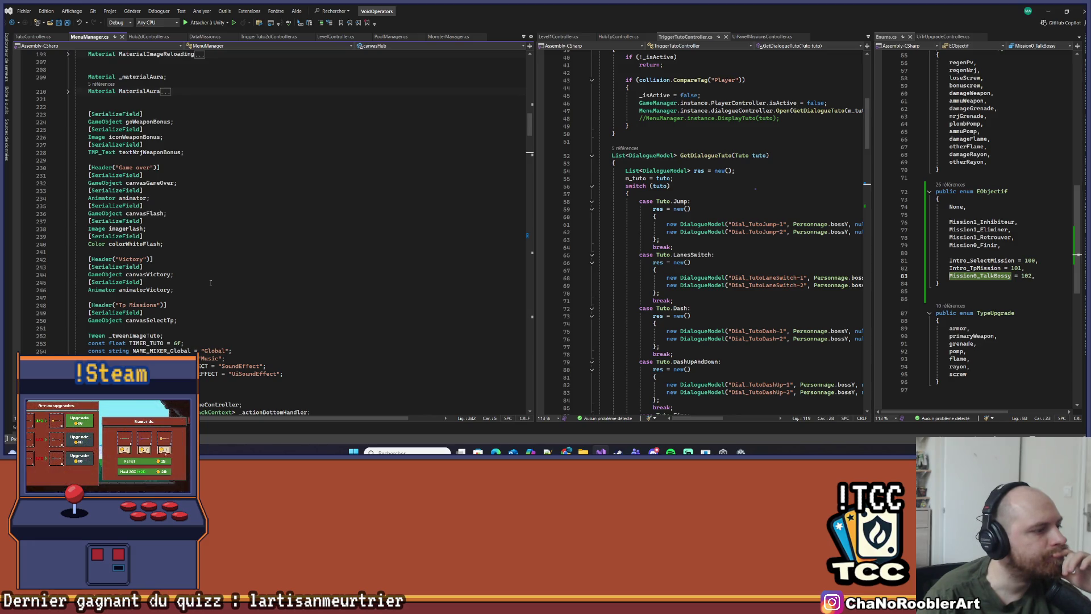
scroll(210, 283, down, 7)
scroll(210, 283, down, 7)
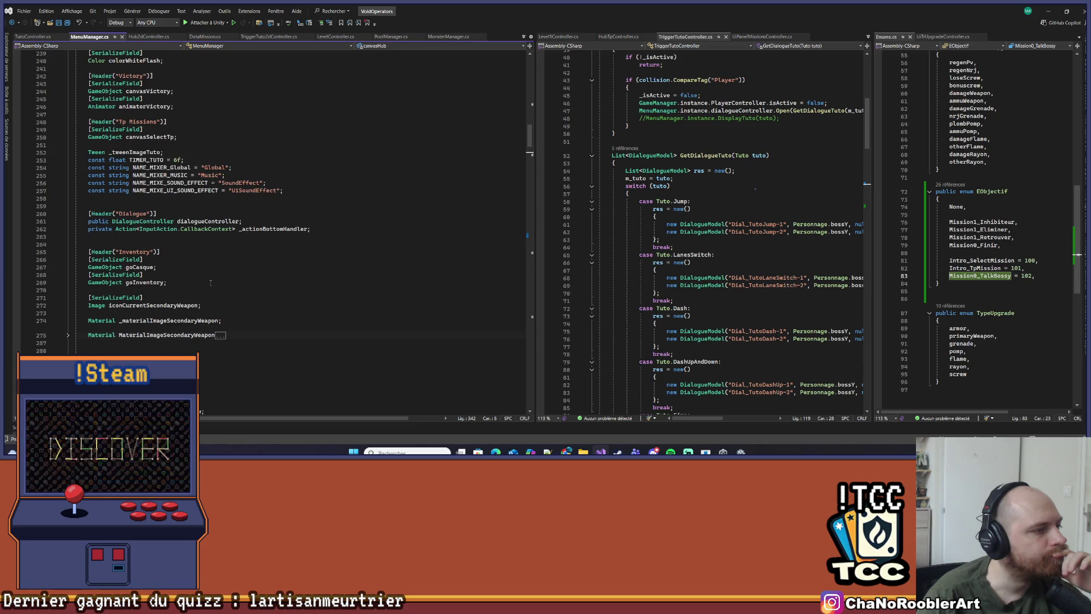
scroll(210, 283, down, 5)
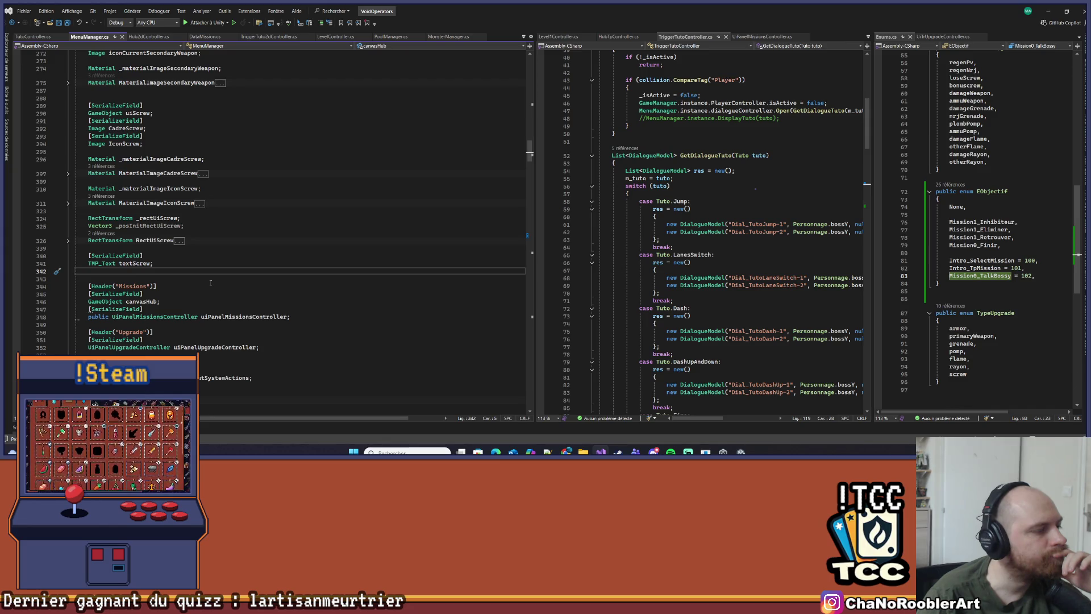
scroll(210, 282, down, 4)
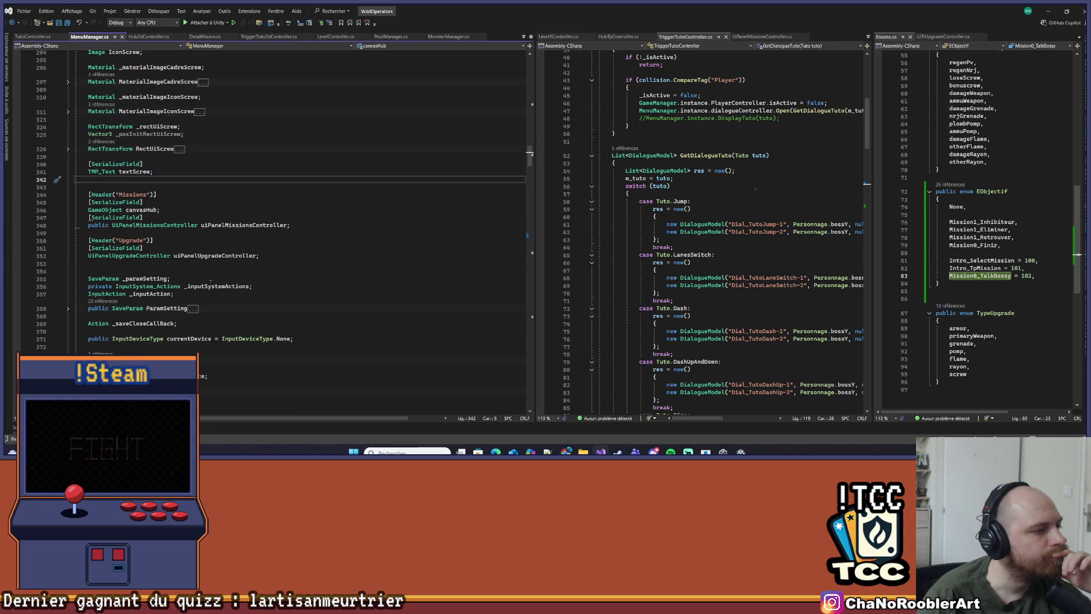
scroll(210, 281, down, 5)
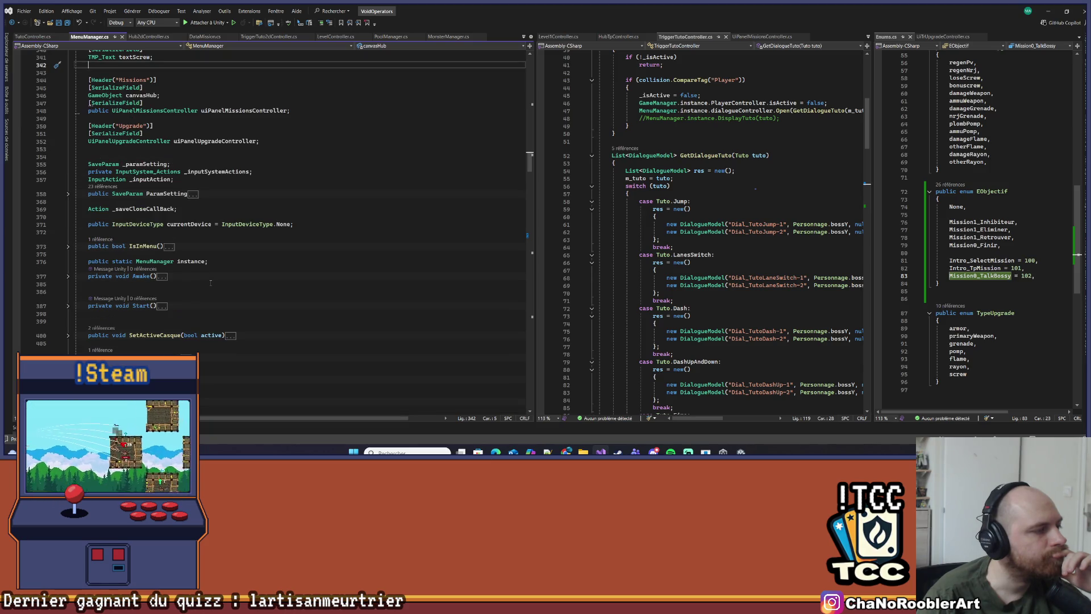
scroll(211, 282, up, 4)
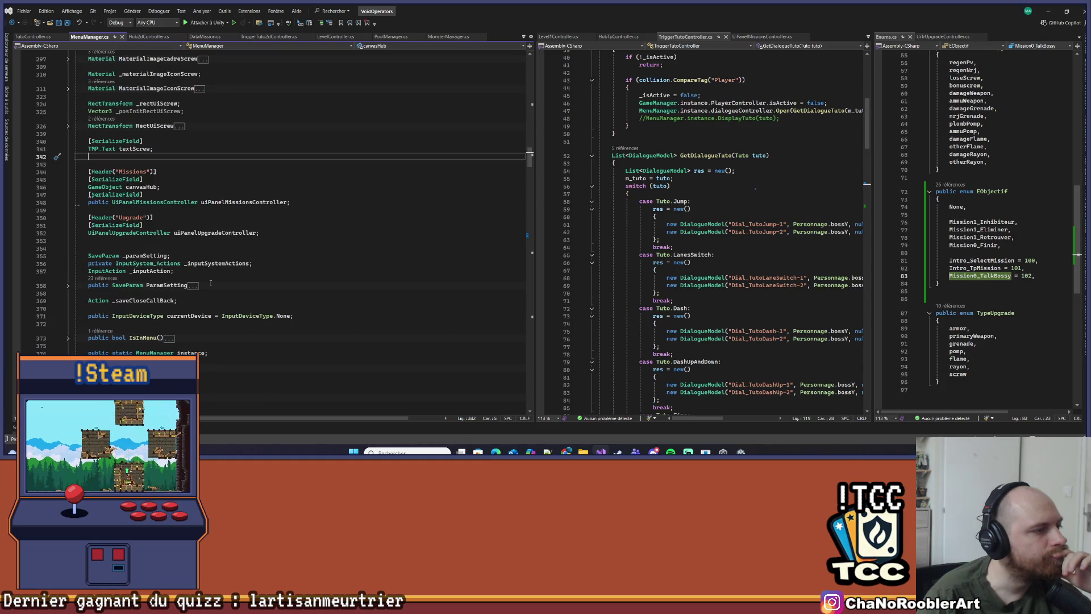
scroll(210, 282, up, 6)
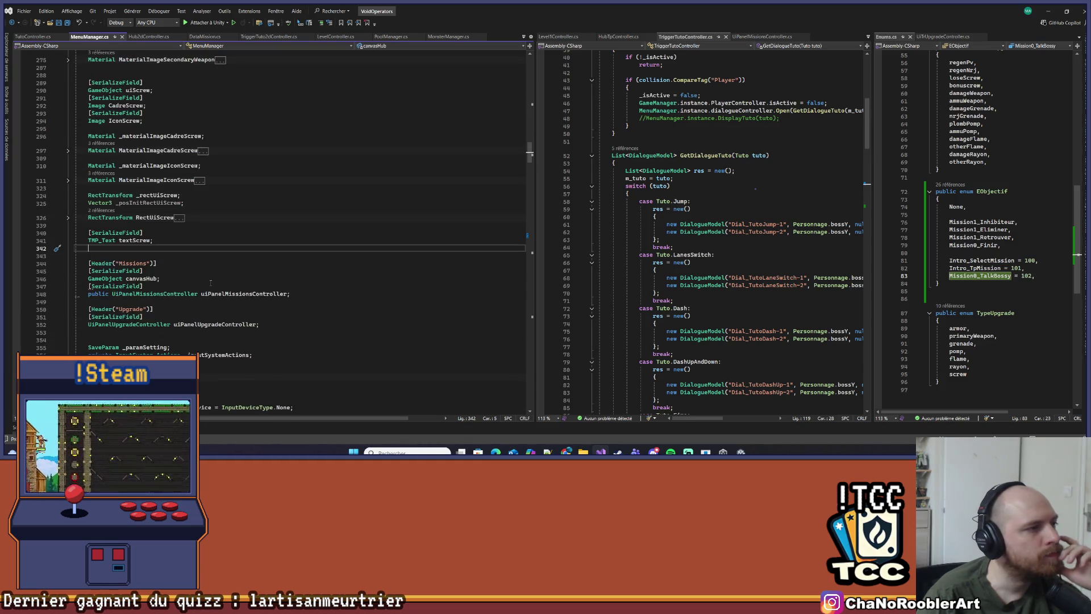
scroll(210, 282, up, 3)
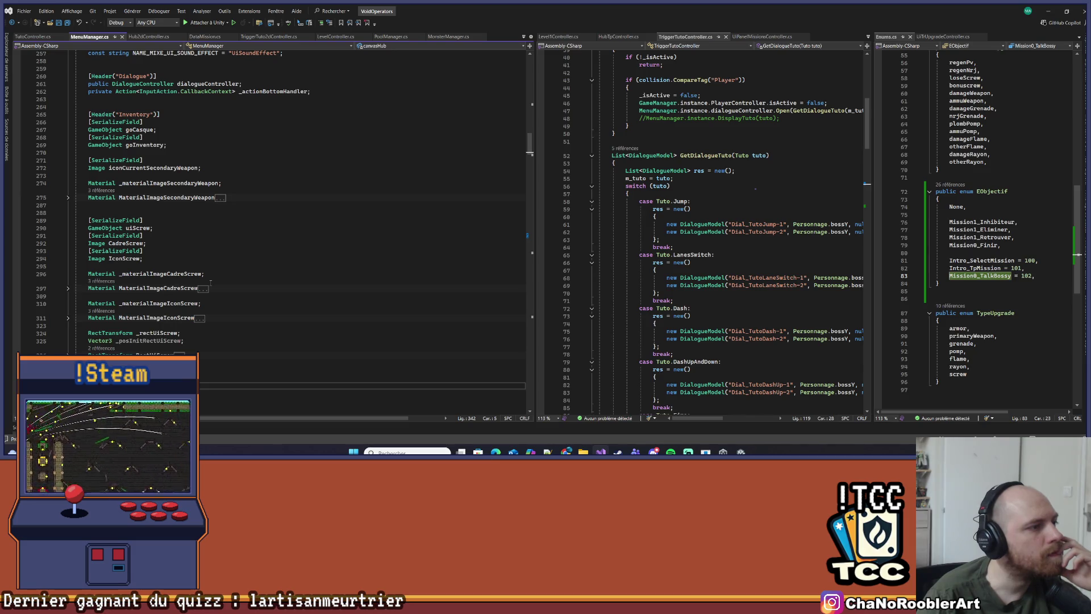
scroll(210, 283, up, 2)
scroll(210, 283, up, 6)
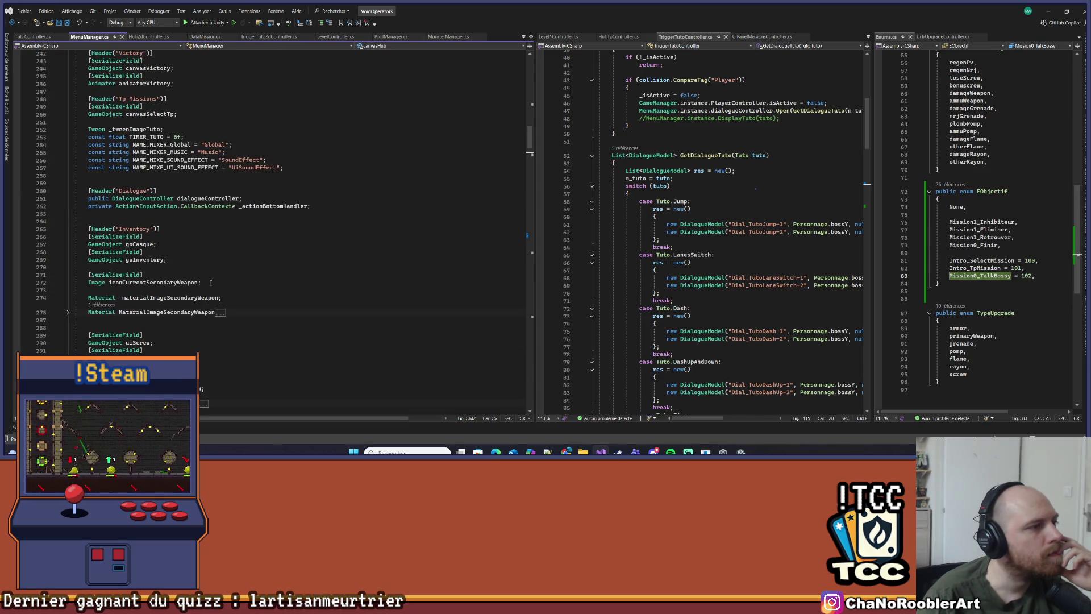
scroll(210, 282, up, 3)
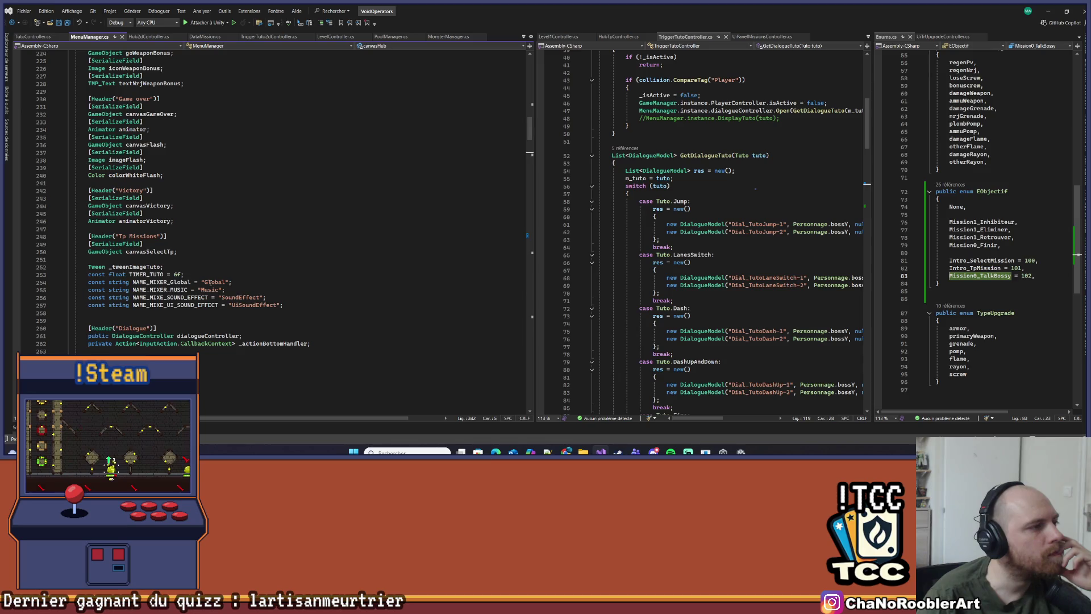
scroll(210, 283, up, 3)
scroll(211, 283, up, 9)
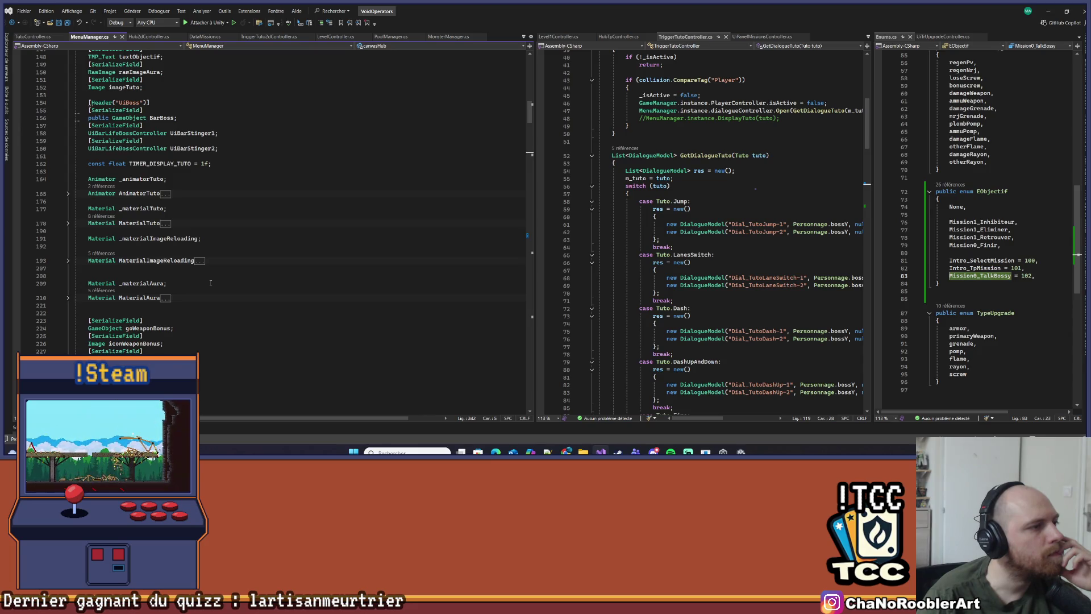
scroll(210, 282, up, 4)
click(126, 179)
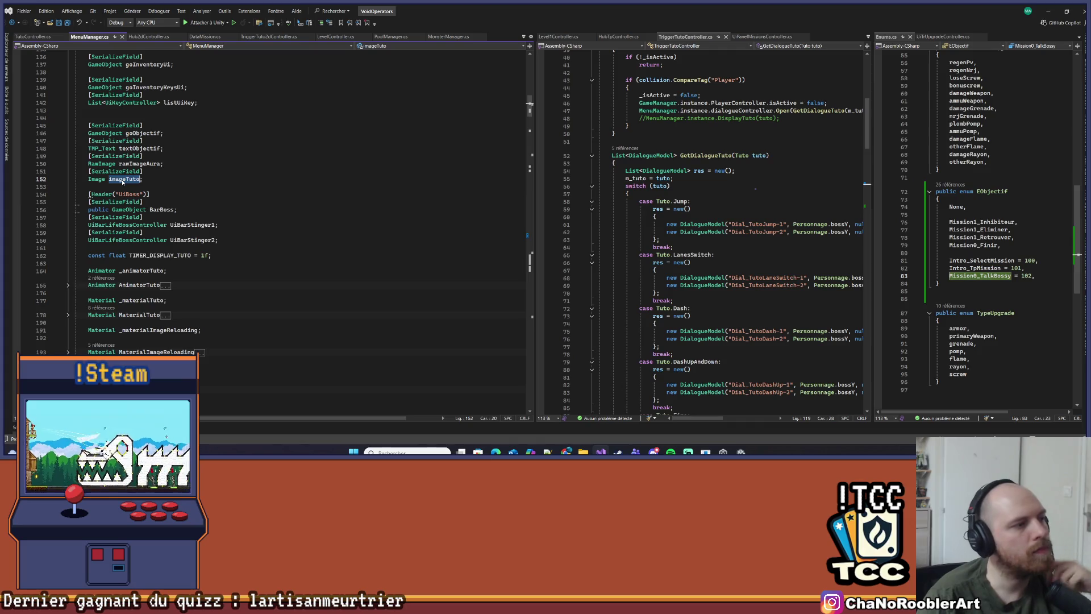
Search MenuManager.cs for uses of imageTuto and AnimatorTuto
key(ctrl+f)
key(Return)
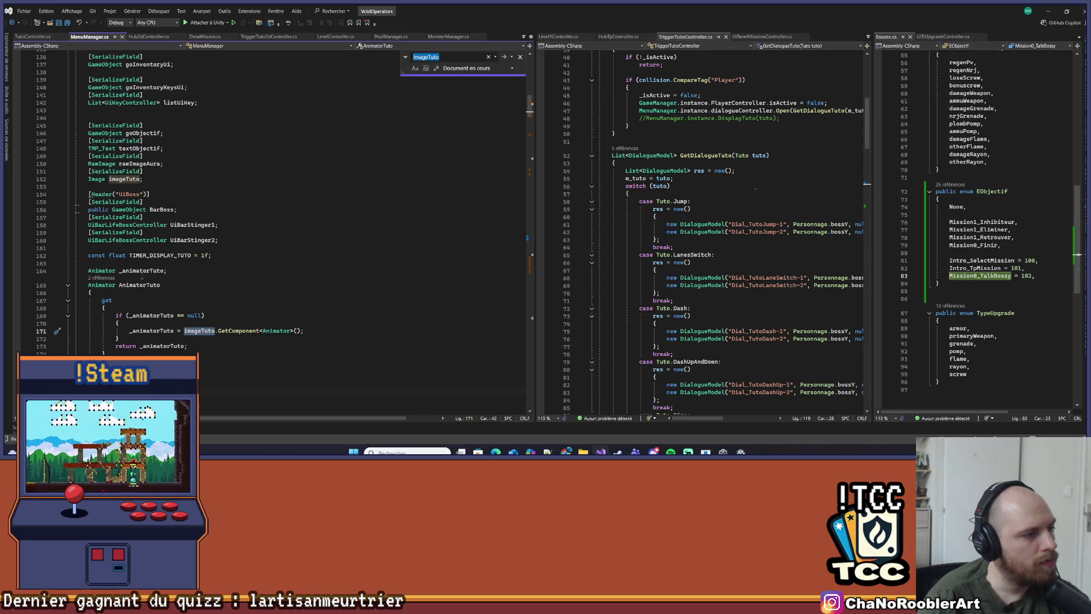
double_click(139, 284)
key(ctrl+f)
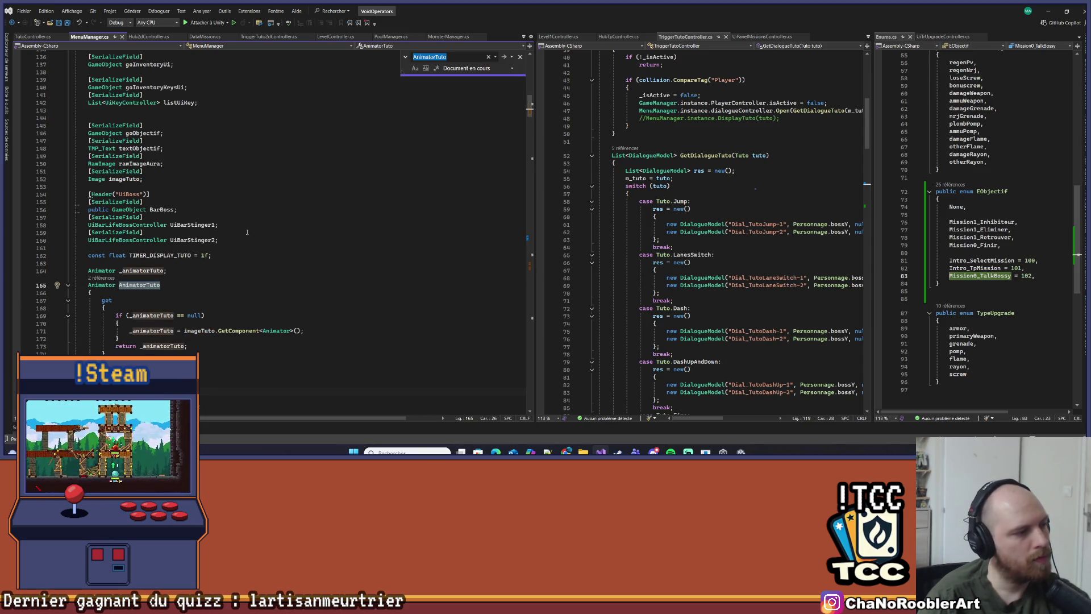
key(Return)
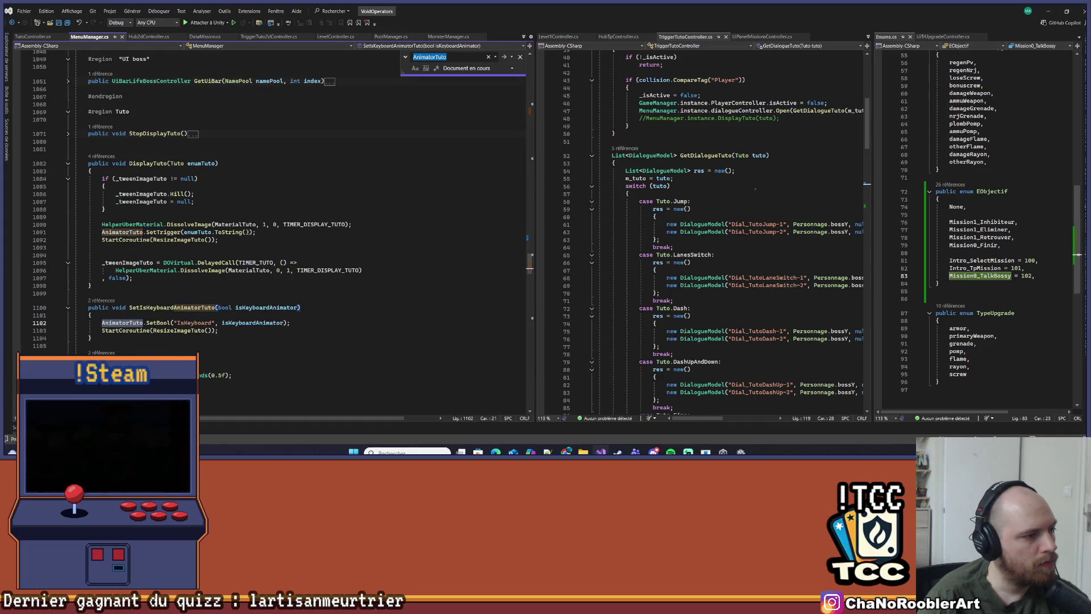
Open GameEvent.cs's SetIsKeyboardAnimatorTuto call from the CodeLens references, then return to Unity
click(101, 300)
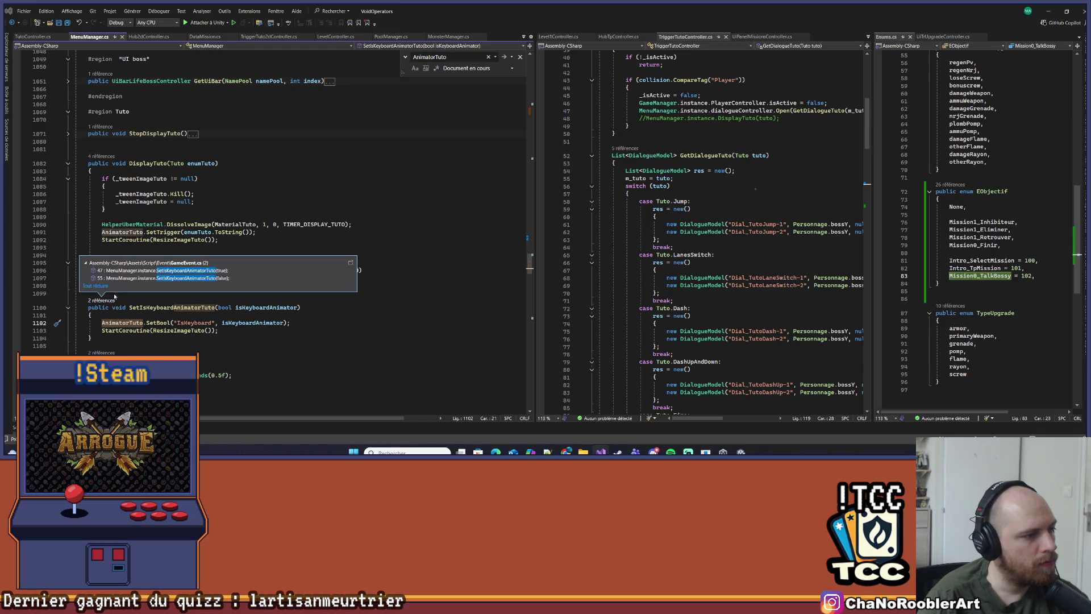
double_click(142, 271)
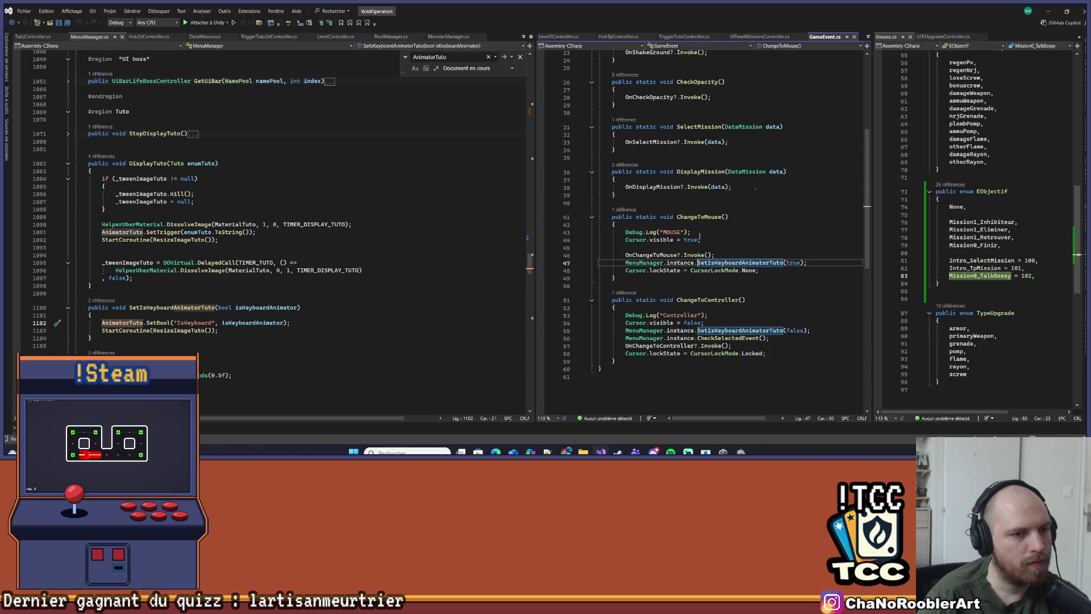
click(739, 451)
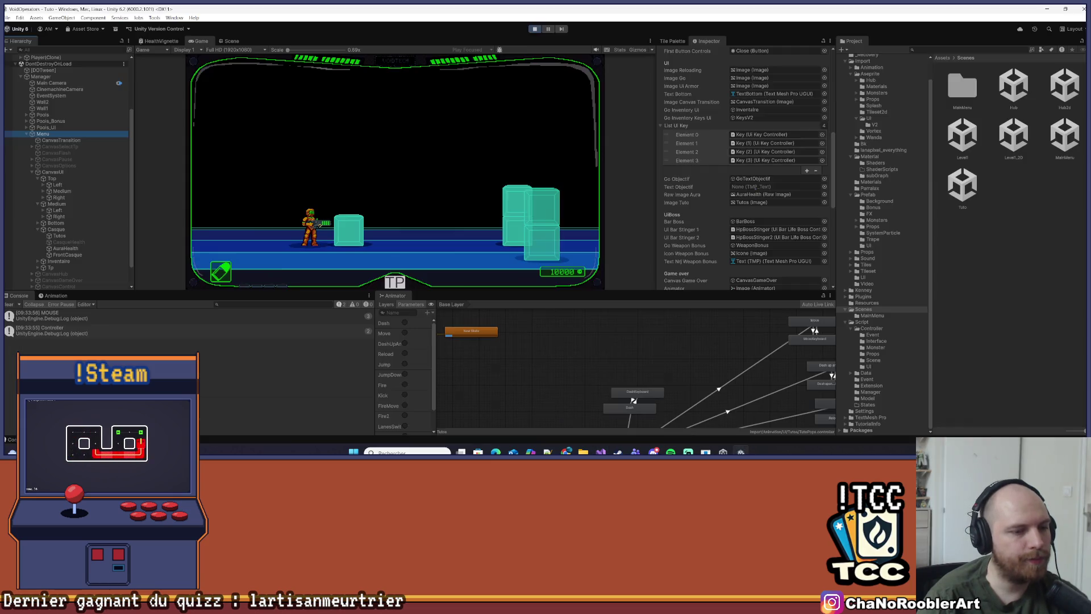
Walk the player forward, then uncheck IsKeyboard in the Tutos popup's Animator parameters during play
key(d)
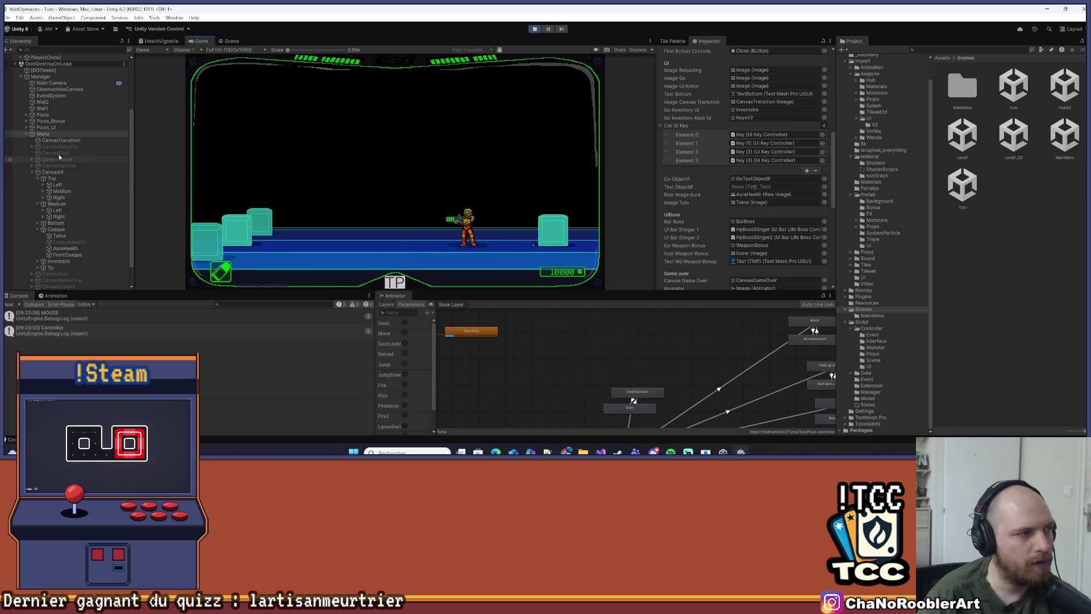
click(60, 236)
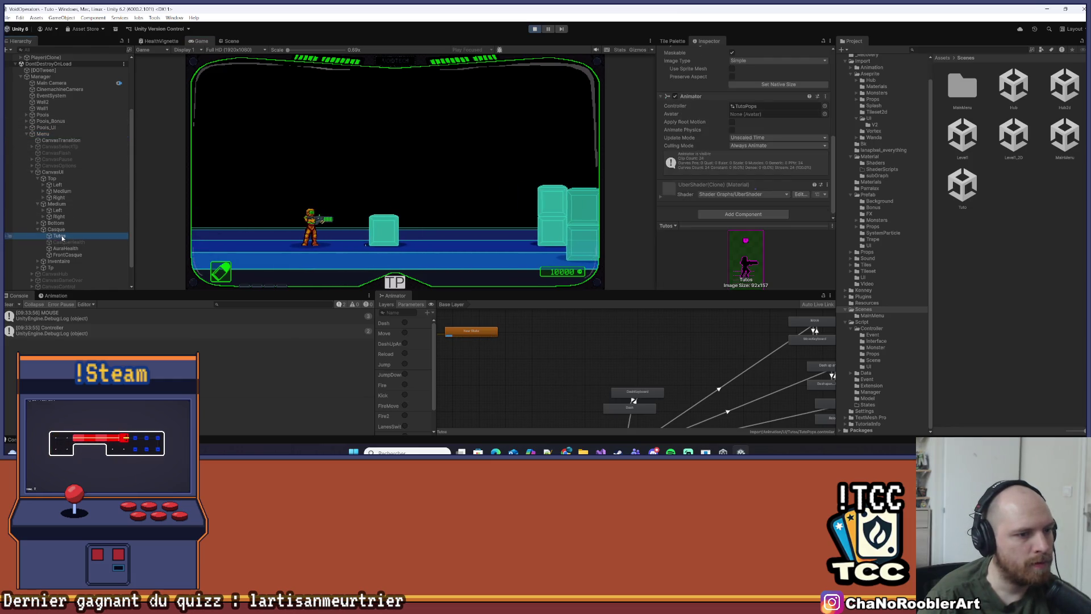
scroll(408, 394, down, 3)
click(404, 421)
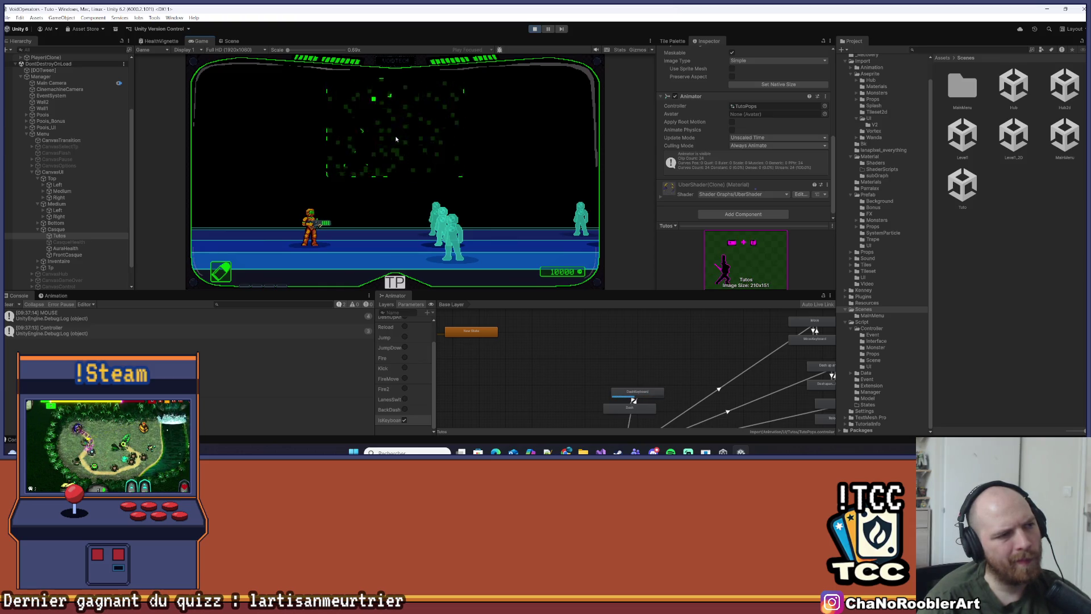
Move, jump and dash to trigger the Boss-y dialogue, then dismiss it to reveal the lateral attack popup
key(Right)
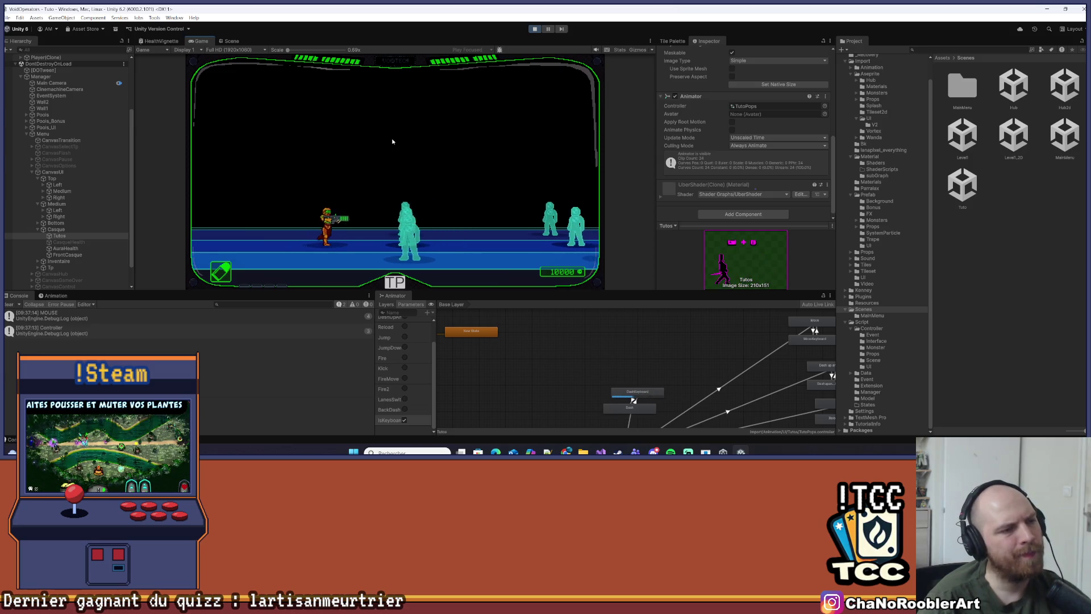
key(Left)
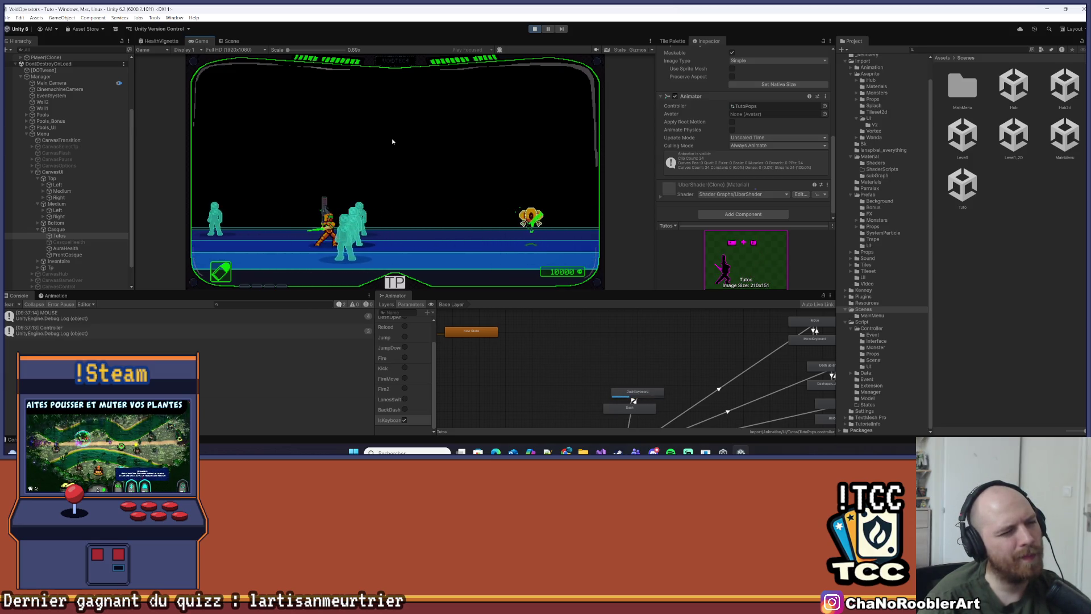
key(space)
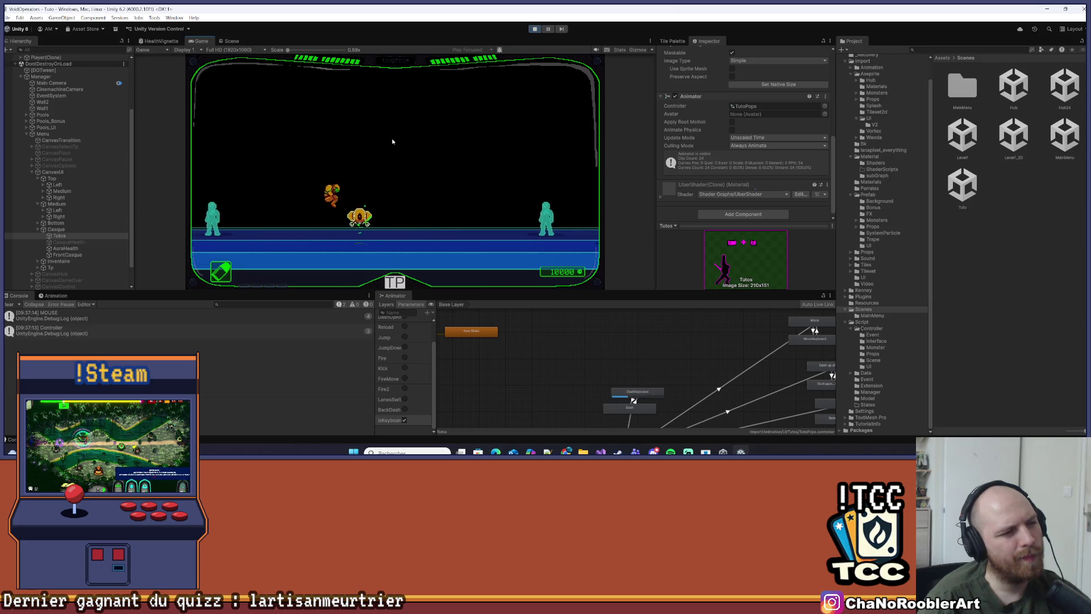
key(shift)
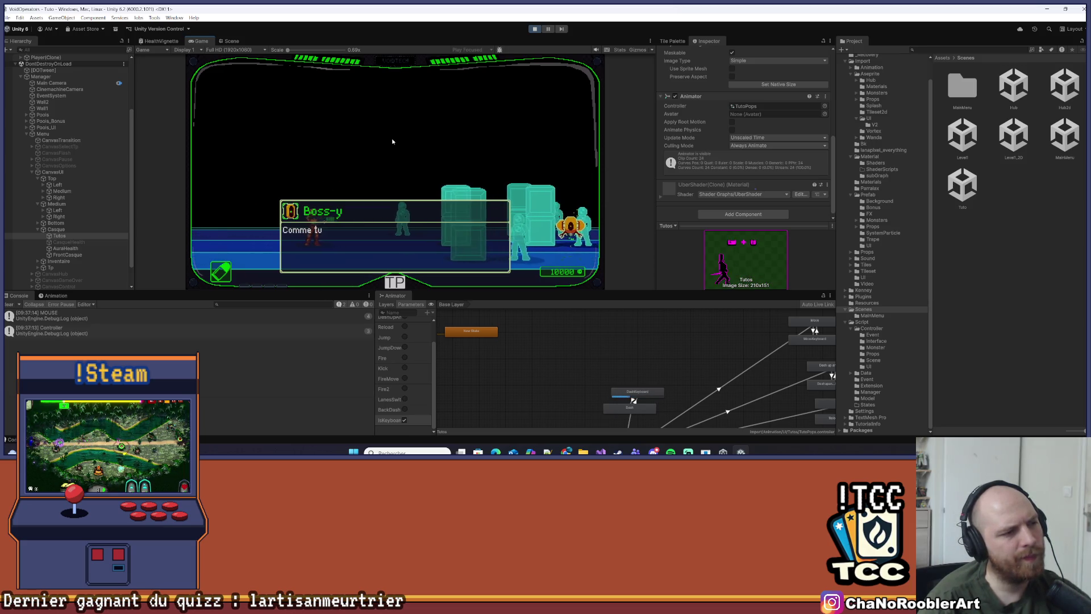
click(392, 142)
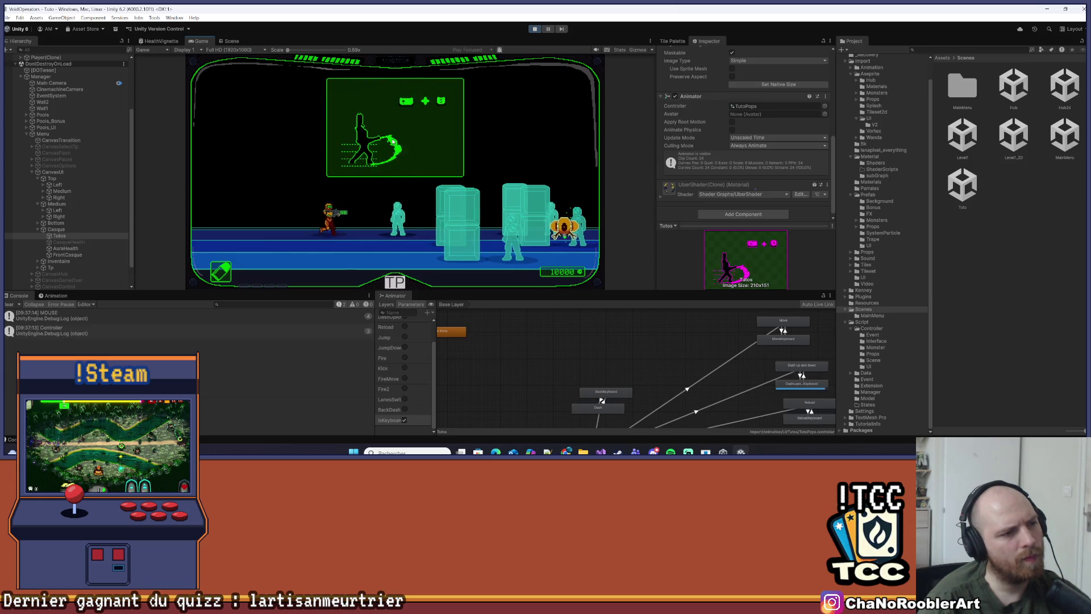